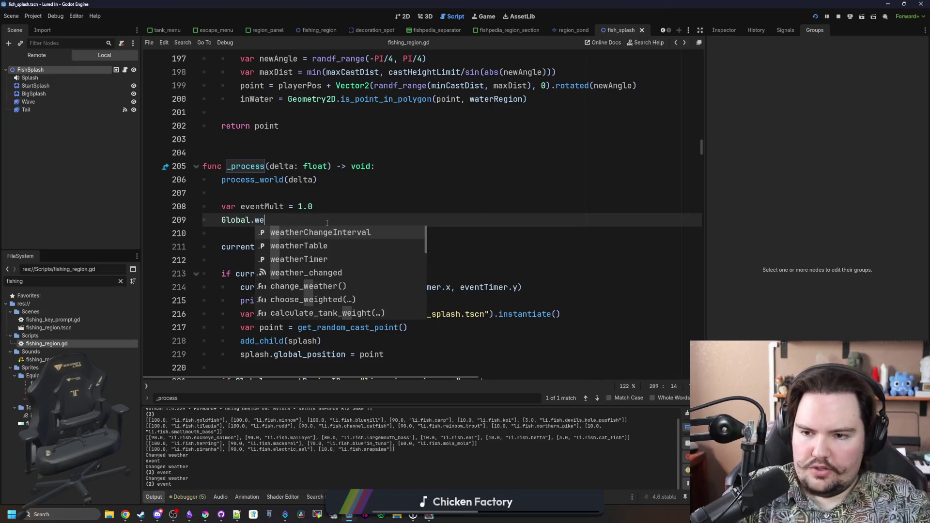
key(BackSpace)
key(BackSpace)
key(BackSpace)
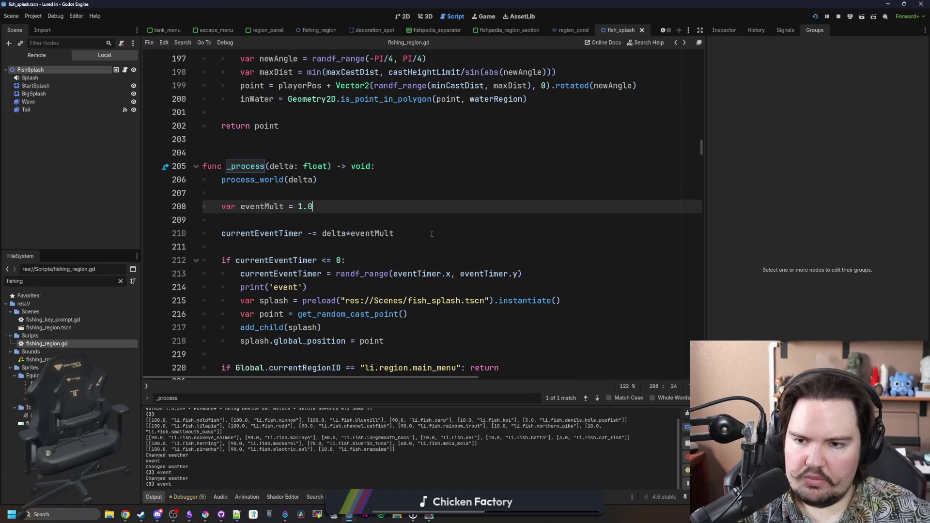
- Erase the half-typed 'Global.we' line in _process and save fishing_region.gd
scroll(267, 216, up, 2)
click(261, 269)
key(ctrl+s)
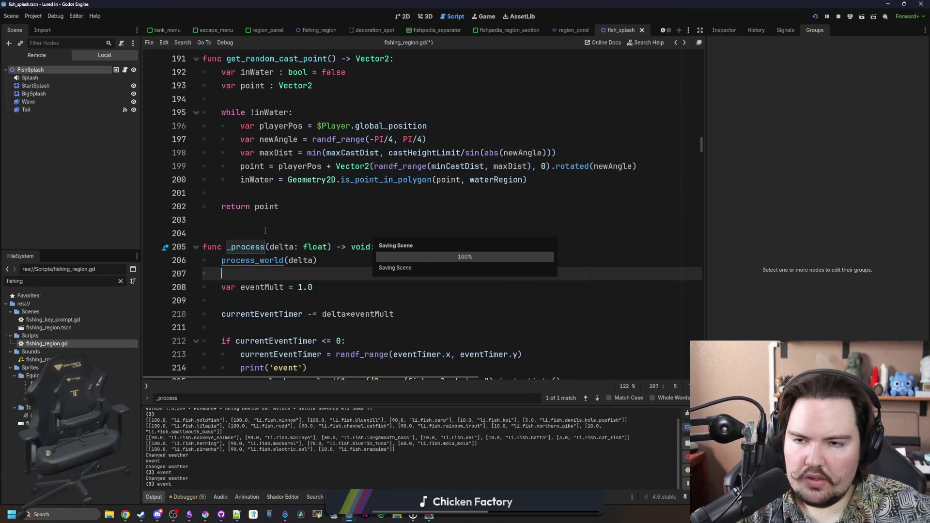
- Scroll up through the script and select currentWeather on line 142
scroll(264, 252, up, 5)
scroll(266, 235, up, 18)
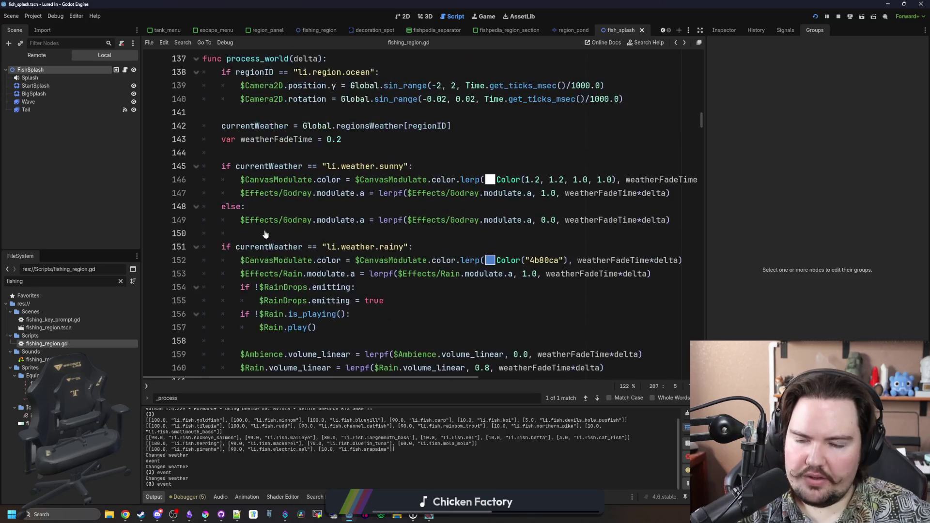
scroll(262, 274, down, 4)
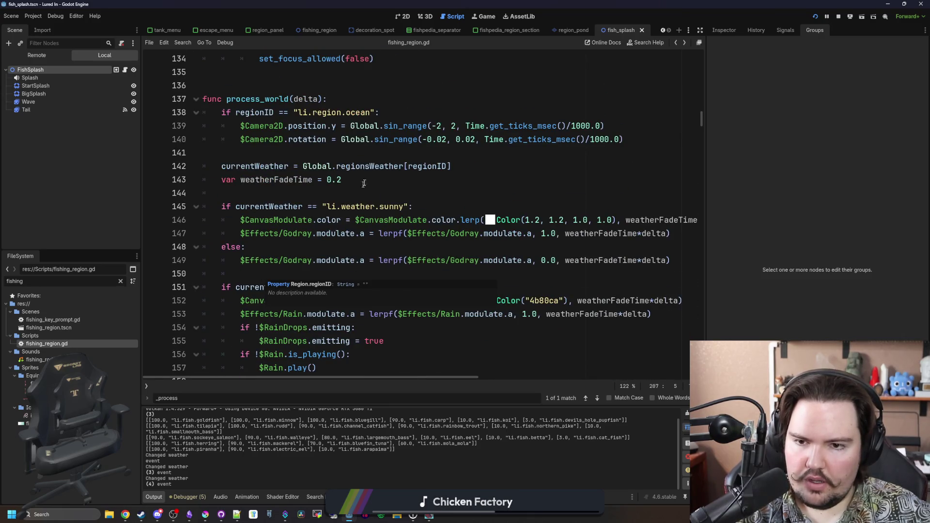
click(326, 194)
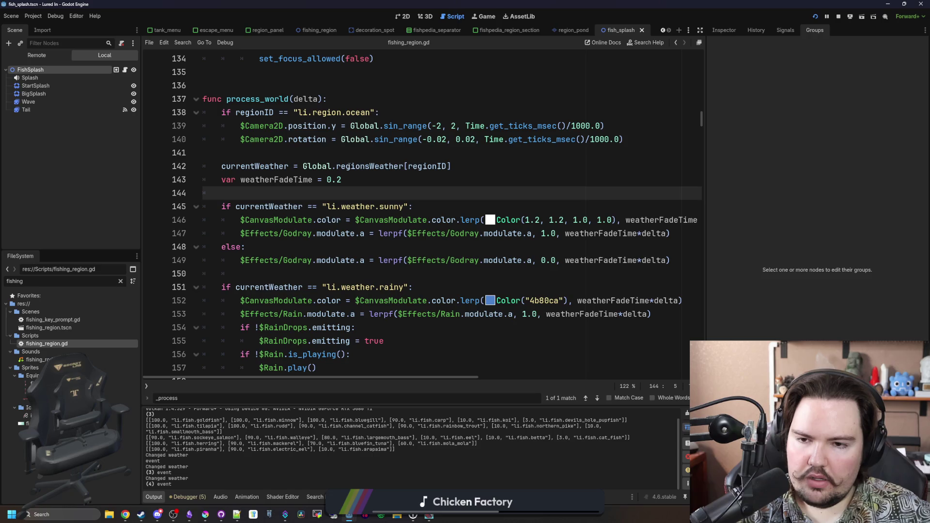
click(384, 148)
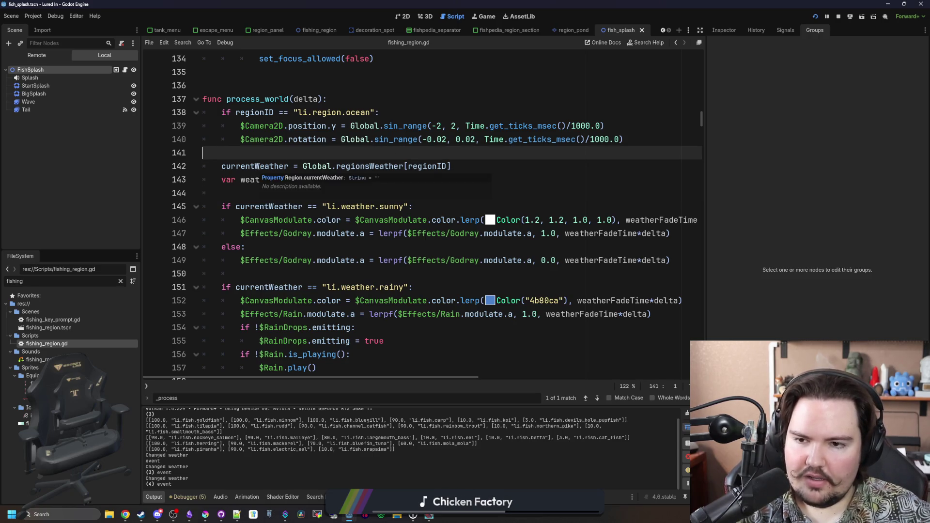
double_click(256, 166)
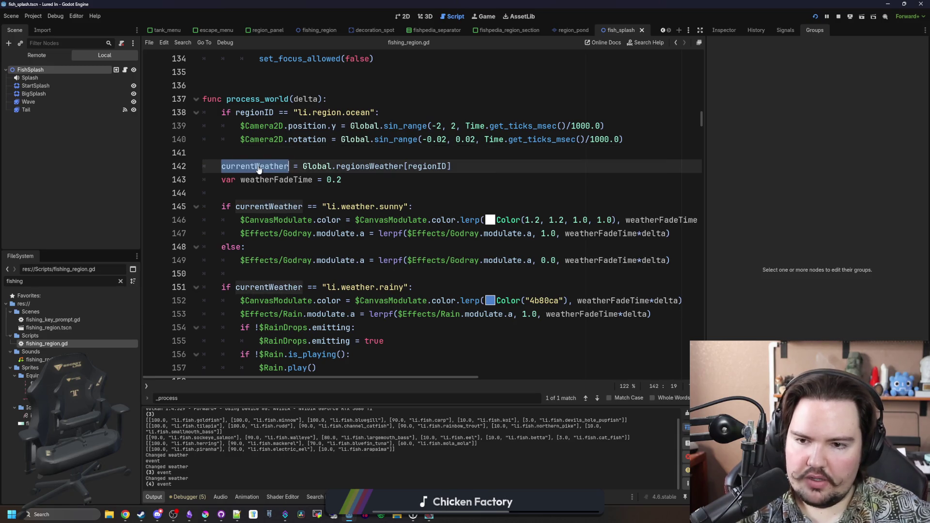
click(255, 191)
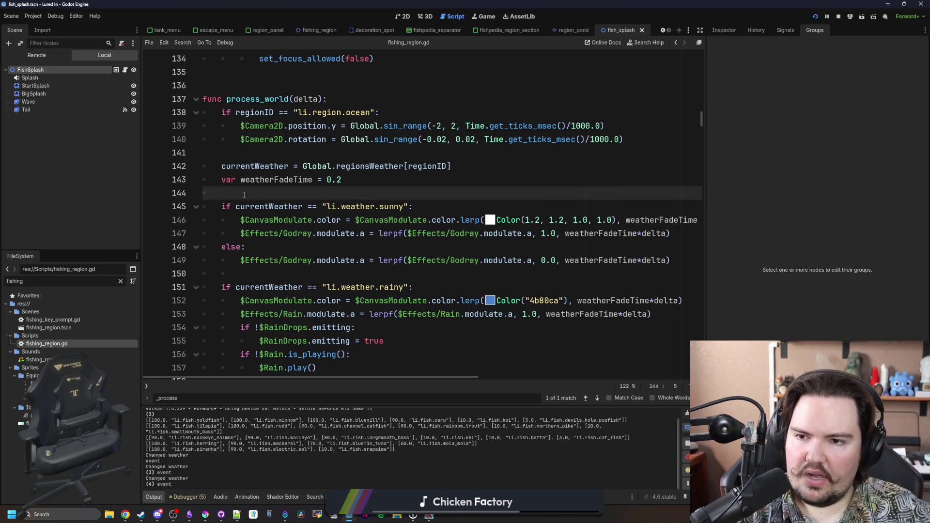
- Trace the uses of currentWeather through the weather code in process_world
double_click(252, 165)
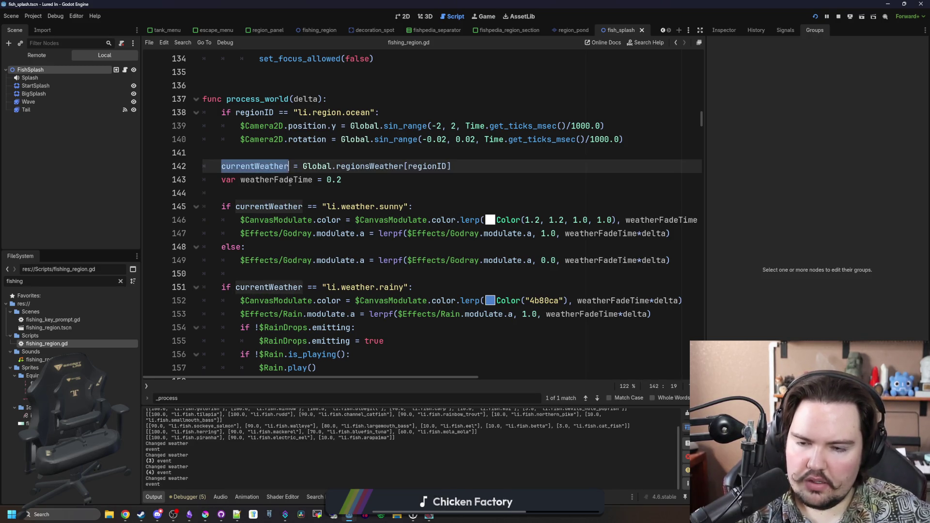
scroll(344, 215, down, 8)
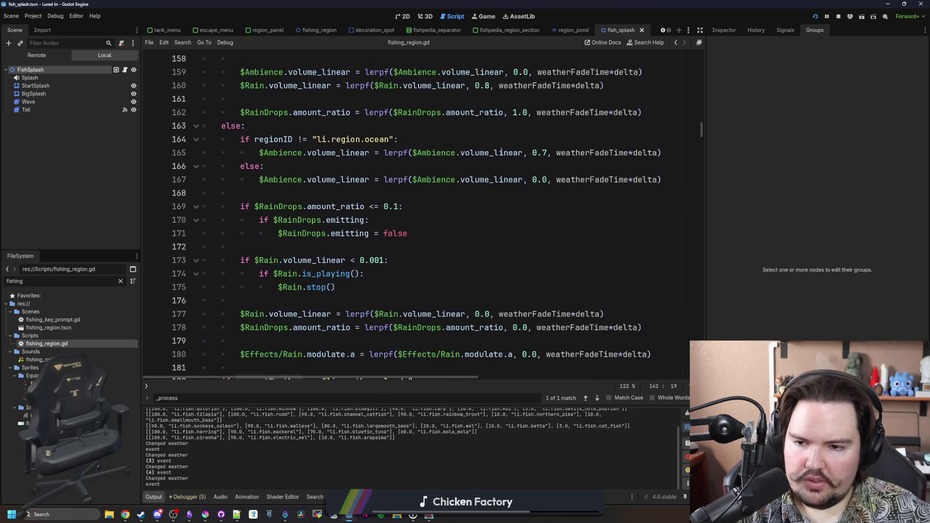
scroll(501, 115, down, 4)
scroll(362, 167, up, 1)
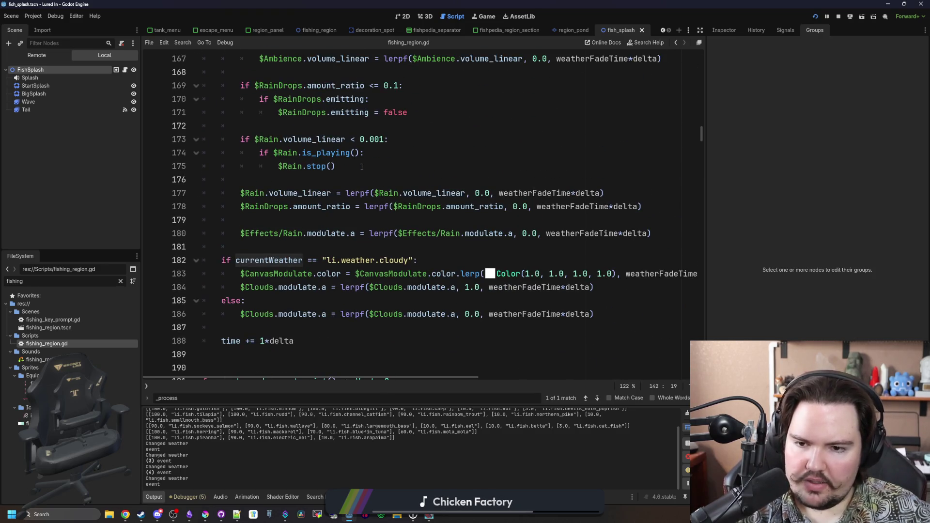
scroll(361, 167, up, 9)
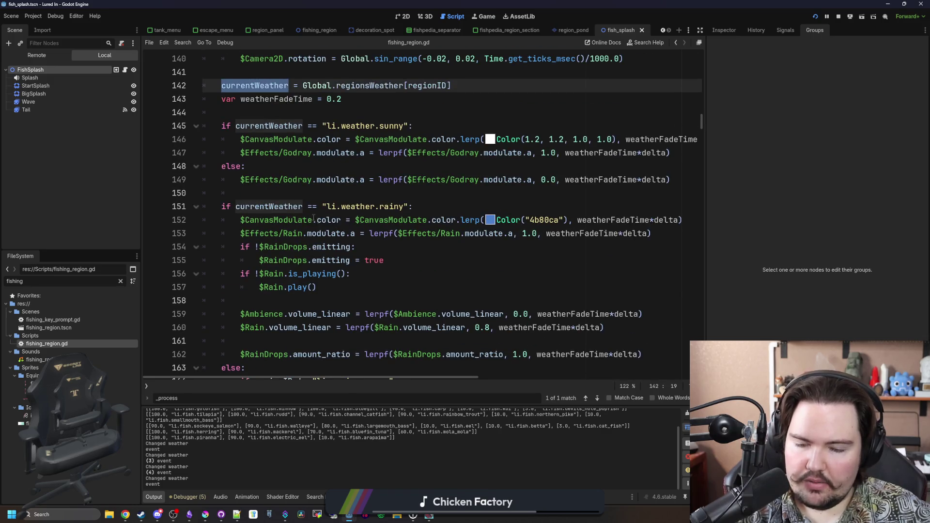
click(306, 195)
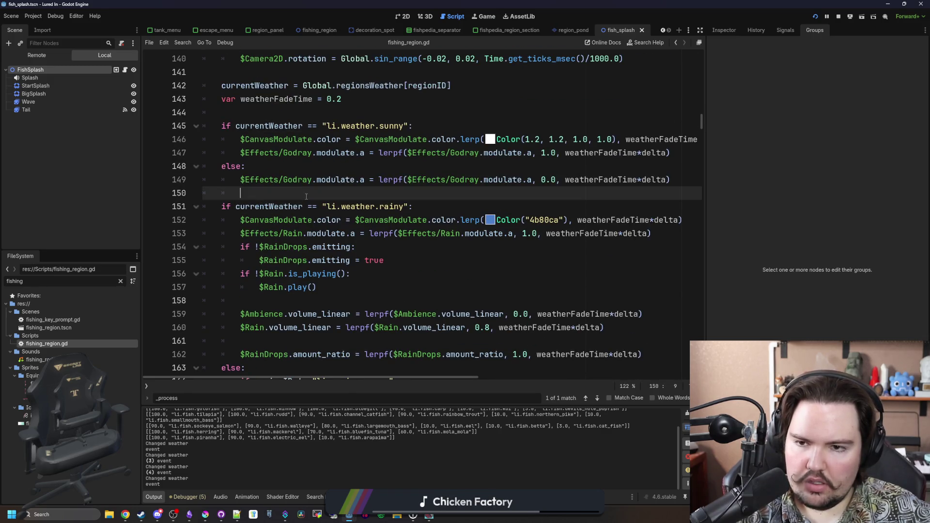
scroll(306, 195, down, 4)
scroll(306, 195, up, 7)
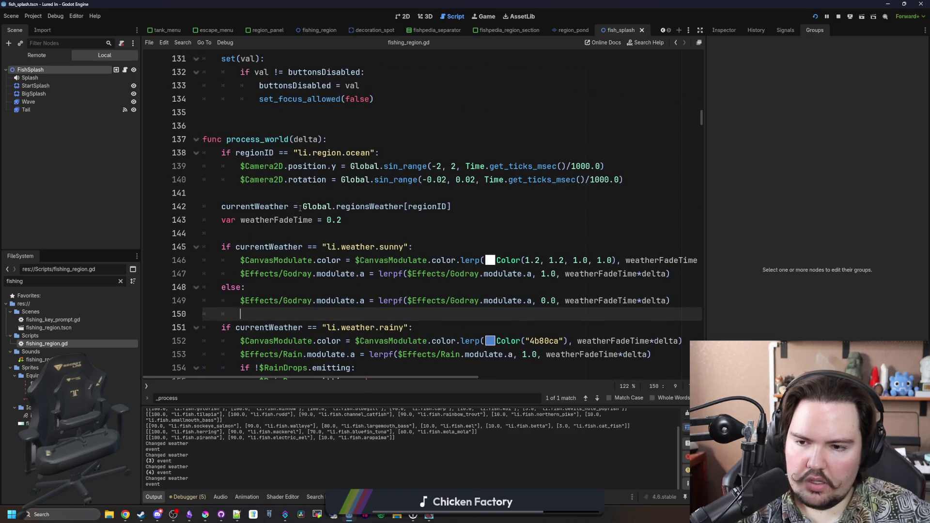
scroll(283, 233, down, 8)
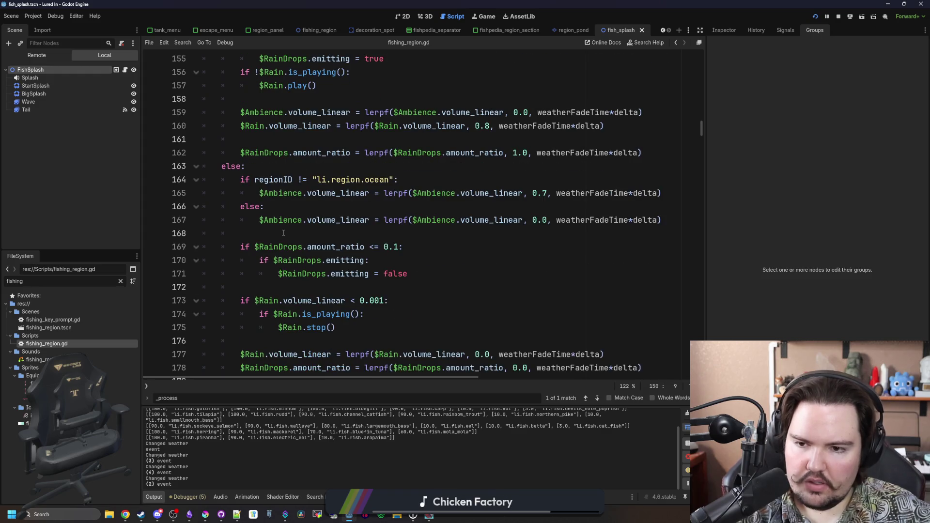
scroll(309, 243, down, 6)
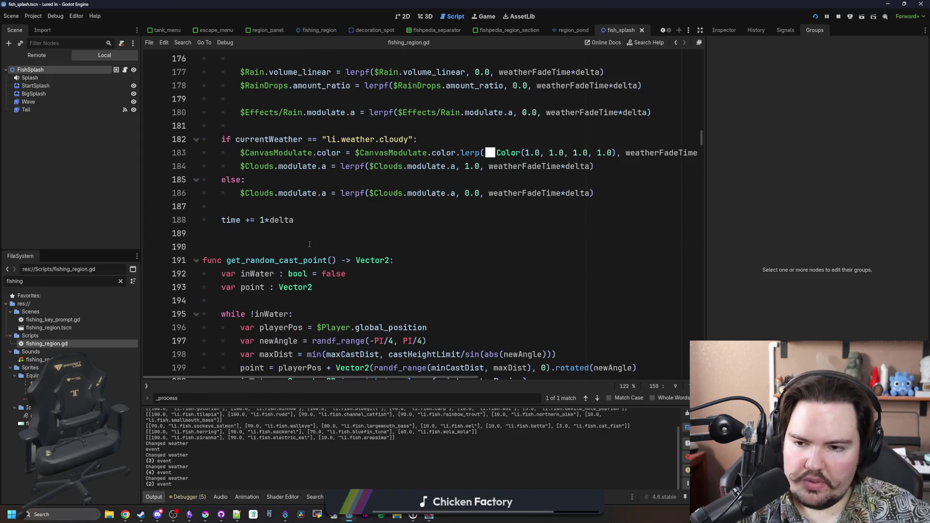
scroll(437, 191, up, 13)
- Search the script for 'Global.weatherTable'
click(436, 191)
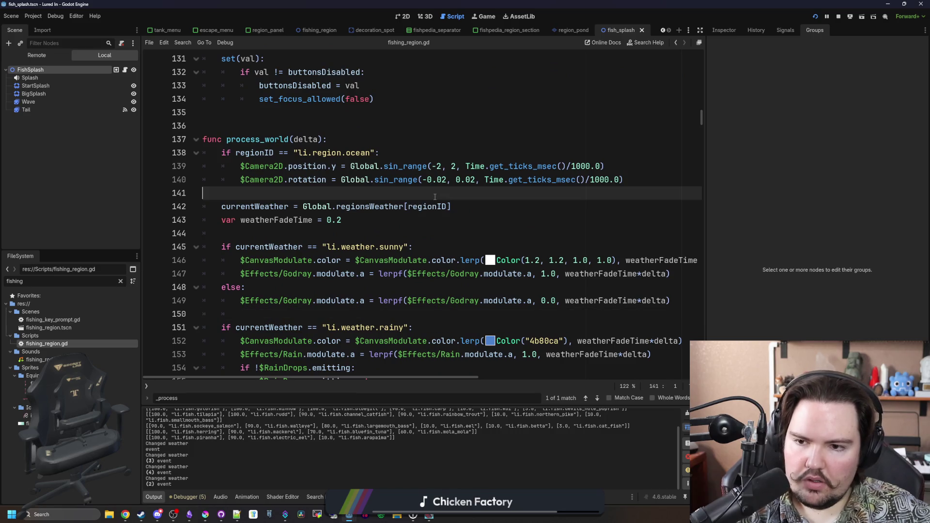
key(ctrl+f)
text(Global.weatherTable)
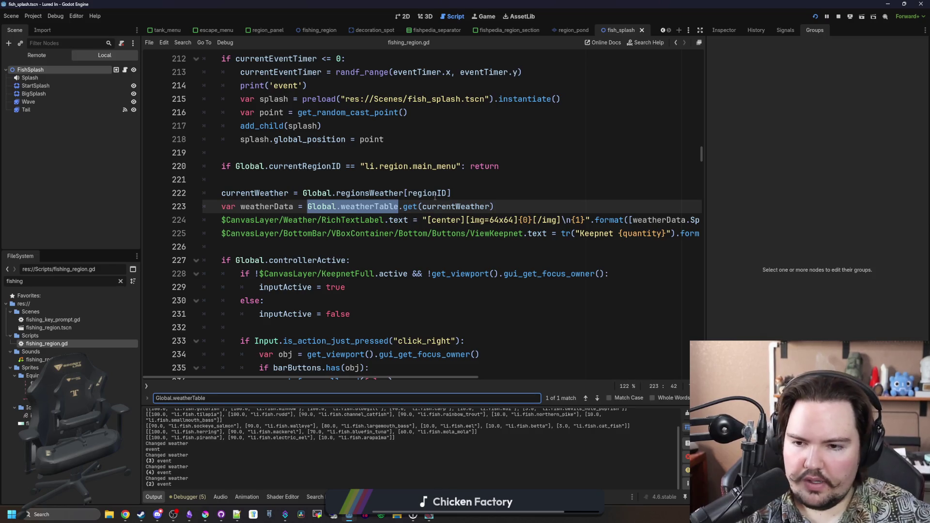
scroll(362, 199, up, 5)
scroll(362, 199, down, 4)
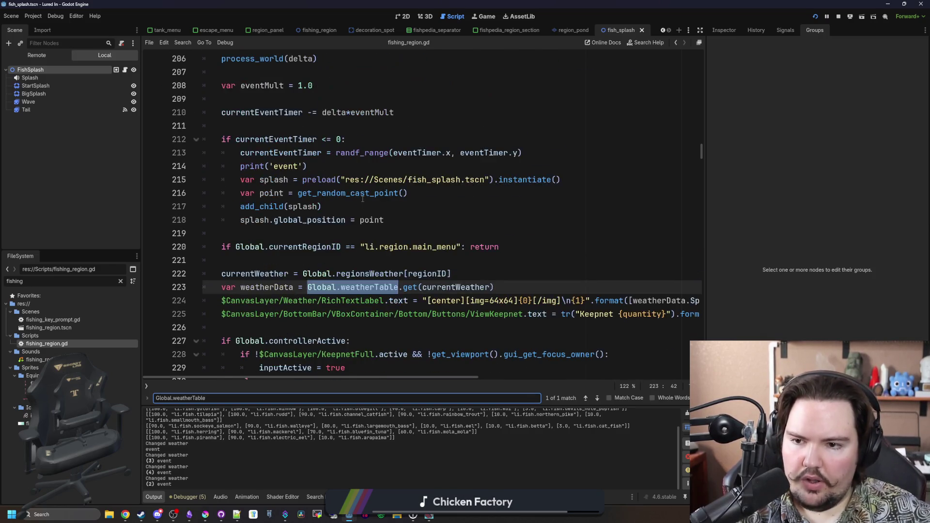
- Add blank lines after the weatherData lookup on line 223
click(558, 251)
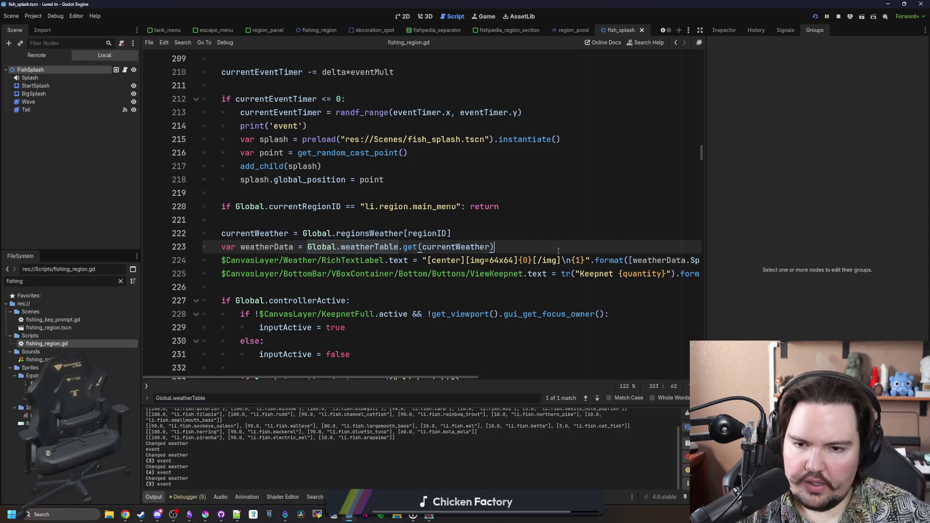
key(Return)
key(Return)
key(Return)
key(Up)
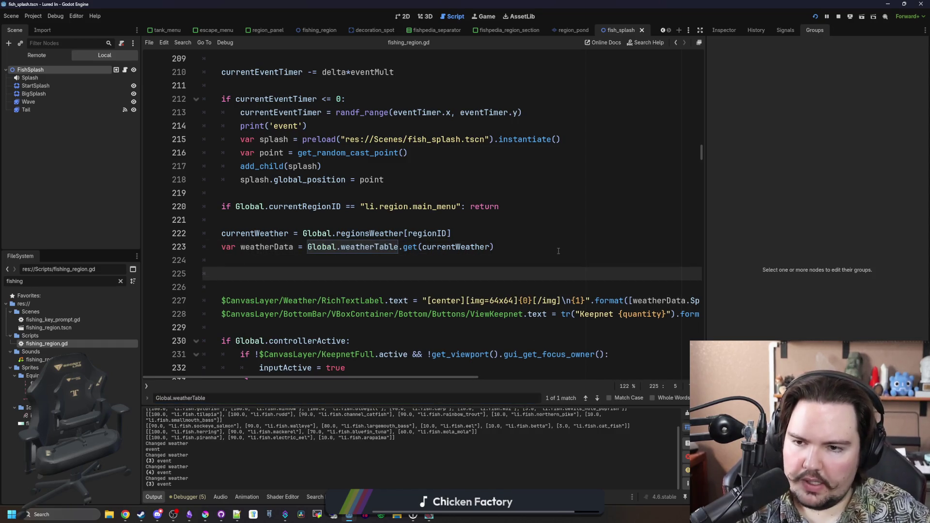
scroll(441, 255, up, 2)
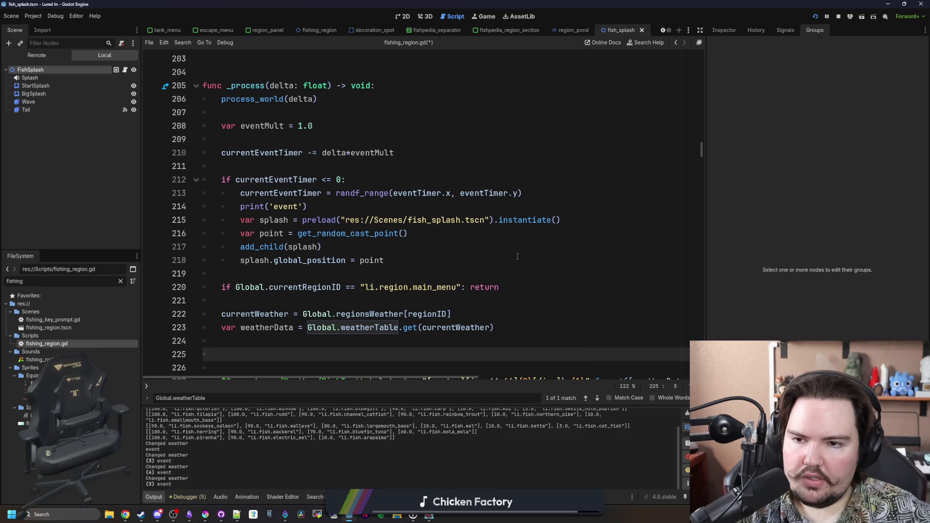
scroll(441, 255, down, 1)
scroll(291, 213, up, 5)
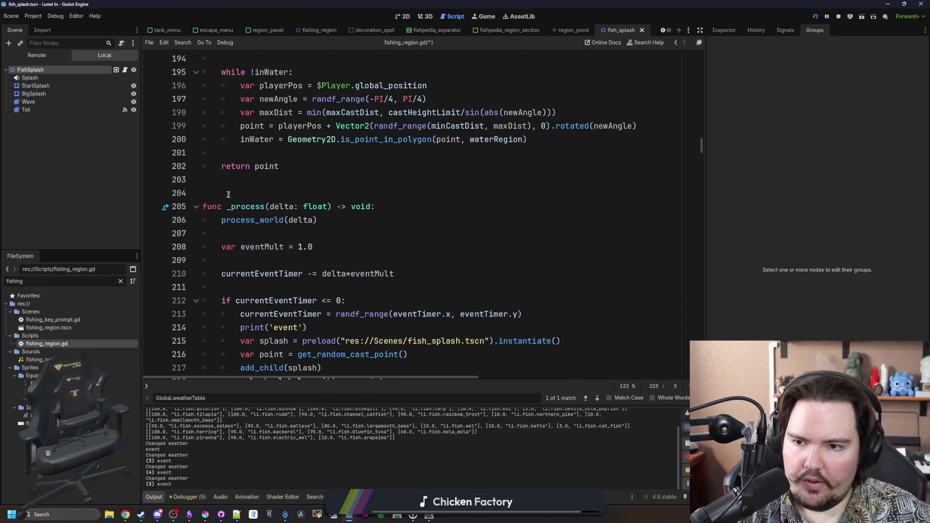
- Declare 'var weatherEventMult: float = 1.0' above the _process function
click(260, 180)
key(Return)
text(var we)
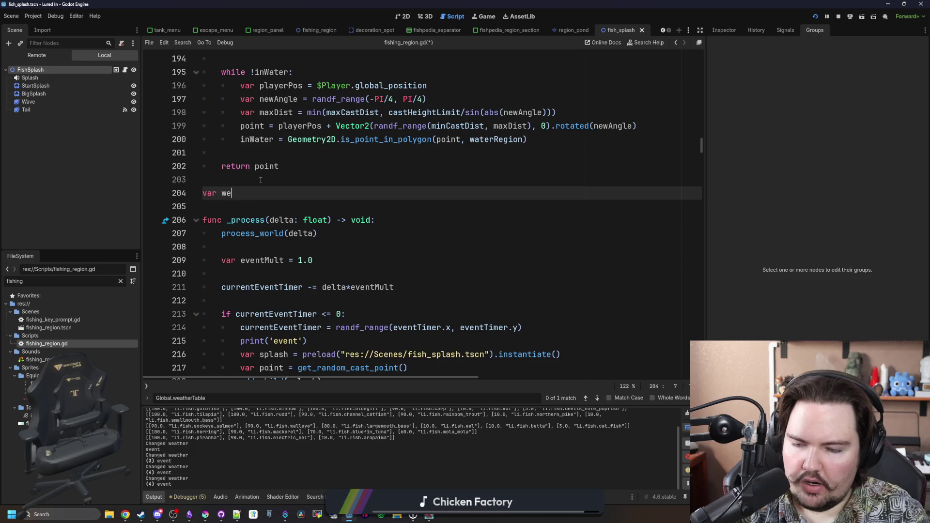
text(atherEventMult)
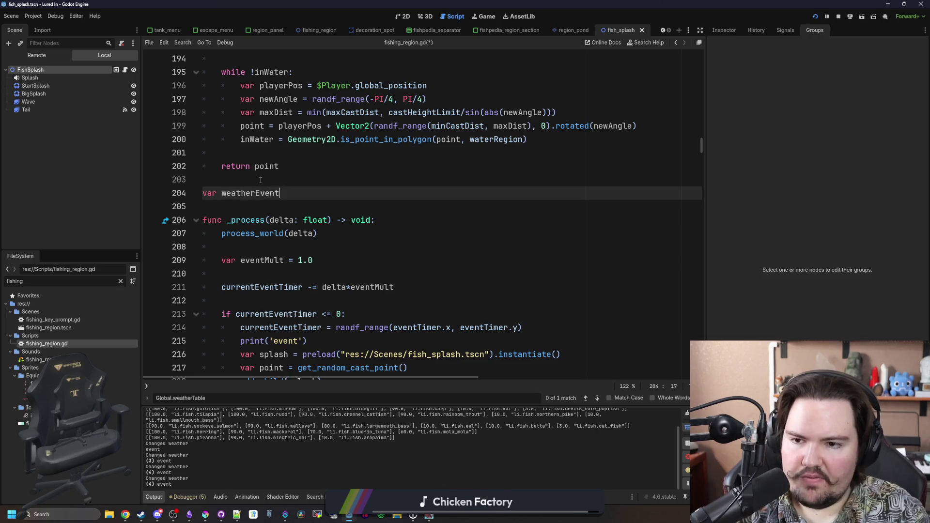
key(BackSpace)
key(BackSpace)
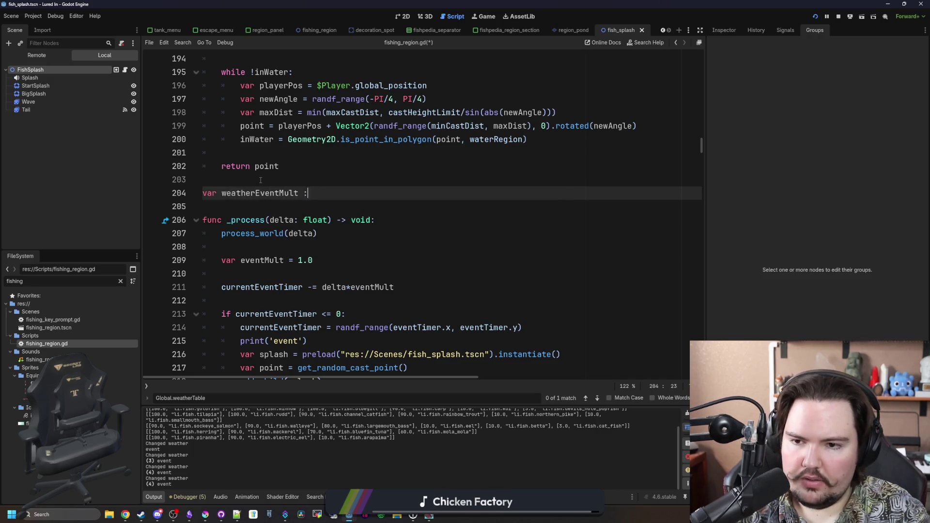
text(: float = 1.0)
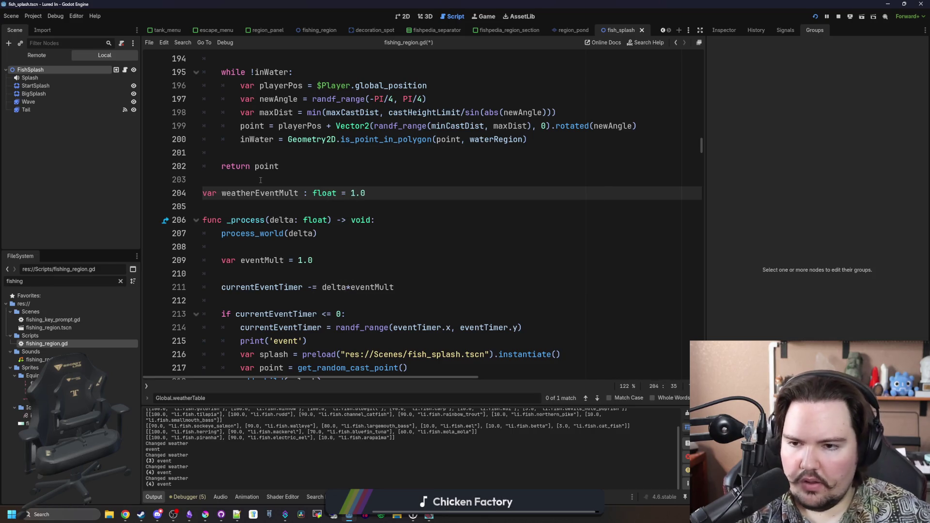
- On line 226, set weatherEventMult = weatherData.get("EventMult", 1.0)
double_click(260, 193)
scroll(374, 210, down, 5)
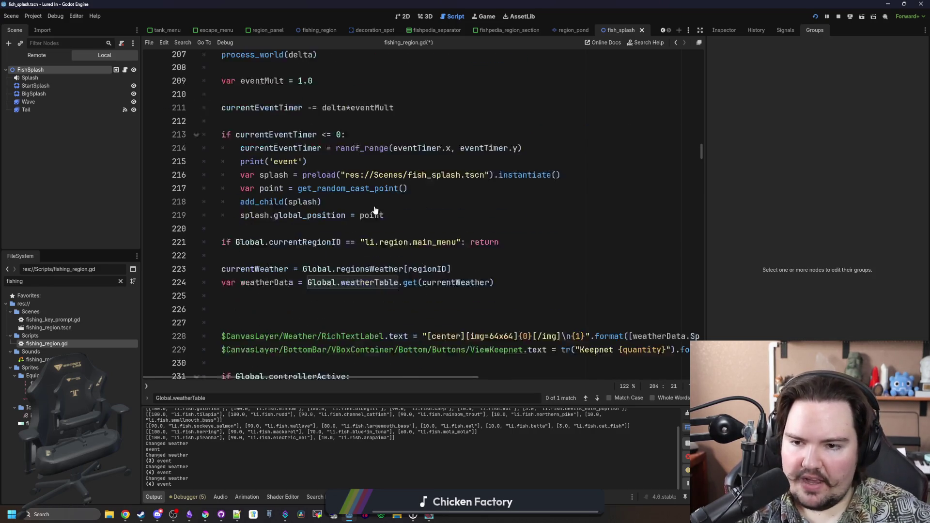
scroll(375, 210, down, 2)
click(278, 248)
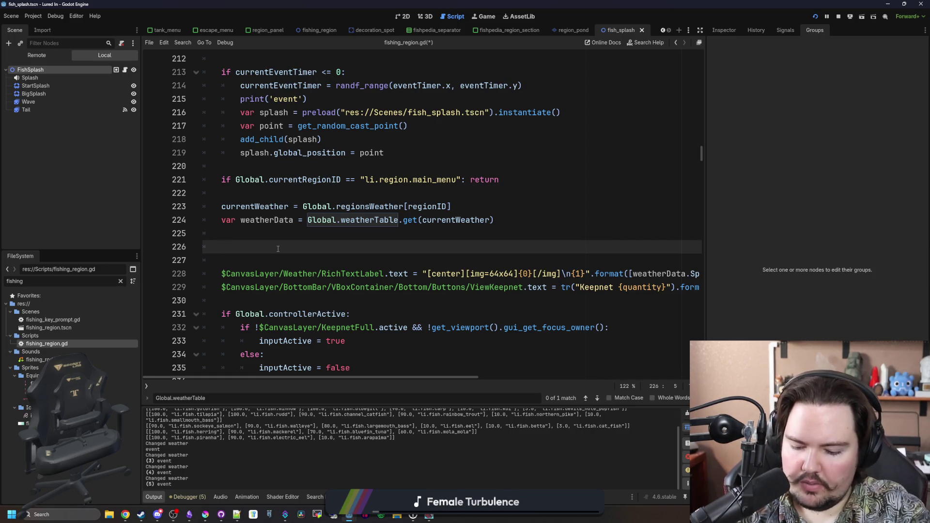
text(weatherEve)
key(Return)
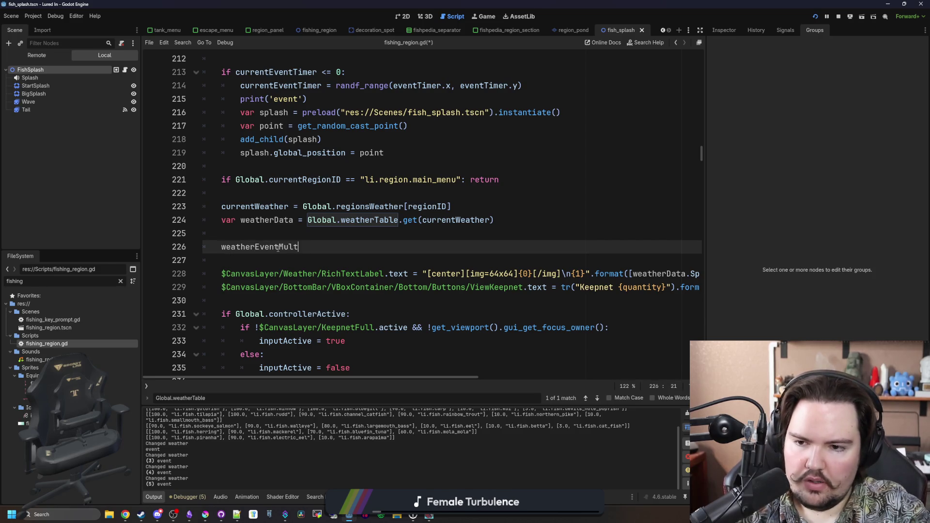
text( = weatherDa)
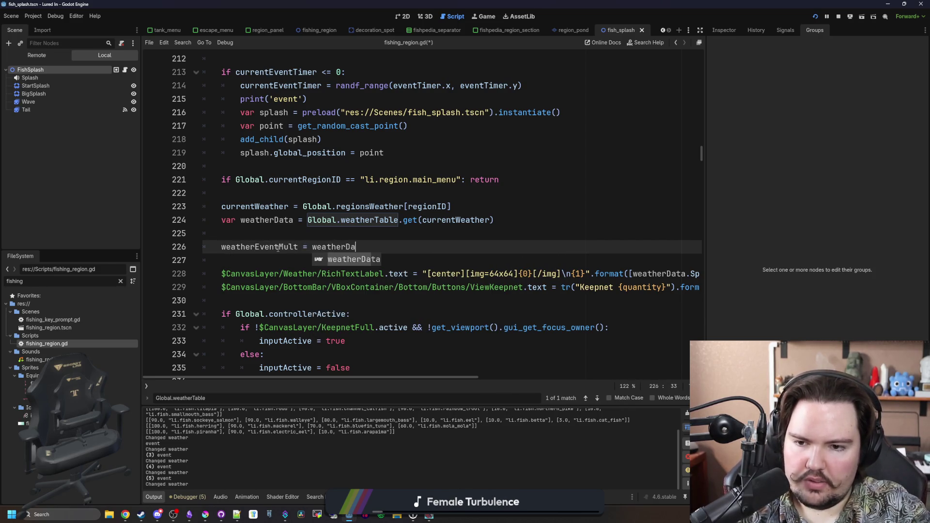
text(ta.)
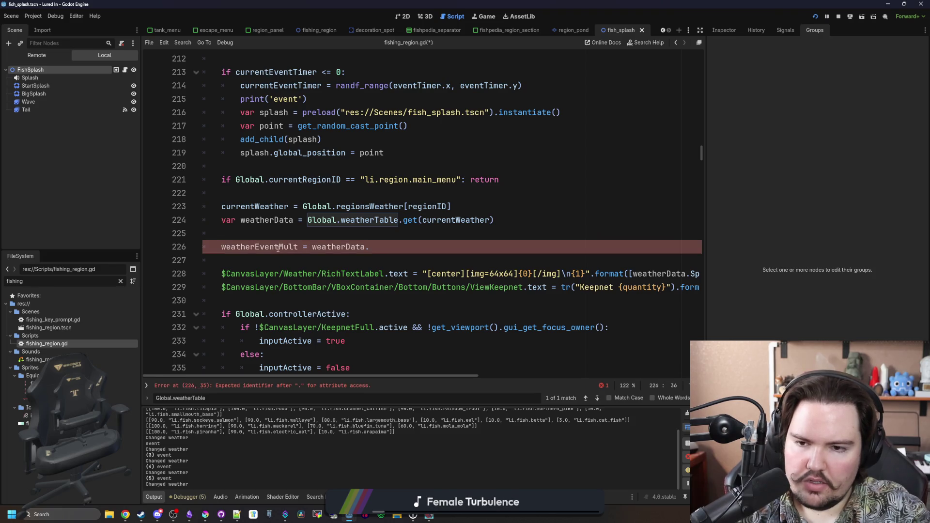
text(get())
key(Left)
text("EventM)
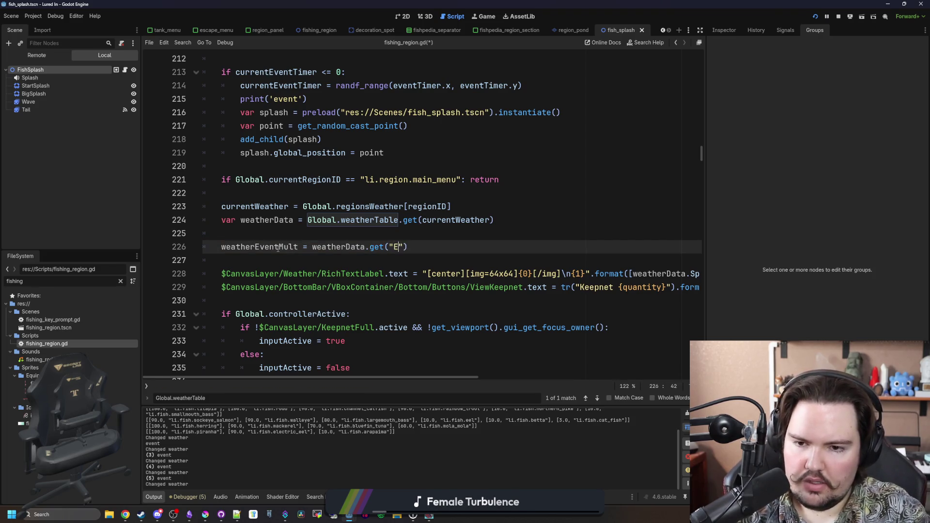
text(ult)
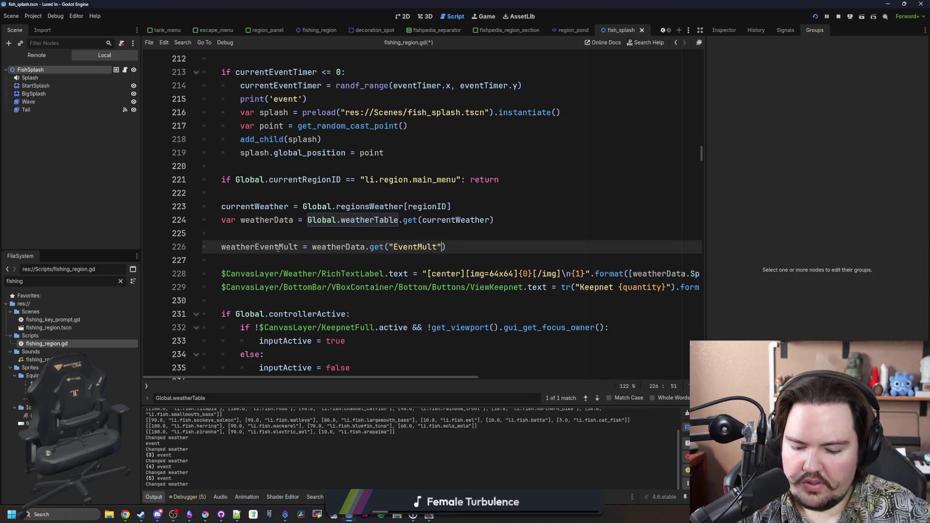
text(, 1.0)
click(374, 233)
- Save the script and jump to the weatherTable definition in global.gd
key(ctrl+s)
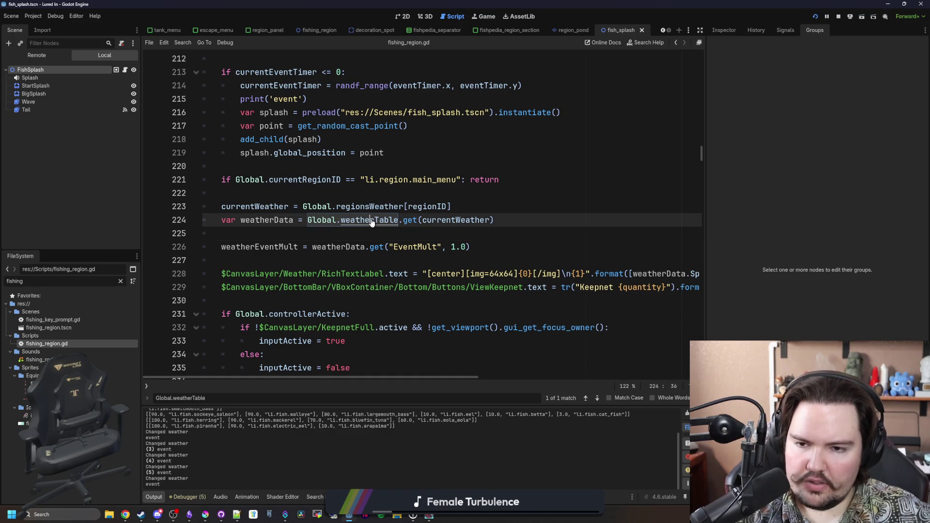
ctrl+click(371, 220)
scroll(337, 208, down, 2)
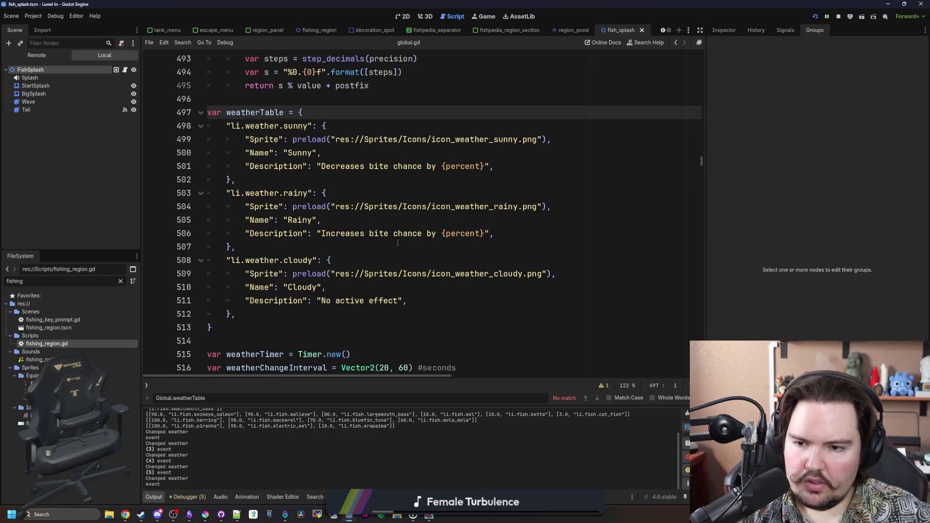
- Add a "EventMult": 1.0, entry under the rainy description
click(543, 235)
key(Return)
text(")
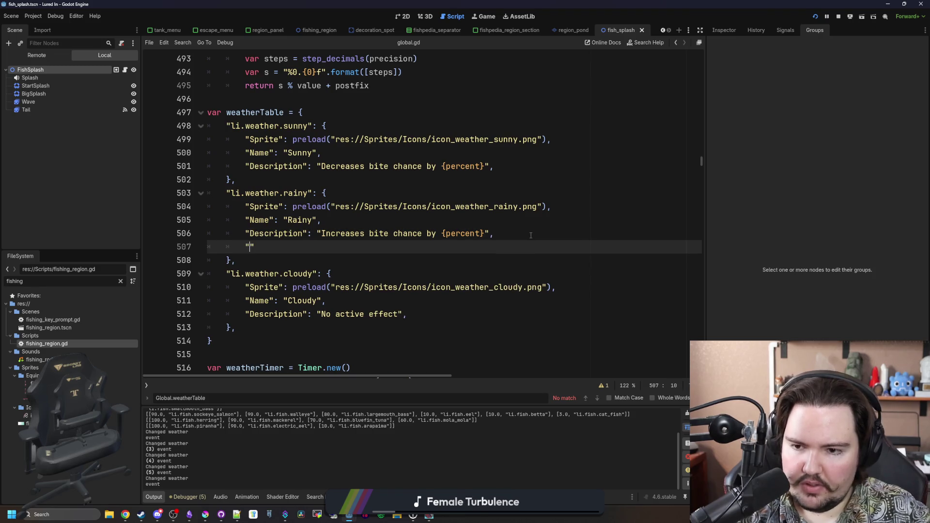
text(EventMult")
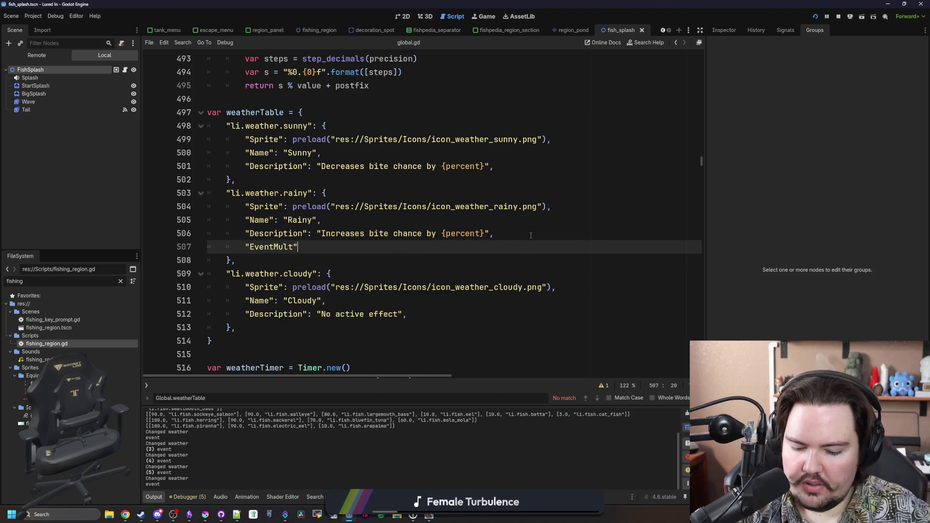
text(: 1.0;)
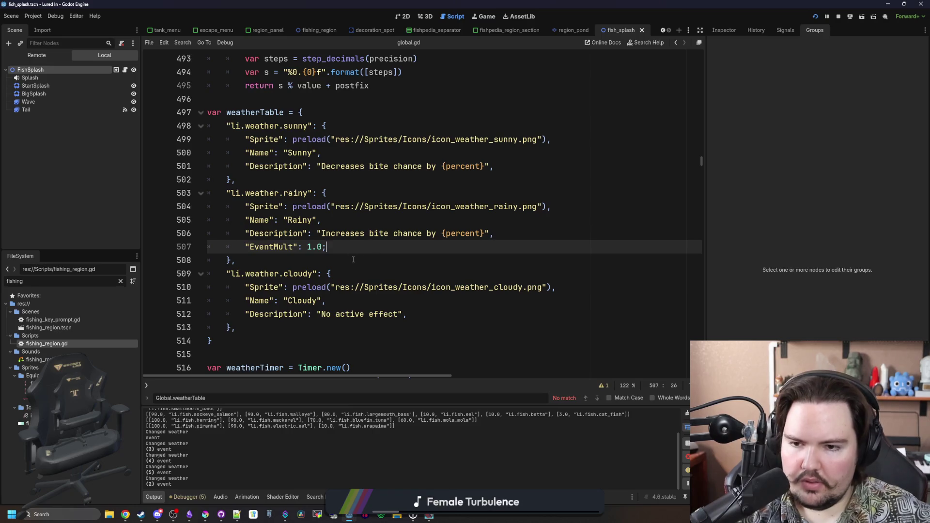
key(shift+Home)
key(End)
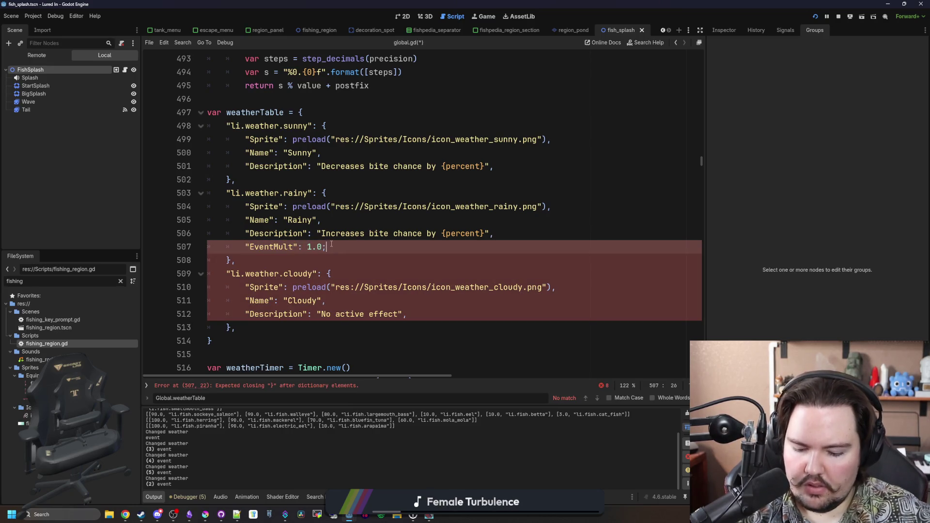
key(BackSpace)
text(,)
- Copy the EventMult entry to cloudy and sunny, changing sunny's value to 0.9
key(shift+Home)
key(ctrl+c)
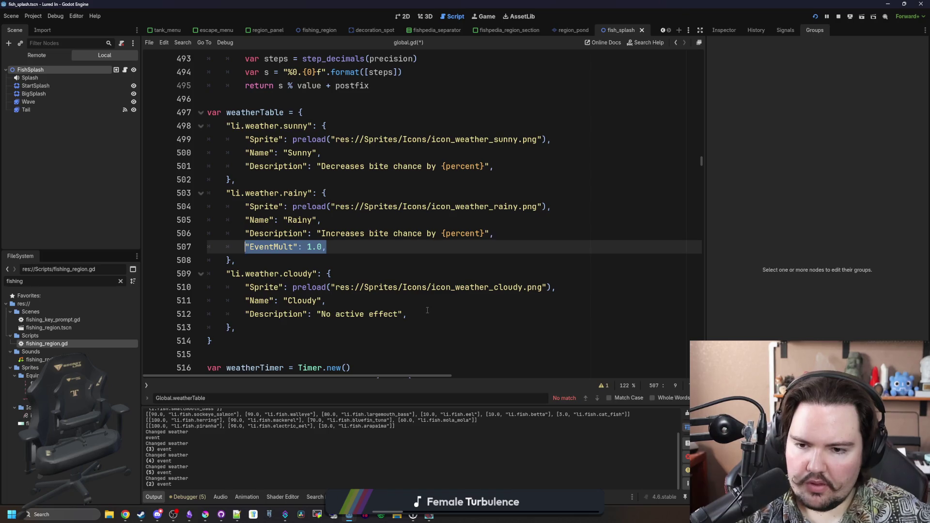
click(428, 310)
key(Return)
key(ctrl+v)
click(505, 166)
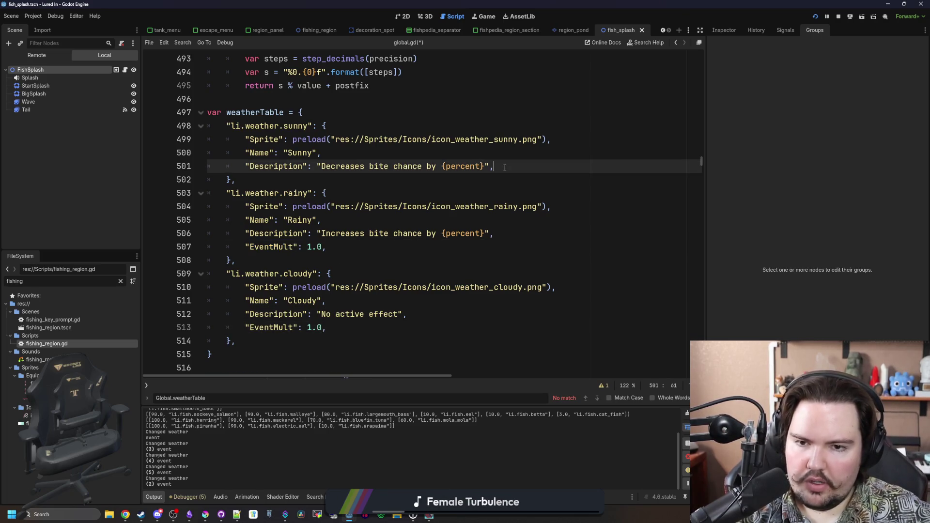
key(Return)
key(ctrl+v)
key(Left)
key(BackSpace)
key(BackSpace)
key(BackSpace)
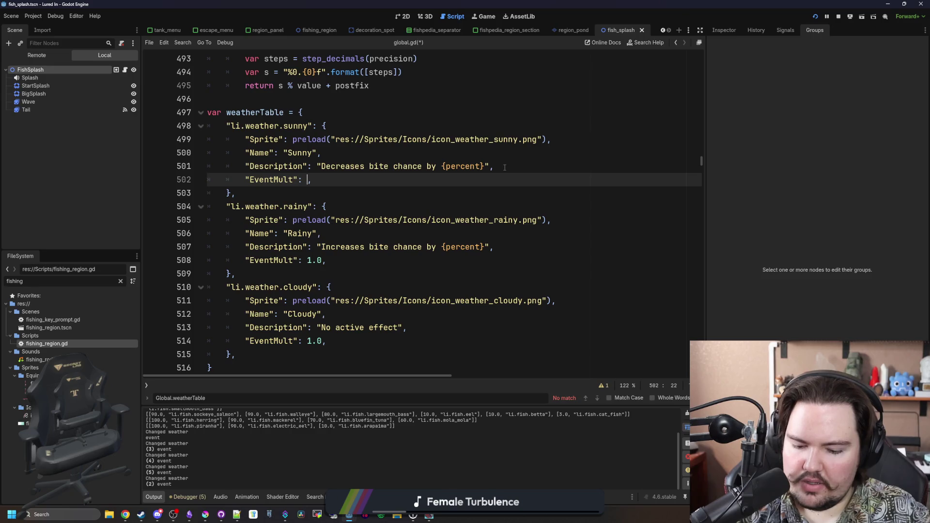
text(0.9)
- Set rainy's EventMult to 1.5, save global.gd, and select the whole rainy entry
click(310, 260)
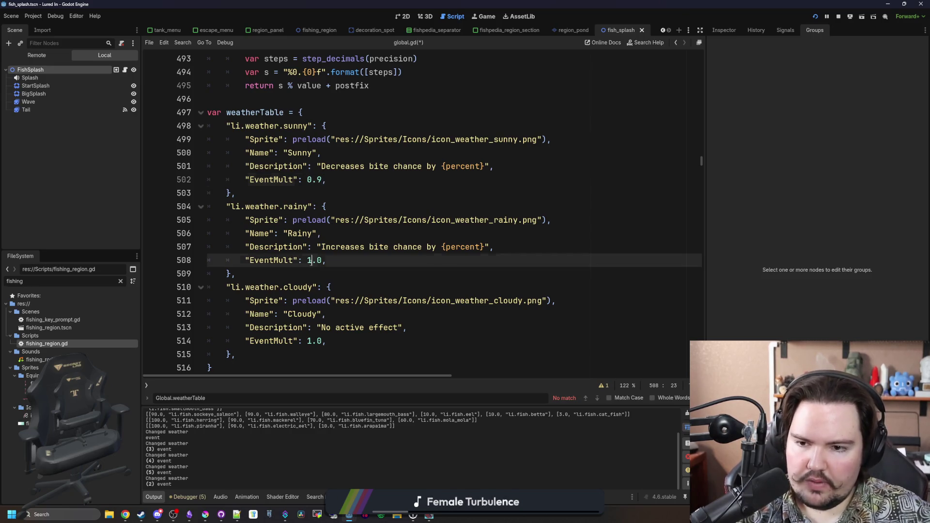
key(BackSpace)
text(2)
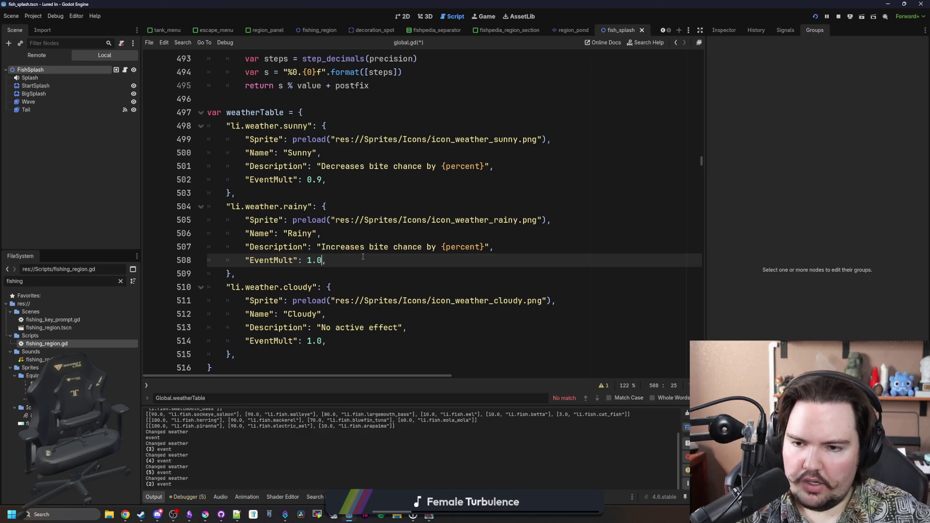
key(BackSpace)
text(5)
key(ctrl+s)
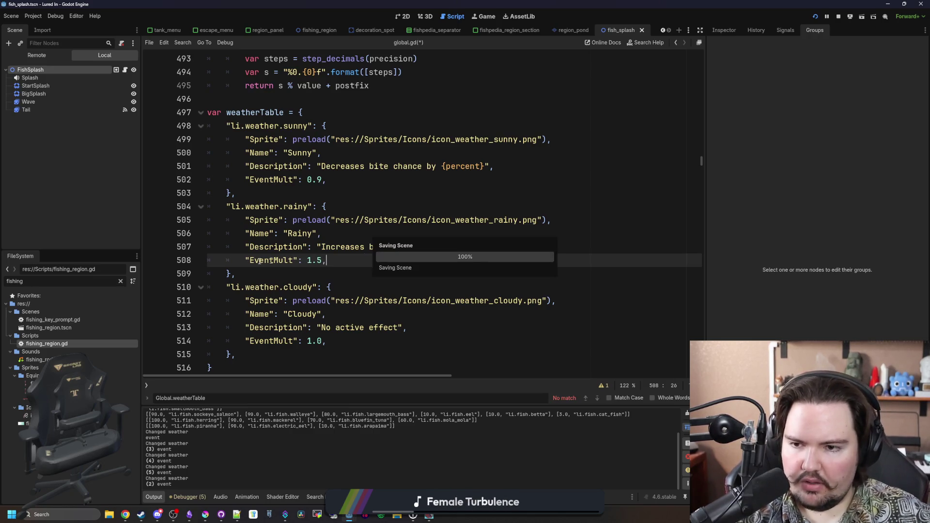
click(280, 276)
drag(312, 274, 185, 200)
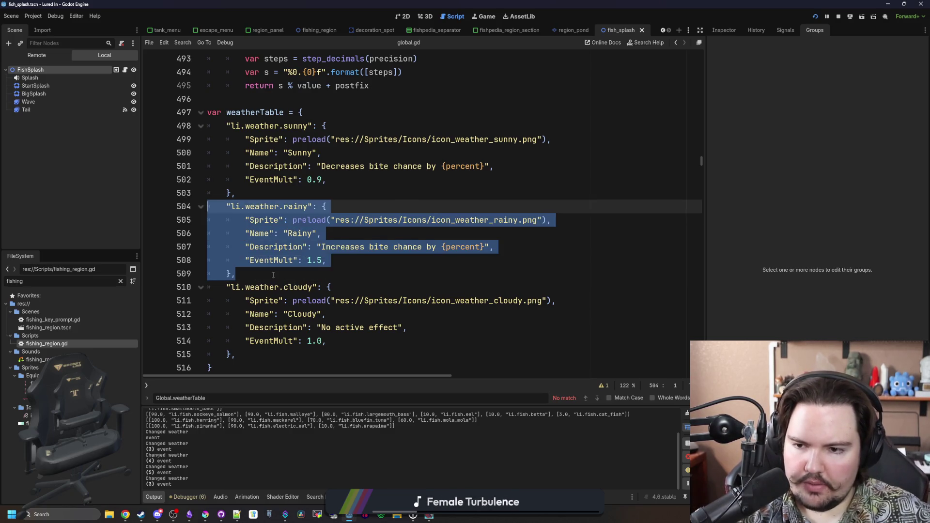
- Duplicate the rainy entry block directly below the original
key(ctrl+c)
click(273, 275)
key(Return)
key(ctrl+v)
click(244, 286)
key(BackSpace)
scroll(282, 275, down, 1)
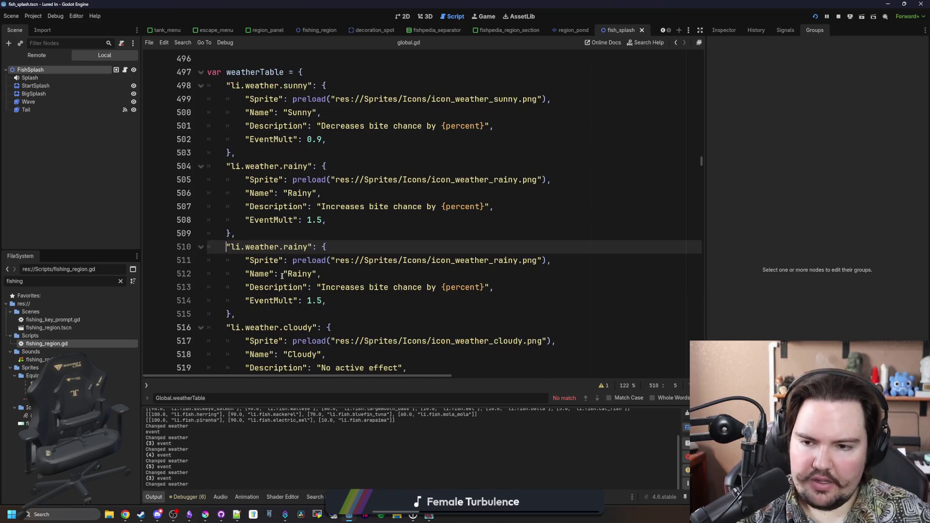
- Rename the copy to li.weather.stormy named 'Stormy', set EventMult 2.0, and save
double_click(297, 247)
text(stormy)
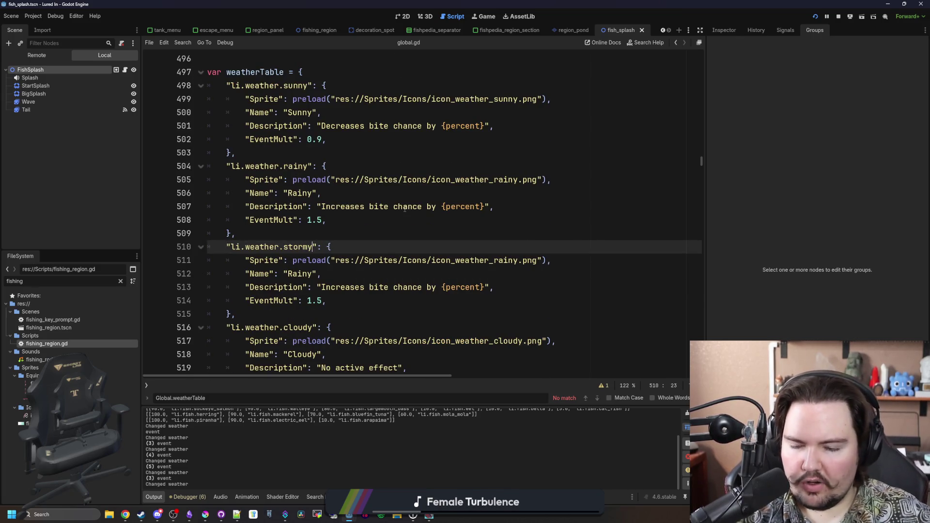
double_click(304, 270)
text(Stormy)
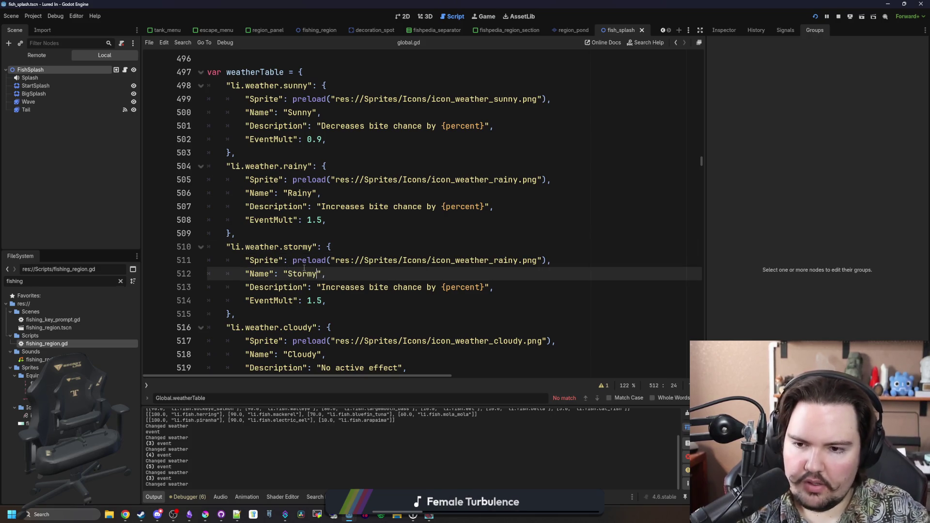
click(325, 302)
key(BackSpace)
key(BackSpace)
key(BackSpace)
text(2.0)
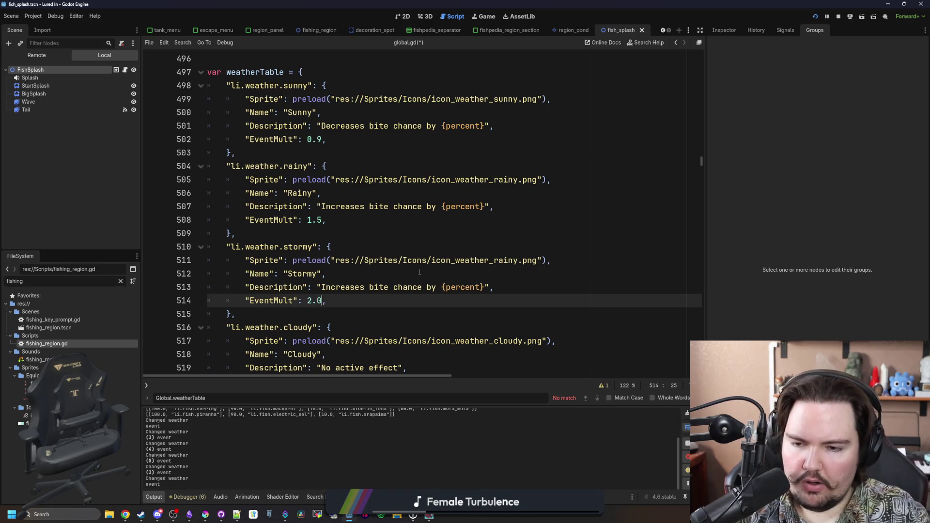
click(419, 271)
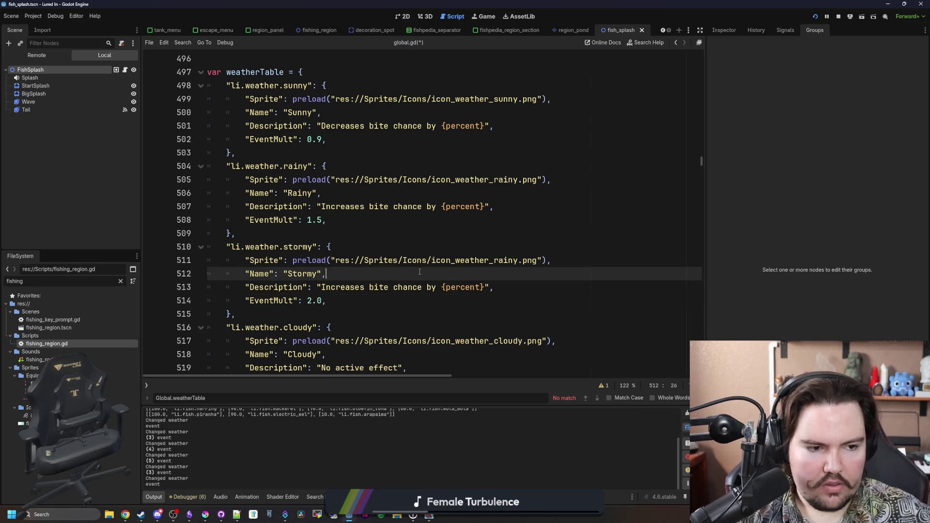
click(319, 235)
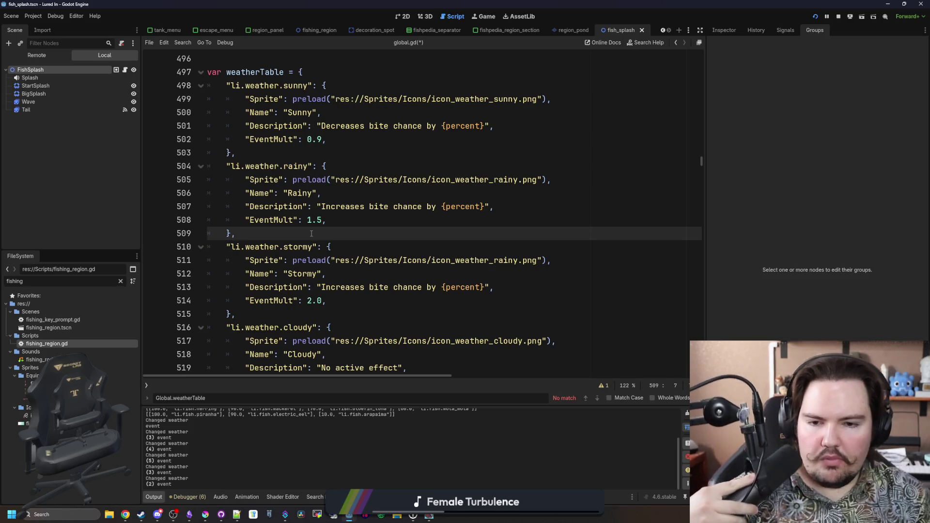
click(367, 275)
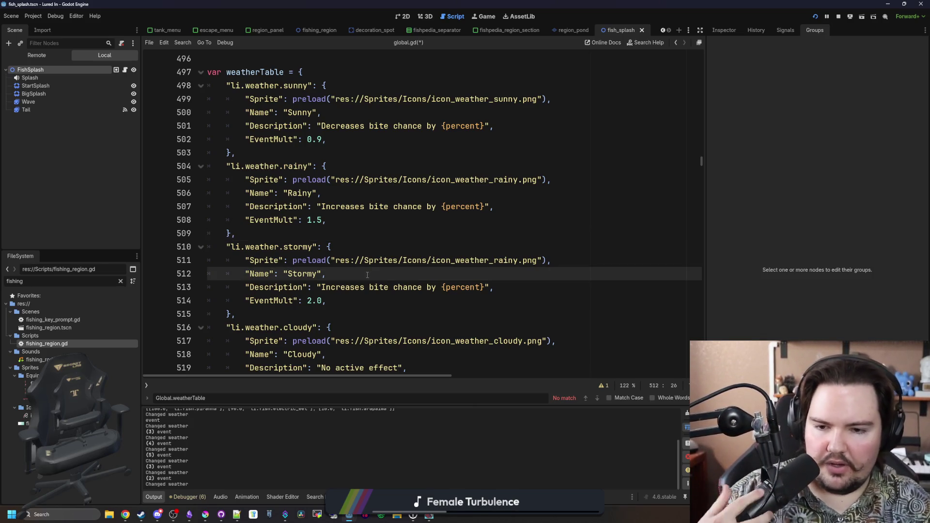
key(Up)
key(Up)
key(ctrl+s)
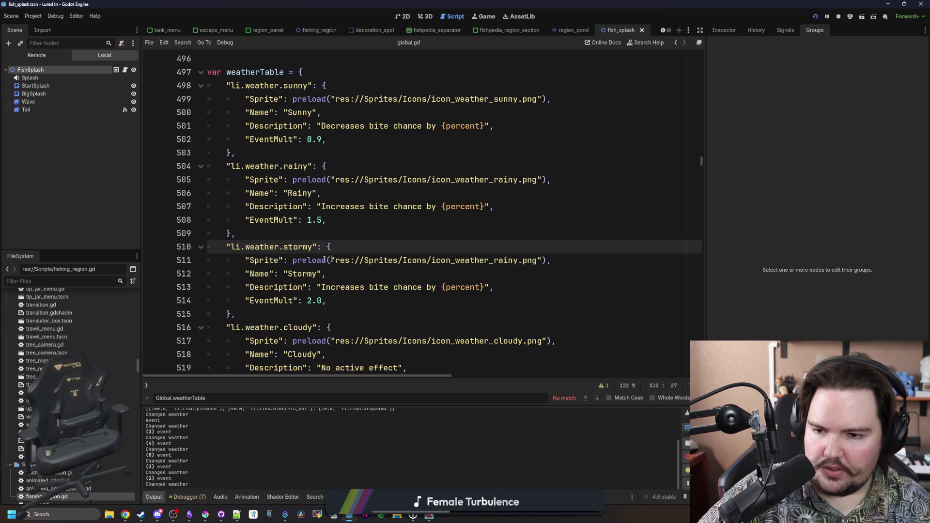
- Search the project for fill_description and open the region_panel.gd match
key(ctrl+shift+f)
text(gl)
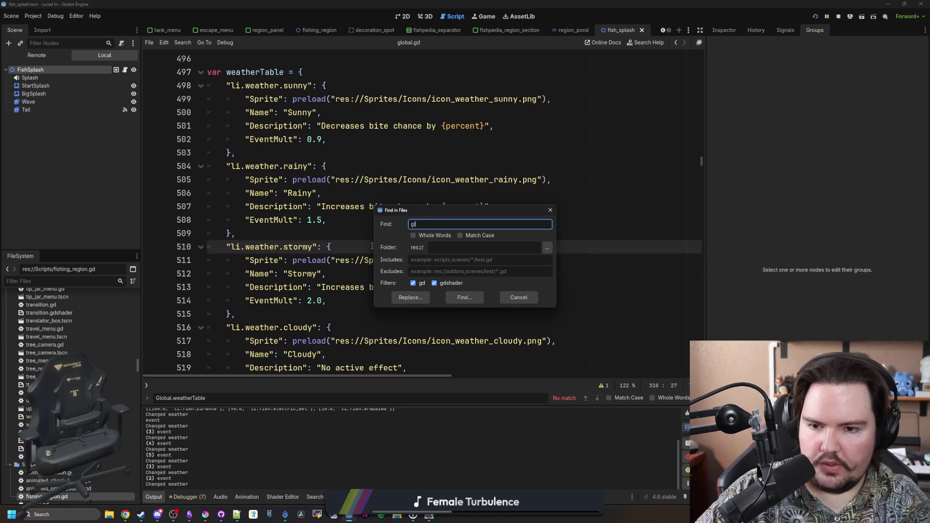
key(BackSpace)
key(BackSpace)
text(fill_description)
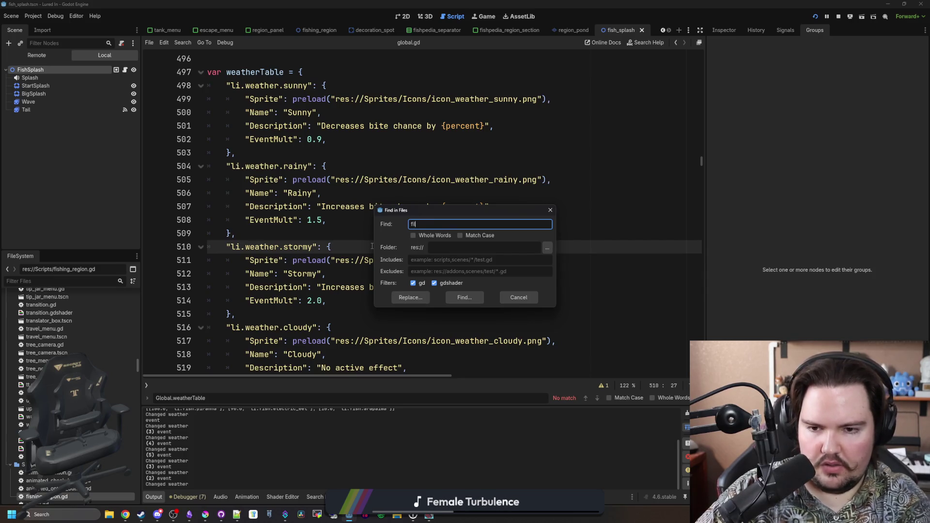
key(Return)
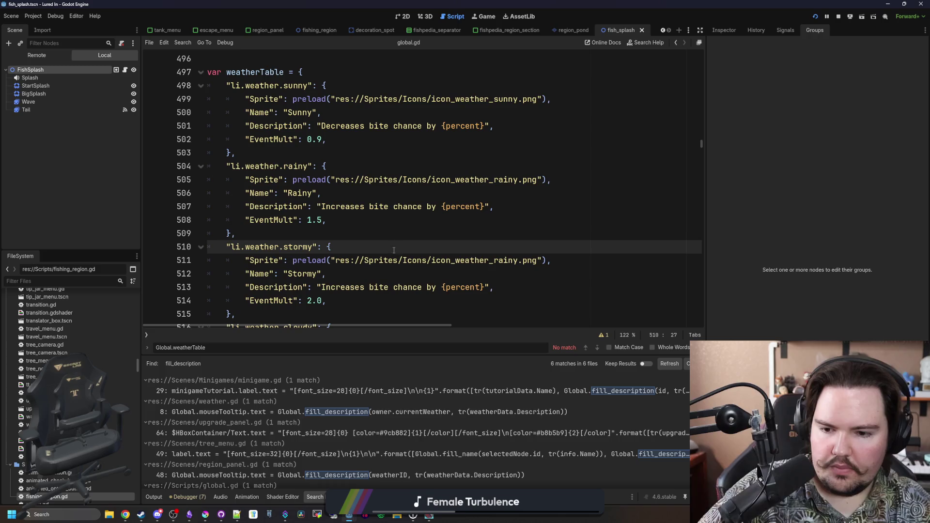
click(543, 391)
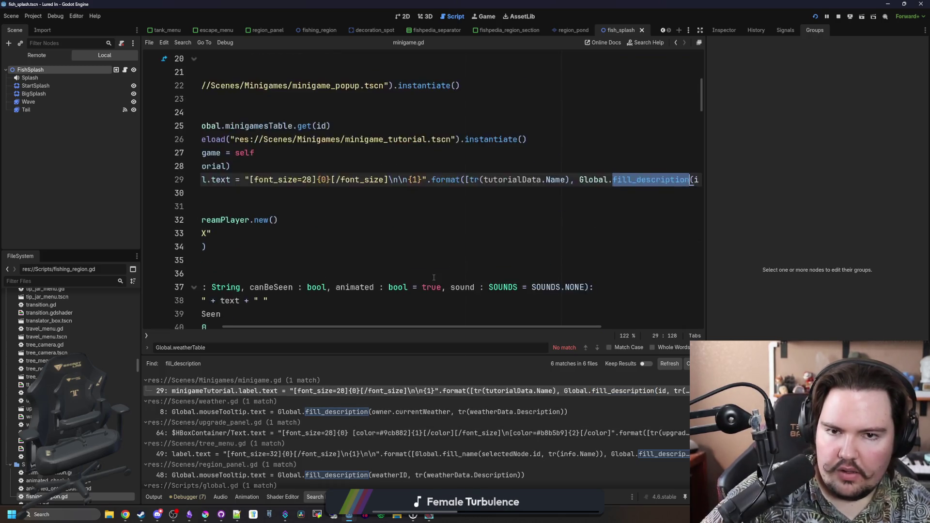
scroll(339, 416, down, 1)
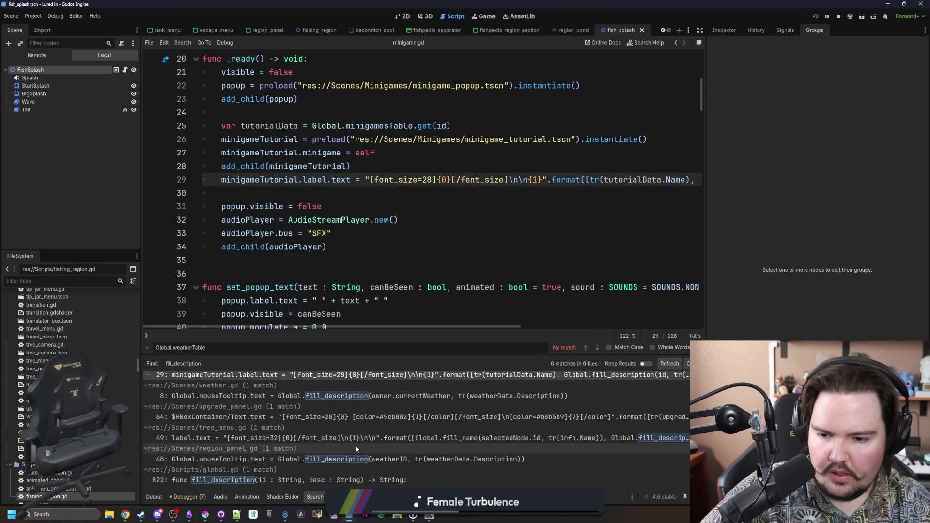
scroll(358, 452, up, 1)
click(338, 469)
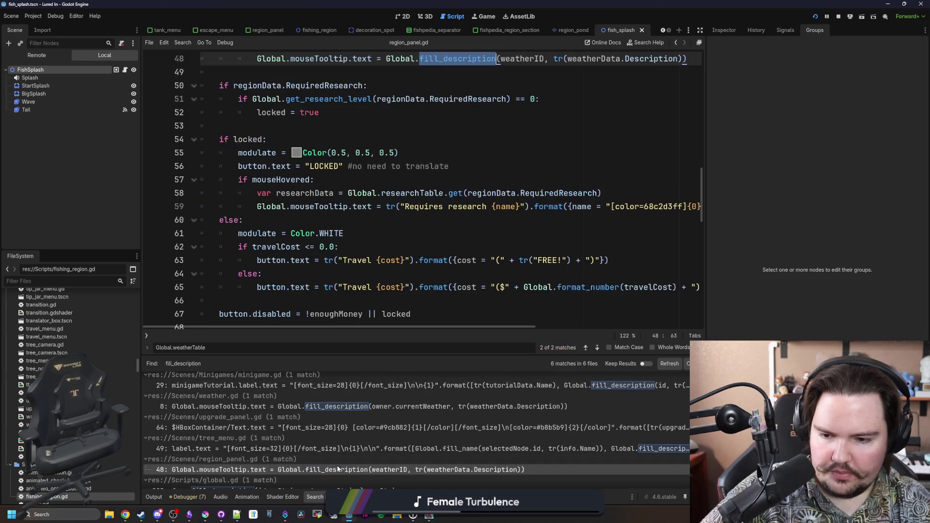
- Jump to the fill_description definition in global.gd
click(471, 227)
ctrl+click(471, 226)
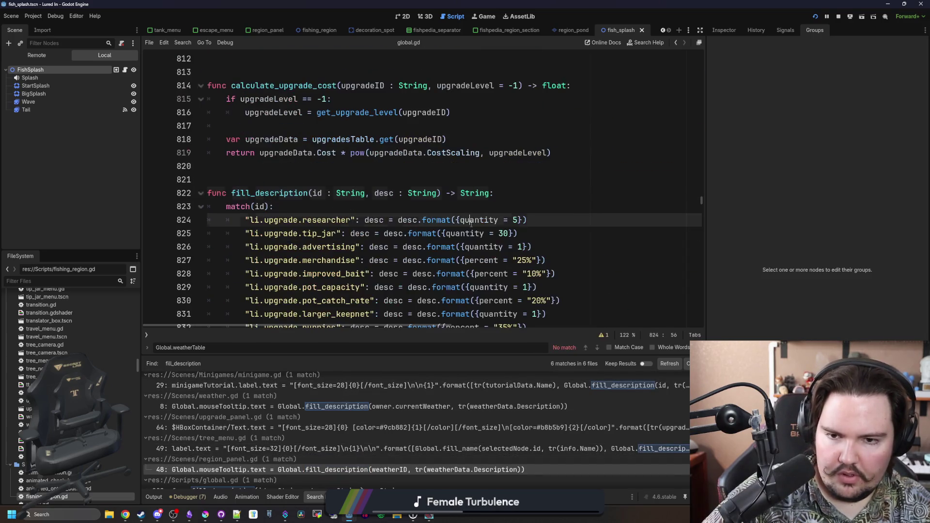
click(471, 223)
click(341, 218)
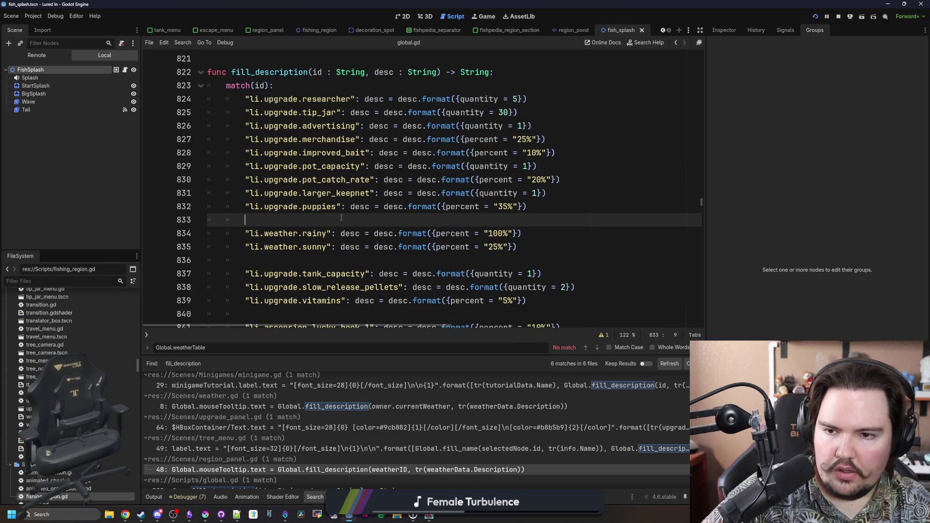
scroll(352, 111, down, 6)
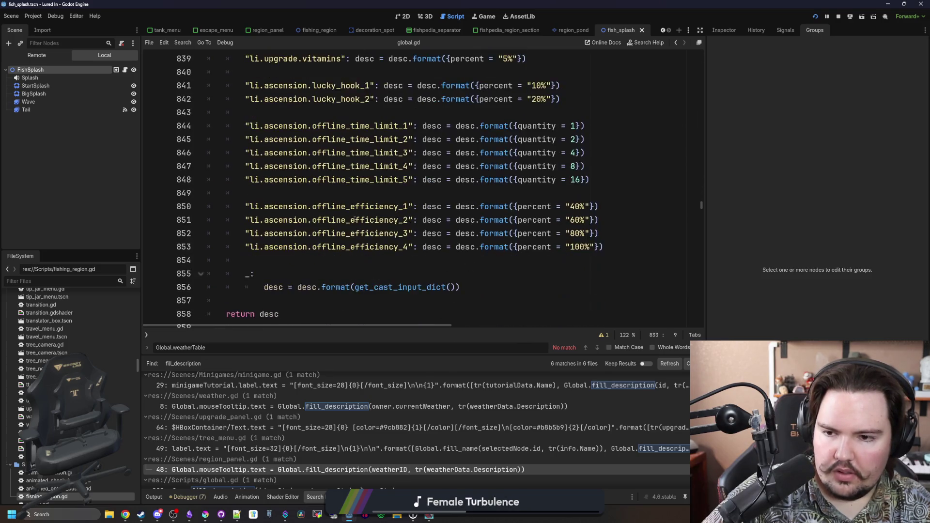
scroll(355, 219, up, 3)
scroll(355, 219, up, 1)
- Duplicate the li.weather.rainy line as li.weather.stormy with 150% and save
click(436, 206)
drag(521, 152, 250, 151)
click(248, 142)
key(ctrl+v)
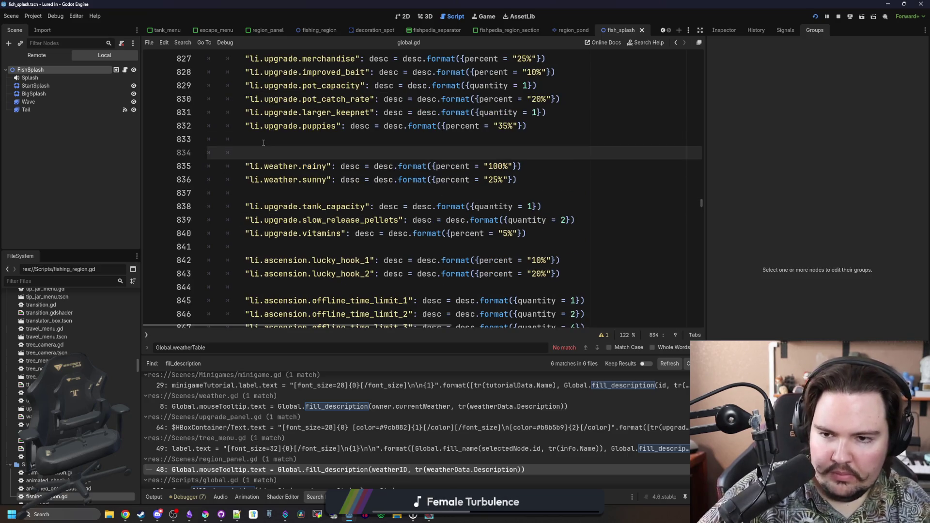
double_click(320, 151)
text(stormy)
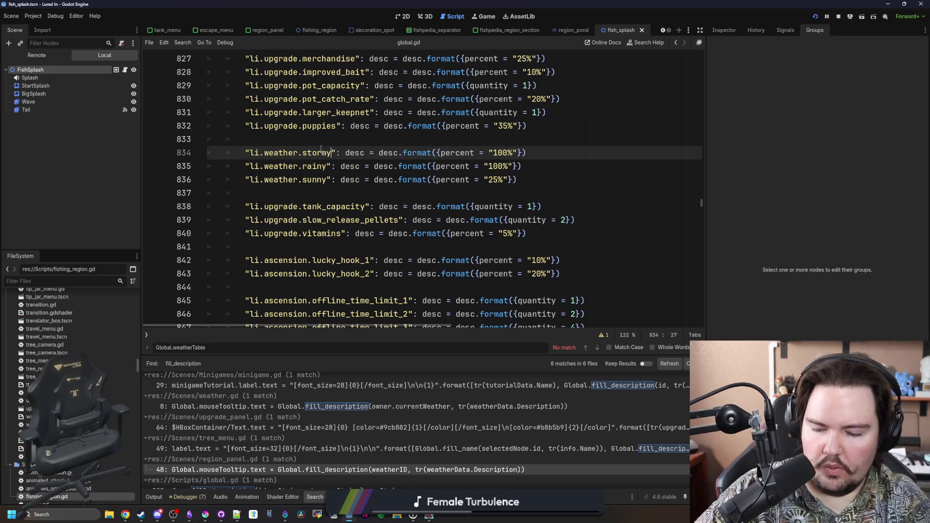
double_click(504, 153)
text(150)
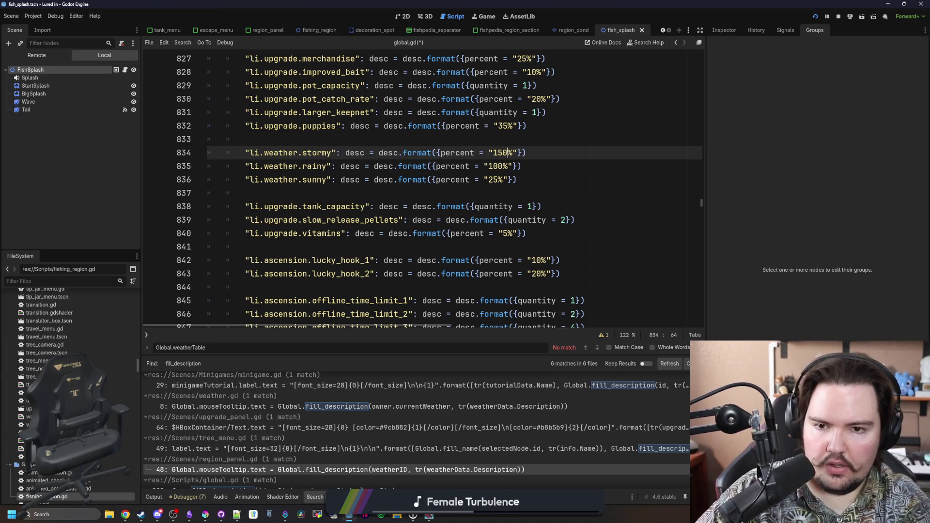
click(525, 143)
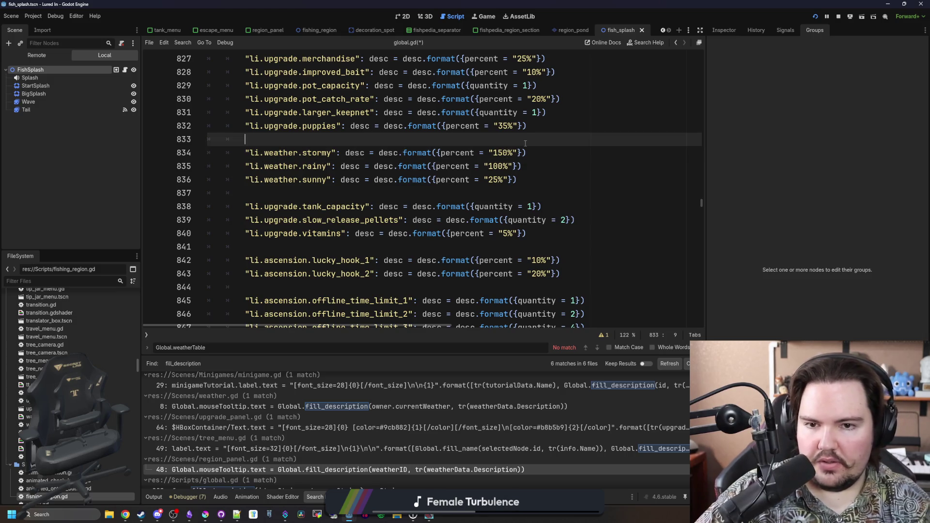
key(ctrl+s)
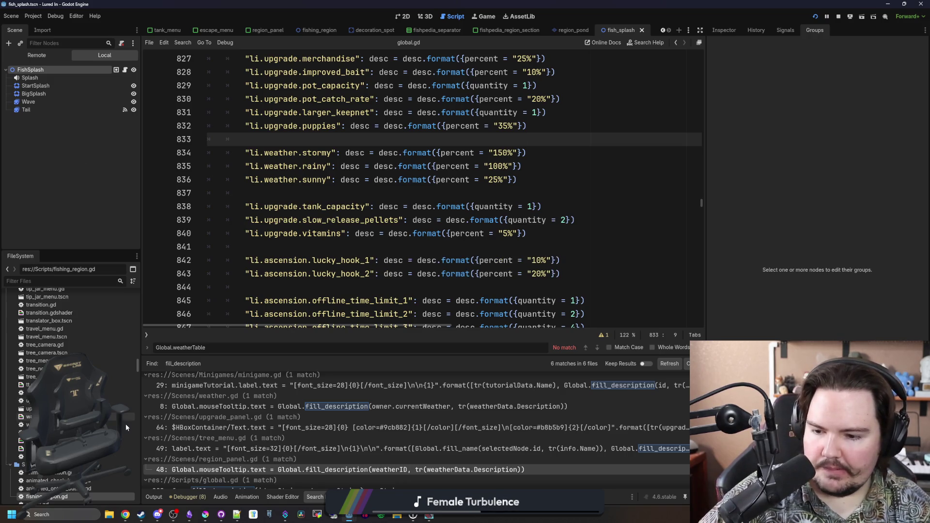
- Open the FishSplash node's script fish_splash.gd, briefly glancing at Krita
scroll(122, 419, down, 3)
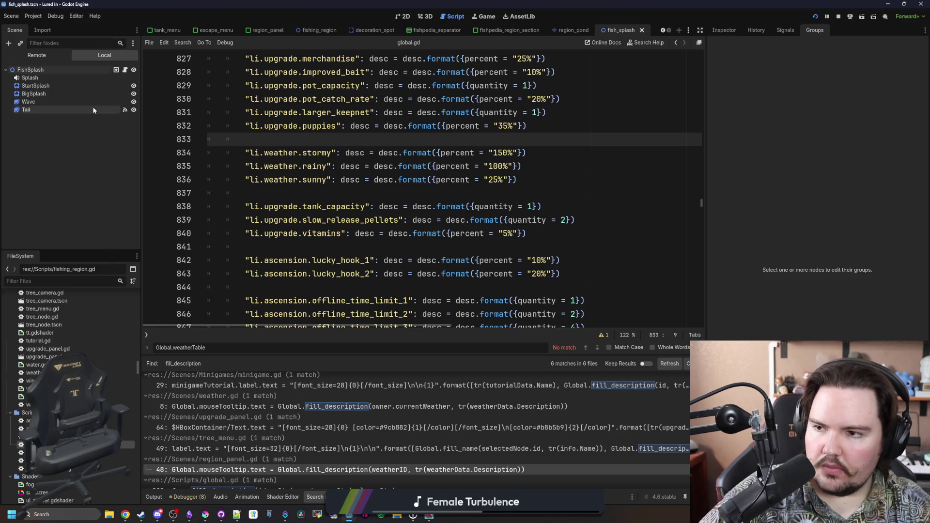
click(125, 70)
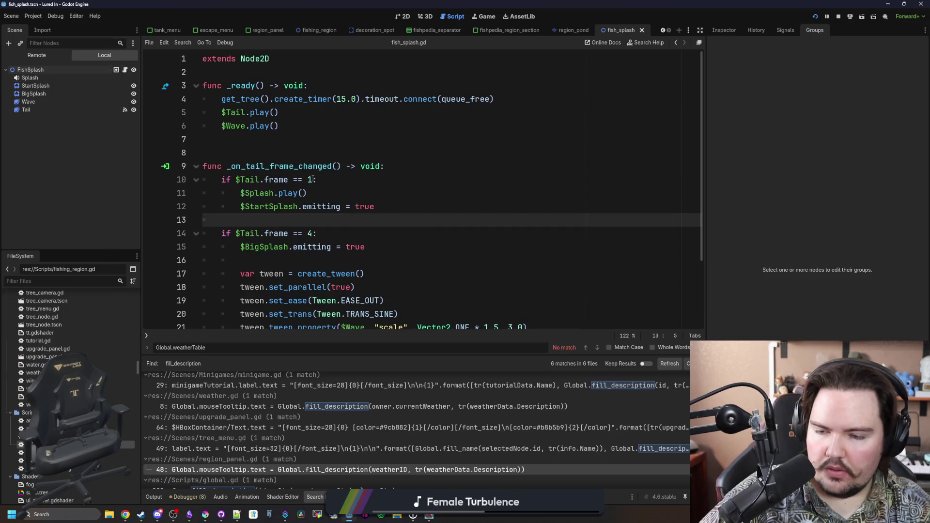
click(291, 152)
scroll(441, 275, down, 2)
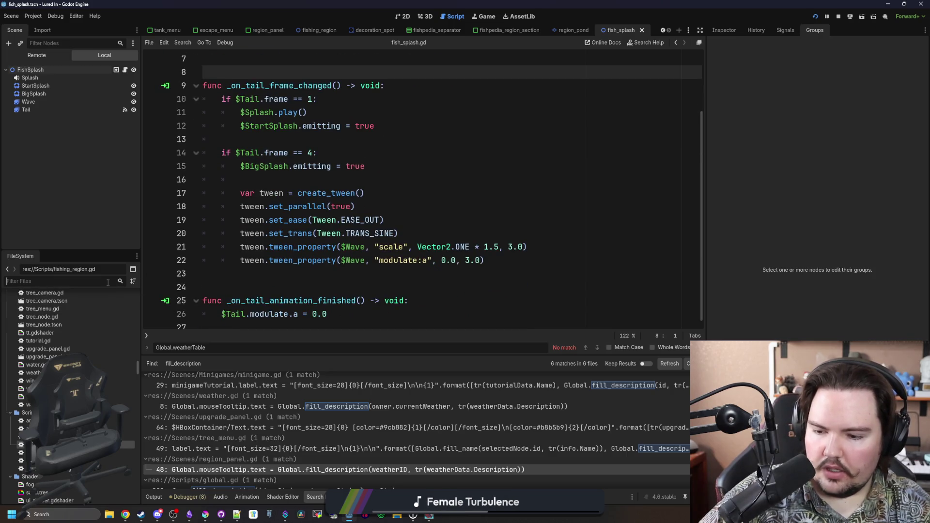
click(208, 513)
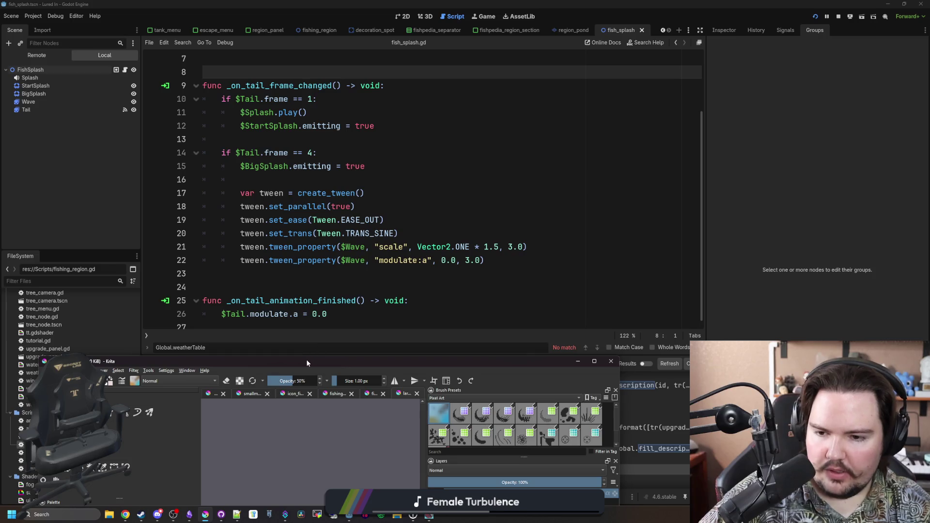
key(alt+Tab)
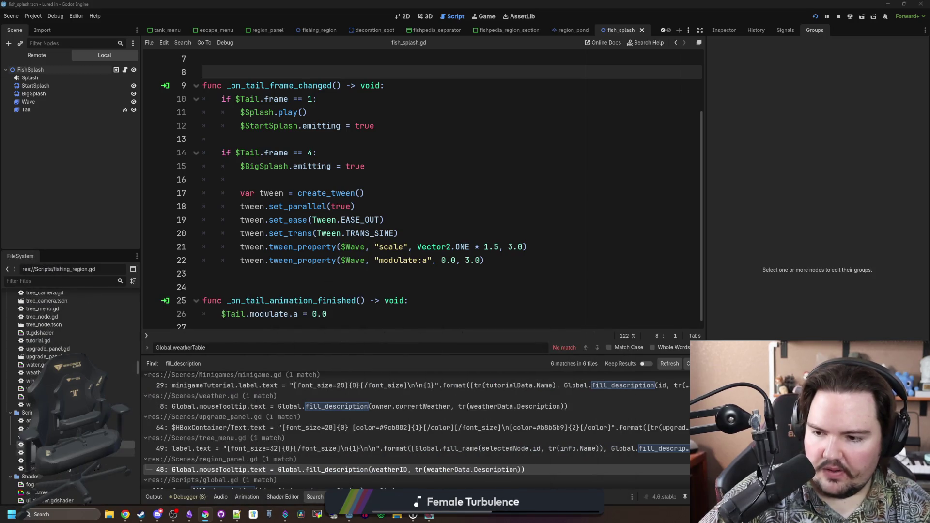
- Reopen global.gd, save it, and switch to Krita showing large_wave.png
double_click(77, 452)
click(333, 197)
key(ctrl+s)
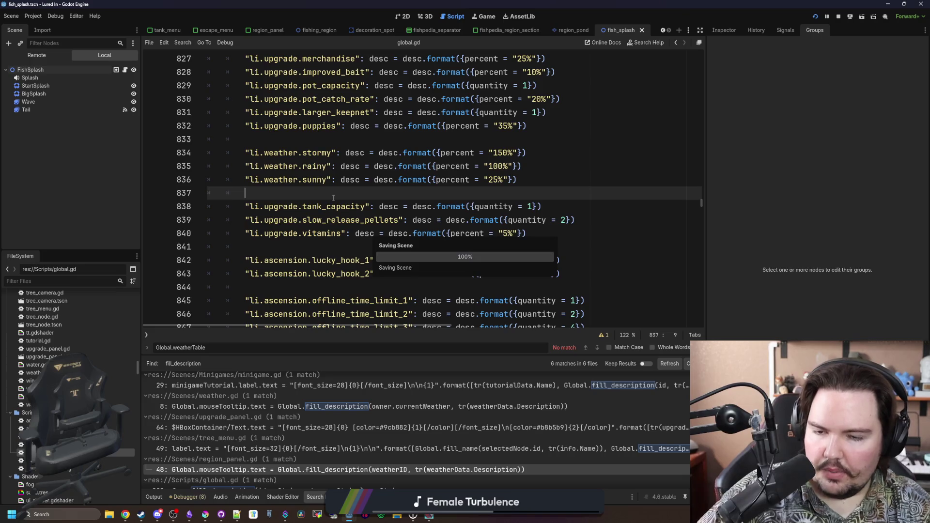
key(alt+Tab)
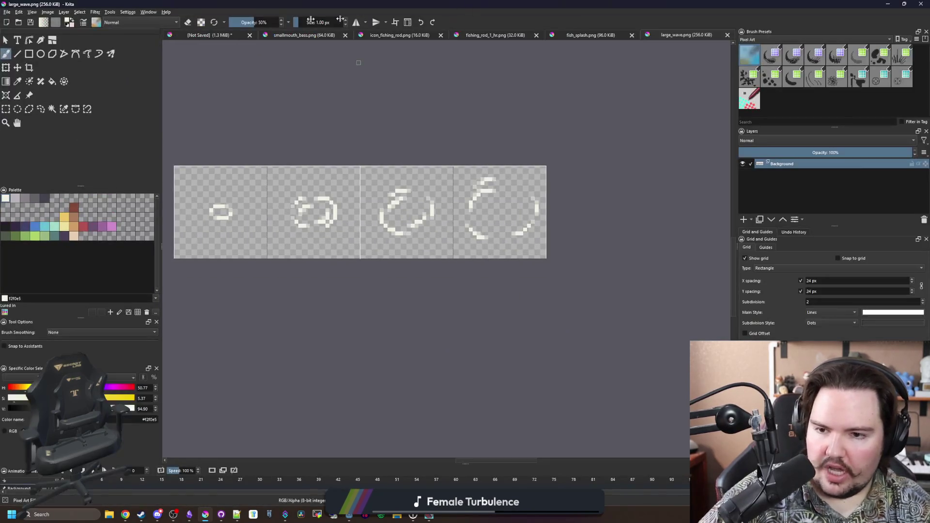
- Browse the Open dialog up to the game's Sprites folder and into Icons
click(7, 11)
click(29, 32)
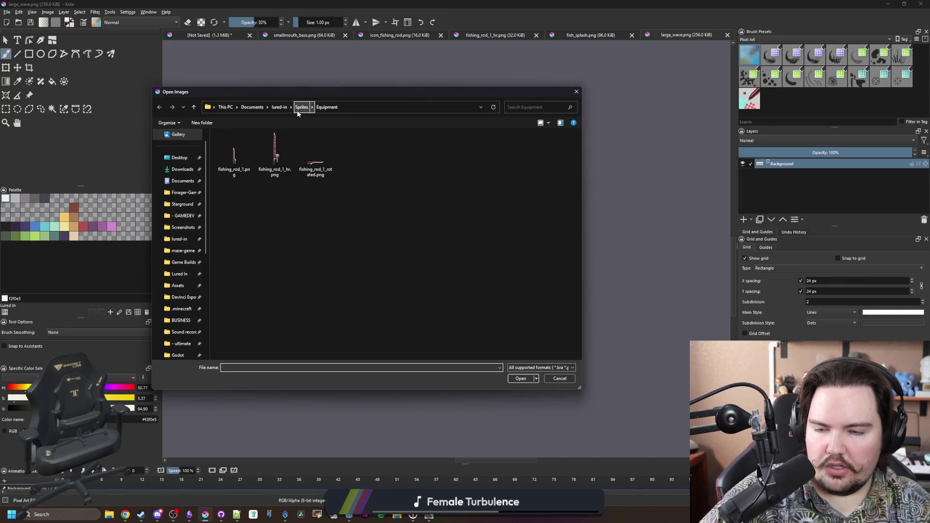
click(297, 109)
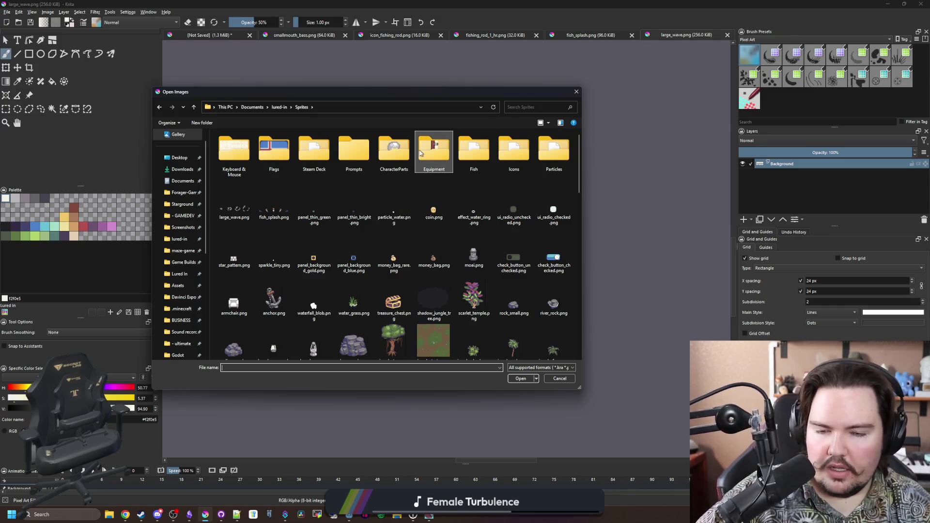
scroll(461, 229, down, 5)
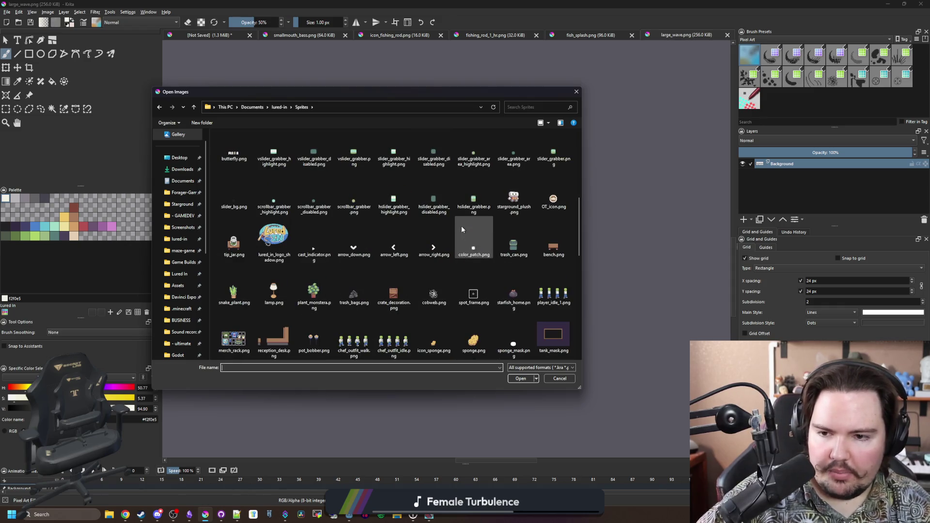
scroll(461, 230, down, 5)
scroll(388, 273, down, 3)
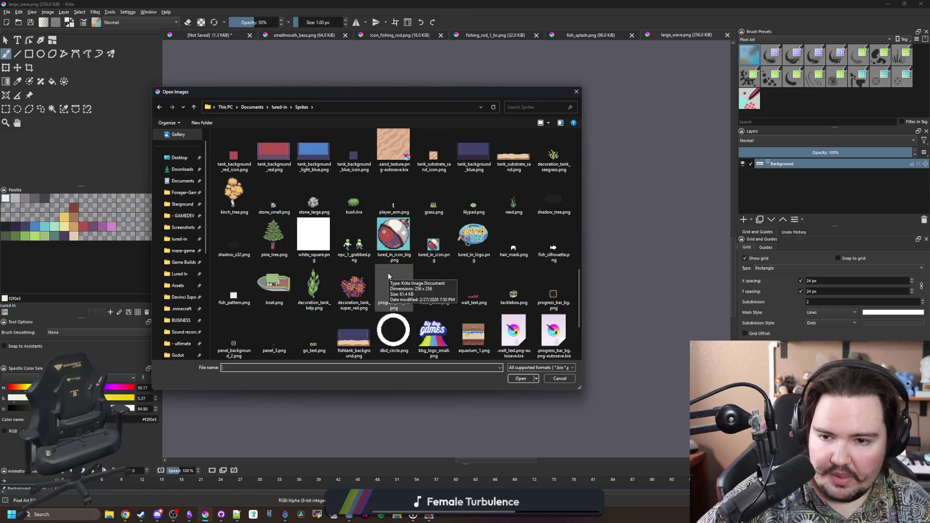
scroll(388, 276, down, 2)
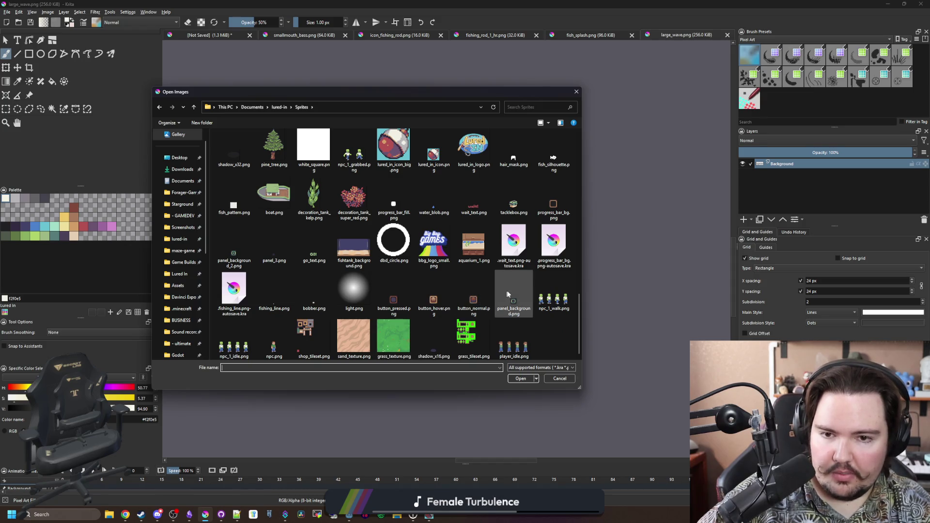
scroll(464, 312, up, 10)
scroll(463, 297, up, 5)
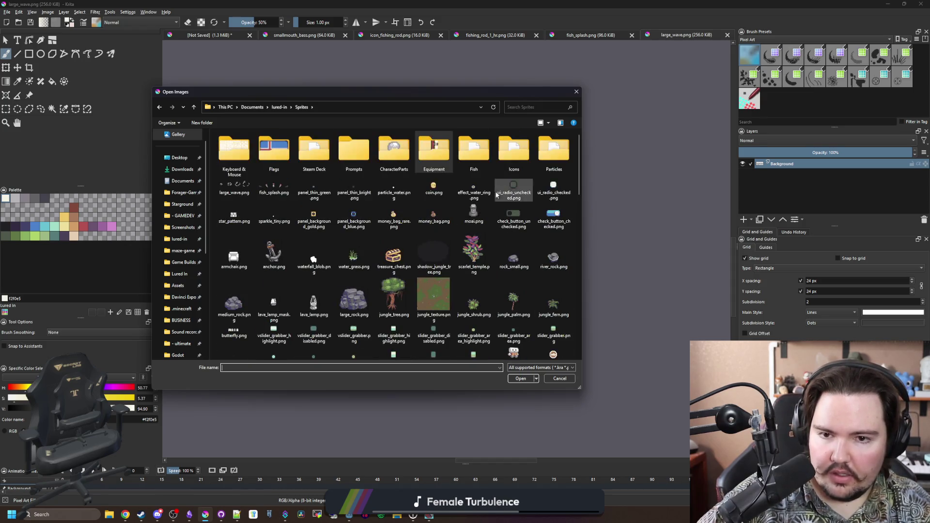
double_click(513, 147)
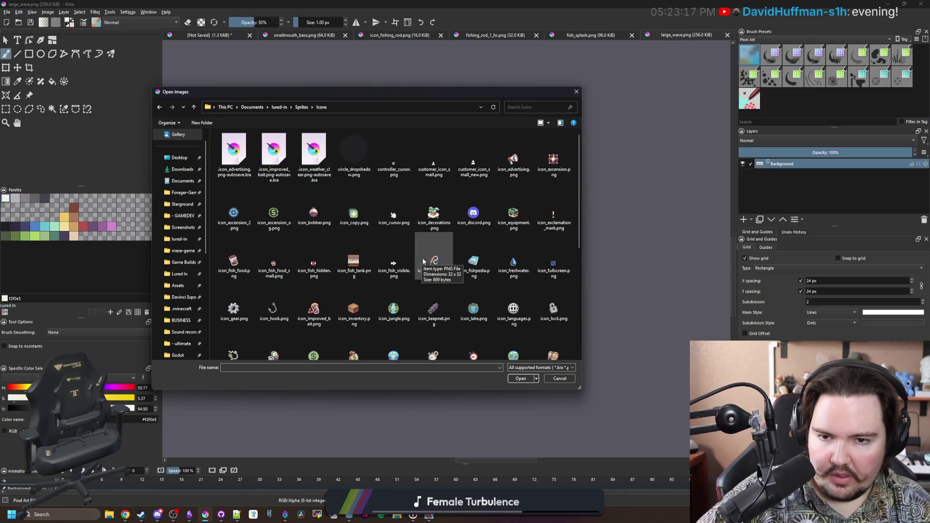
- Open icon_weather_rainy.png from the Sprites/Icons folder
scroll(424, 261, down, 2)
scroll(424, 262, down, 2)
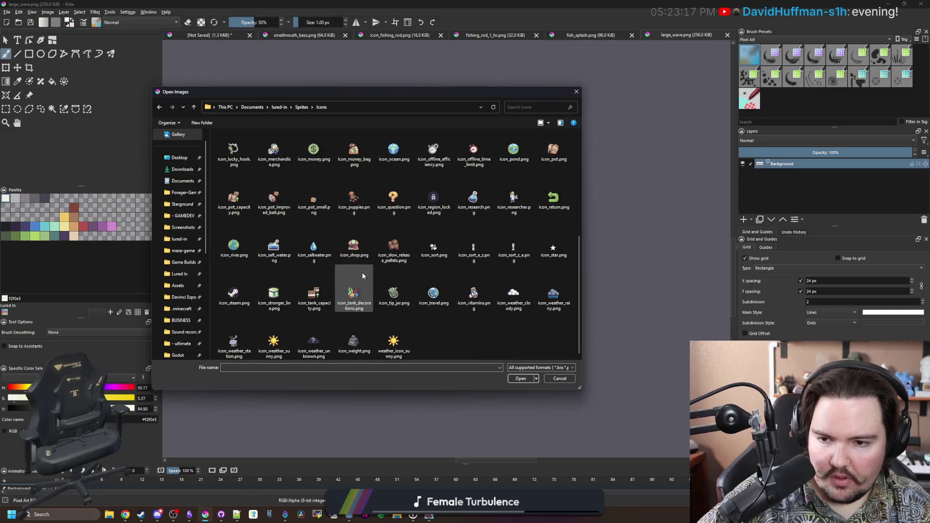
double_click(553, 295)
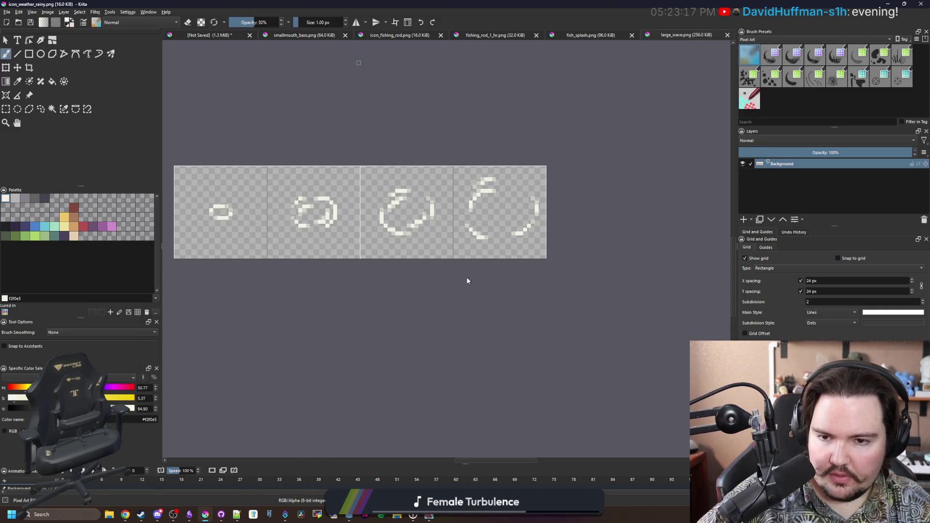
- Pick the yellow #edc766 and brush a yellow bar above the rain streaks
scroll(414, 289, up, 1)
key(f)
scroll(436, 297, down, 2)
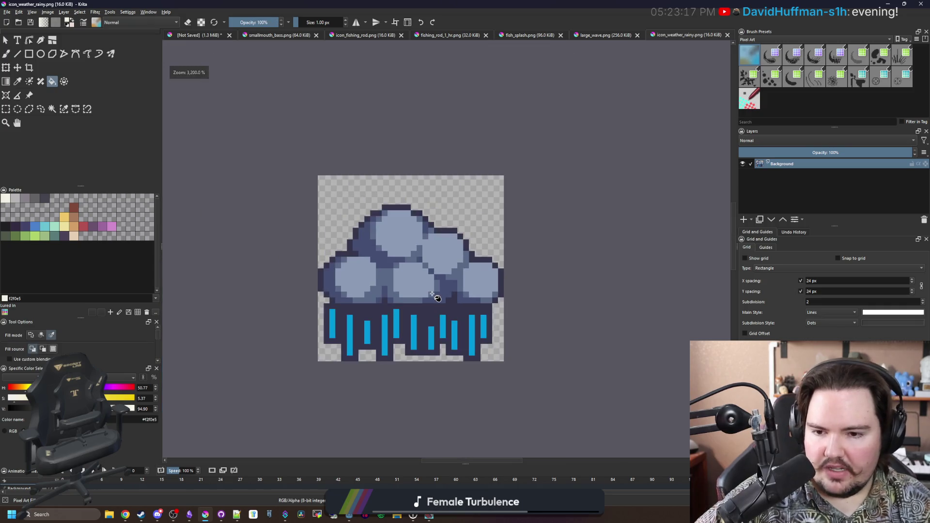
scroll(433, 294, up, 2)
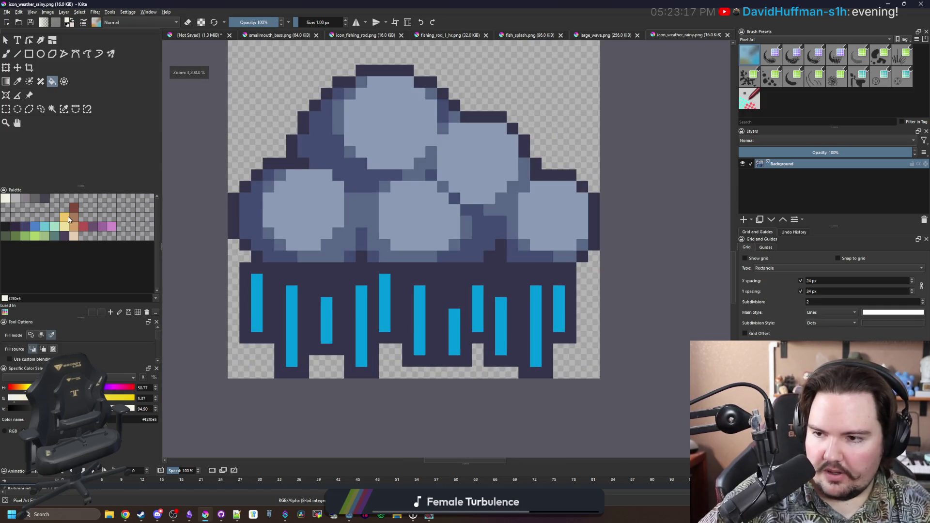
click(68, 219)
scroll(453, 328, up, 1)
key(b)
mouse_move(366, 233)
mouse_down()
mouse_move(397, 233)
mouse_move(380, 246)
mouse_move(451, 229)
mouse_up()
- Undo the tan pixels, set full opacity, save, and add yellow pixels below the bar
key(ctrl+z)
key(o)
key(o)
key(o)
key(ctrl+s)
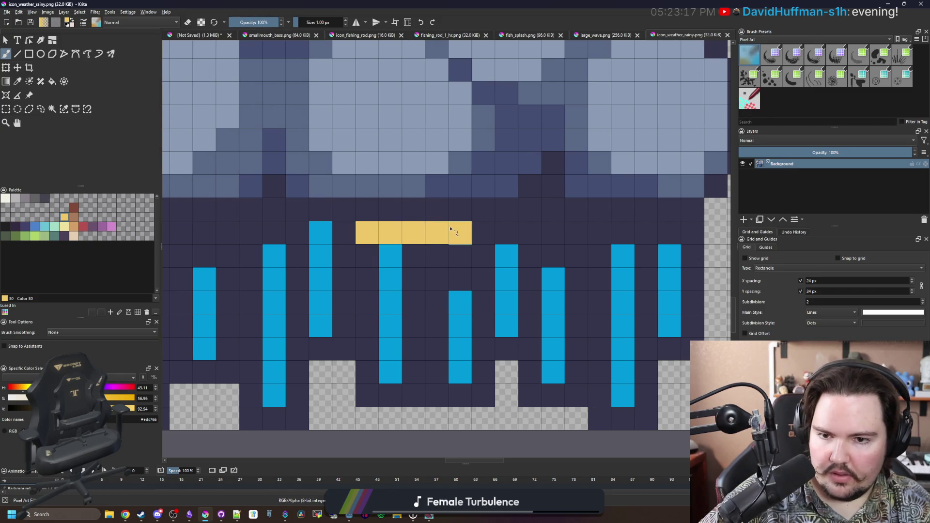
click(450, 229)
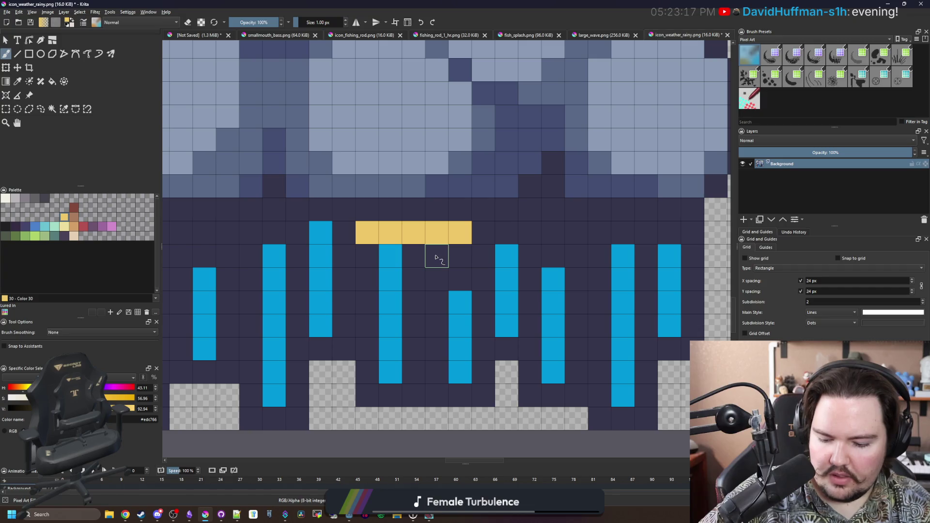
mouse_move(390, 257)
mouse_down()
mouse_move(431, 254)
mouse_move(460, 302)
mouse_move(371, 308)
mouse_move(408, 322)
mouse_move(419, 371)
mouse_move(365, 315)
mouse_move(415, 386)
mouse_up()
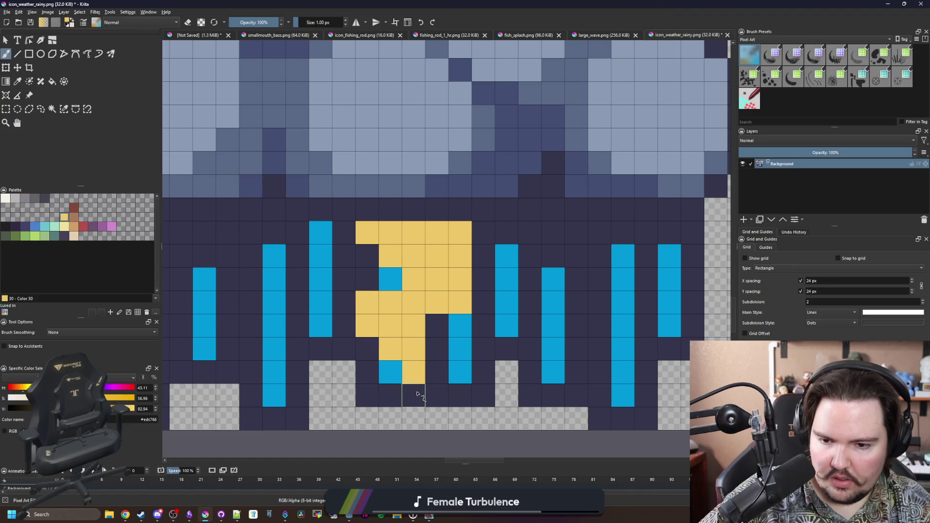
click(369, 353)
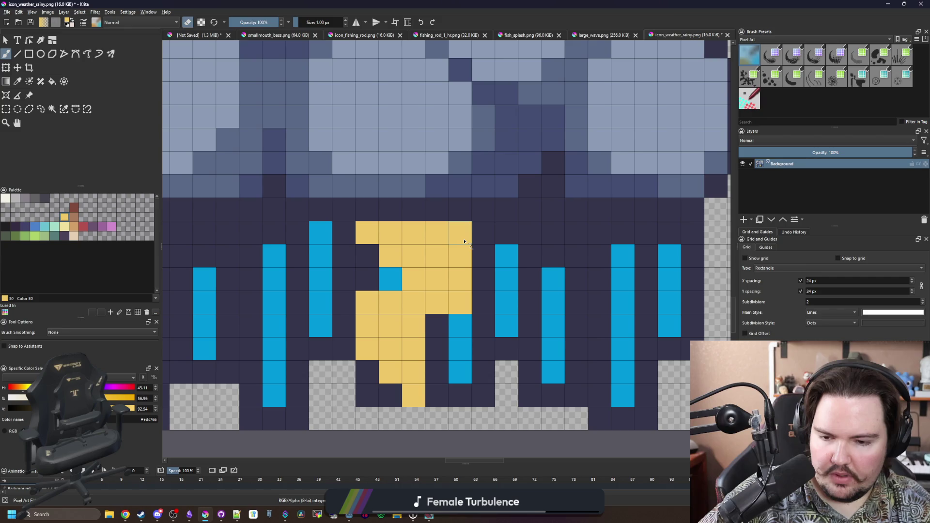
- Undo the earlier yellow bolt strokes and leftover yellow cells
key(alt+Tab)
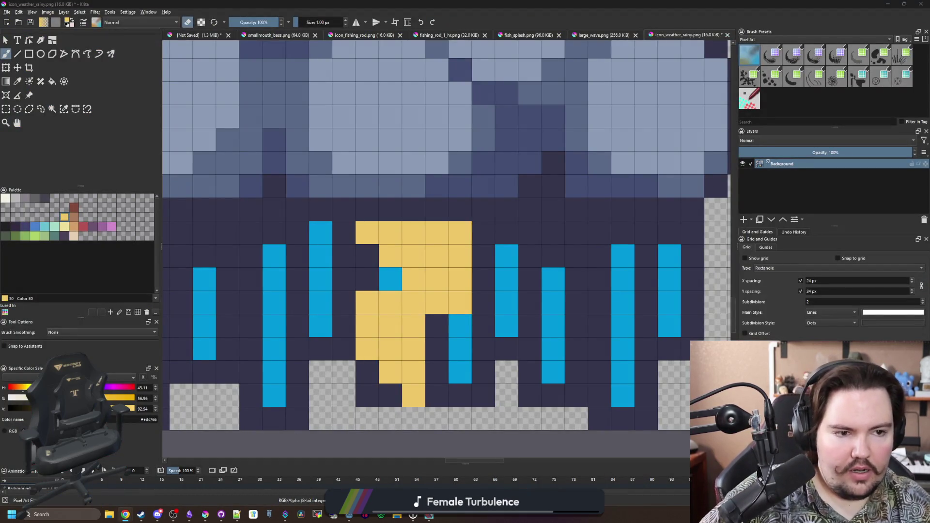
click(454, 251)
key(ctrl+z)
key(ctrl+z)
key(ctrl+z)
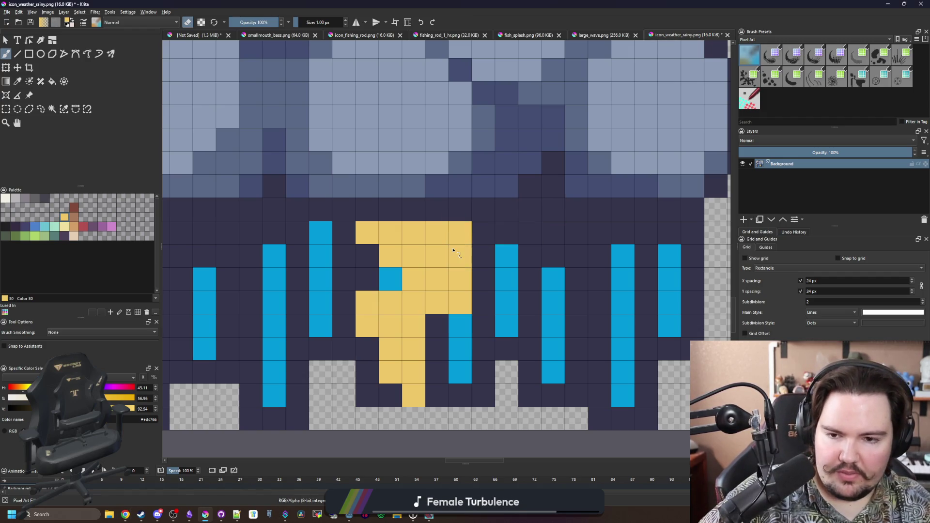
key(ctrl+z)
key(ctrl+z)
key(ctrl+z)
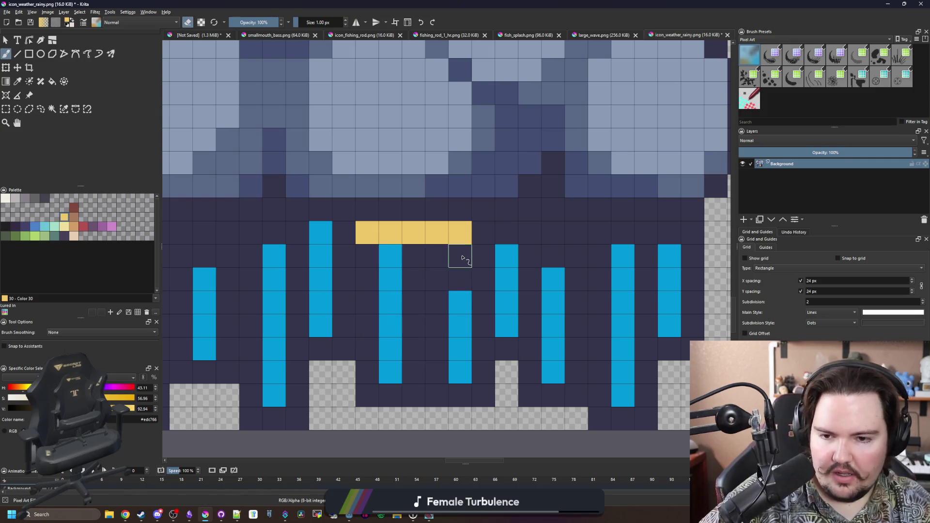
- Paint a new yellow lightning bolt through the left rain, removing a stray pixel
scroll(459, 255, down, 5)
scroll(373, 250, up, 5)
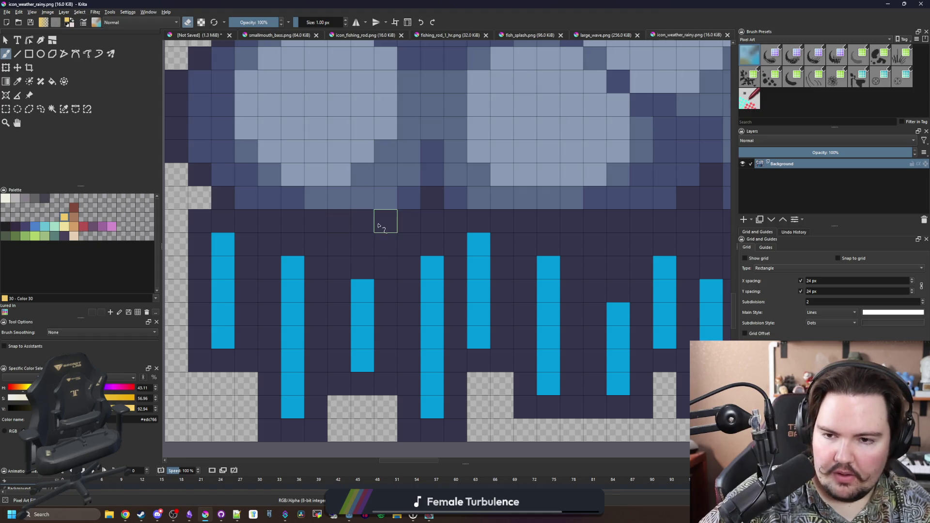
mouse_move(385, 221)
mouse_down()
mouse_move(327, 225)
mouse_move(270, 316)
mouse_move(297, 334)
mouse_move(339, 337)
mouse_move(303, 432)
mouse_up()
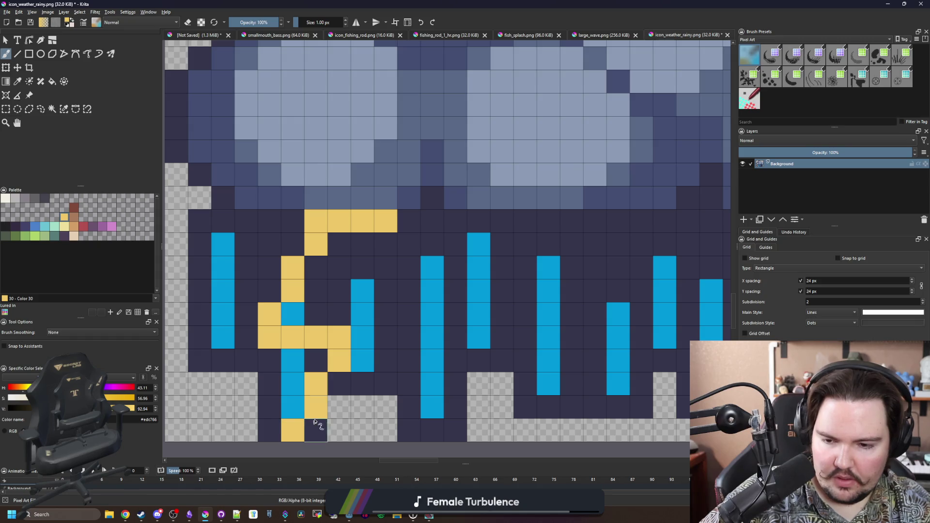
key(ctrl+z)
mouse_move(343, 386)
mouse_down()
mouse_move(386, 311)
mouse_move(299, 313)
mouse_move(337, 266)
mouse_move(380, 245)
mouse_move(342, 290)
mouse_move(385, 326)
mouse_move(342, 355)
mouse_up()
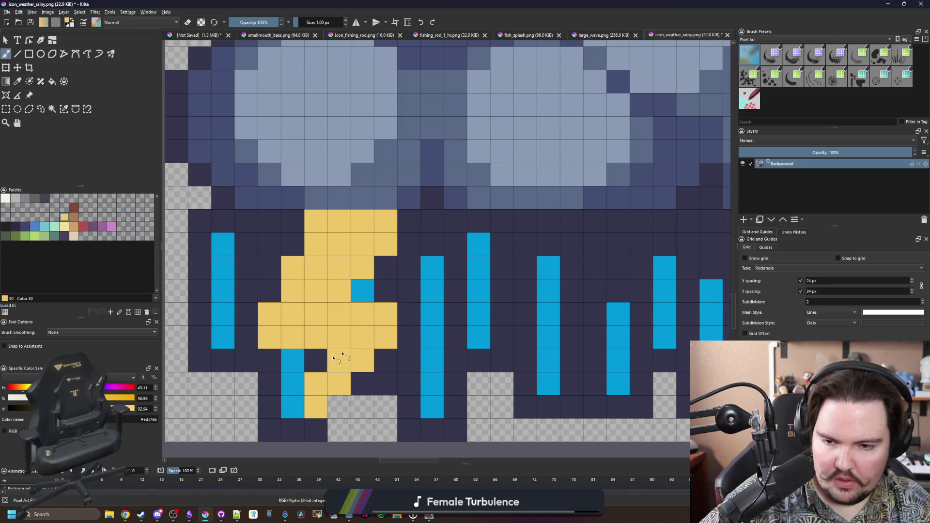
scroll(349, 358, down, 7)
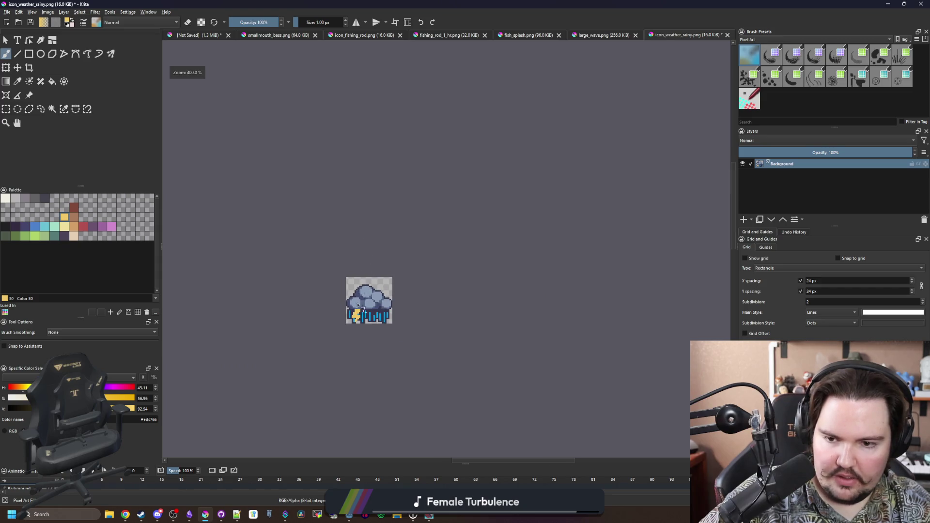
- Paint a smaller yellow bolt shape among the middle rain streaks beside the first
scroll(357, 306, up, 6)
mouse_move(404, 271)
mouse_down()
mouse_move(375, 276)
mouse_move(359, 302)
mouse_move(395, 319)
mouse_move(374, 361)
mouse_up()
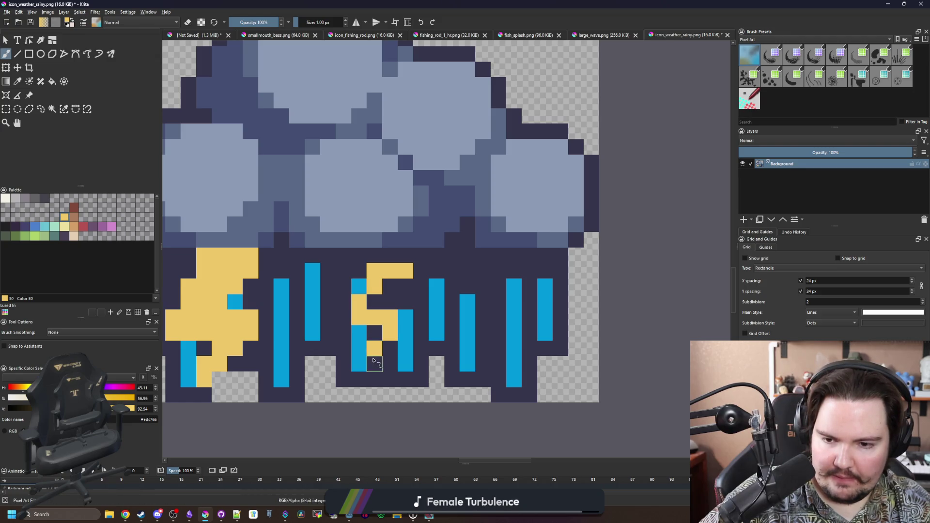
mouse_move(405, 315)
mouse_down()
mouse_move(374, 301)
mouse_move(406, 285)
mouse_move(403, 313)
mouse_up()
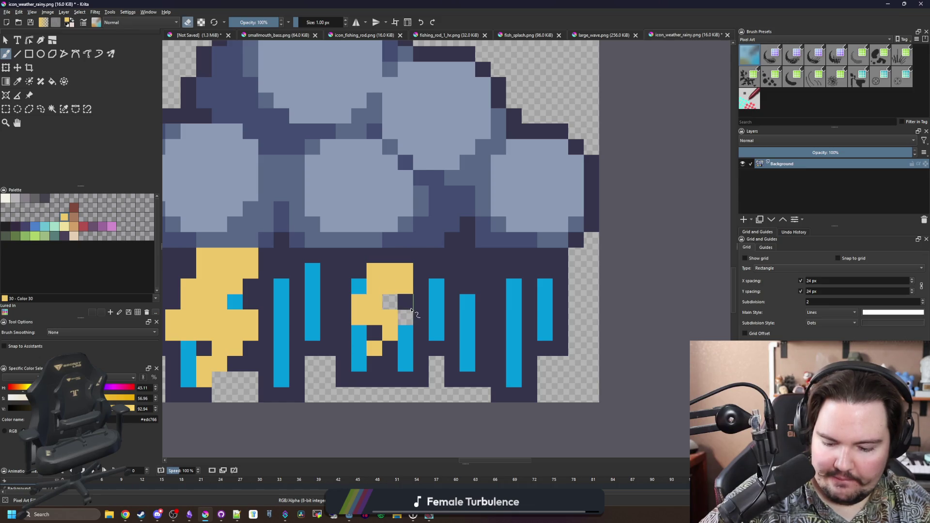
key(e)
ctrl+click(411, 310)
scroll(378, 286, down, 8)
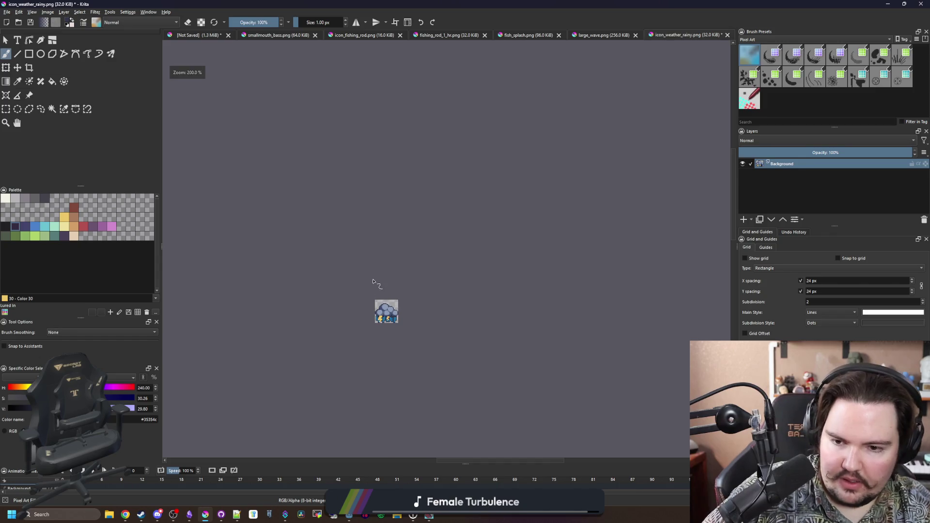
- Sample the light cloud colour and paint new puffs on the cloud's upper left and right
scroll(378, 318, up, 8)
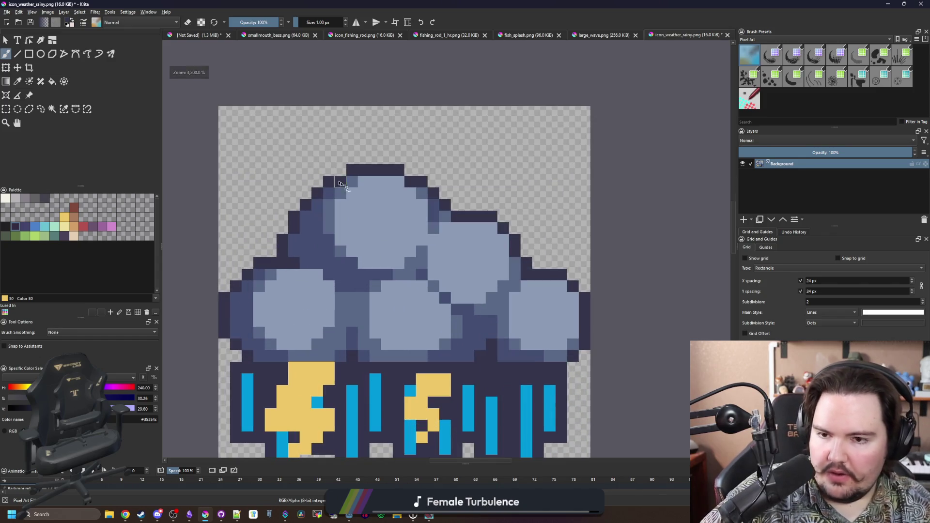
ctrl+click(349, 207)
scroll(313, 237, up, 1)
key(bracketright)
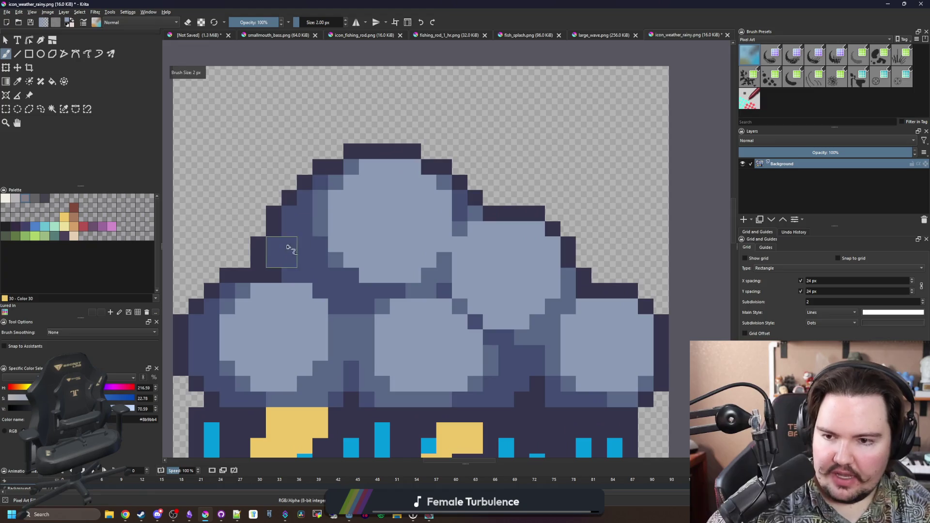
drag(245, 198, 284, 251)
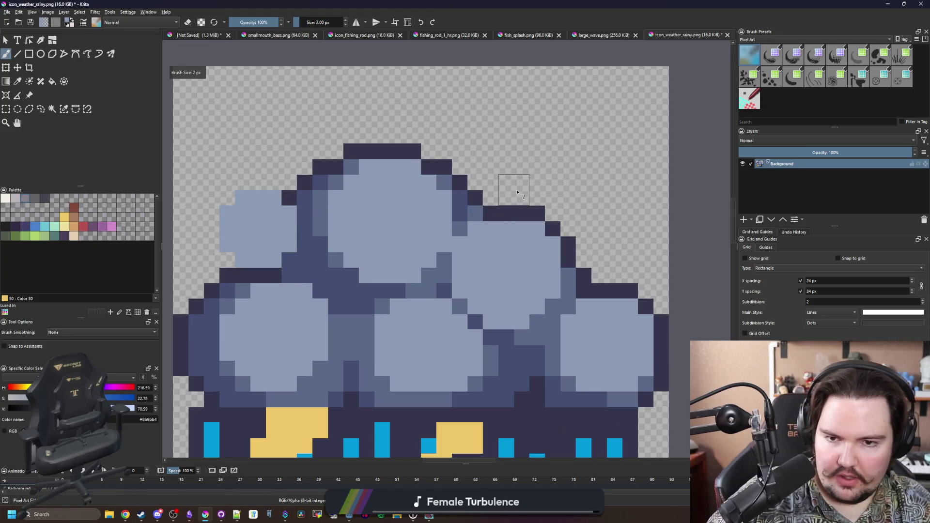
key(bracketright)
click(490, 182)
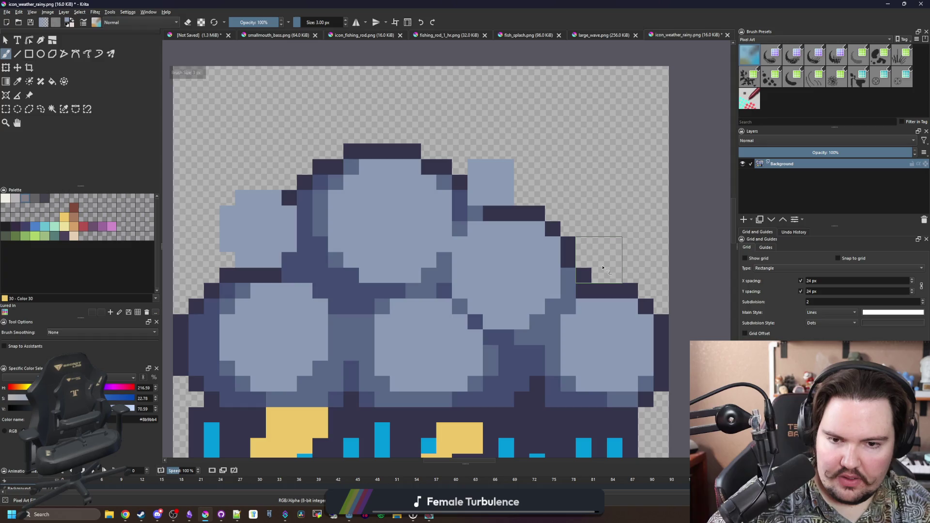
- With a 1 px brush in the darker blue, paint shading and outline pixels around the new puff
ctrl+click(293, 264)
scroll(251, 275, up, 1)
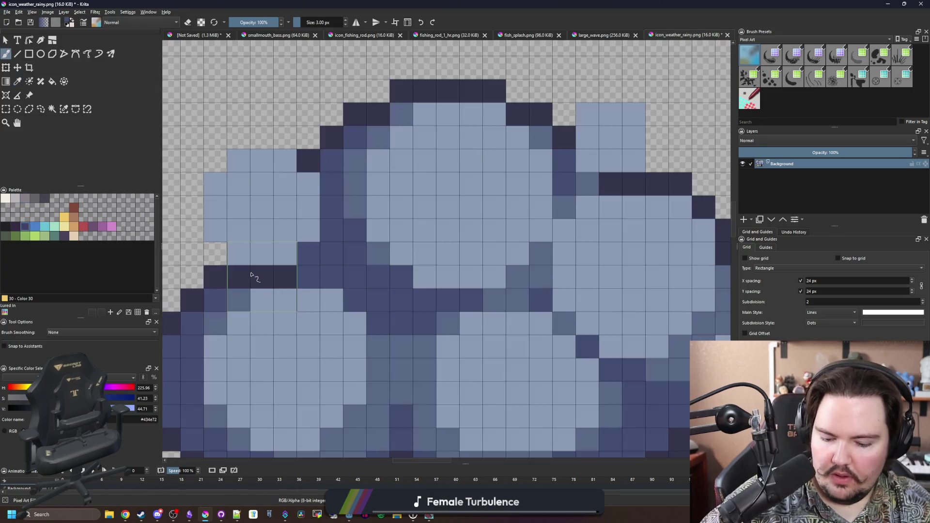
key(bracketleft)
key(bracketleft)
click(215, 253)
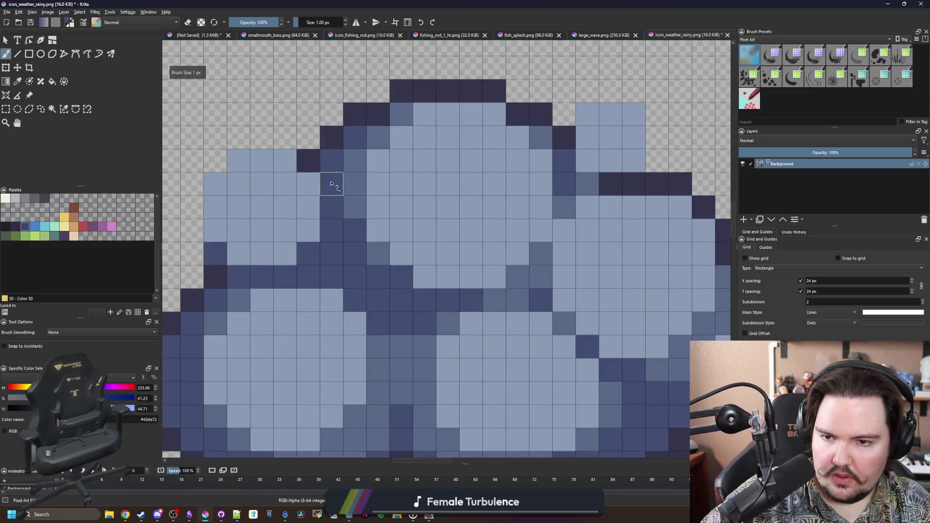
click(308, 160)
scroll(485, 194, right, 3)
mouse_move(438, 201)
mouse_down()
mouse_move(487, 201)
mouse_move(509, 154)
mouse_up()
click(486, 177)
click(486, 154)
ctrl+click(509, 200)
- Outline the top of the new puff and the cloud's left edge in the darkest outline colour
click(487, 131)
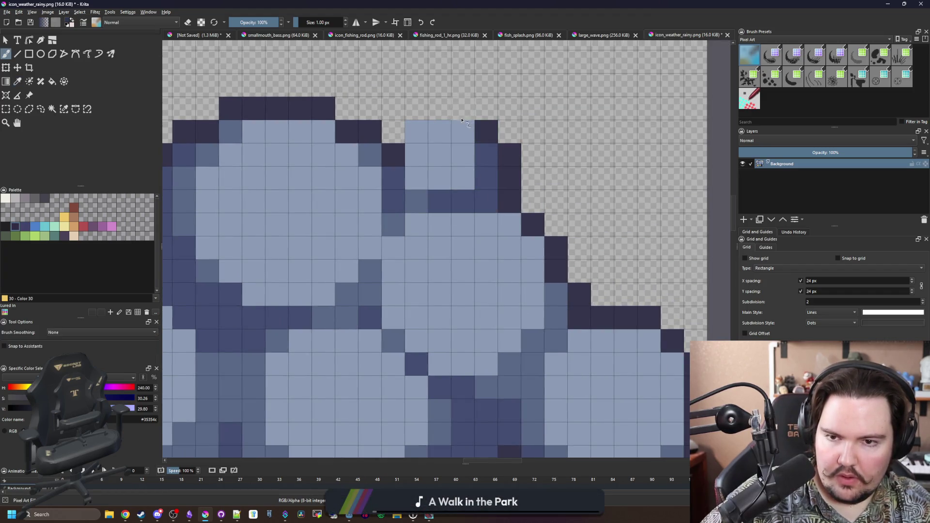
drag(462, 120, 416, 109)
scroll(268, 172, down, 5)
scroll(320, 256, up, 5)
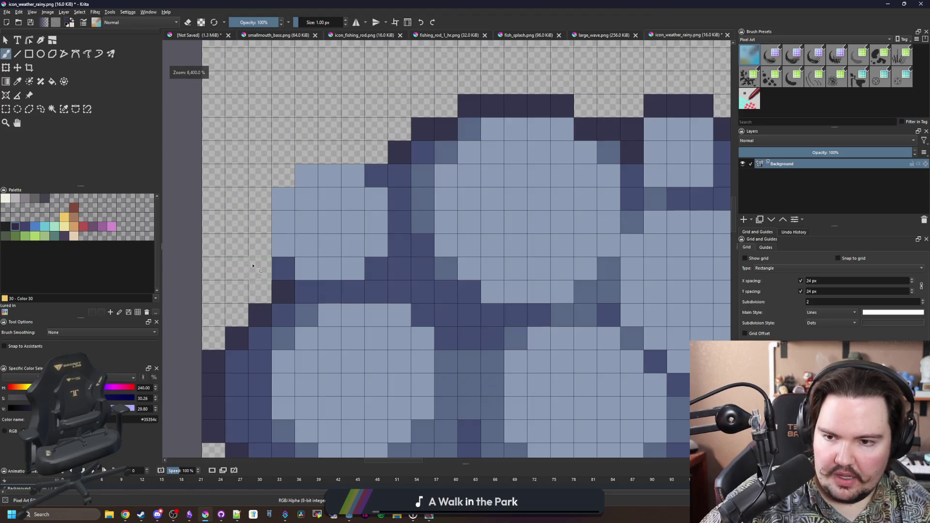
mouse_move(253, 266)
mouse_down()
mouse_move(260, 196)
mouse_move(306, 151)
mouse_move(377, 151)
mouse_up()
scroll(333, 223, down, 5)
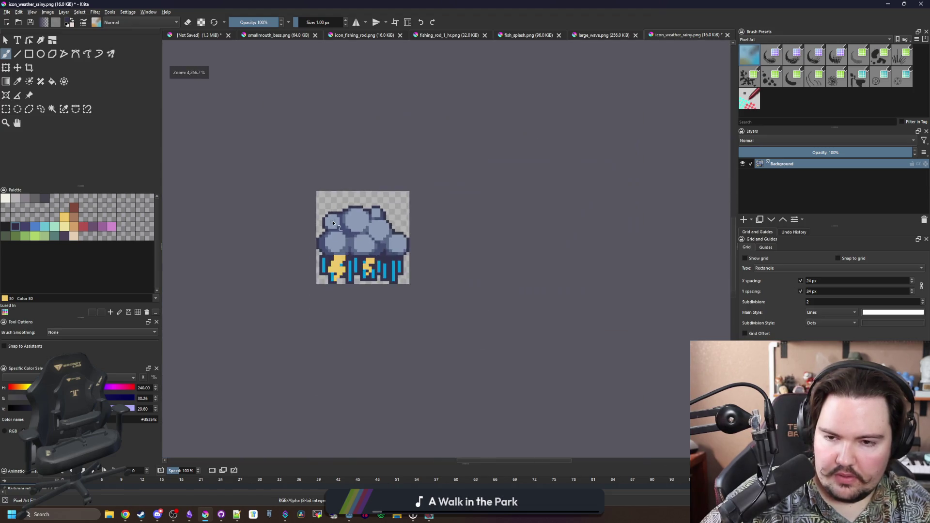
scroll(333, 223, down, 3)
scroll(342, 251, up, 6)
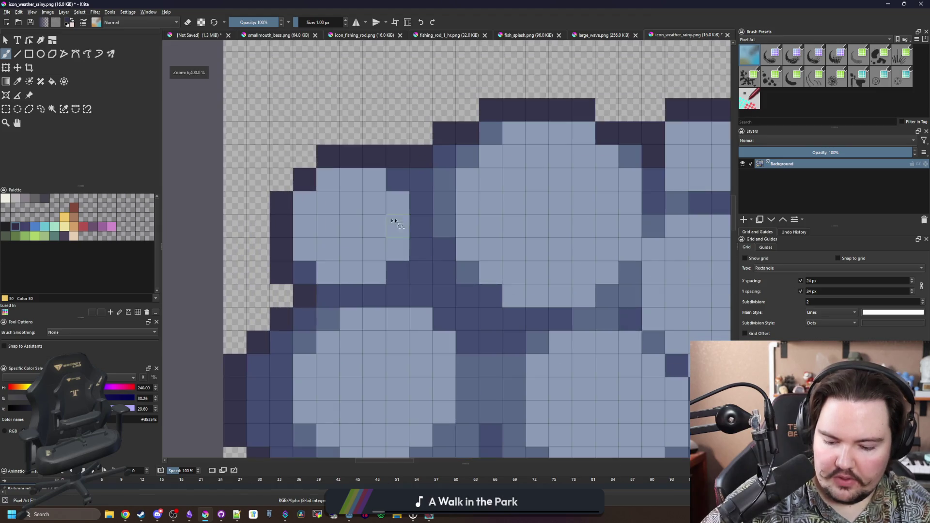
- Add slate shading to the left puff and the upper right puff
ctrl+click(469, 152)
drag(328, 179, 304, 203)
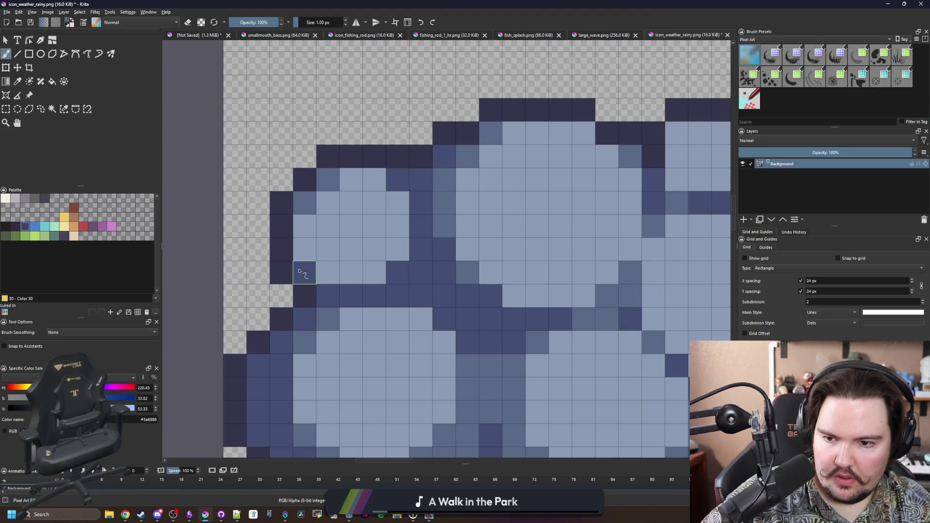
scroll(299, 272, down, 4)
scroll(475, 252, up, 4)
click(447, 233)
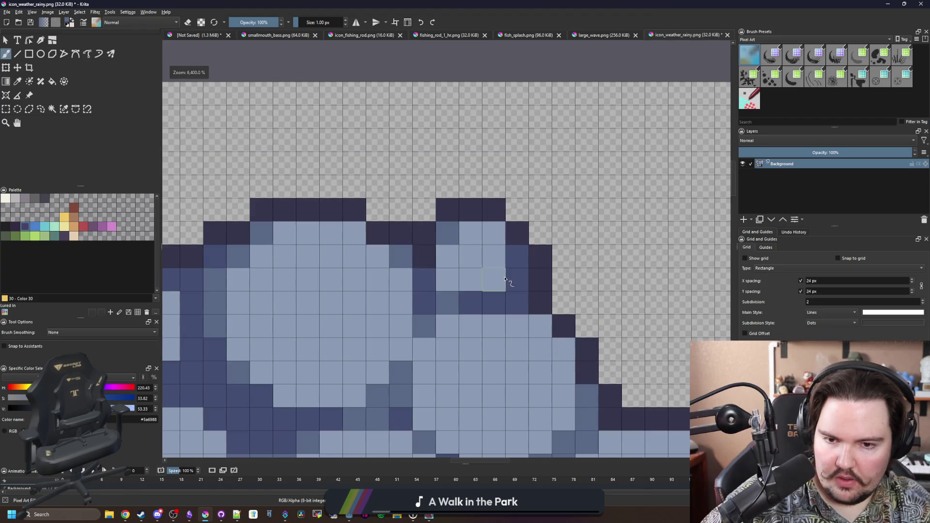
scroll(506, 279, down, 10)
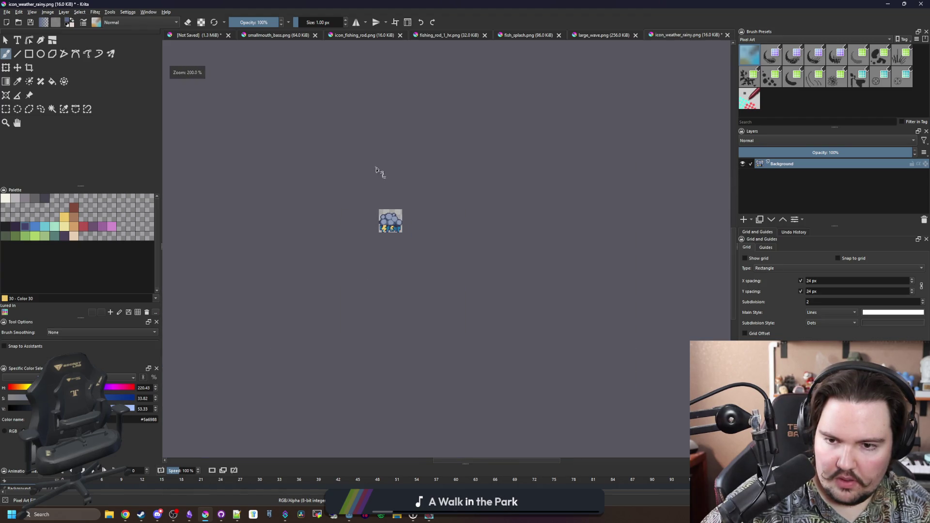
scroll(387, 199, up, 10)
scroll(457, 250, down, 2)
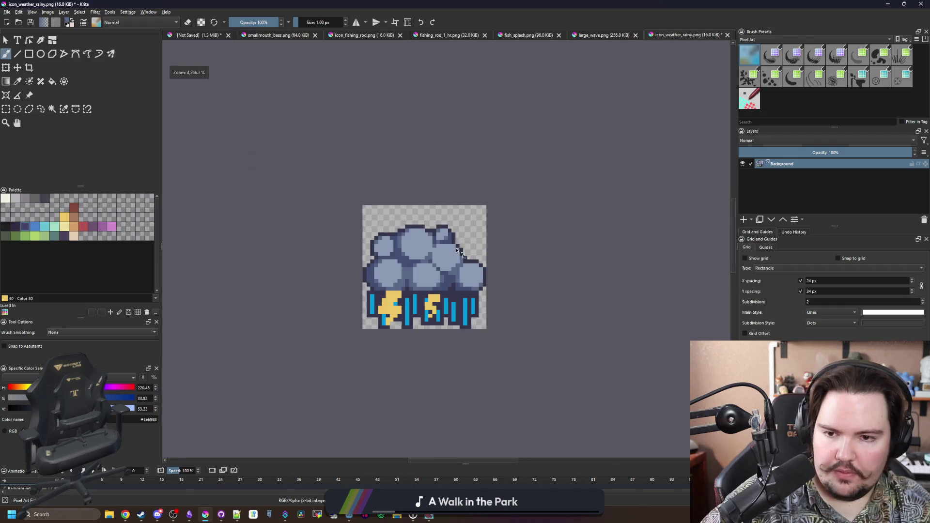
scroll(457, 250, down, 8)
scroll(428, 251, up, 8)
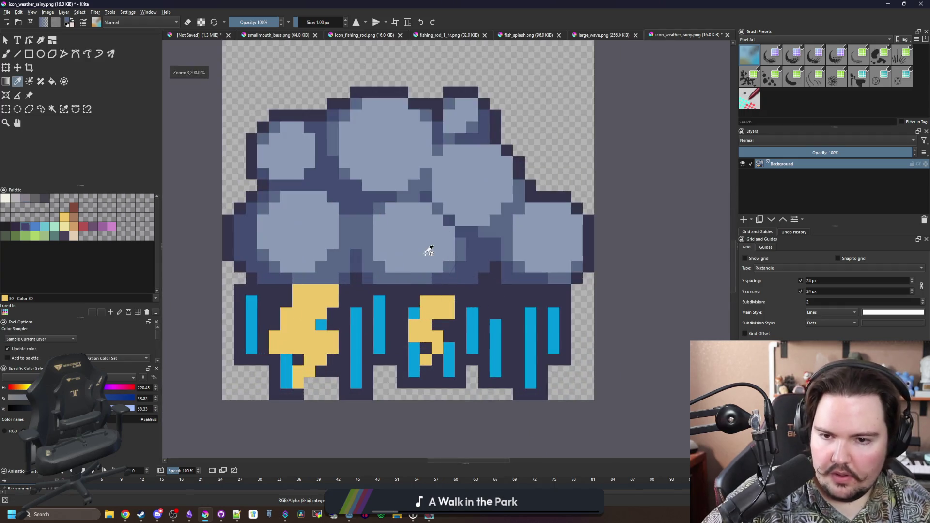
- Try dark purple and near-black bucket fills on the cloud, undoing both
scroll(387, 208, up, 1)
click(286, 224)
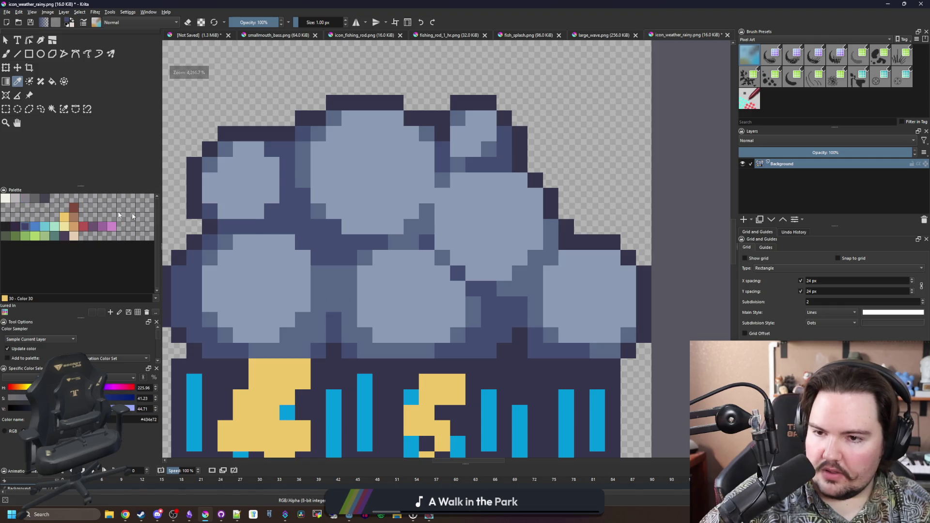
click(16, 226)
key(f)
click(293, 229)
key(ctrl+z)
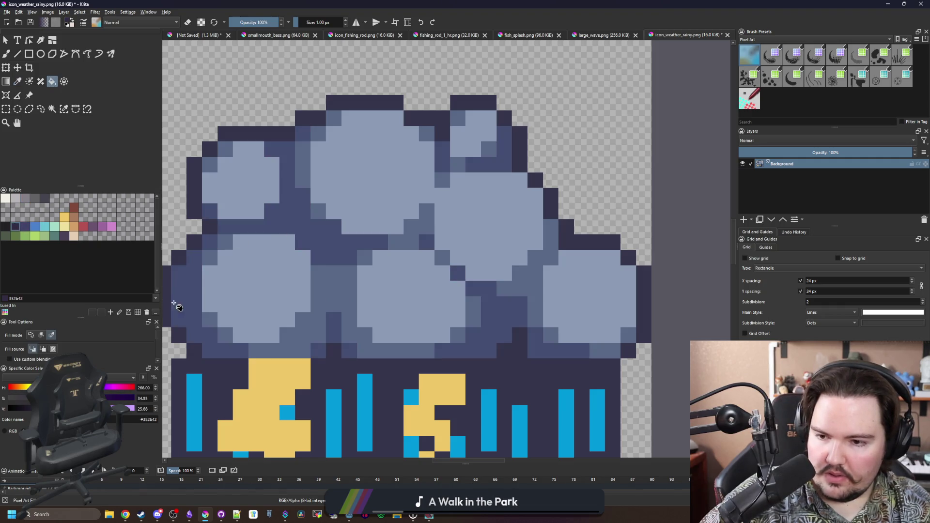
drag(176, 307, 257, 284)
click(6, 227)
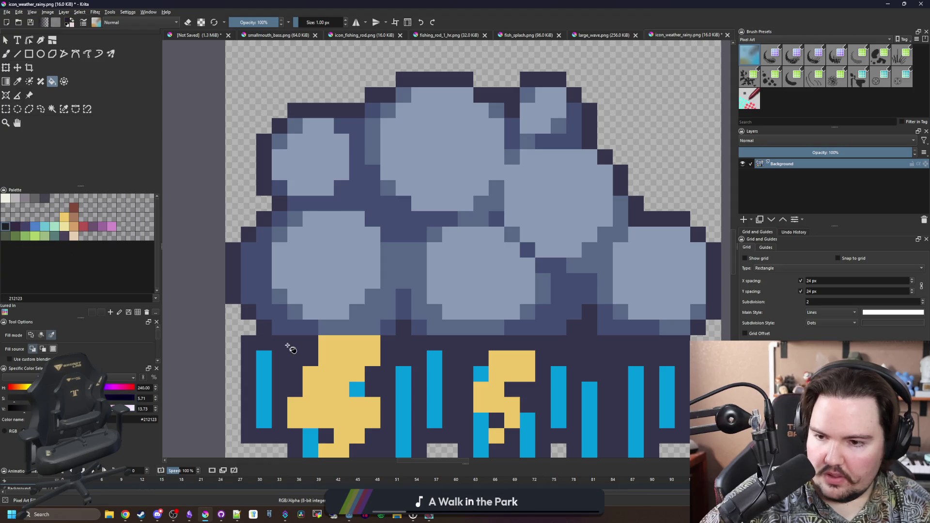
click(286, 348)
scroll(288, 349, down, 5)
scroll(290, 349, up, 5)
key(ctrl+z)
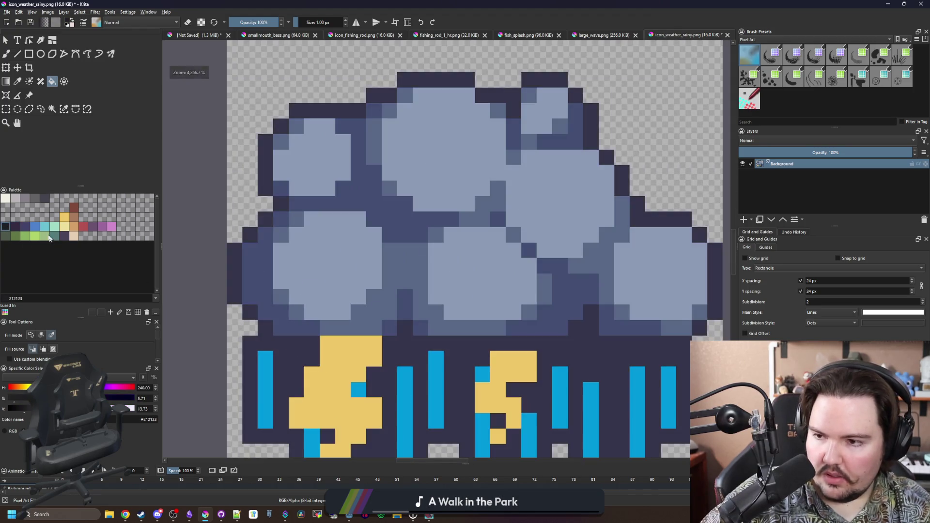
- Fill the cloud outline dark purple and its shadow areas with #43436a
click(16, 226)
click(292, 346)
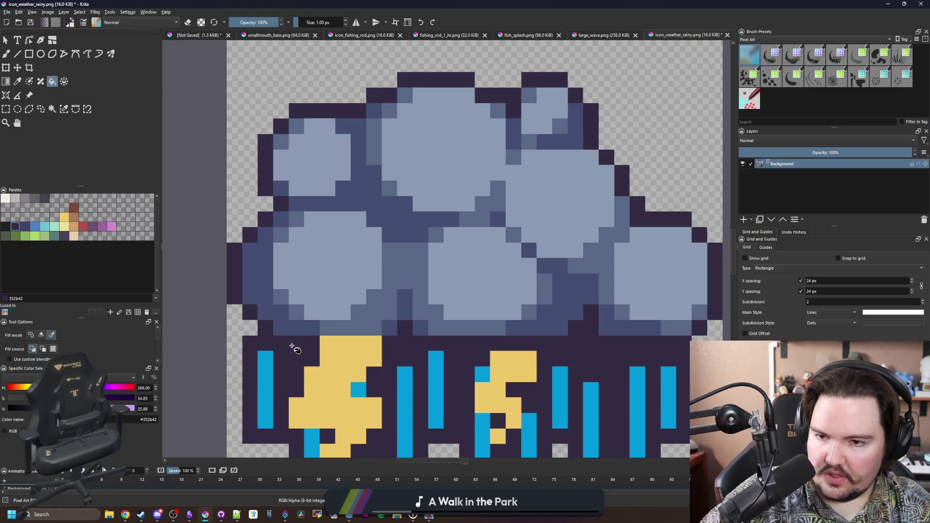
click(263, 288)
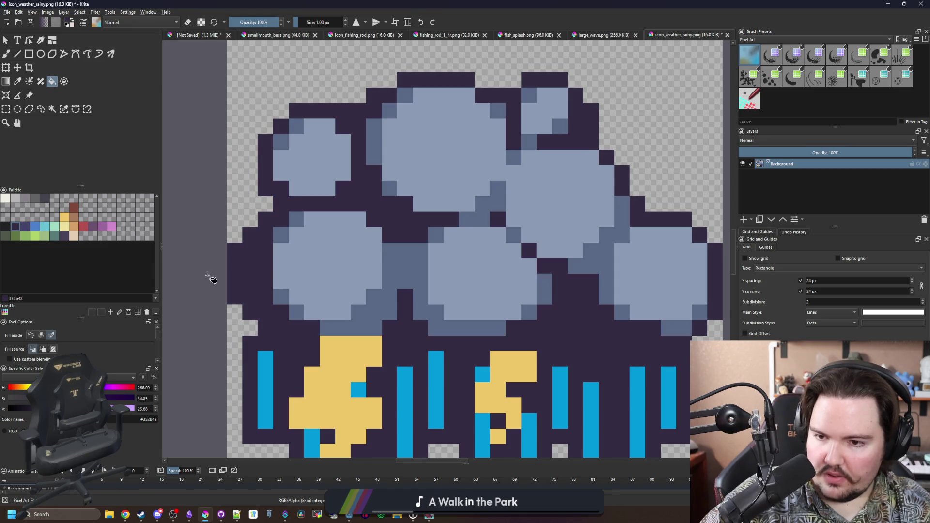
click(21, 228)
click(381, 314)
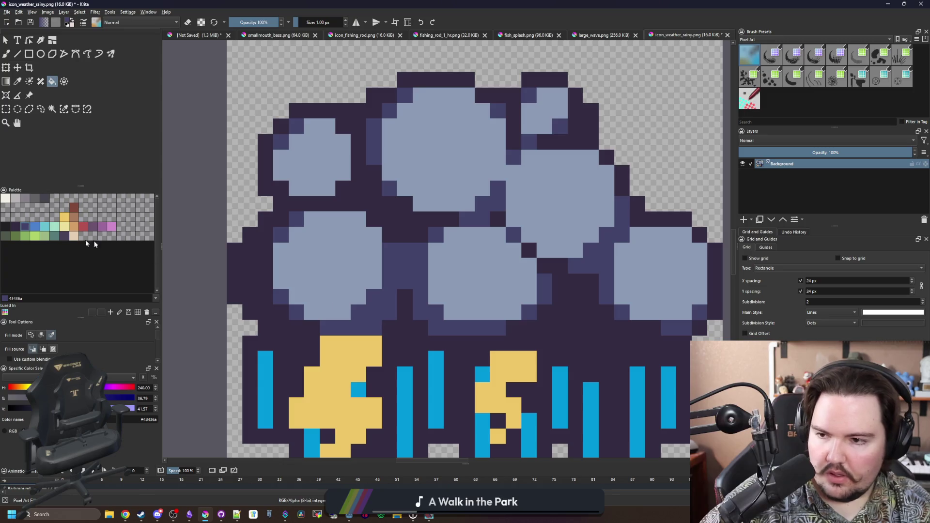
- Test light grey, #43436a and blue #4b80ca on the cloud interiors, undoing each
click(34, 225)
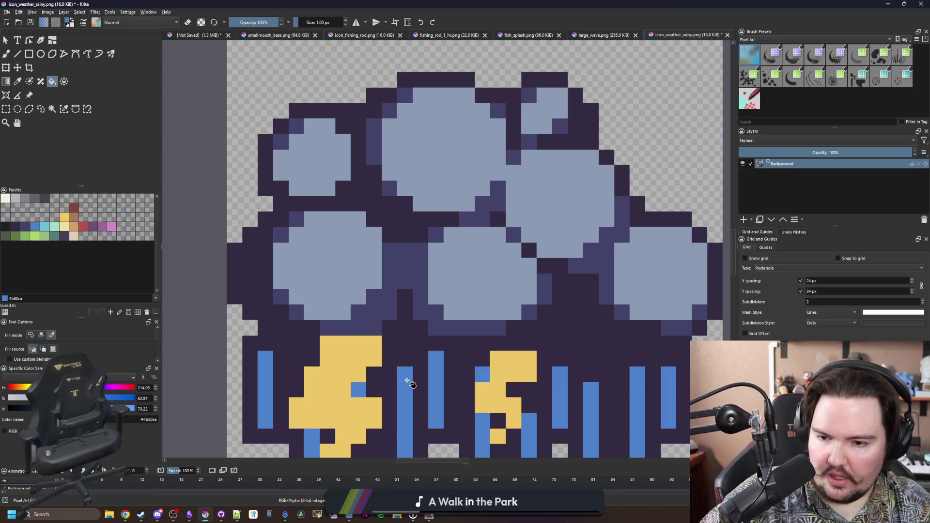
click(25, 198)
click(308, 244)
key(ctrl+z)
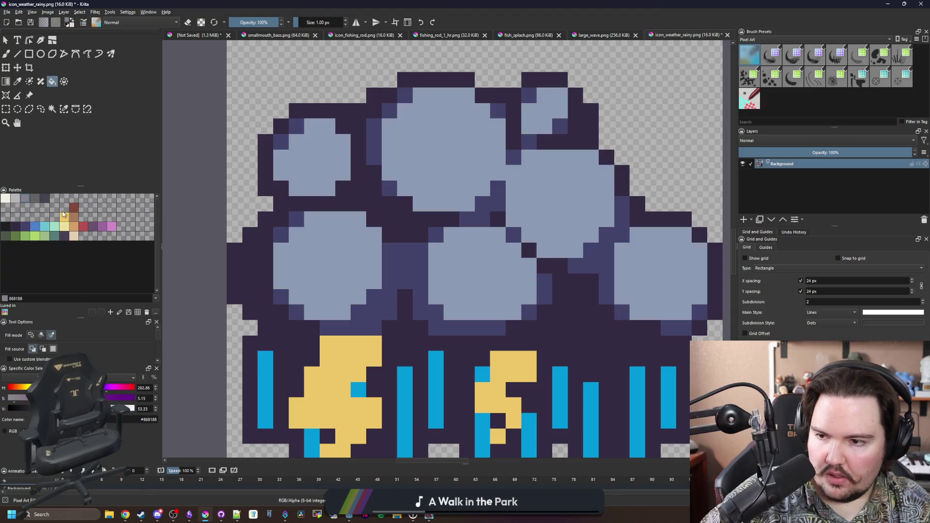
click(25, 225)
click(366, 262)
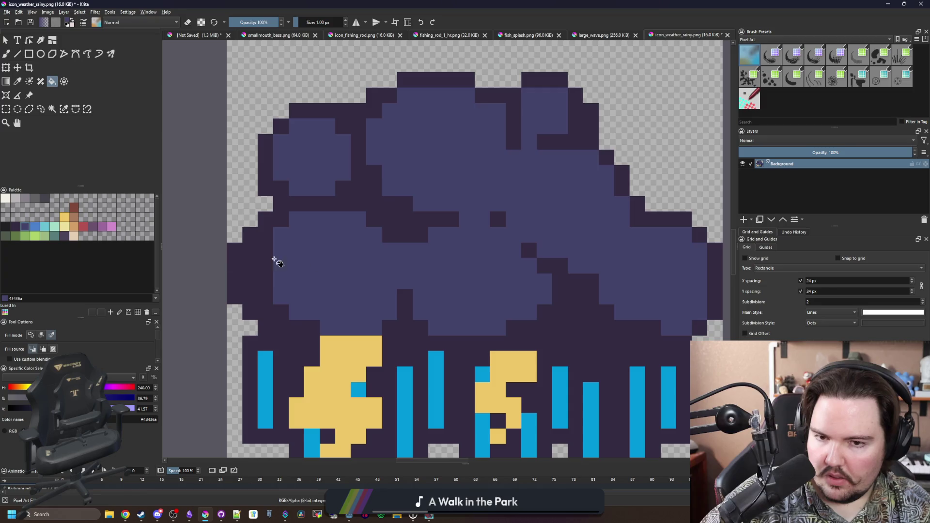
key(ctrl+z)
click(35, 225)
click(278, 261)
scroll(346, 242, down, 5)
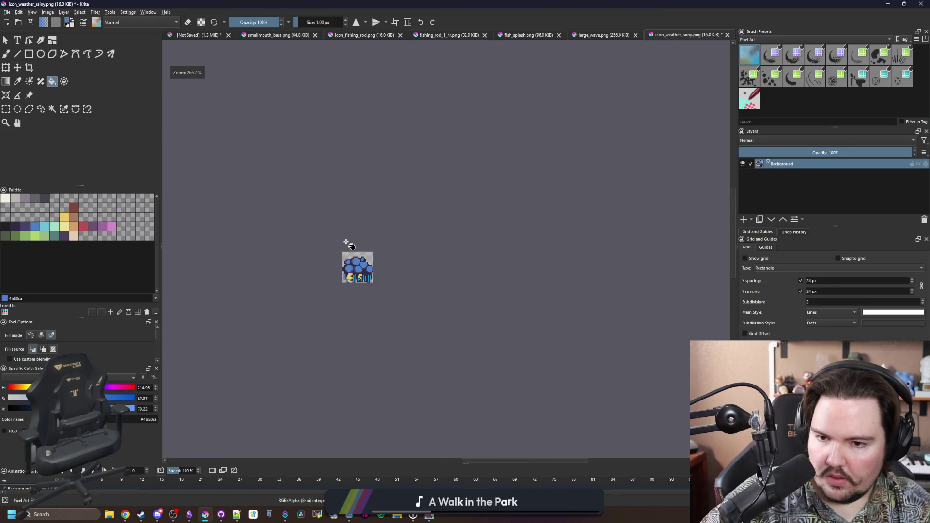
scroll(346, 243, up, 8)
key(ctrl+z)
- Try dark grey #646365 on the cloud interiors, then undo it
click(32, 198)
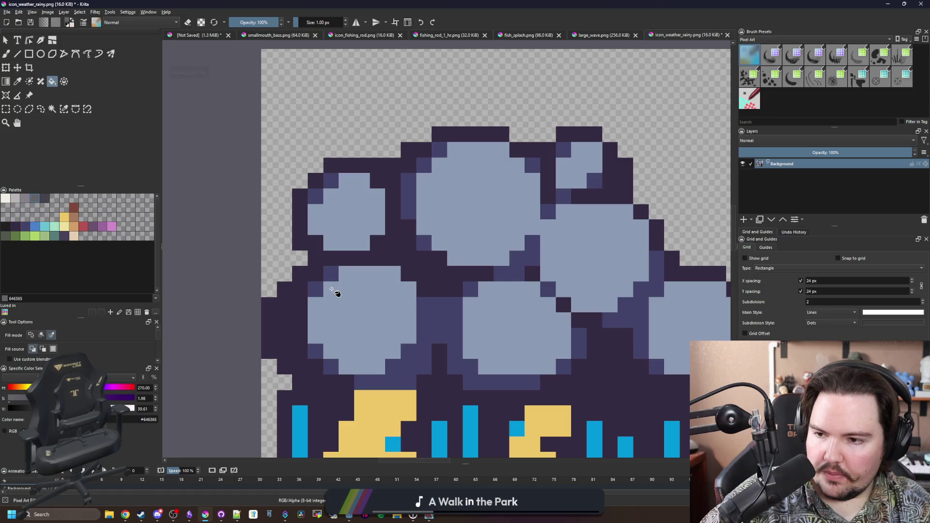
click(336, 289)
scroll(306, 266, down, 6)
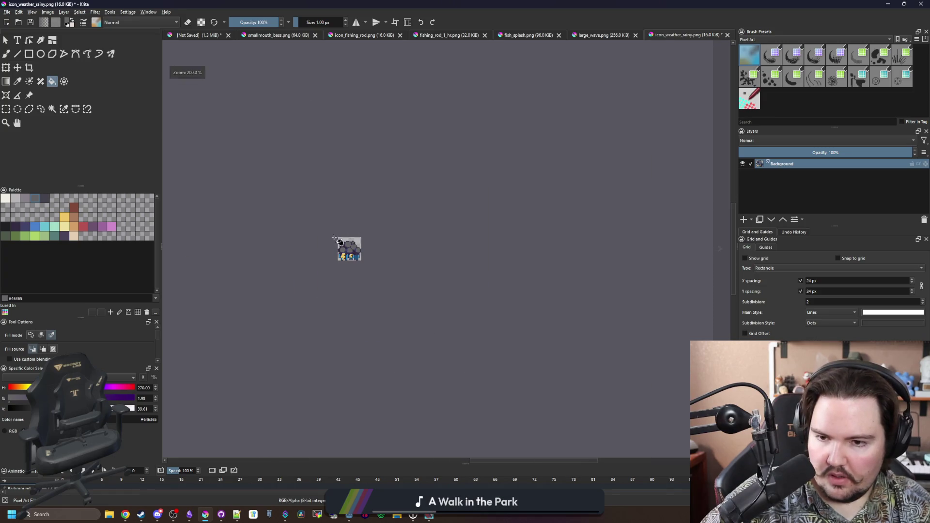
scroll(334, 237, up, 8)
scroll(375, 269, up, 2)
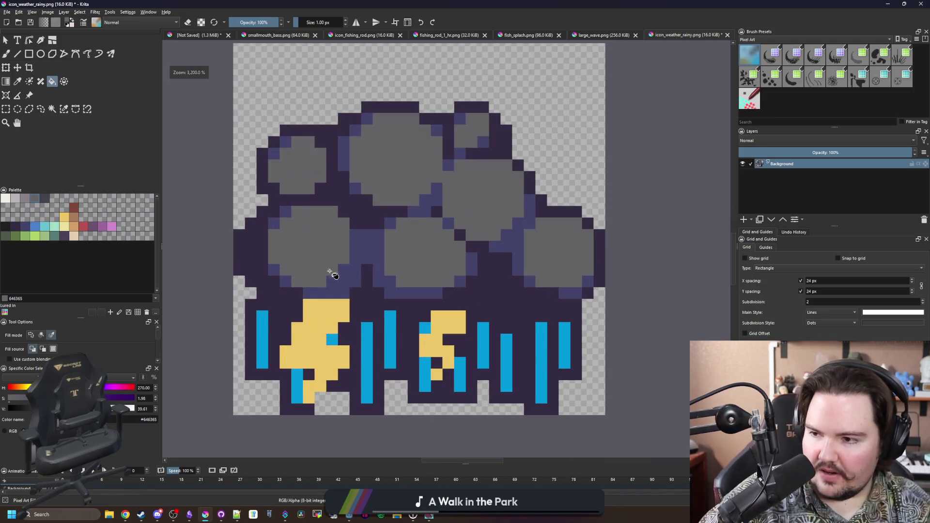
key(ctrl+z)
- Fill the cloud interiors light grey #868188 and the shadows dark grey #646365
click(26, 203)
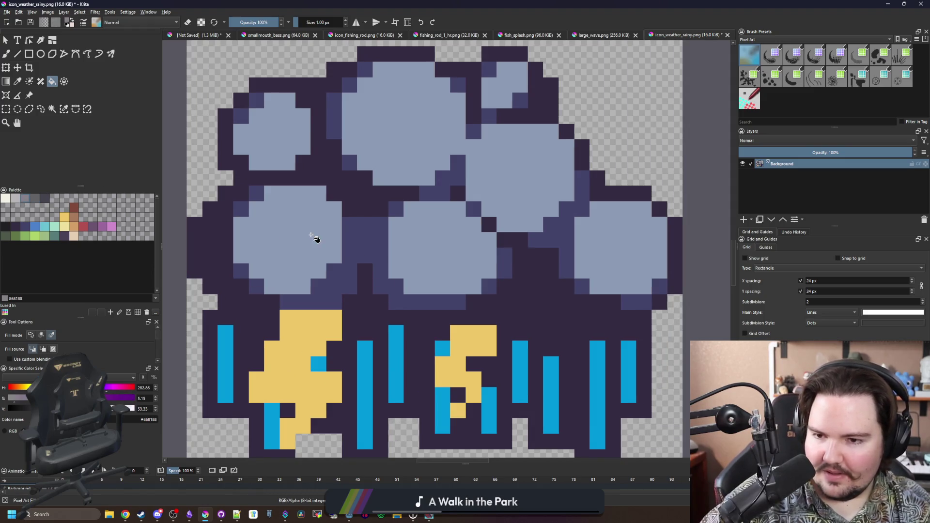
click(316, 241)
scroll(320, 222, down, 6)
scroll(315, 224, up, 6)
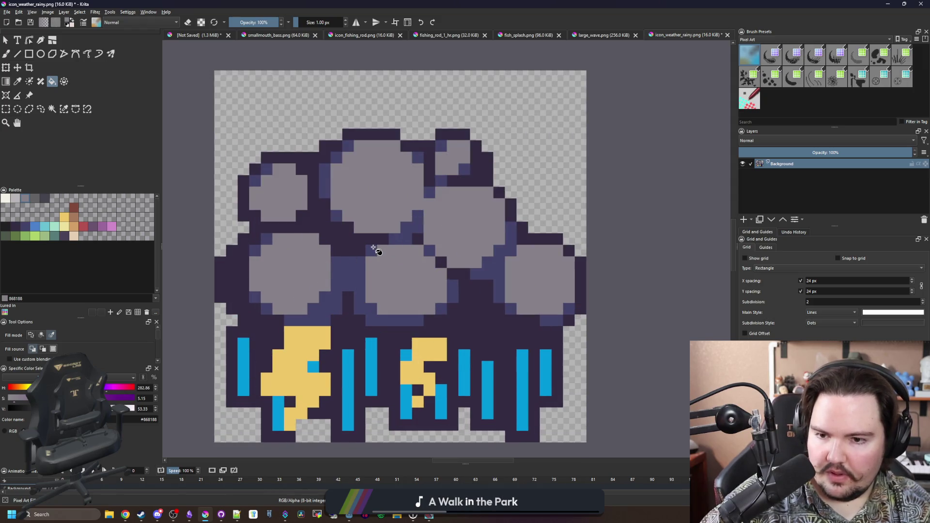
click(34, 202)
click(349, 265)
scroll(349, 266, down, 6)
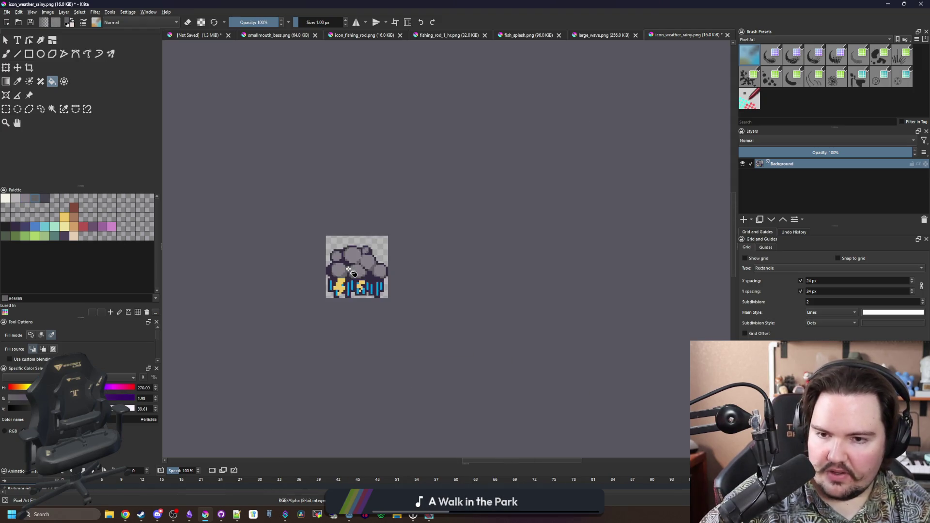
scroll(339, 255, up, 8)
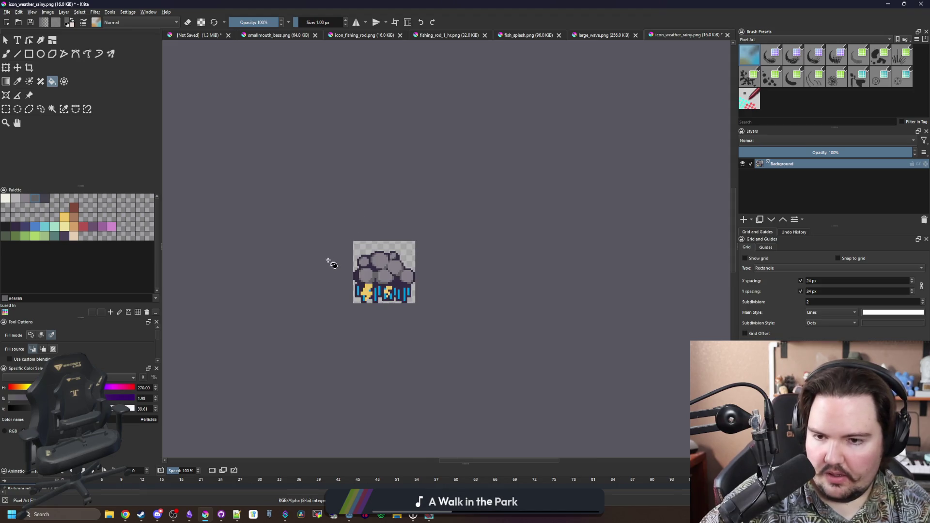
scroll(398, 255, up, 1)
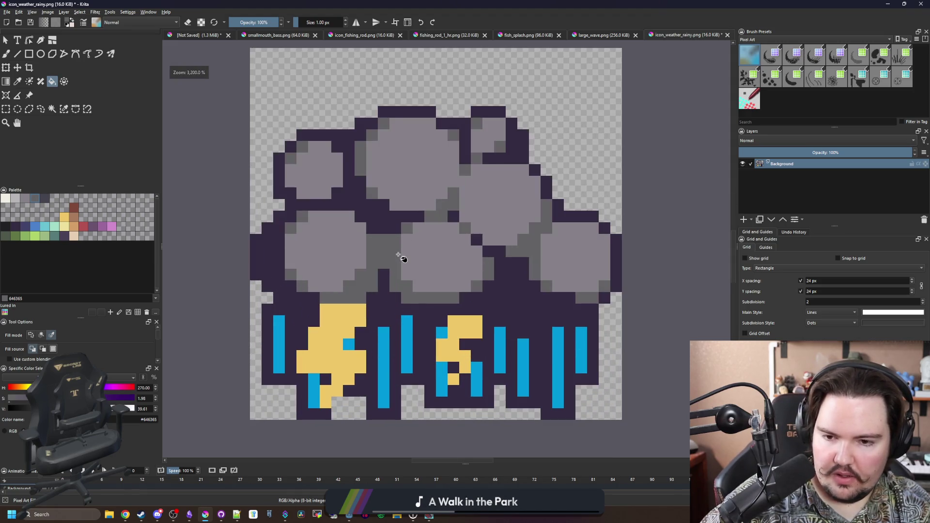
scroll(384, 297, up, 1)
- Darken the top pixels of six rain streaks with navy #43436a
click(25, 226)
key(b)
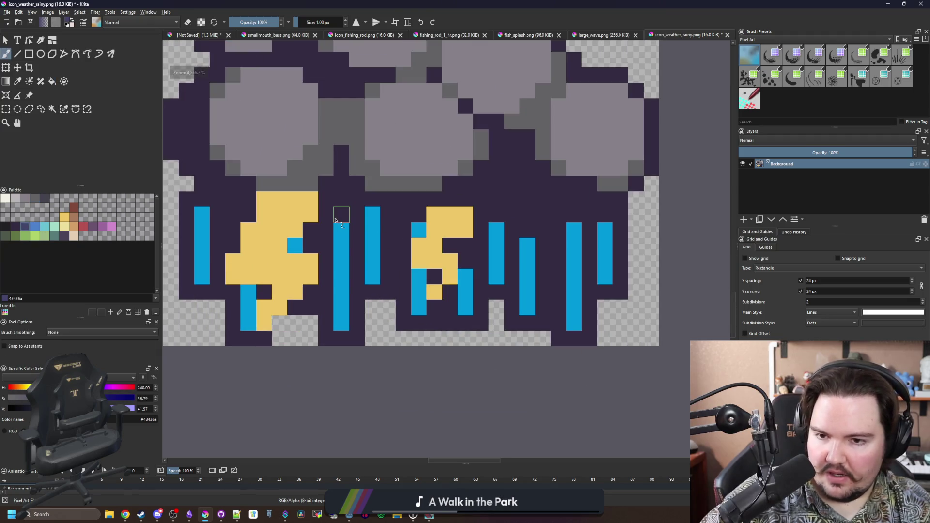
click(335, 221)
click(372, 199)
click(496, 215)
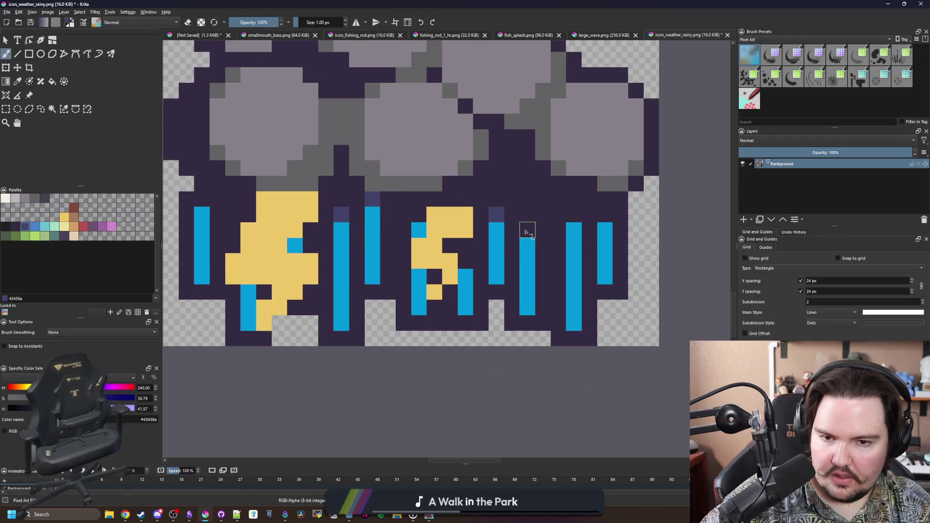
click(527, 230)
click(574, 214)
click(605, 219)
scroll(605, 220, down, 5)
scroll(473, 286, up, 5)
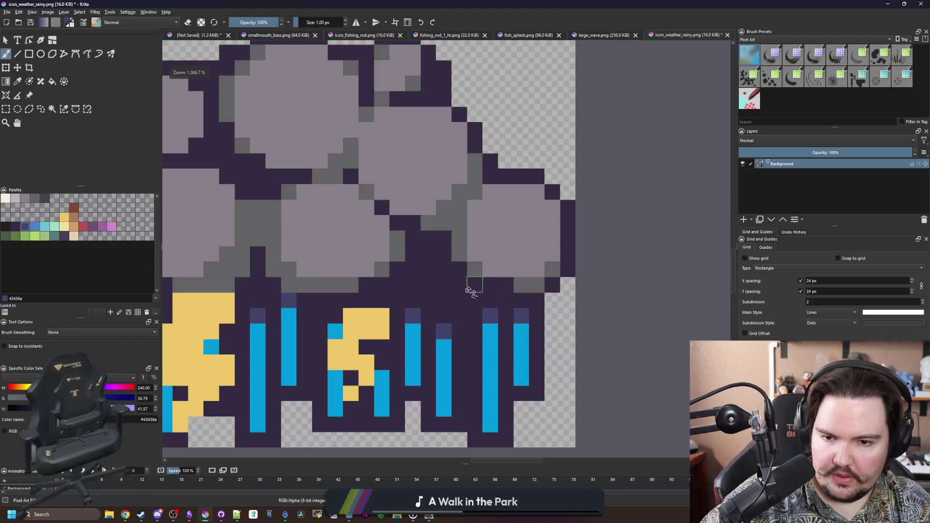
- Darken the remaining rain streak pixels with navy #43436a
click(413, 301)
click(444, 316)
click(490, 300)
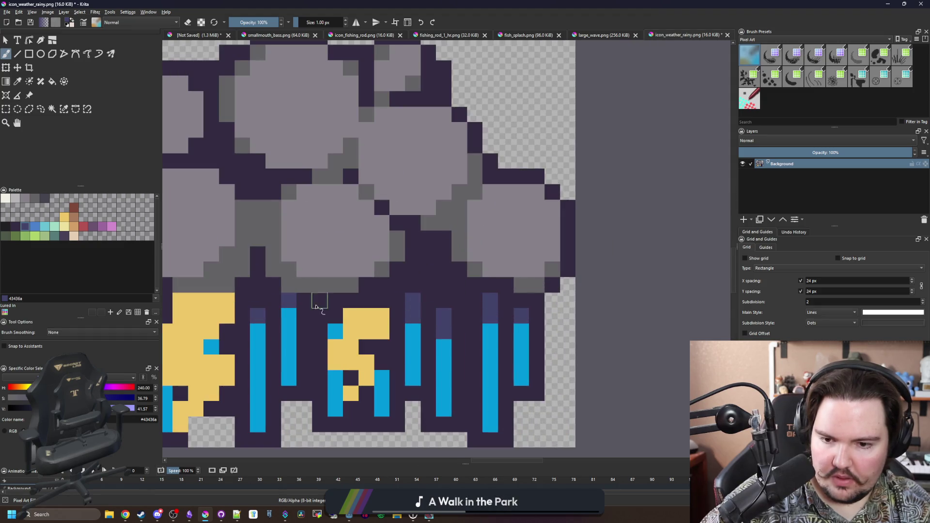
drag(322, 297, 389, 211)
click(558, 338)
click(513, 323)
click(325, 338)
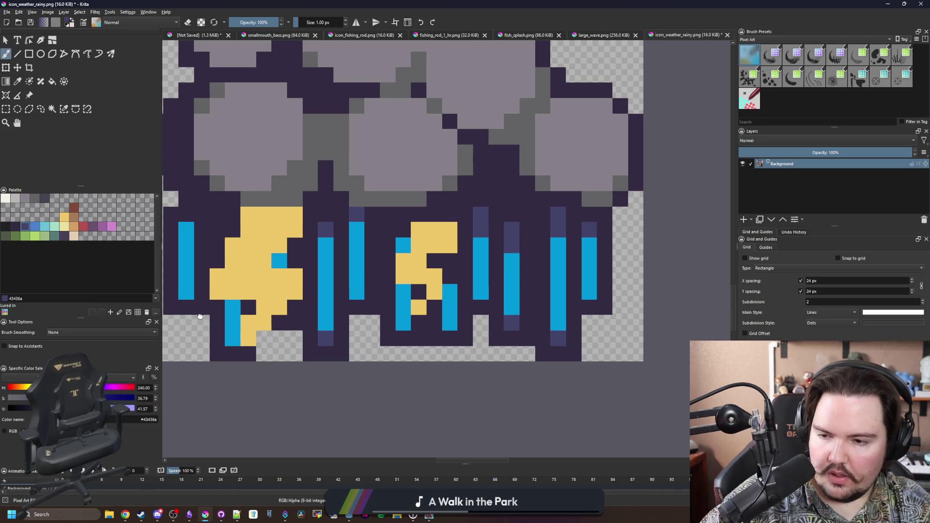
scroll(291, 314, down, 1)
click(250, 316)
scroll(211, 310, up, 1)
- Shade the left lightning bolt with tan #d3a068 pixels
click(73, 228)
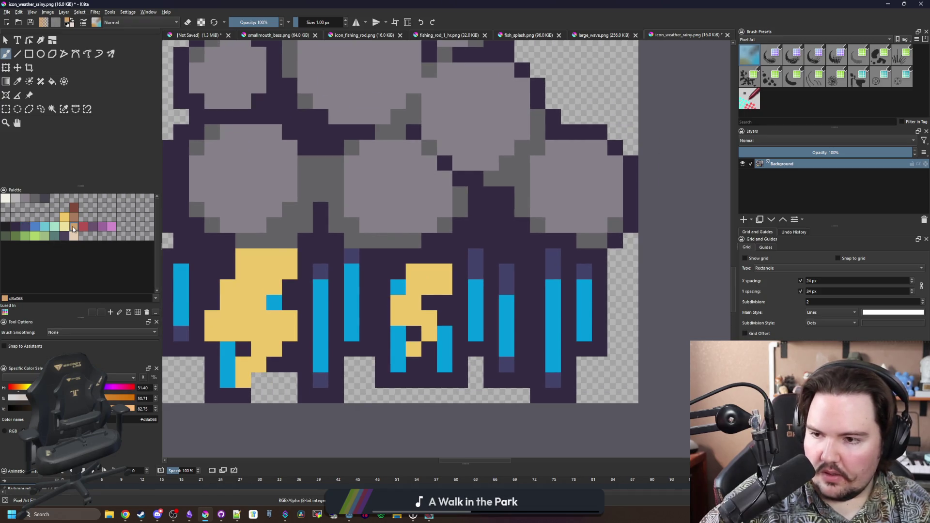
mouse_move(273, 260)
mouse_down()
mouse_move(242, 256)
mouse_move(285, 256)
mouse_up()
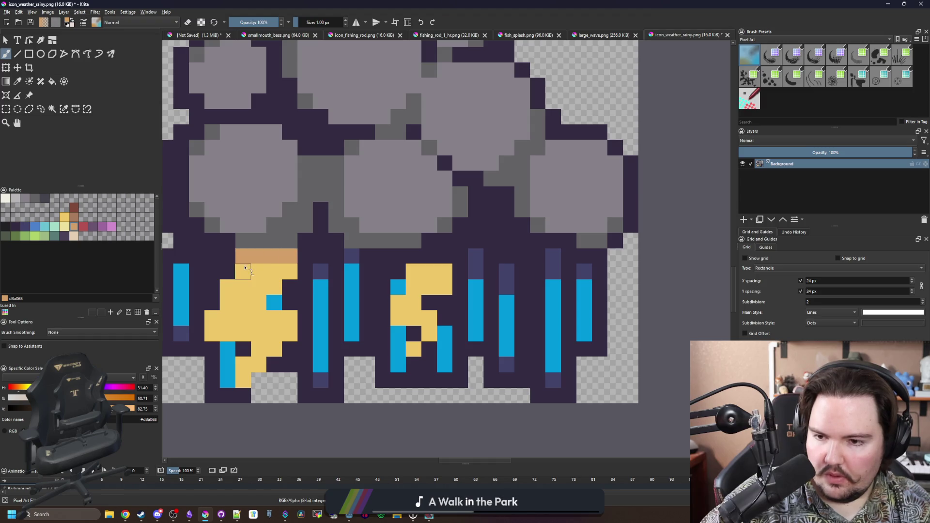
key(ctrl+z)
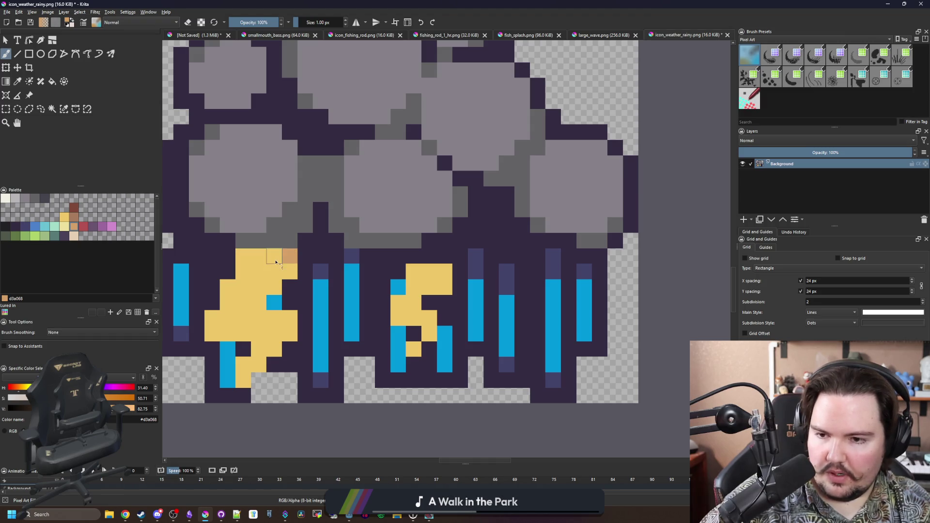
mouse_move(275, 262)
mouse_down()
mouse_move(262, 285)
mouse_move(267, 279)
mouse_up()
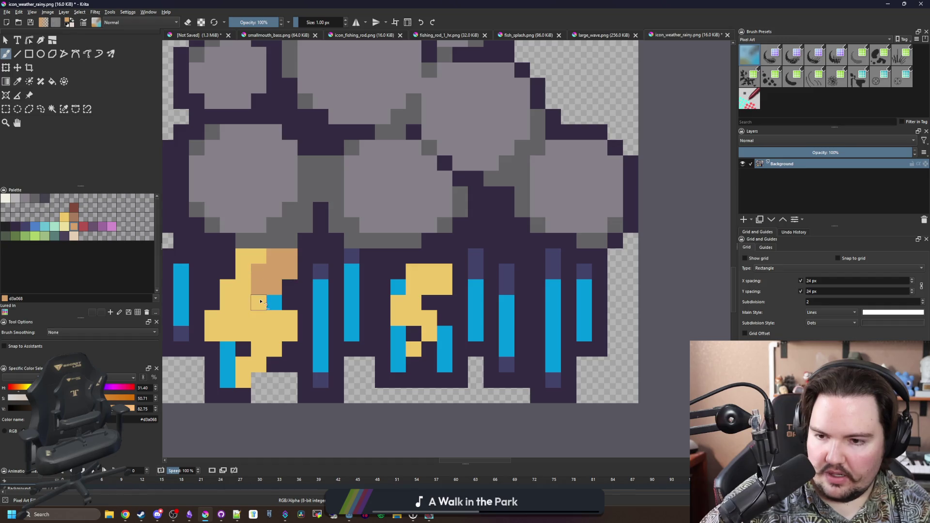
mouse_move(260, 301)
mouse_down()
mouse_move(242, 318)
mouse_move(286, 321)
mouse_up()
click(274, 349)
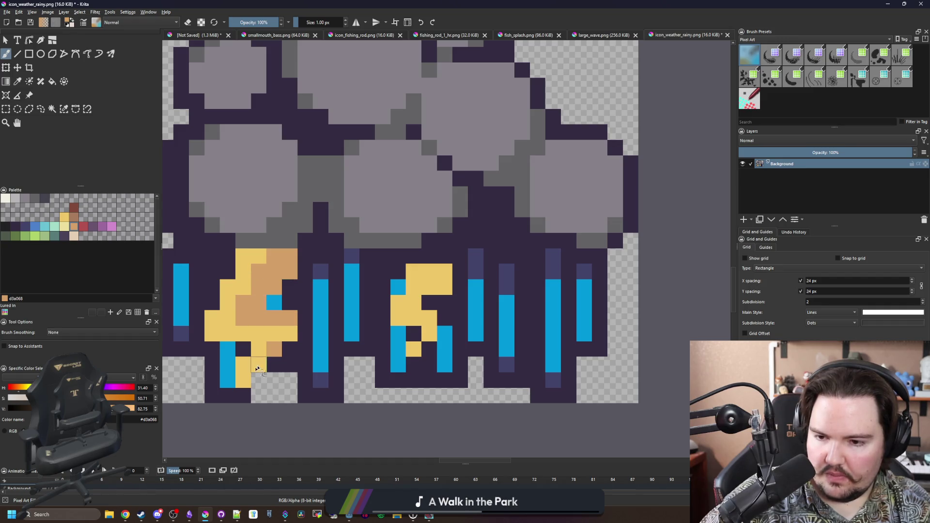
scroll(287, 315, down, 5)
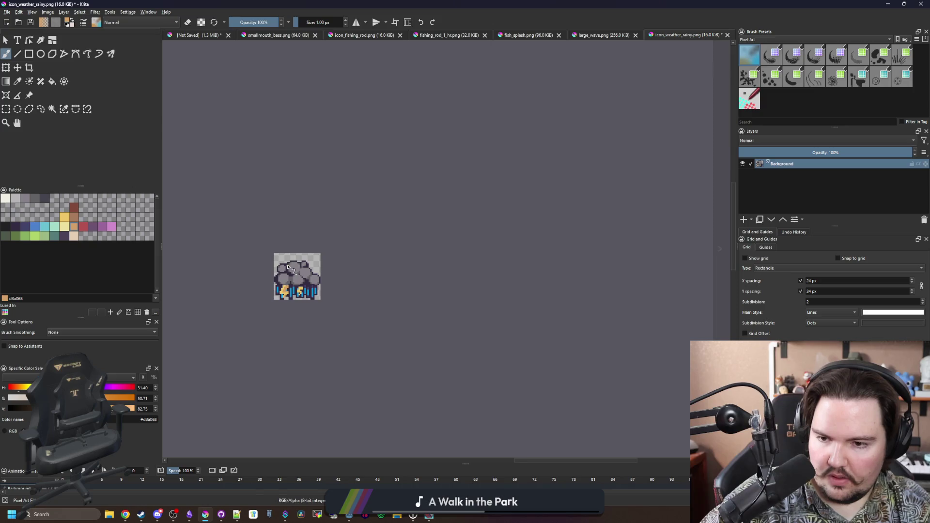
scroll(287, 267, up, 6)
- Shade the second lightning bolt's yellow pixels with tan, then zoom out to check
key(p)
click(369, 277)
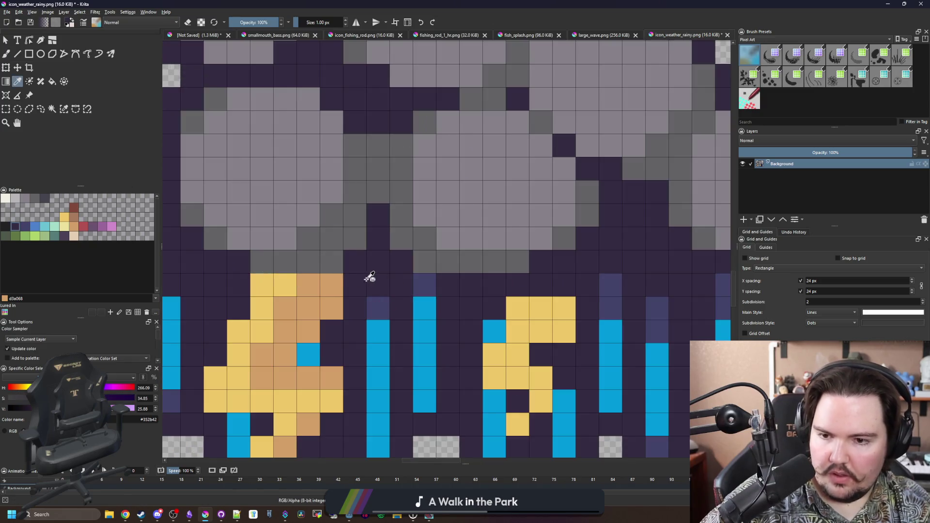
key(b)
scroll(255, 271, down, 8)
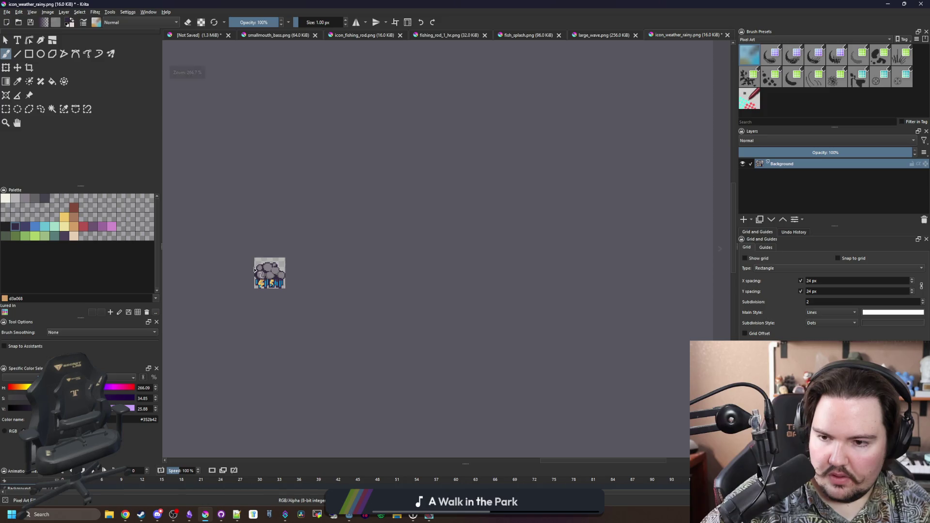
scroll(254, 270, up, 8)
ctrl+click(290, 277)
scroll(394, 296, up, 2)
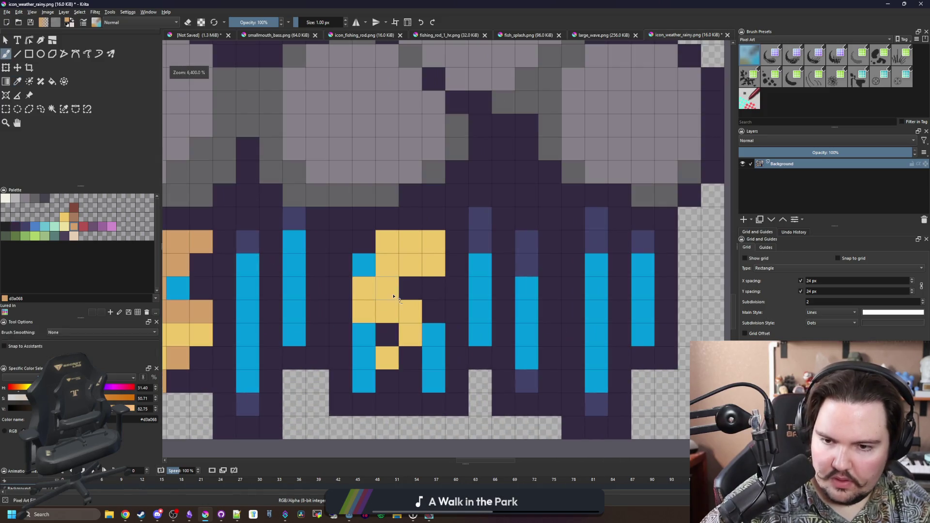
click(393, 296)
drag(410, 265, 433, 242)
click(410, 312)
click(410, 335)
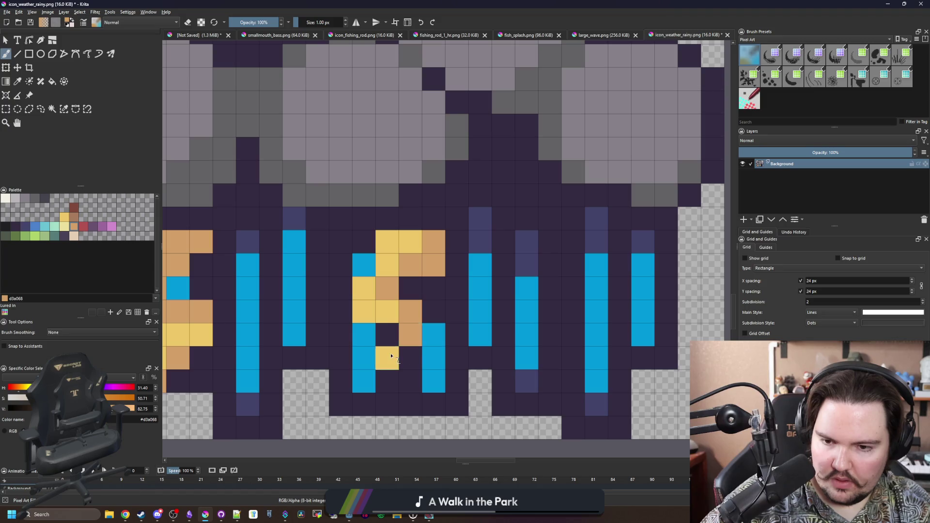
click(392, 356)
scroll(391, 356, down, 8)
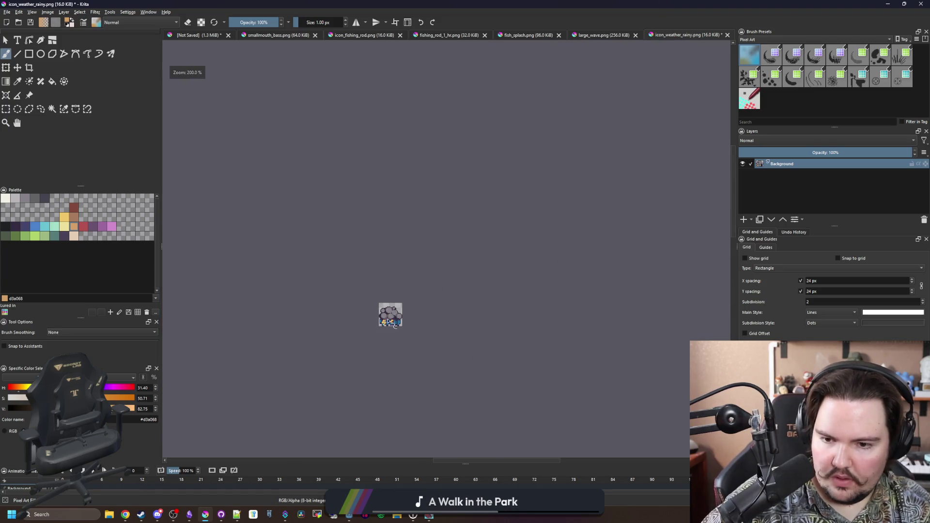
scroll(390, 322, up, 6)
- Save the icon as icon_weather_stormy.png with default PNG settings
click(7, 12)
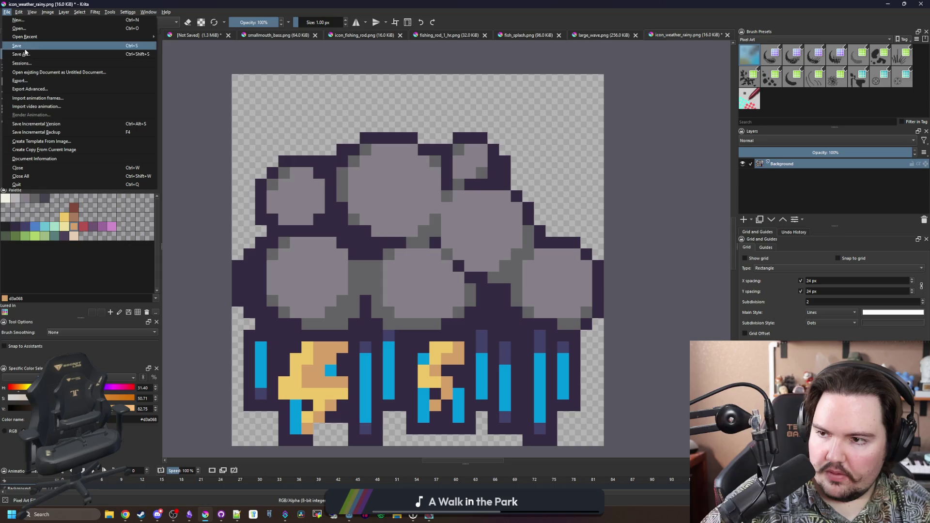
click(29, 49)
text(icon_weather_stormy)
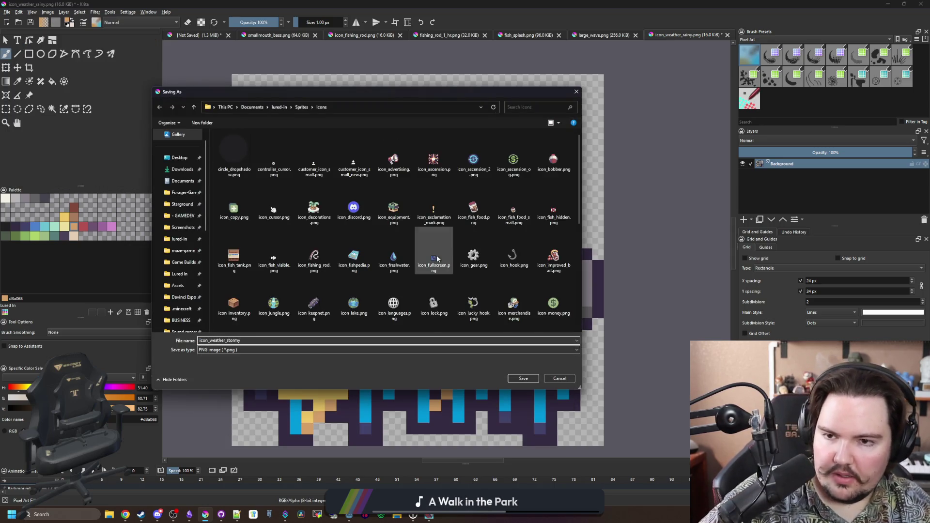
click(523, 378)
click(498, 324)
scroll(490, 300, down, 6)
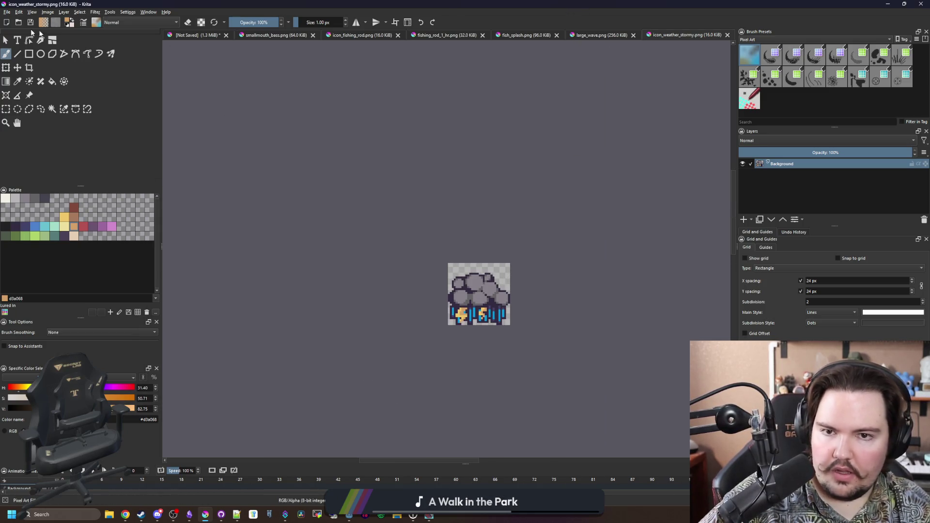
- Select the rainy and cloudy icons in the Open dialog, then switch to Godot
click(7, 12)
click(22, 30)
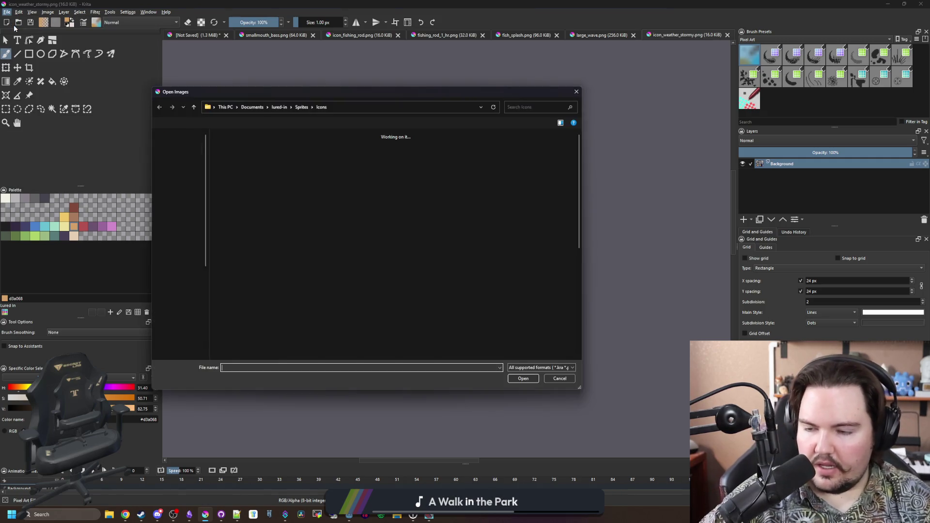
scroll(383, 258, down, 5)
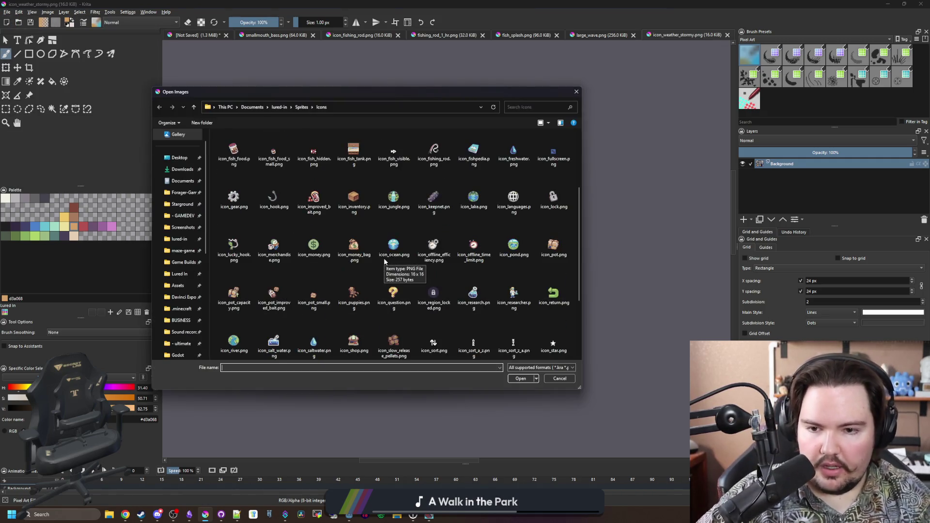
click(539, 301)
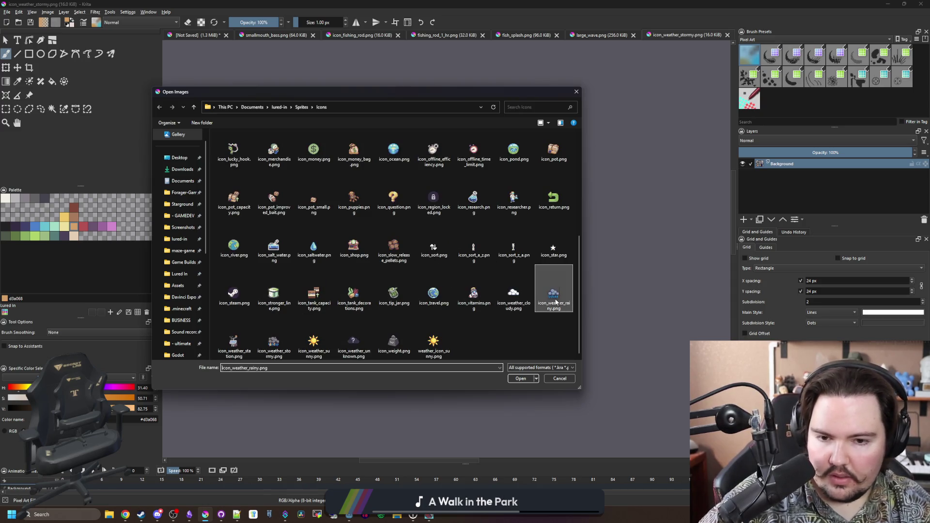
ctrl+click(522, 304)
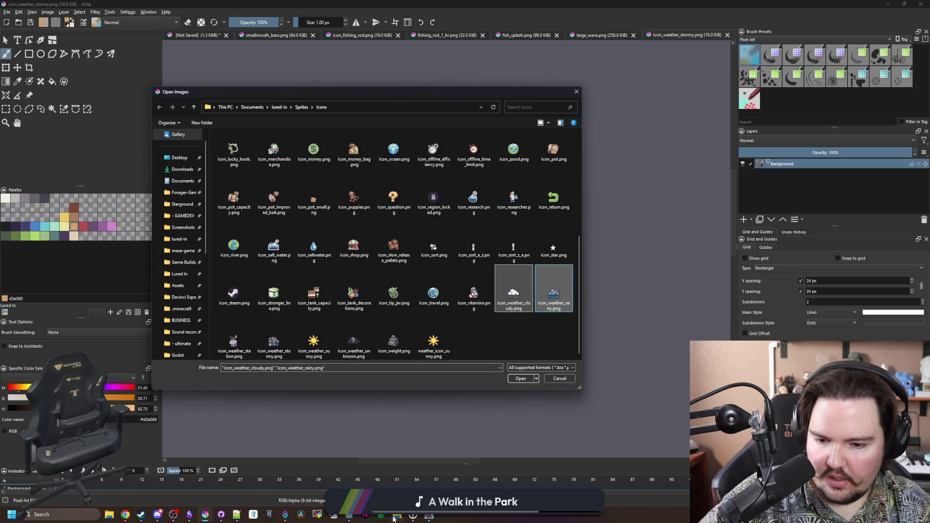
key(alt+Tab)
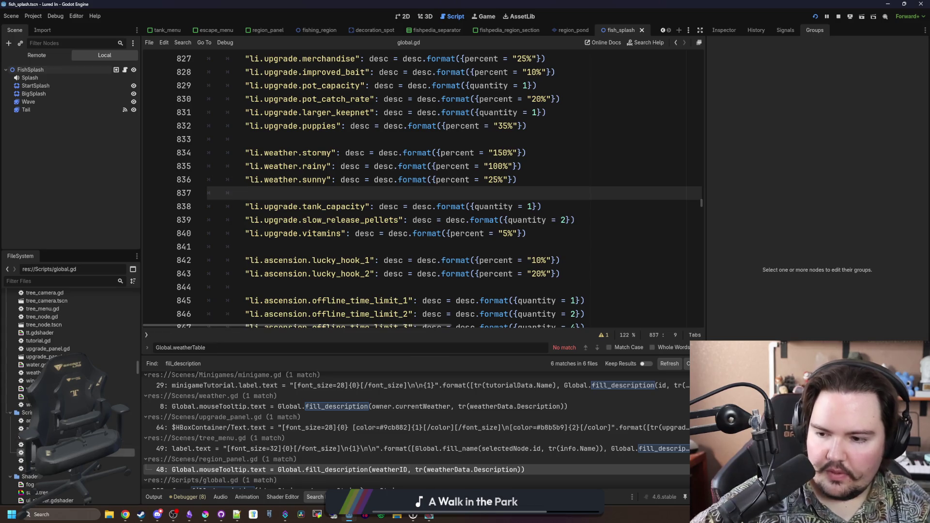
- Change the stormy entry's sprite path in weatherTable from rainy to stormy and save global.gd
key(ctrl+f)
text(weather)
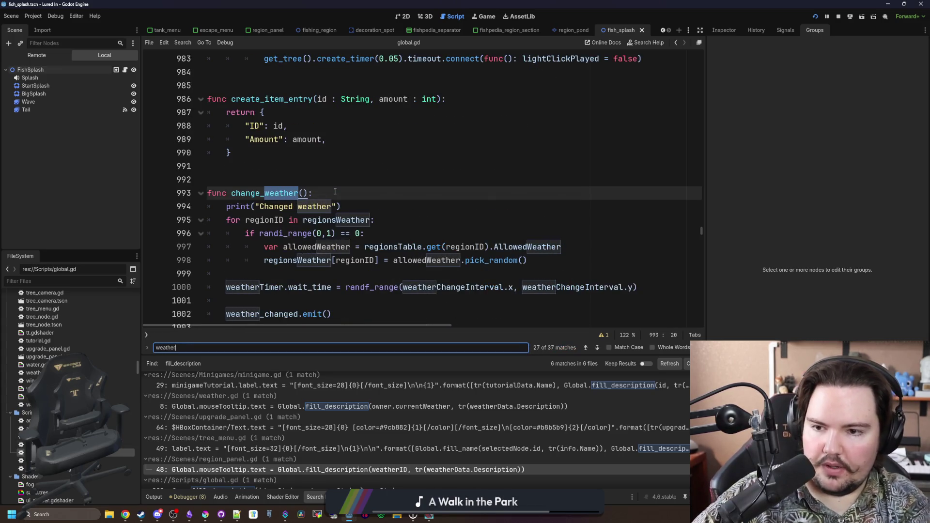
text(Table)
scroll(468, 150, down, 2)
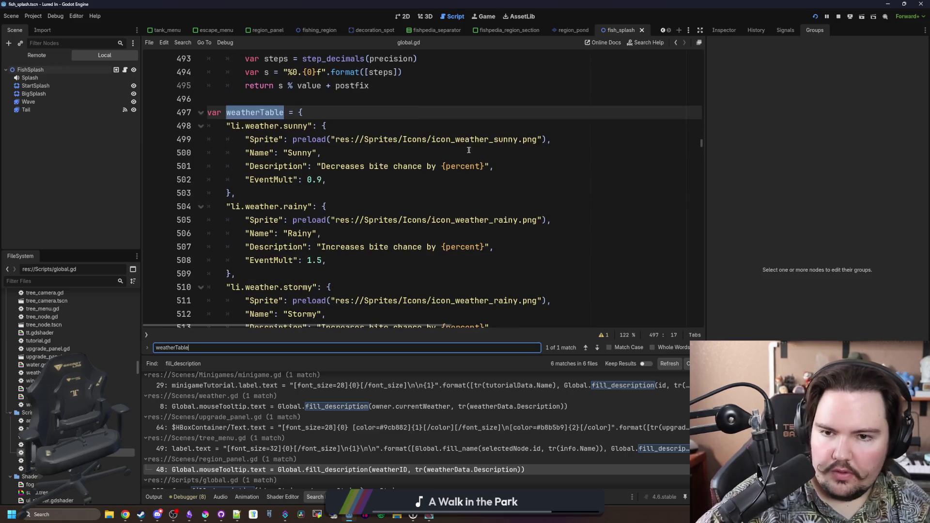
scroll(504, 266, down, 1)
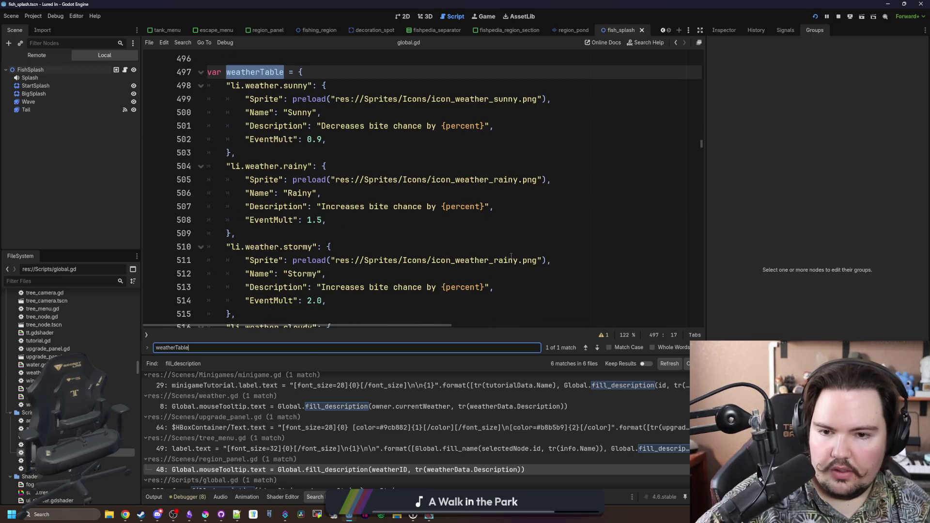
click(514, 261)
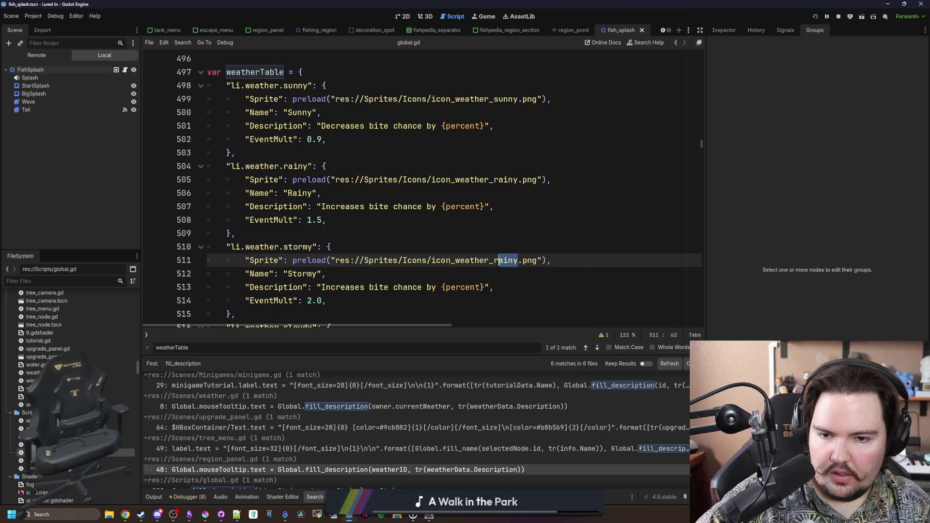
text(storm)
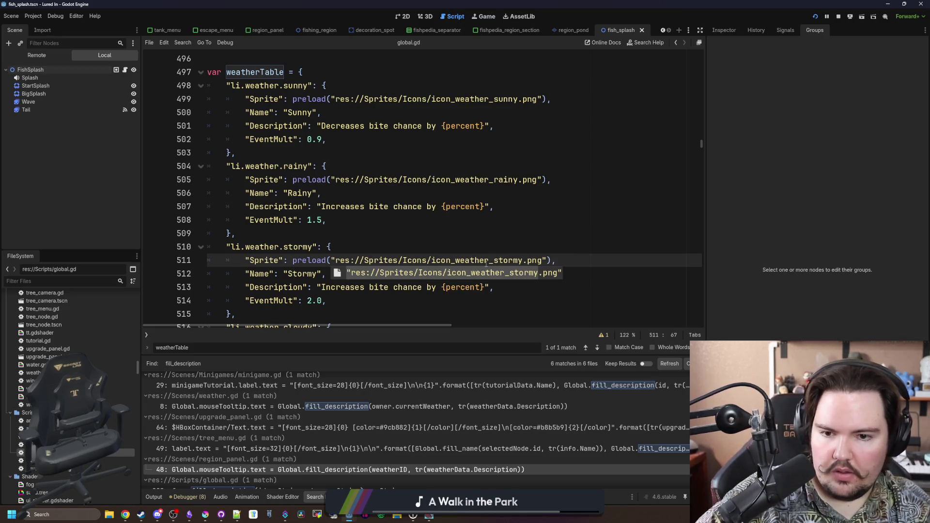
key(Up)
key(ctrl+s)
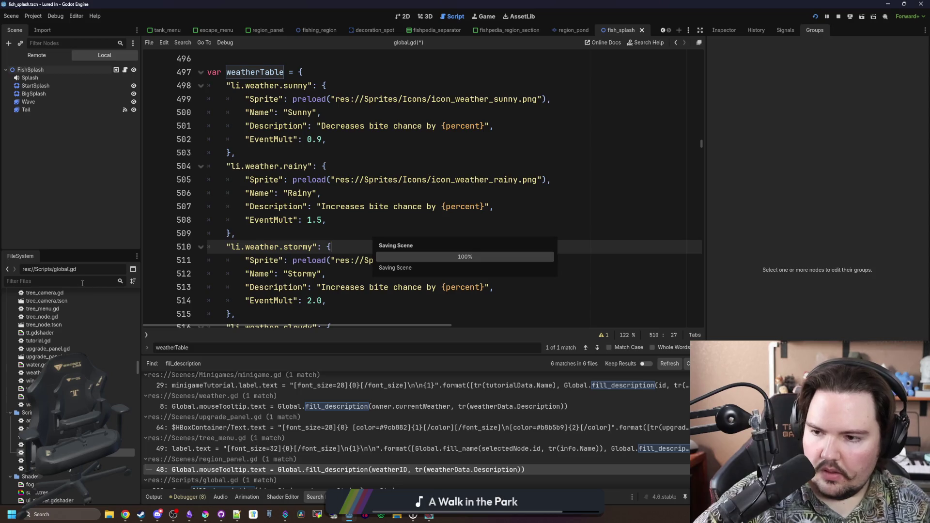
- Delete weather_icon_sunny.png from the FileSystem and return to Krita
text(sunny)
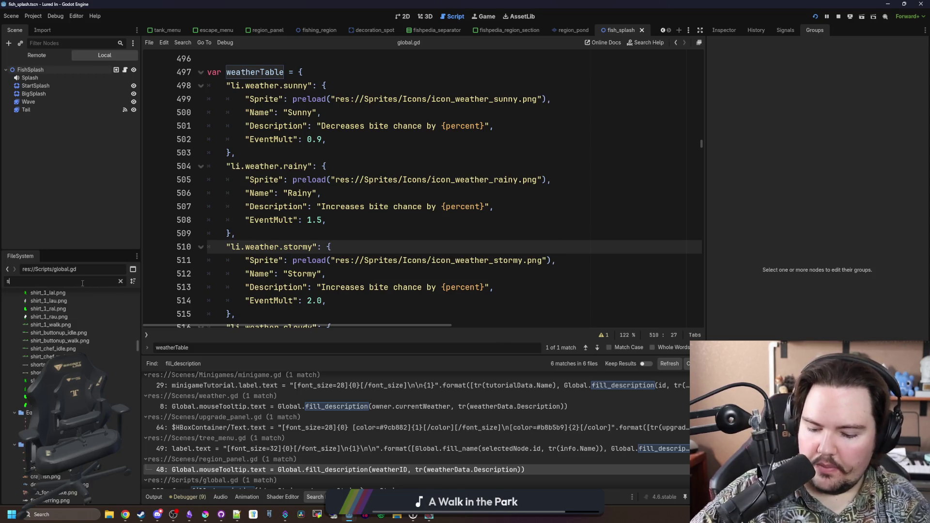
right_click(69, 336)
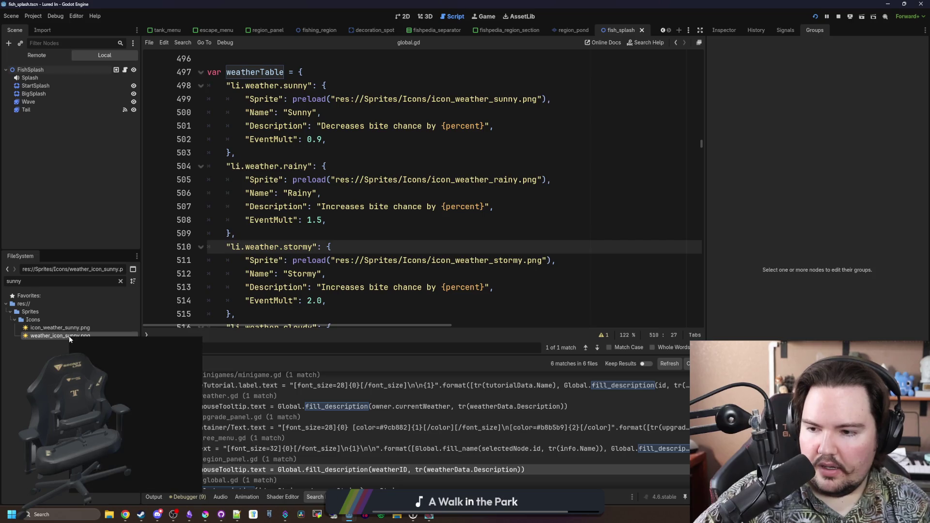
click(188, 437)
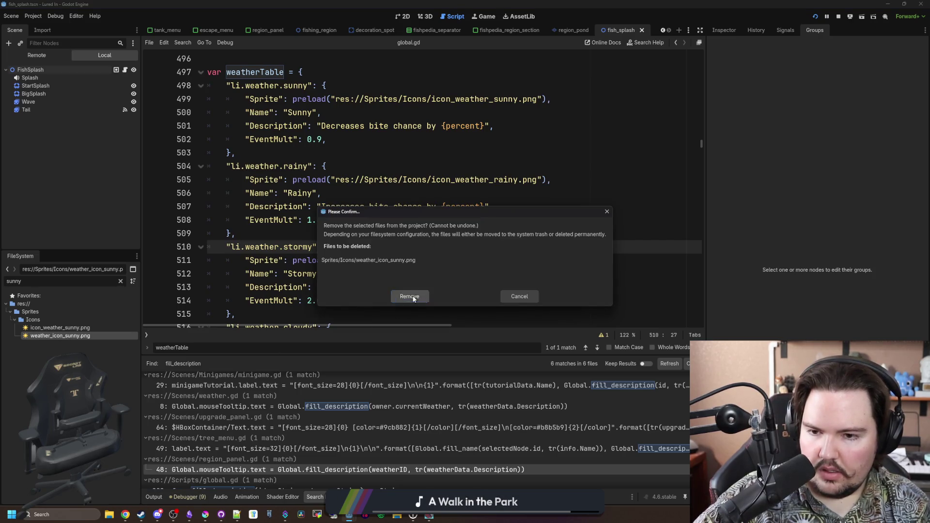
click(410, 297)
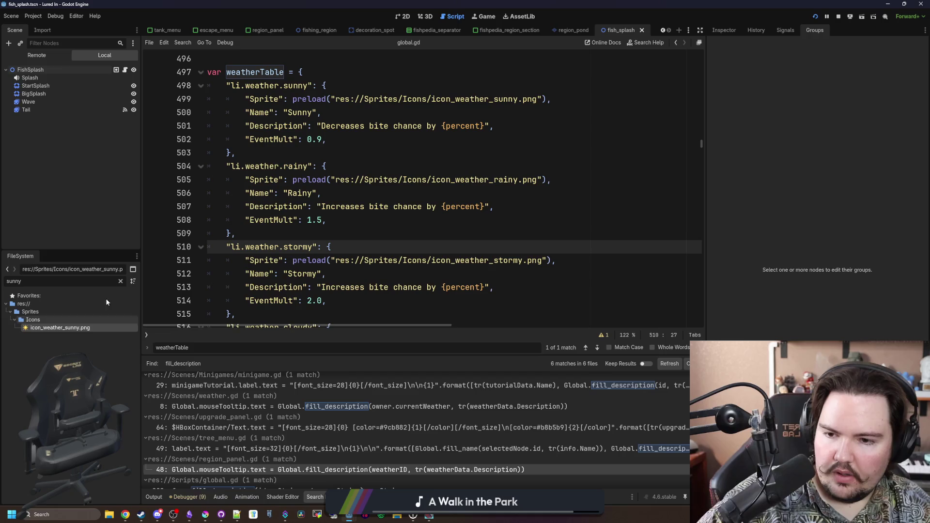
click(206, 516)
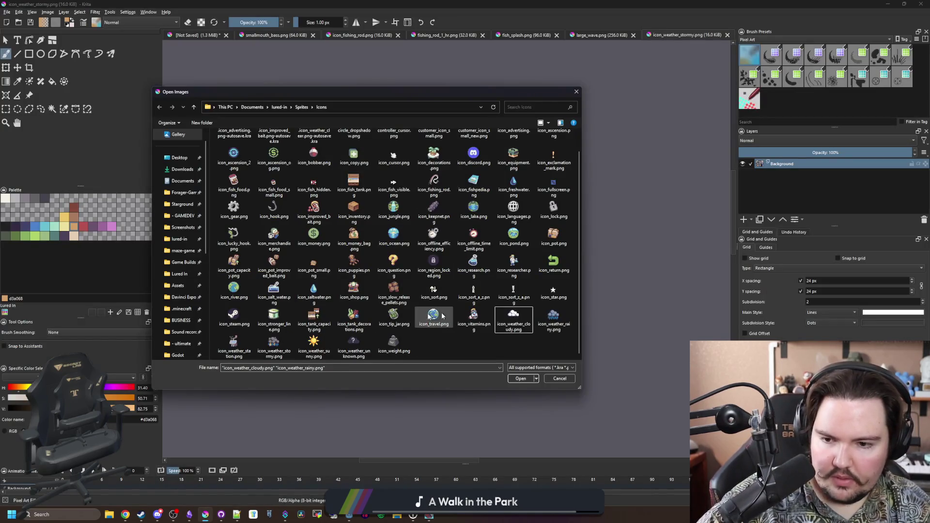
- Add icon_weather_sunny.png to the cloudy and rainy selection and open all three icons
click(323, 337)
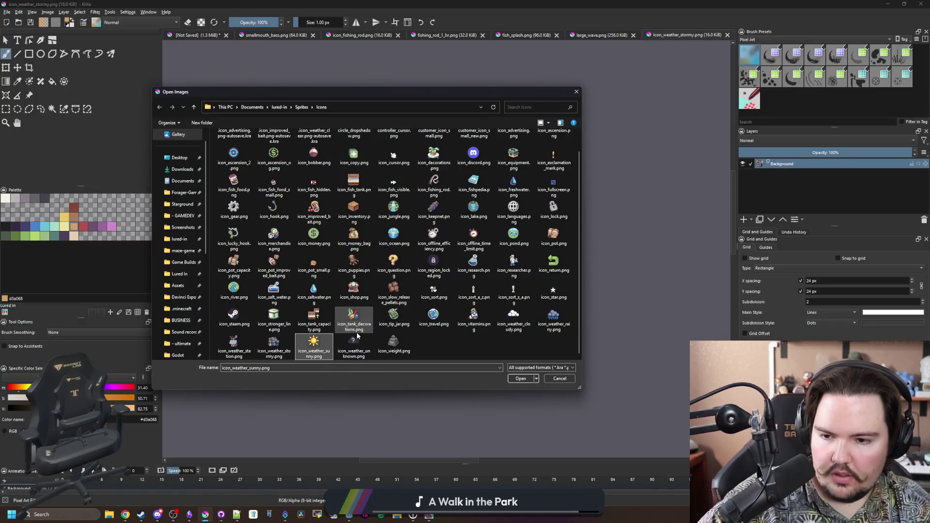
click(520, 379)
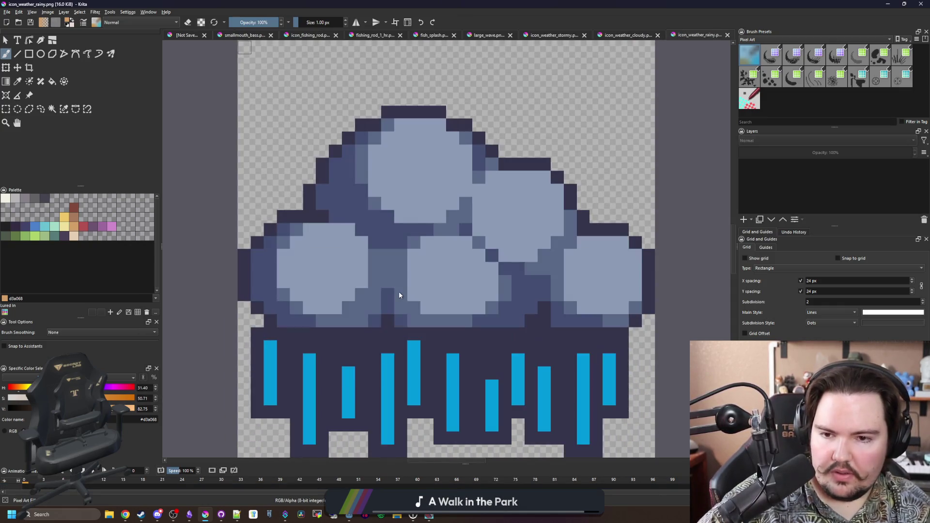
scroll(435, 254, down, 1)
scroll(436, 253, up, 2)
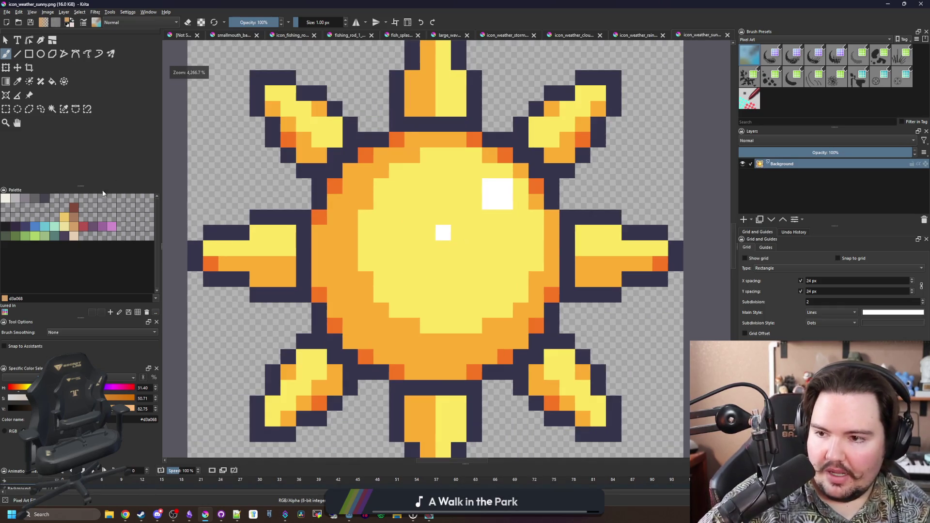
click(64, 217)
- Fill the sun's regions with pale yellow #ede19e, gold #edc766 and tan #d3a068
key(f)
click(411, 245)
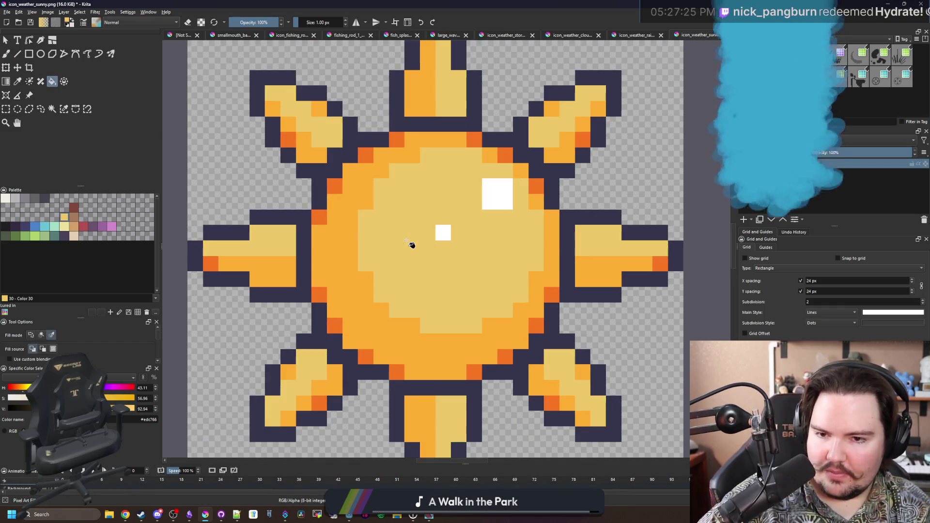
key(ctrl+z)
click(64, 226)
click(424, 257)
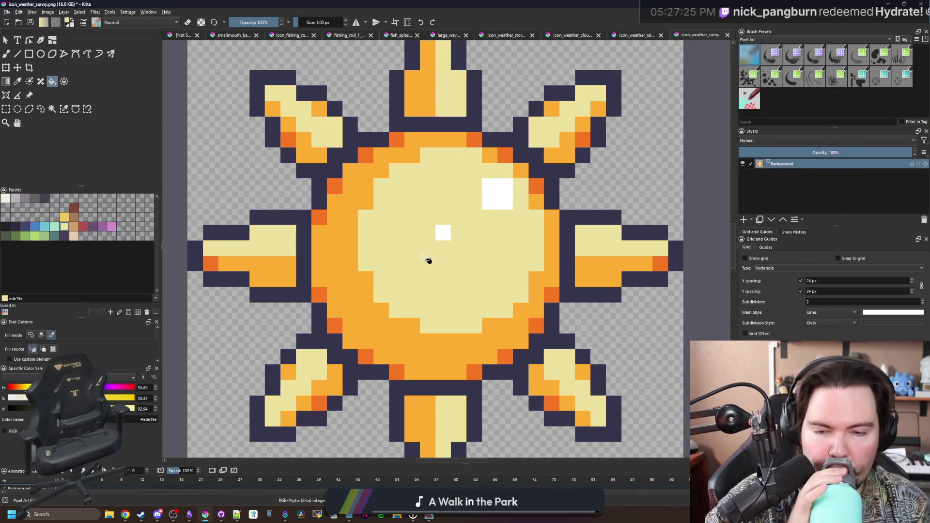
click(64, 217)
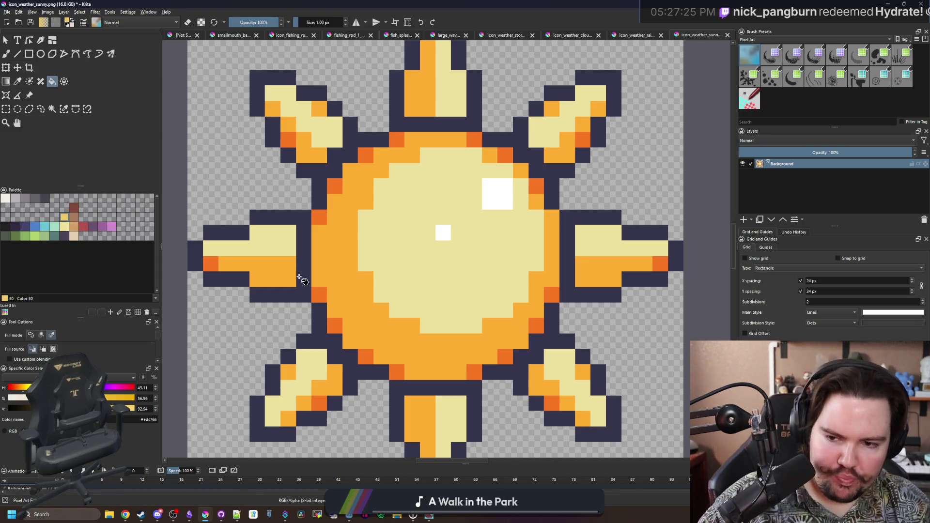
click(339, 280)
click(73, 226)
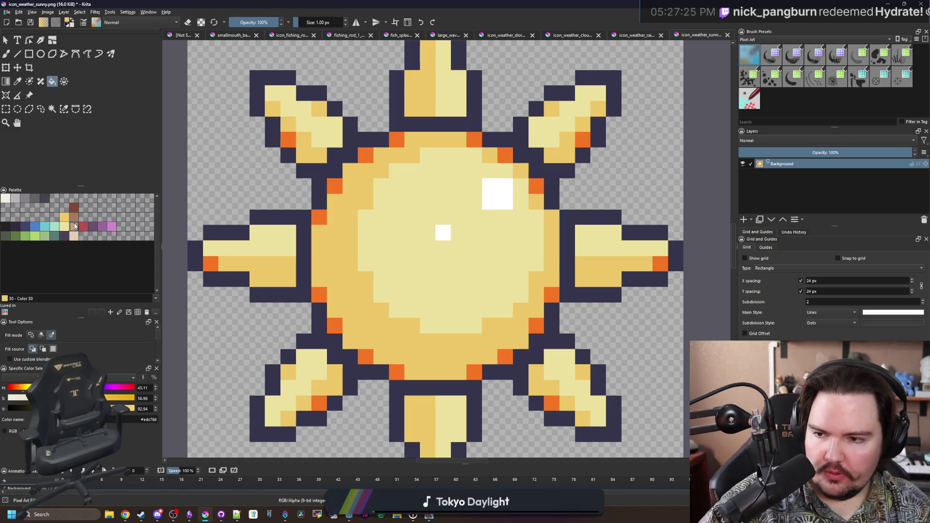
click(318, 216)
scroll(324, 276, down, 4)
scroll(334, 286, up, 4)
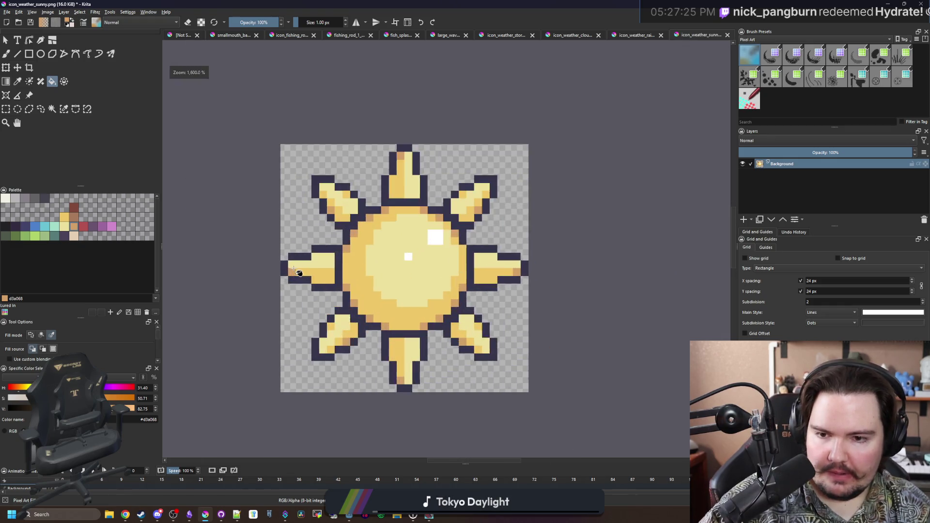
click(78, 217)
- Fill the sun's outline with dark brown
click(296, 237)
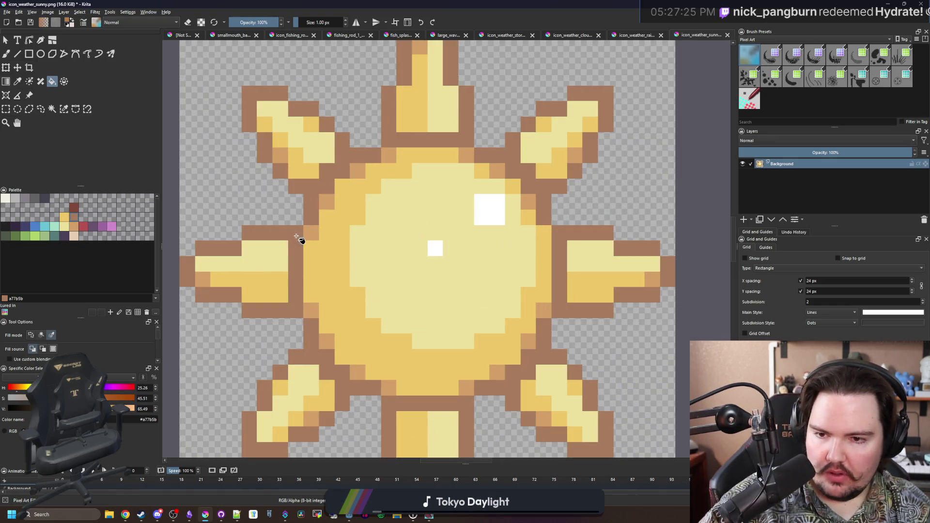
click(73, 209)
click(281, 238)
scroll(369, 253, down, 8)
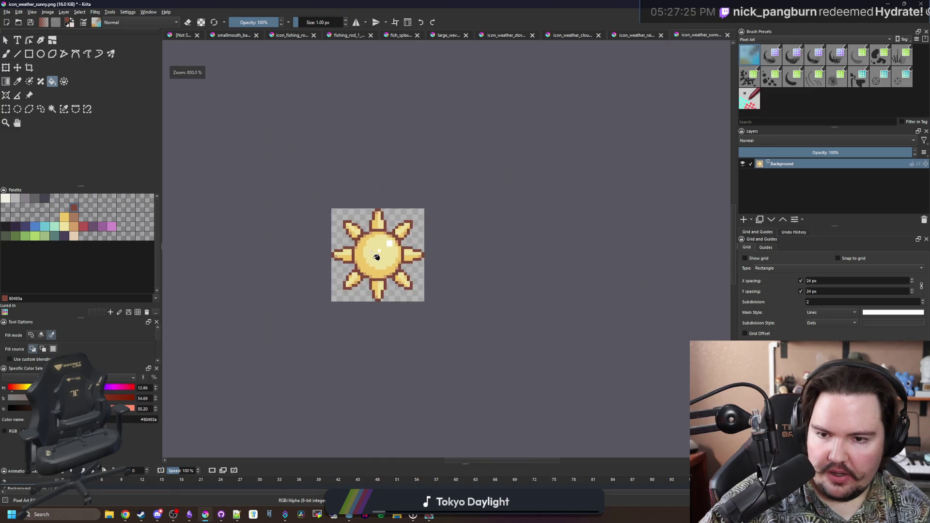
scroll(375, 257, up, 4)
- Select the outline by similar colour and lighten the top-left and left rays' edges with #a77b5b
key(b)
scroll(281, 239, up, 1)
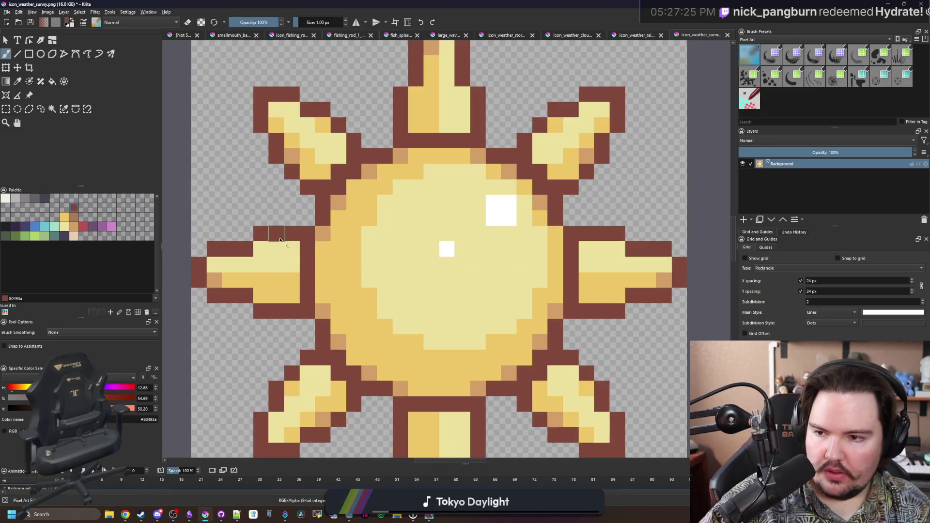
click(73, 217)
click(64, 109)
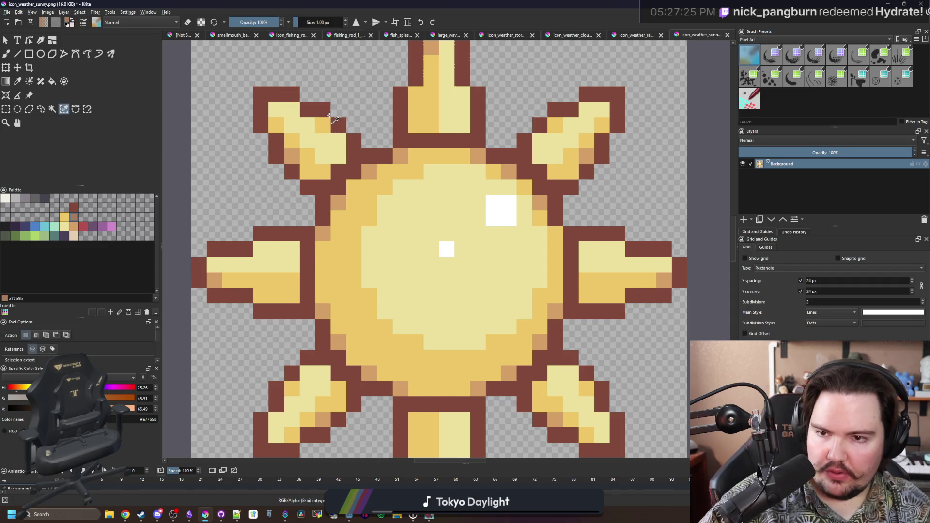
click(322, 111)
drag(322, 110, 259, 94)
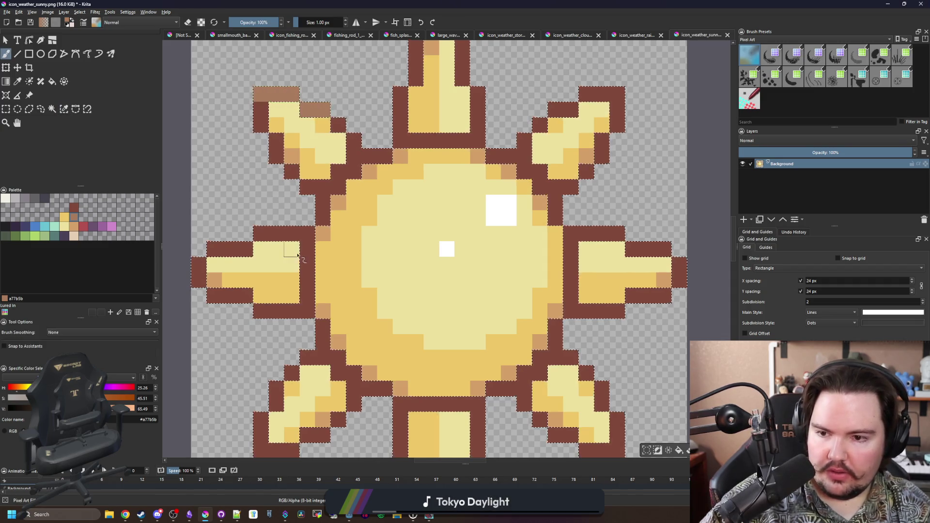
mouse_move(293, 233)
mouse_down()
mouse_move(259, 233)
mouse_move(200, 255)
mouse_up()
scroll(199, 255, down, 1)
scroll(339, 146, up, 1)
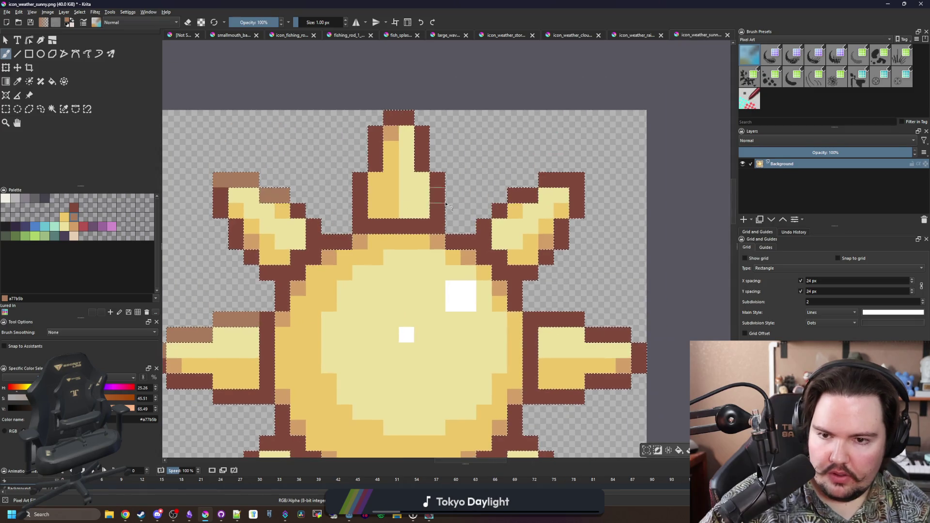
- Lighten the outer outline edges of the top, right, bottom and lower-left rays
drag(422, 213, 413, 121)
drag(554, 180, 484, 225)
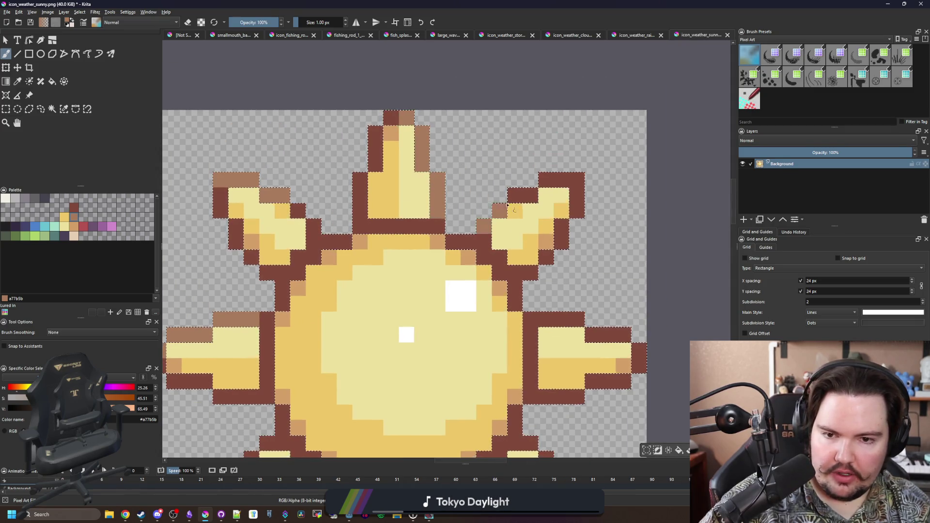
scroll(466, 244, down, 1)
scroll(519, 373, up, 1)
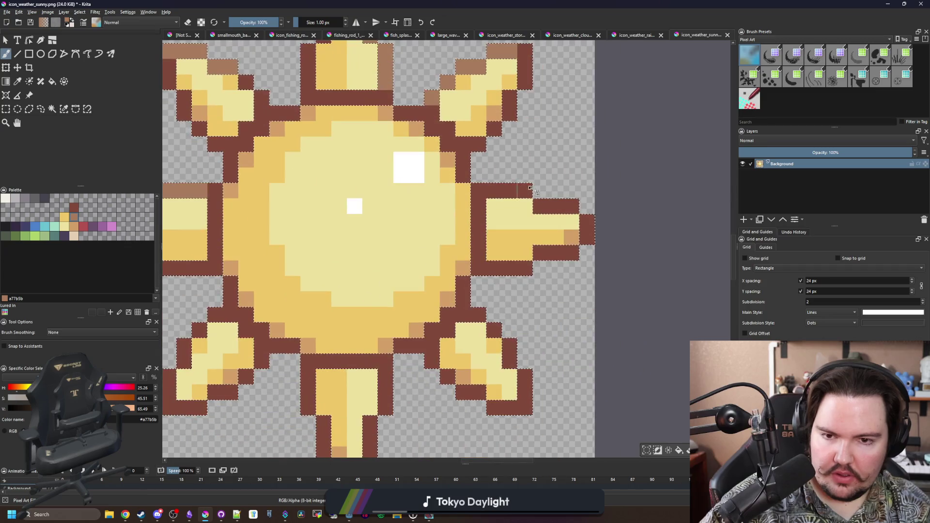
drag(490, 191, 565, 207)
scroll(565, 208, down, 1)
scroll(499, 335, up, 1)
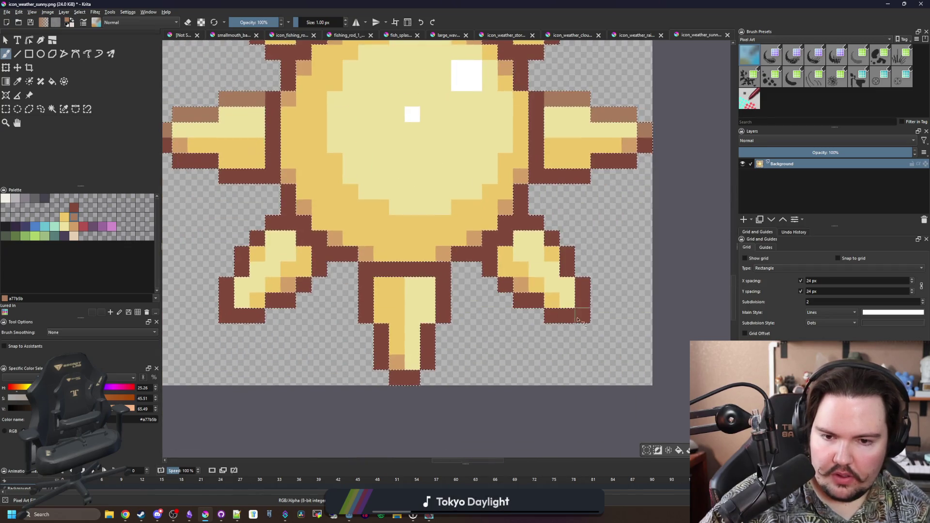
scroll(552, 240, down, 1)
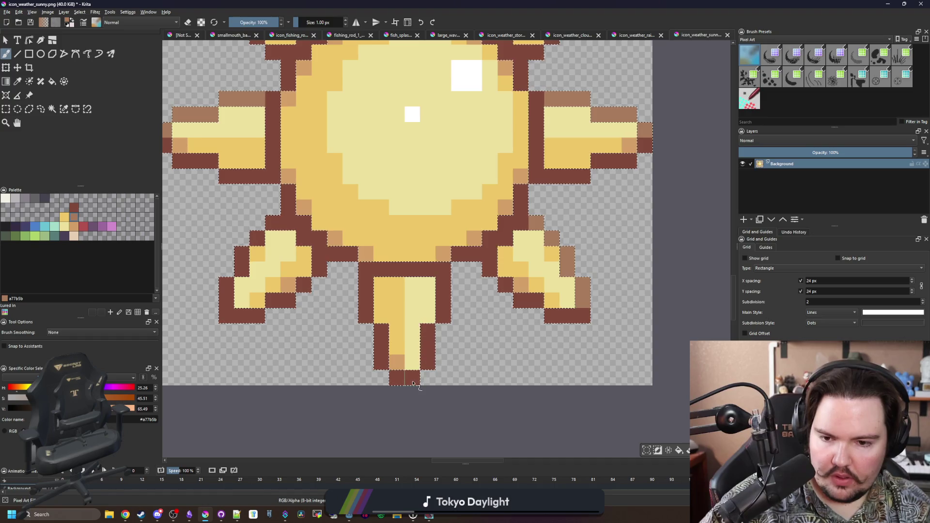
drag(421, 269, 426, 315)
scroll(426, 315, up, 1)
scroll(445, 327, down, 1)
drag(232, 281, 259, 236)
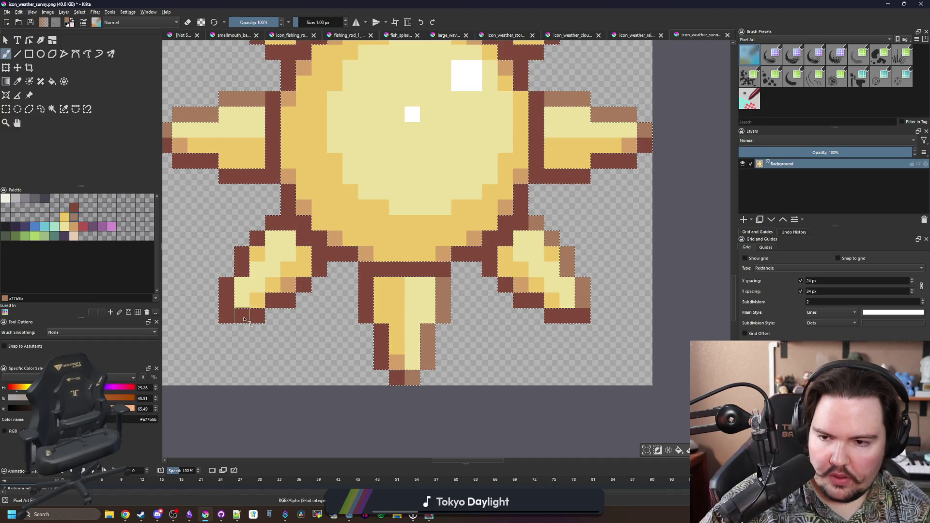
scroll(259, 236, up, 1)
scroll(259, 236, down, 4)
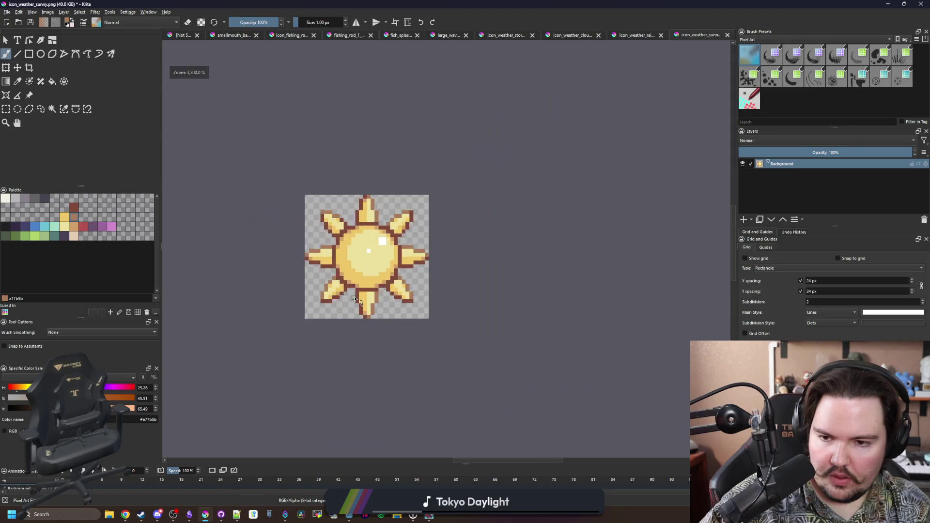
scroll(341, 296, up, 2)
scroll(411, 249, up, 4)
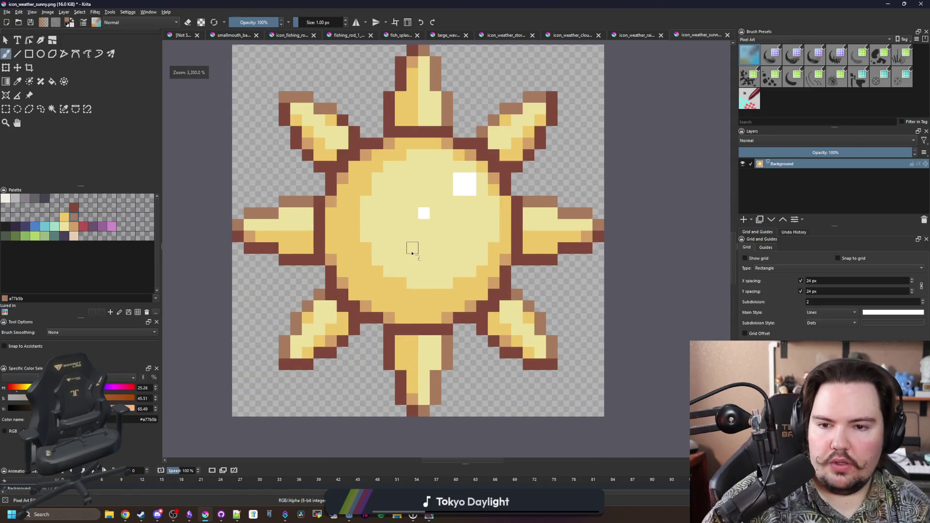
- Save the sunny icon as PNG with default options
key(ctrl+s)
click(499, 323)
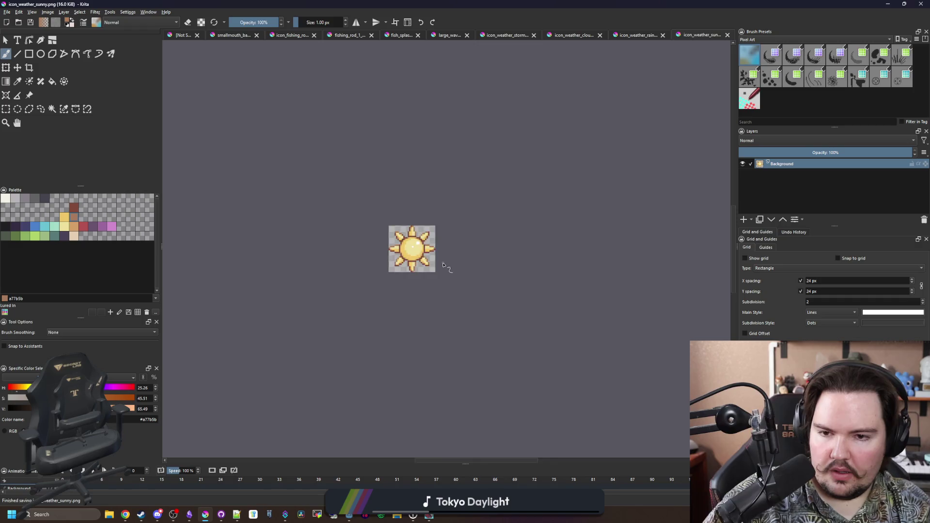
scroll(442, 266, up, 3)
- Recolour the rainy icon's cyan raindrops to #4b80ca blue with the Fill tool
click(645, 35)
scroll(402, 291, down, 1)
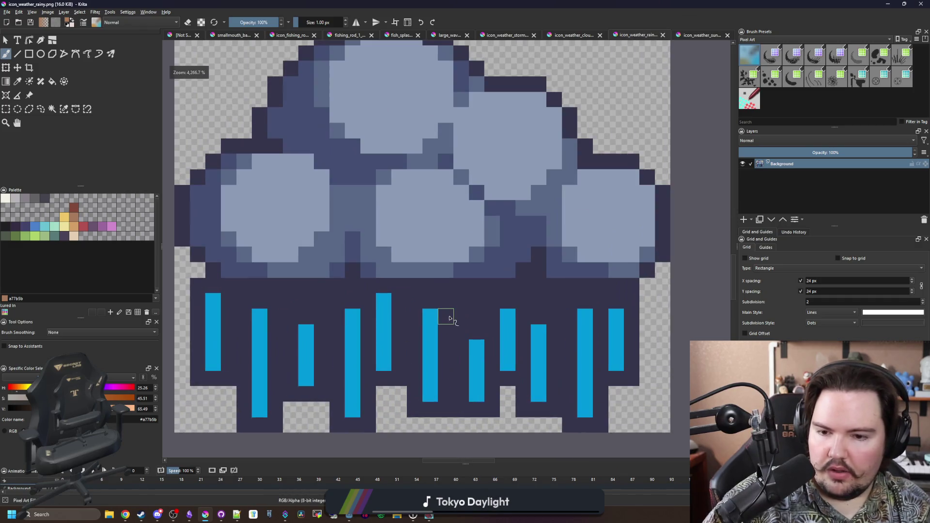
scroll(465, 324, up, 2)
click(40, 226)
key(f)
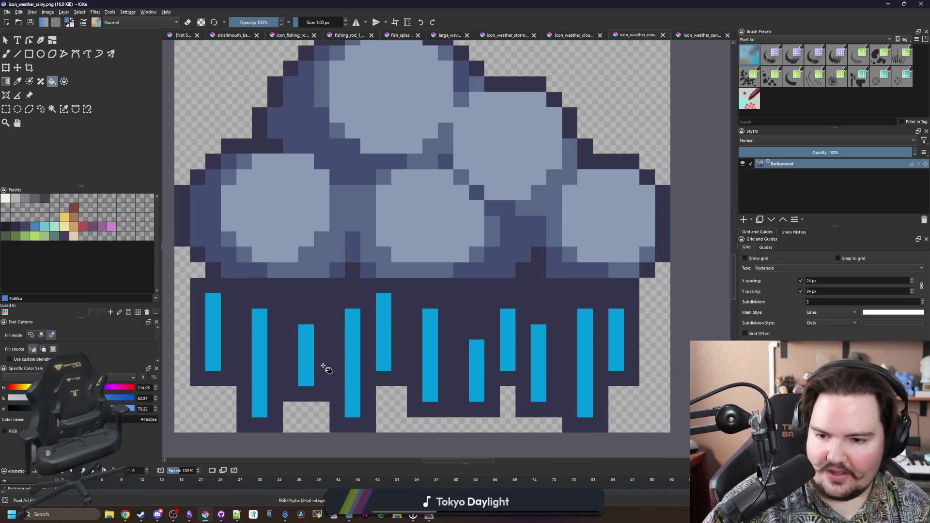
click(353, 369)
key(ctrl+z)
click(353, 363)
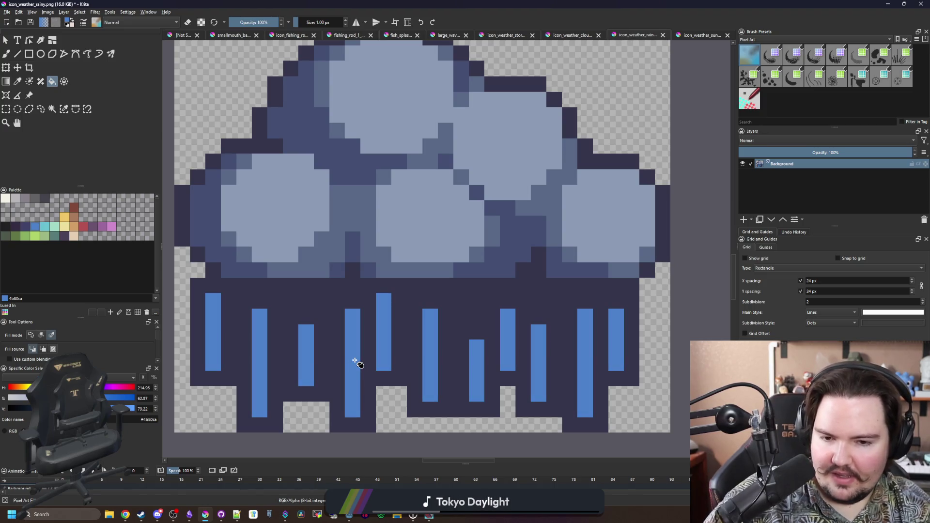
- Compare against the sunny icon, then ready navy #43436a with the pixel brush
click(700, 37)
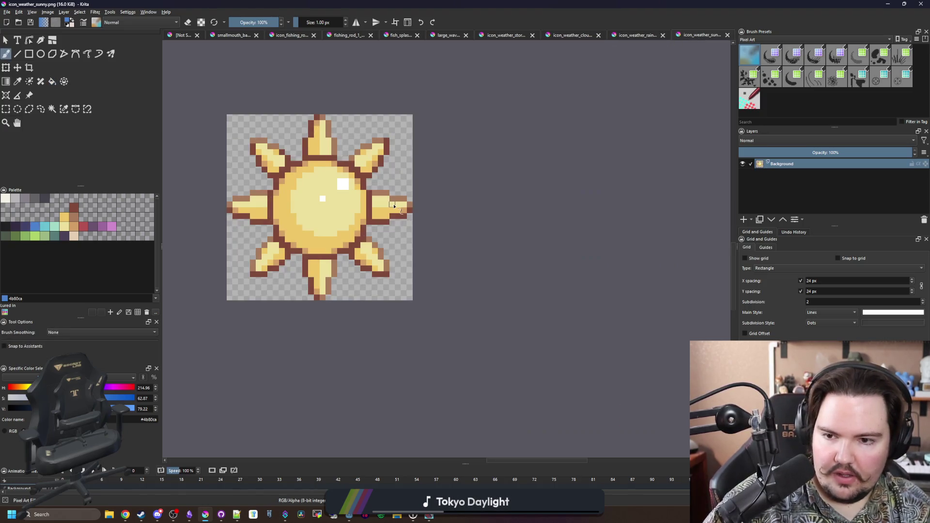
scroll(246, 174, up, 3)
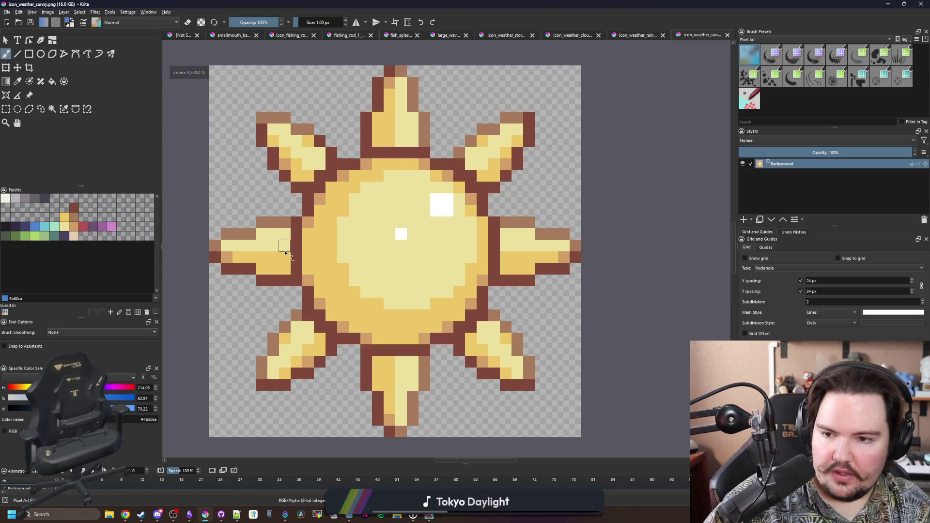
click(623, 34)
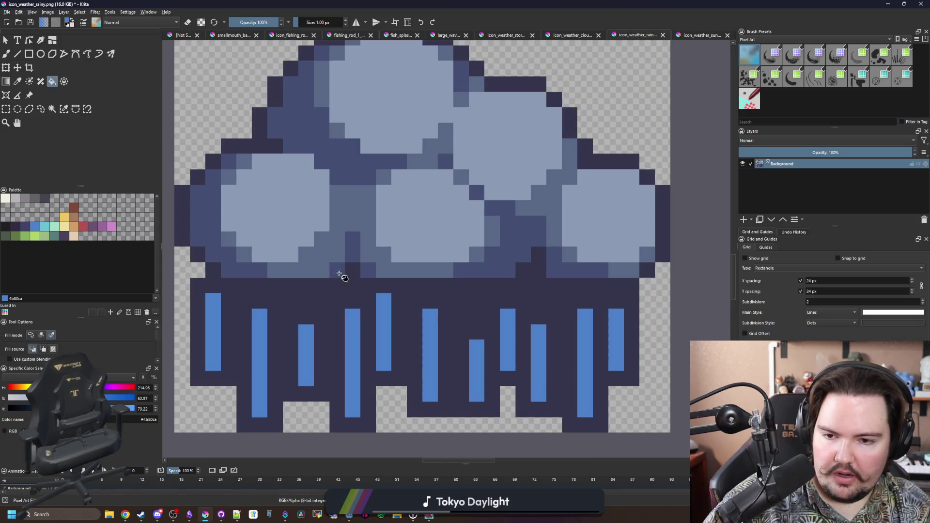
click(366, 352)
key(ctrl+z)
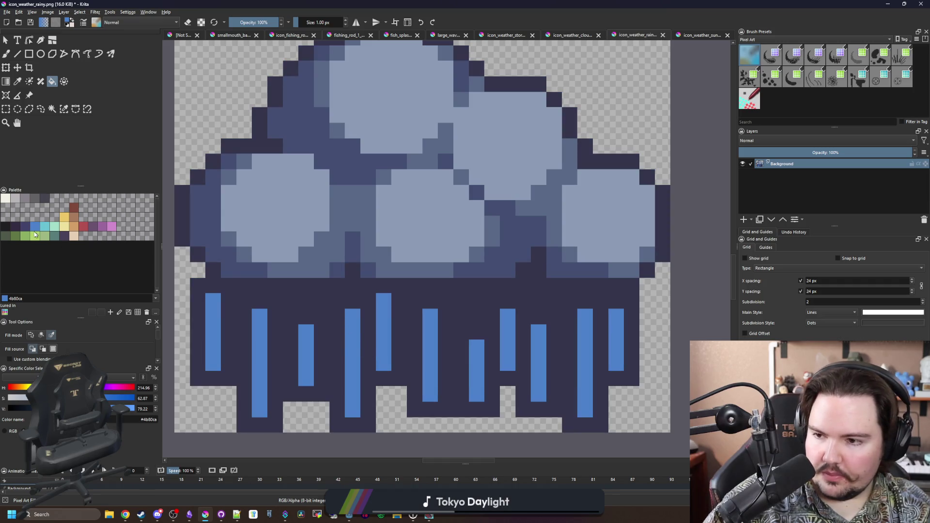
click(25, 226)
key(b)
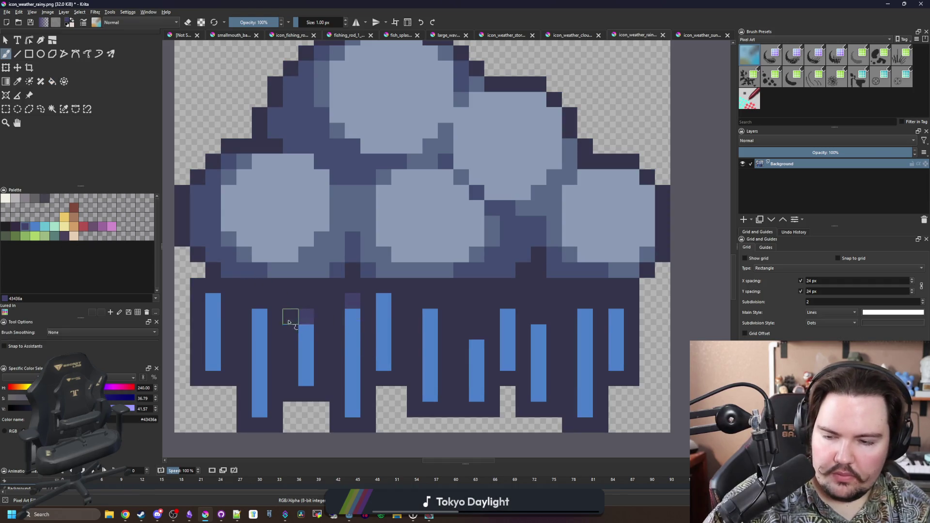
- Shade the raindrops' tops and bottoms with navy pixels
click(216, 290)
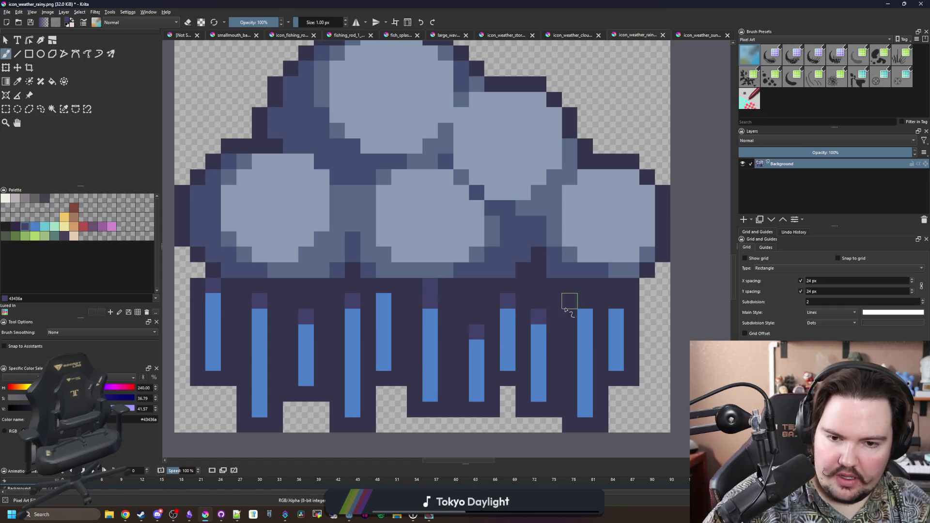
scroll(412, 331, down, 4)
scroll(358, 368, up, 6)
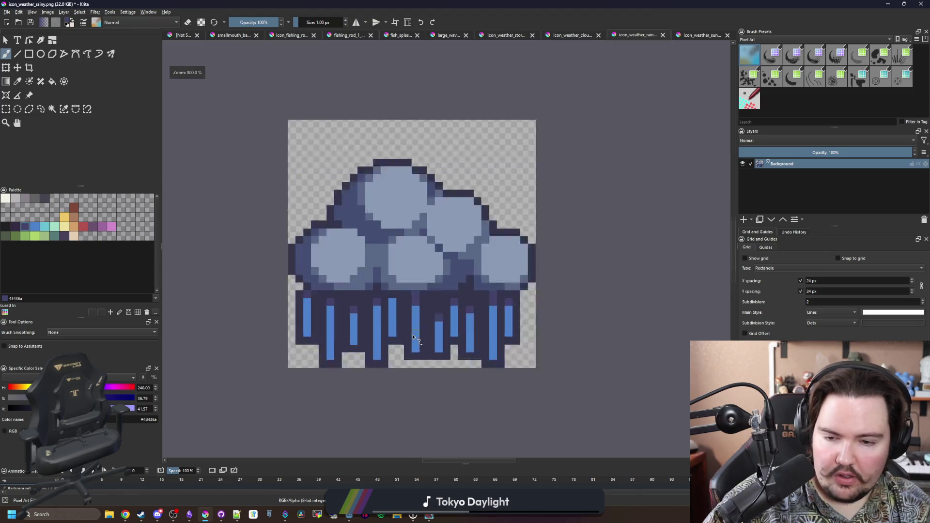
mouse_move(348, 376)
mouse_down()
mouse_move(356, 333)
mouse_move(380, 293)
mouse_up()
scroll(356, 334, down, 2)
click(302, 324)
drag(426, 339, 426, 324)
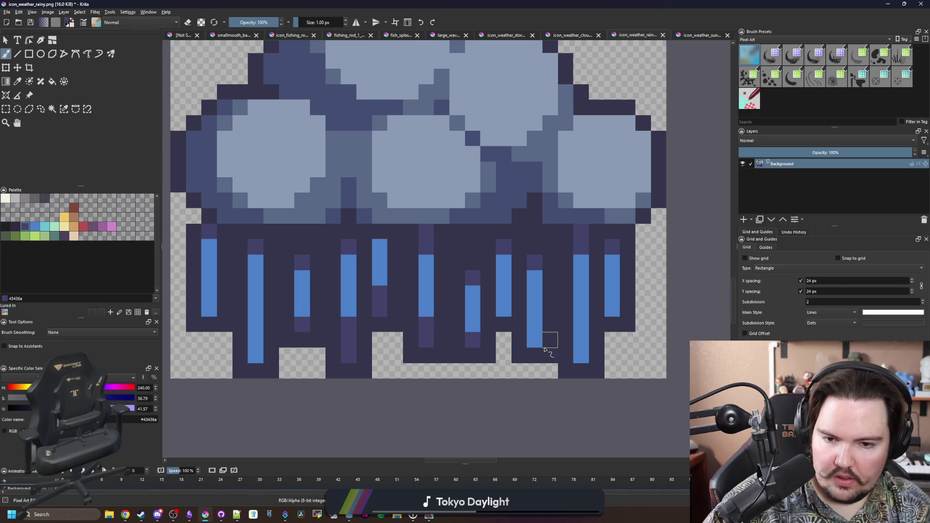
mouse_move(534, 339)
mouse_down()
mouse_move(535, 323)
mouse_move(504, 293)
mouse_up()
drag(582, 356, 581, 340)
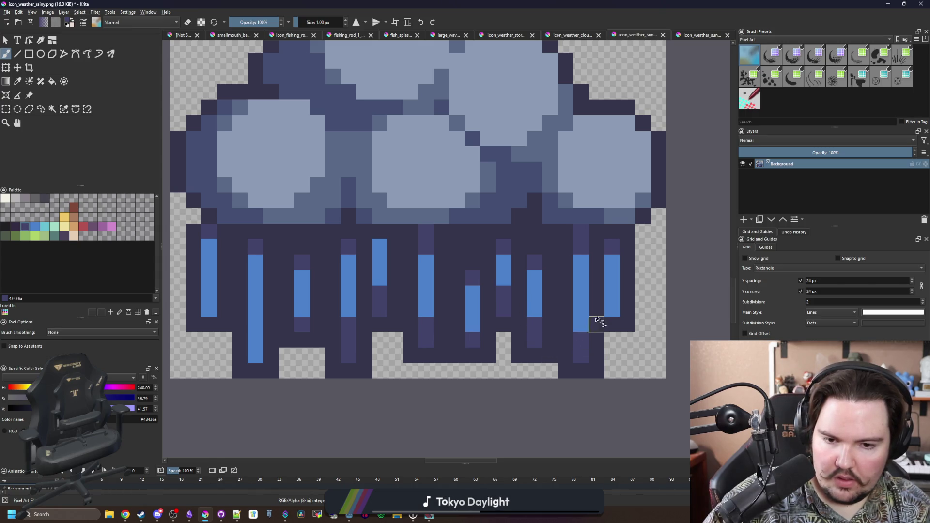
drag(263, 356, 258, 340)
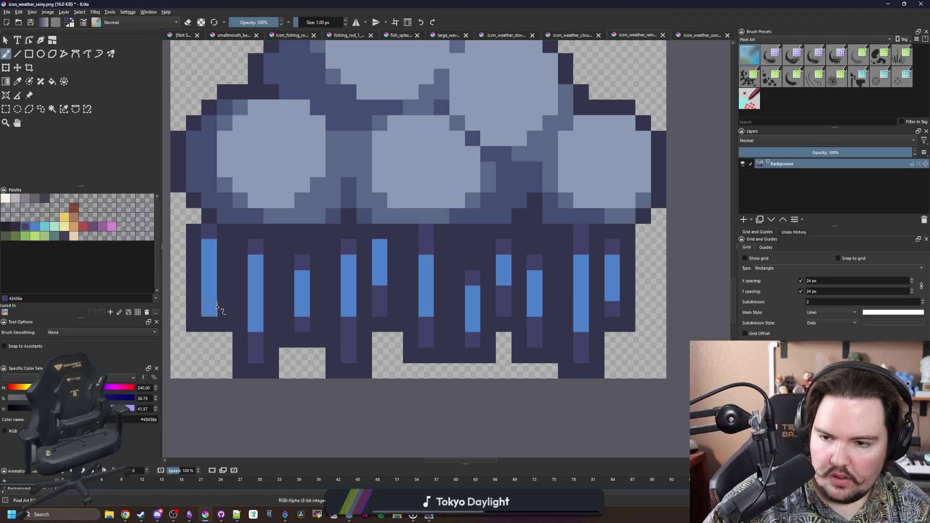
- Paint three purple streaks into the dark rain band
mouse_move(236, 240)
mouse_down()
mouse_move(240, 262)
mouse_move(288, 249)
mouse_move(287, 264)
mouse_up()
drag(332, 286, 331, 269)
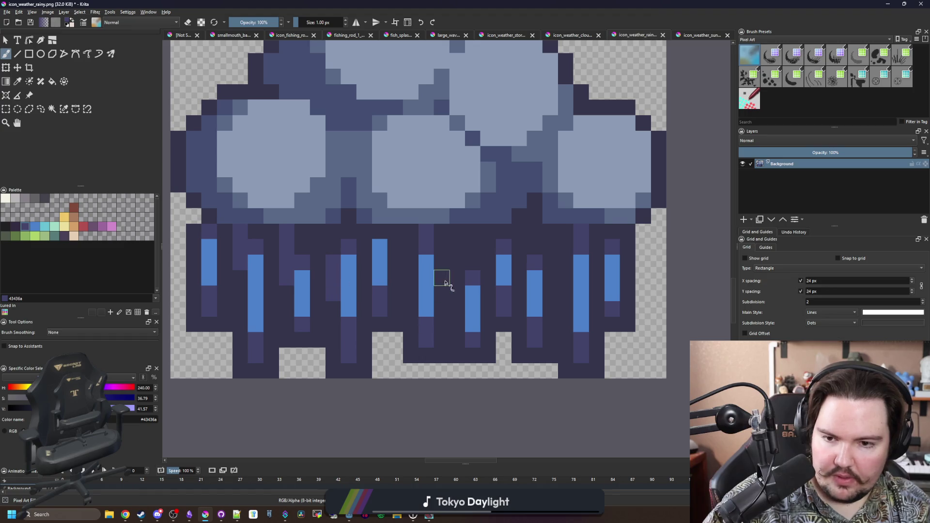
drag(455, 272, 455, 239)
scroll(409, 300, down, 4)
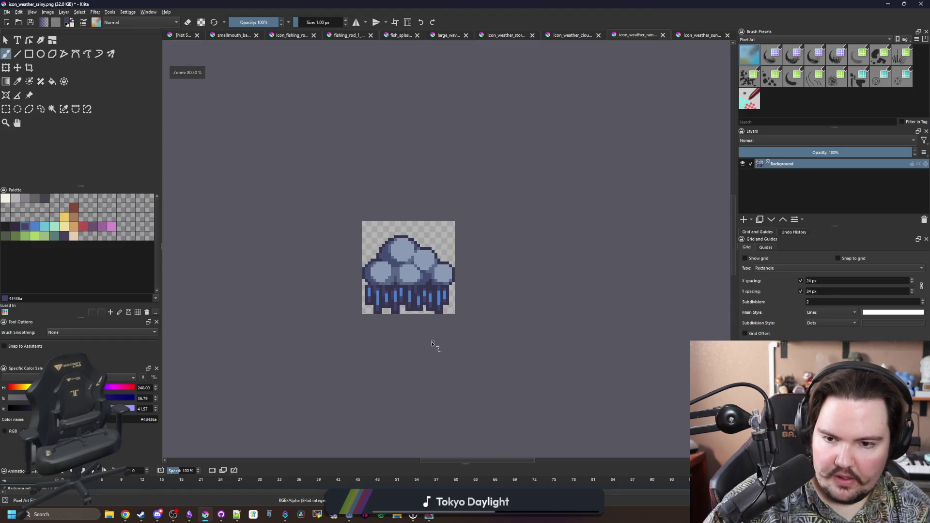
scroll(381, 301, up, 5)
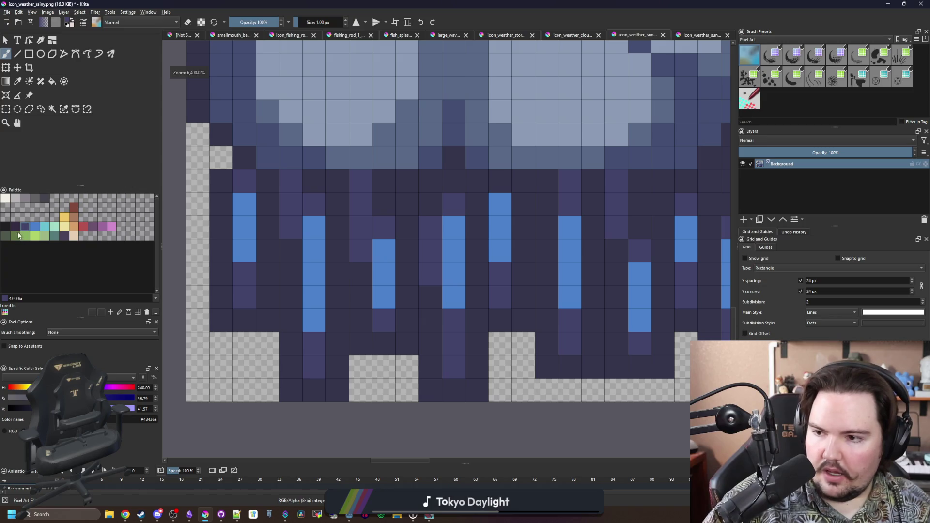
- Bucket-fill the rain backdrop, first near-black, then the dark purple #352b42
click(7, 230)
key(f)
click(281, 346)
scroll(283, 339, down, 2)
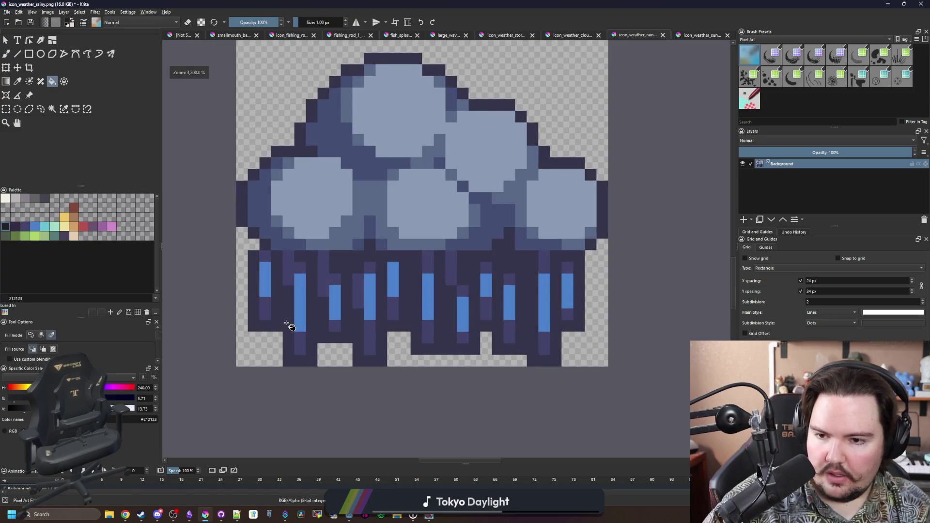
click(15, 227)
click(284, 317)
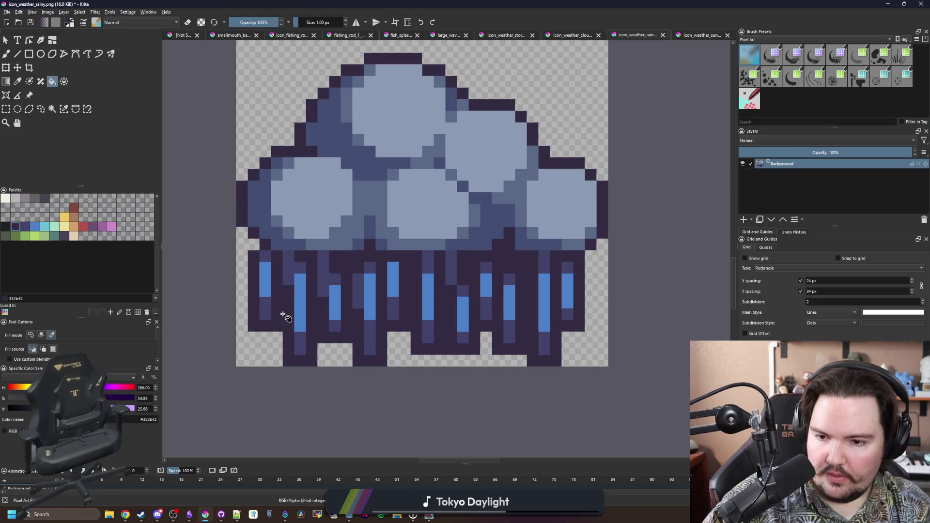
scroll(286, 320, up, 2)
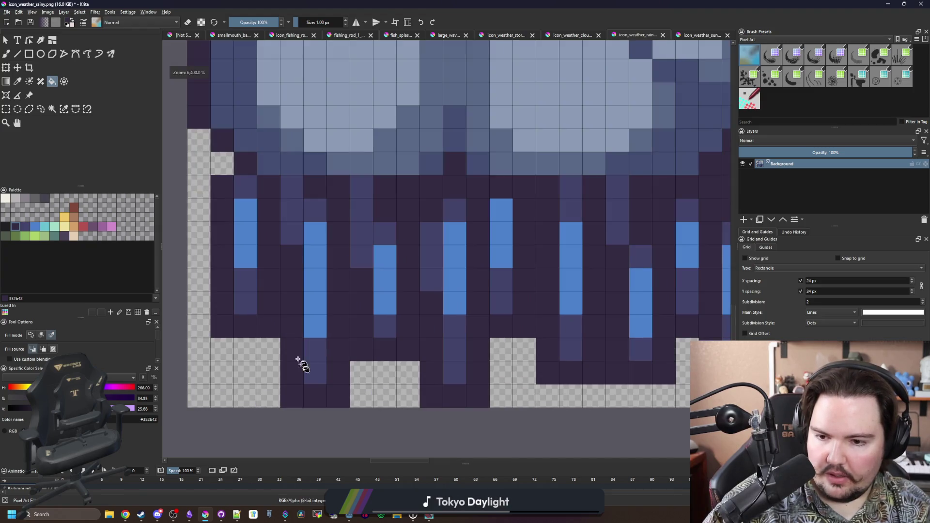
- Fade four bottom-row dark pixels to half transparency with a 50% eraser
key(b)
key(e)
click(264, 22)
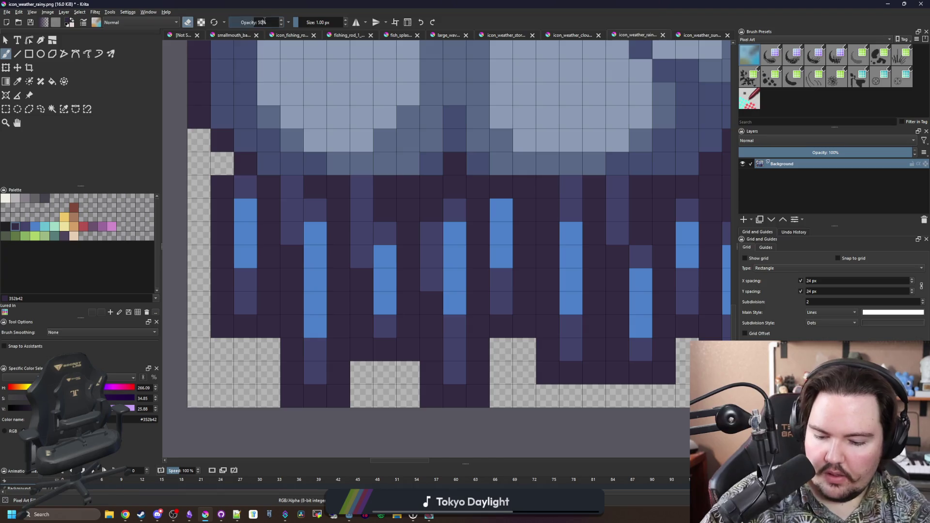
click(291, 397)
click(338, 396)
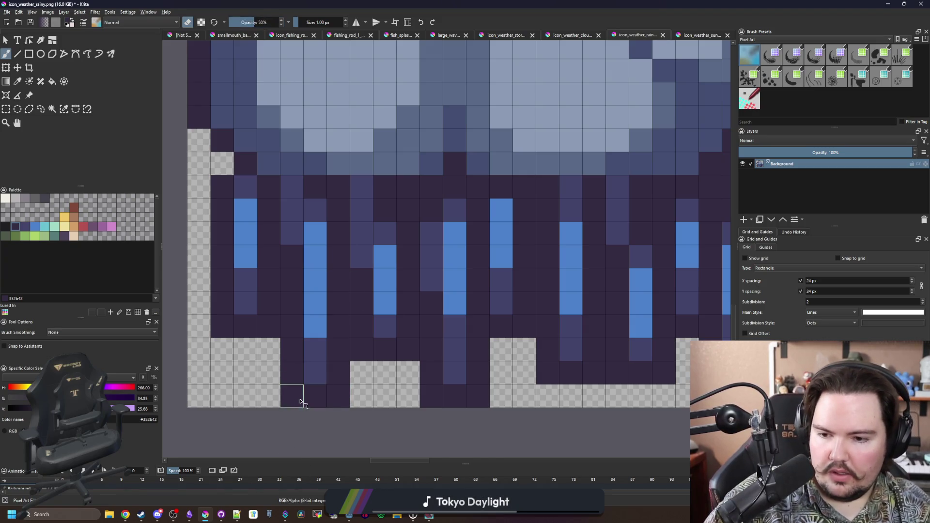
click(431, 395)
click(478, 396)
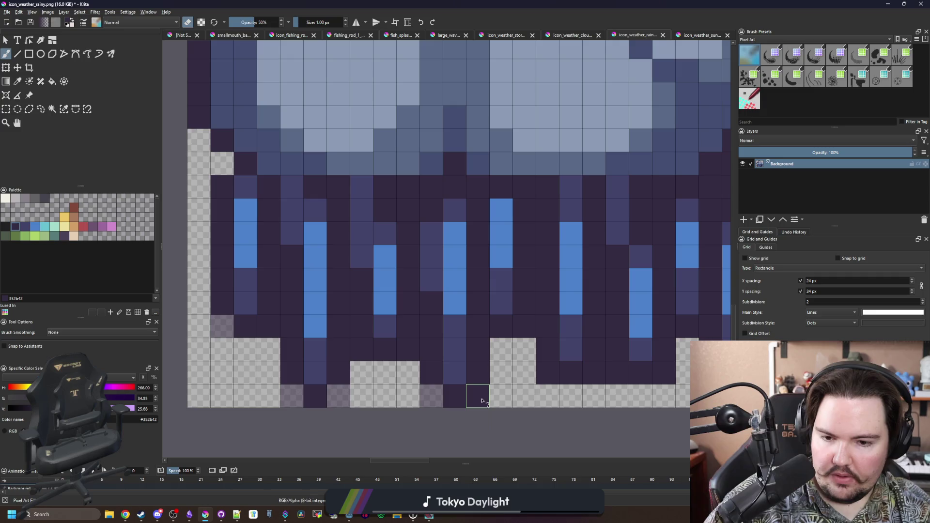
- Fade three second-to-bottom row dark pixels by half as well
scroll(374, 366, right, 3)
click(386, 361)
click(433, 361)
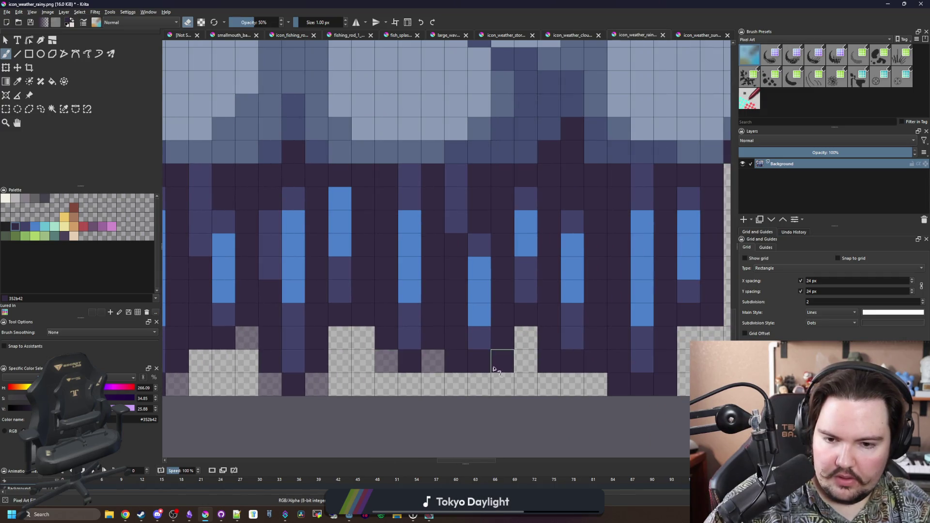
click(502, 361)
scroll(503, 361, right, 3)
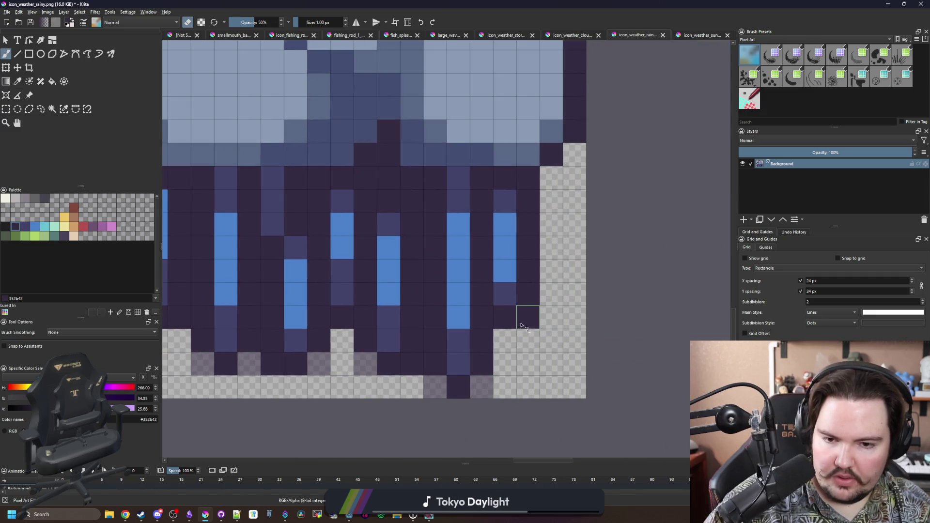
scroll(402, 331, down, 5)
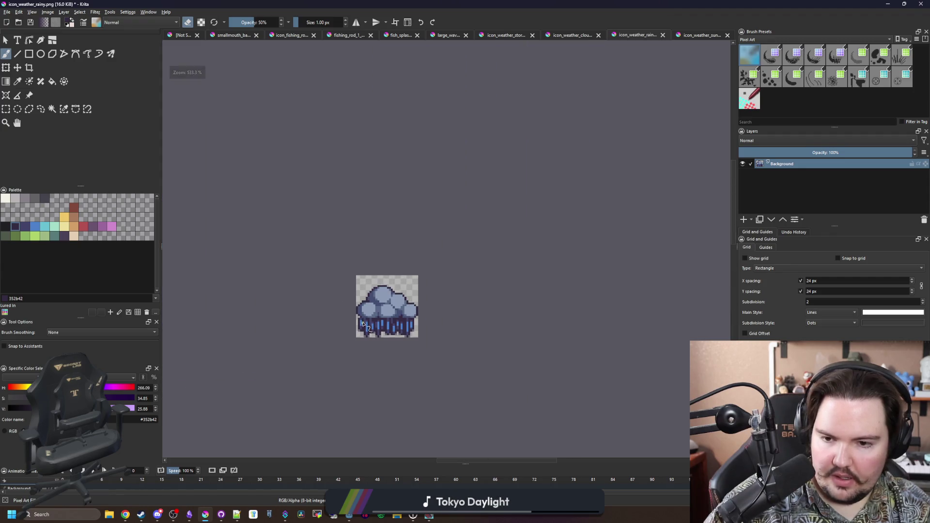
scroll(372, 331, up, 5)
scroll(396, 353, down, 5)
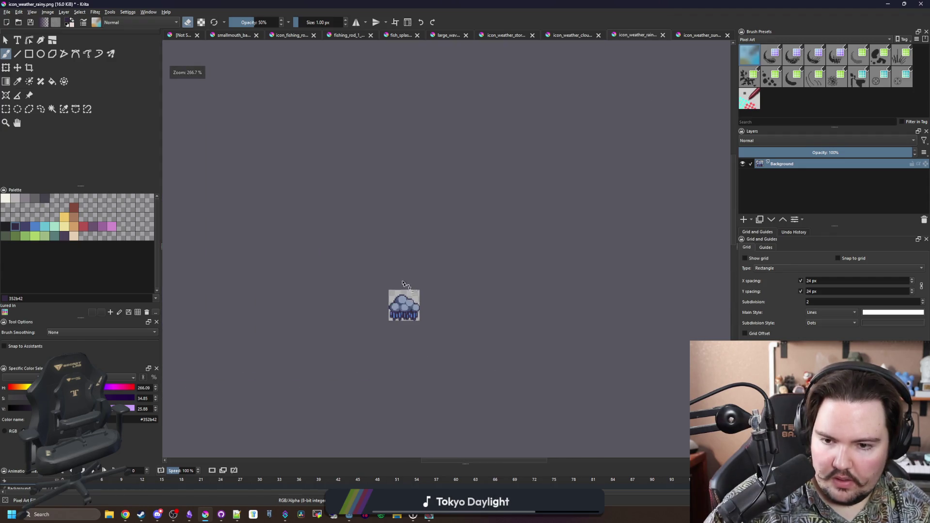
scroll(405, 329, up, 5)
scroll(407, 335, up, 1)
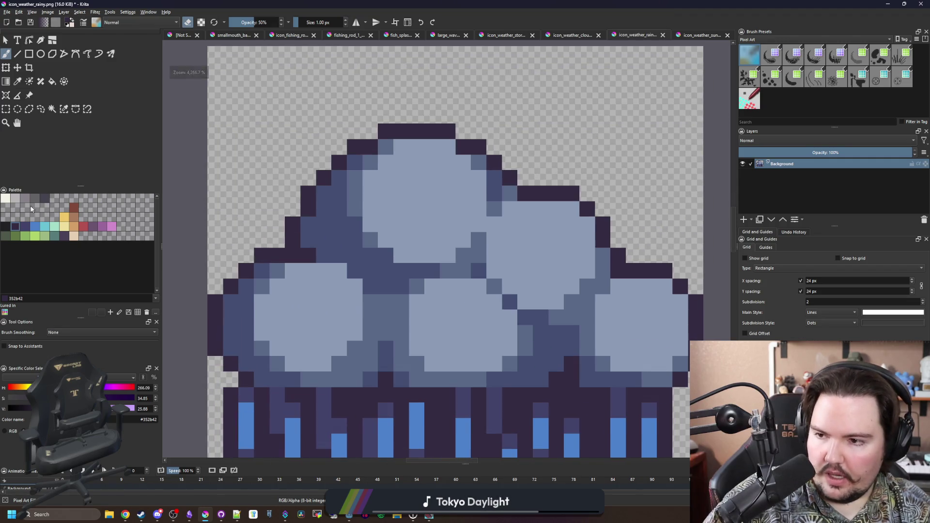
- Fill the light-blue cloud puffs with the palette's light grey
click(15, 198)
key(f)
click(400, 206)
key(ctrl+z)
key(ctrl+shift+z)
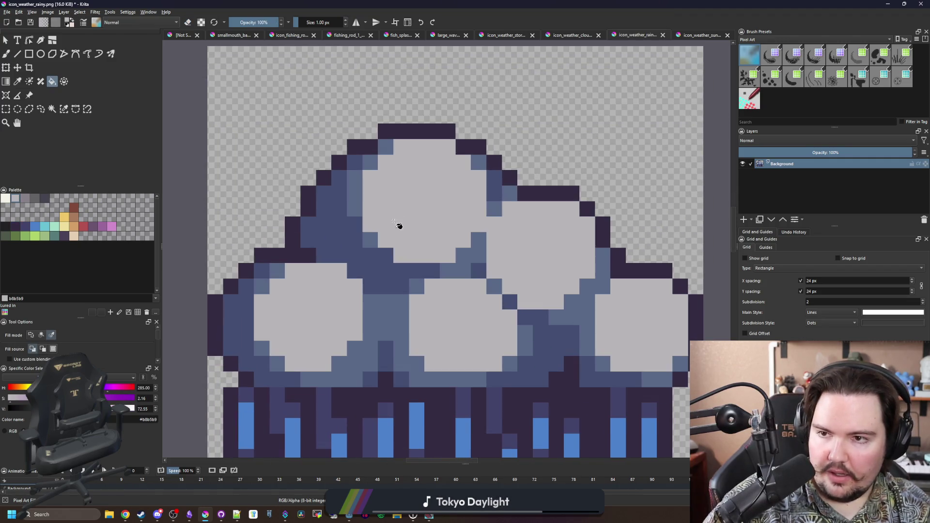
- Fill the medium-blue cloud shading with medium grey, leaving the darker grey fill undone
click(26, 199)
click(327, 276)
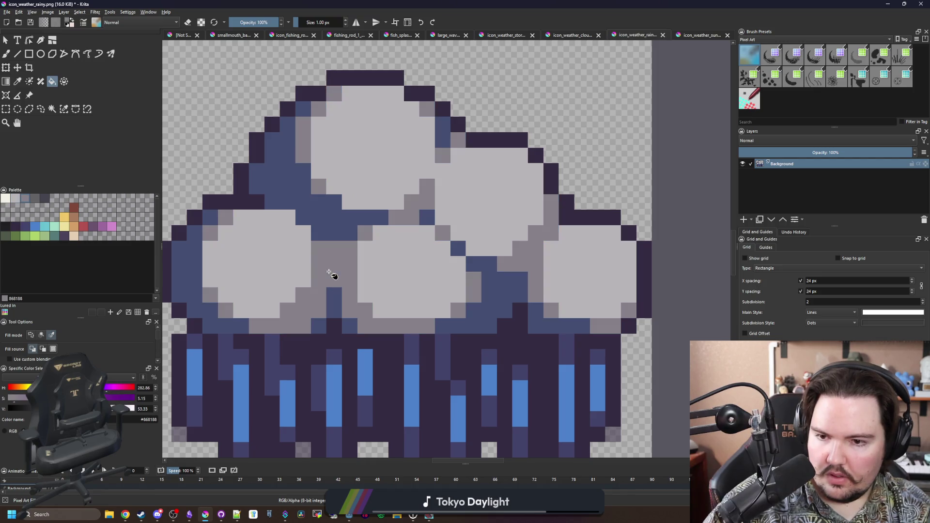
click(34, 198)
click(325, 223)
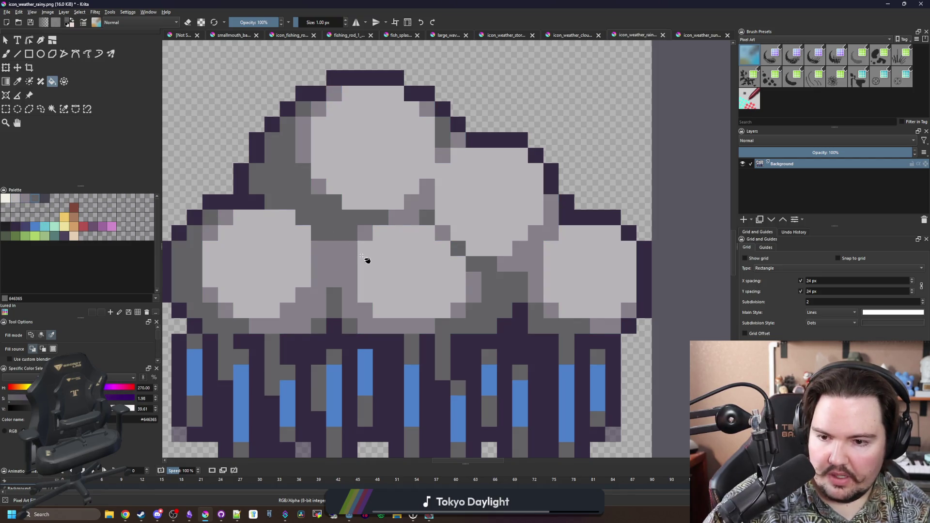
key(ctrl+z)
key(ctrl+shift+z)
key(ctrl+z)
- Select the contiguous dark-blue cloud shading and fill it grey with a rectangle
click(64, 109)
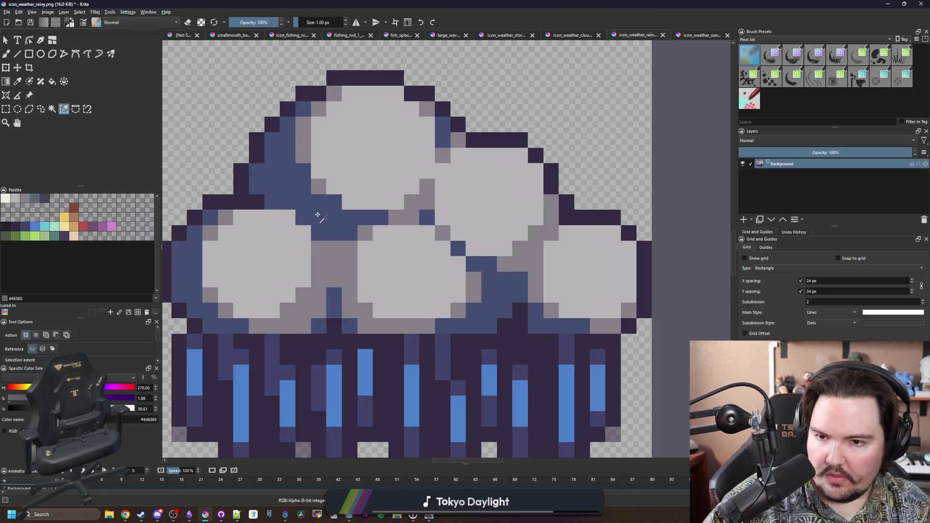
click(317, 214)
key(r)
scroll(196, 95, down, 2)
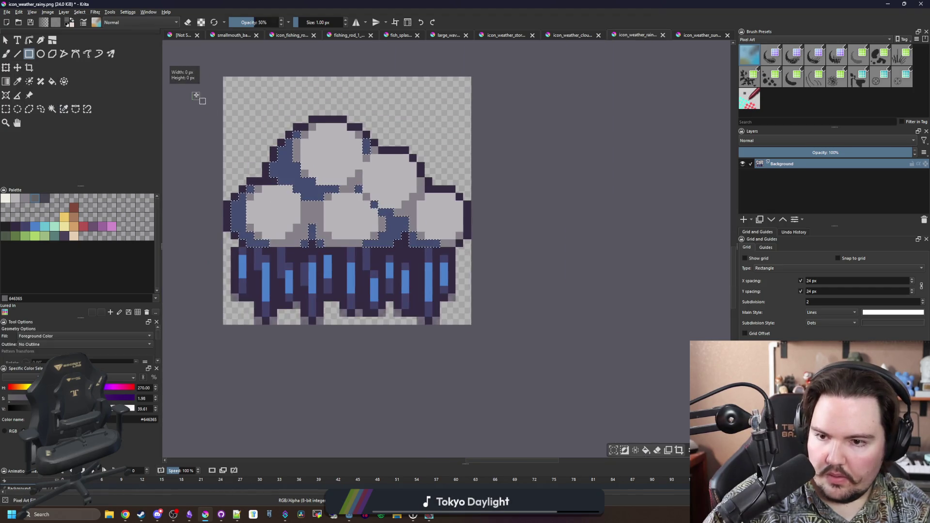
drag(196, 96, 494, 245)
scroll(391, 269, down, 3)
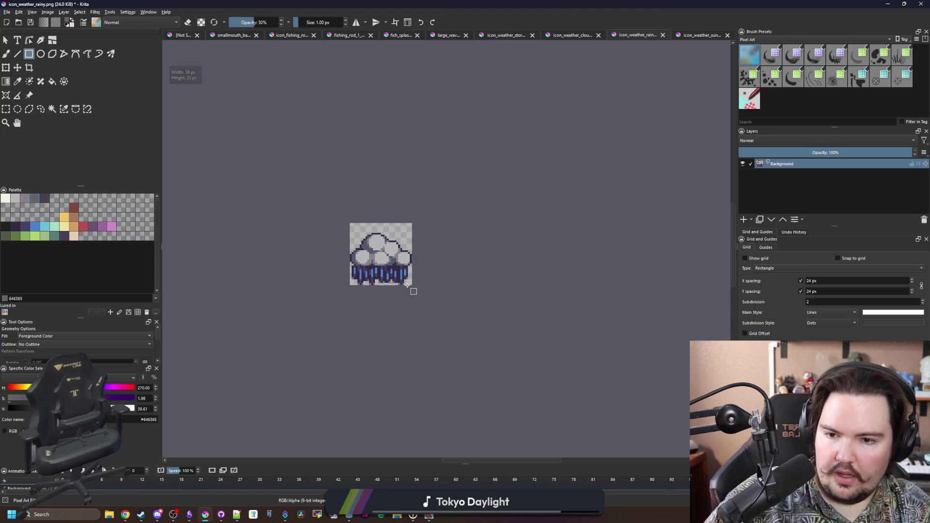
scroll(413, 291, up, 10)
- Sample the rain's dark purple, set brush opacity to full, and save the rainy icon as PNG
key(p)
click(412, 353)
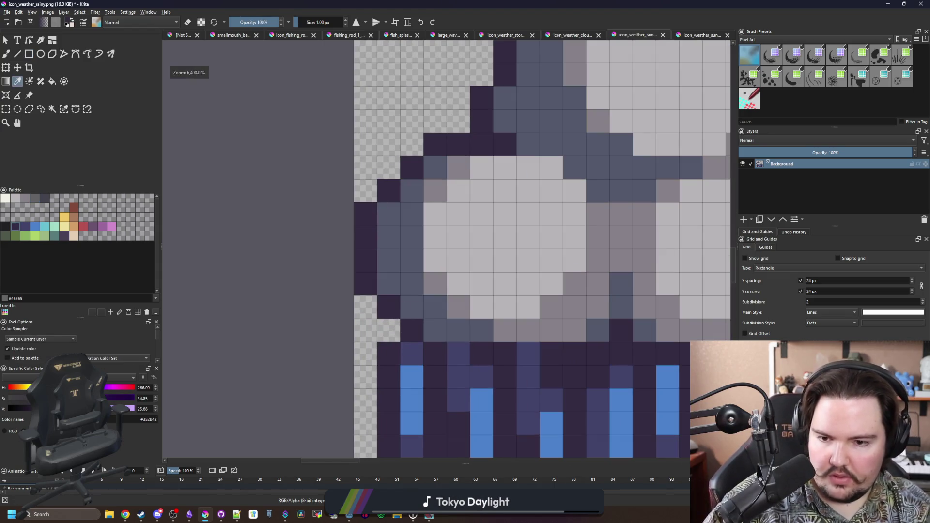
key(b)
scroll(378, 329, down, 2)
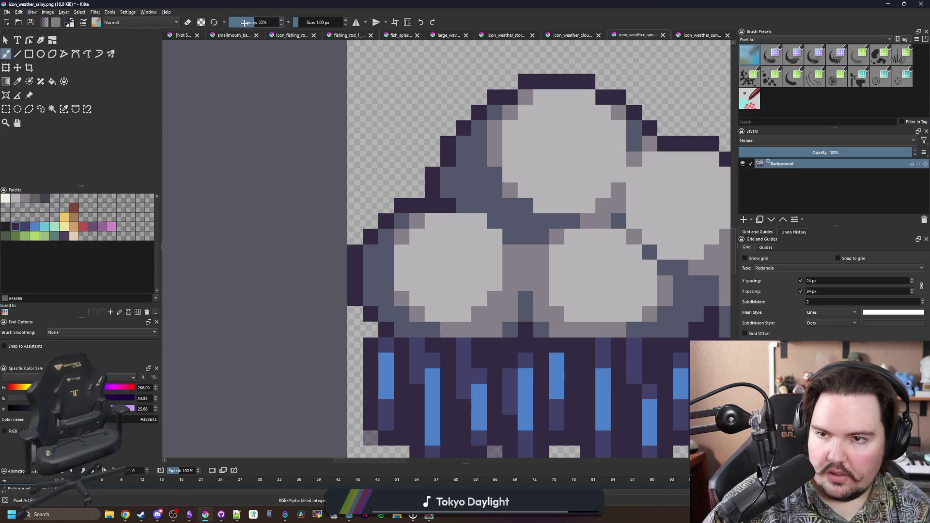
drag(245, 23, 284, 23)
scroll(284, 312, down, 2)
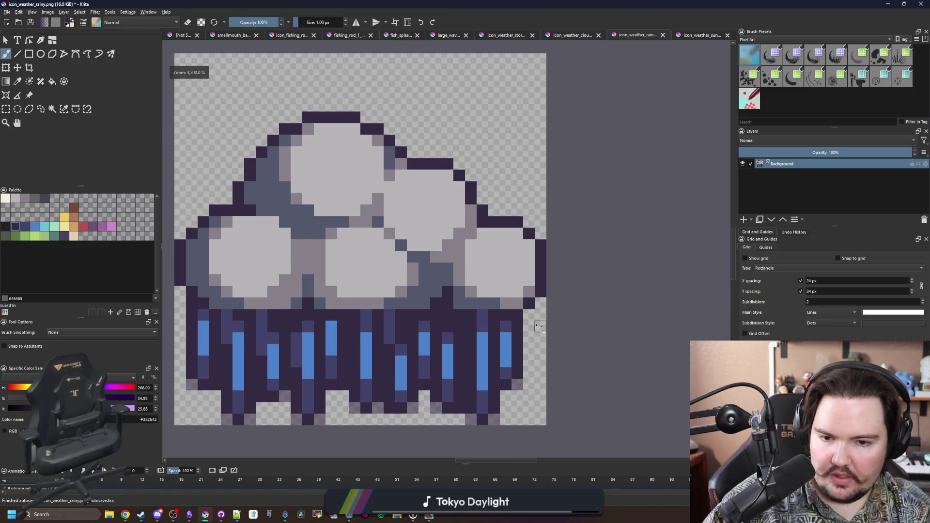
scroll(408, 299, down, 6)
scroll(411, 324, up, 3)
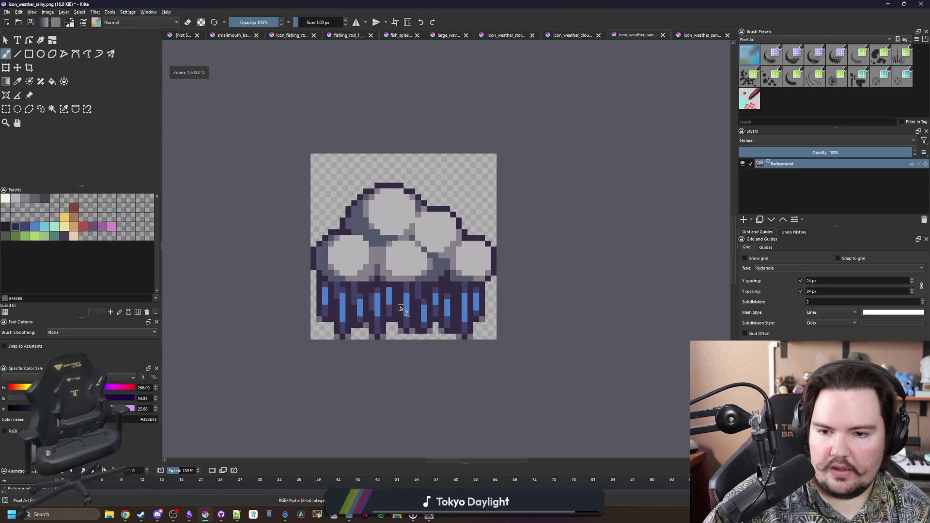
key(ctrl+s)
click(497, 325)
- On the cloudy icon, fill the white puffs cream and light-blue areas light grey
click(561, 35)
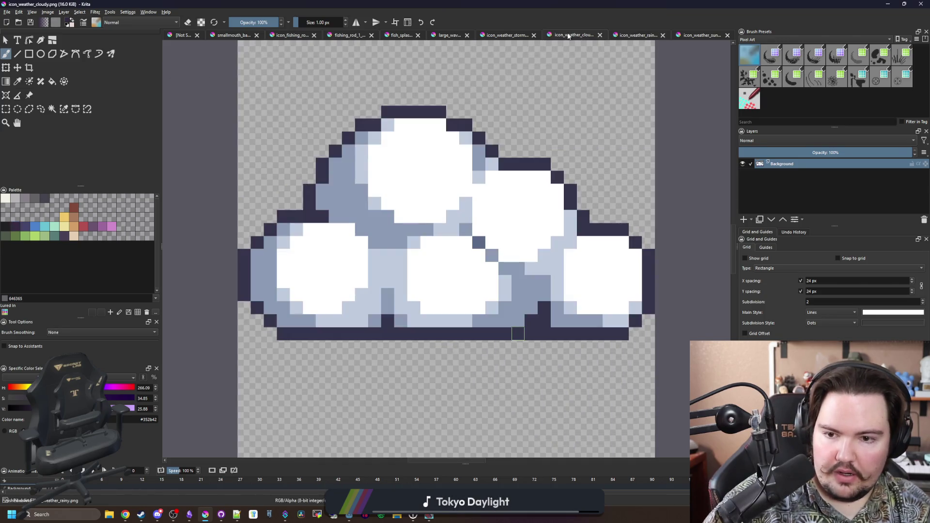
click(6, 199)
key(f)
click(394, 177)
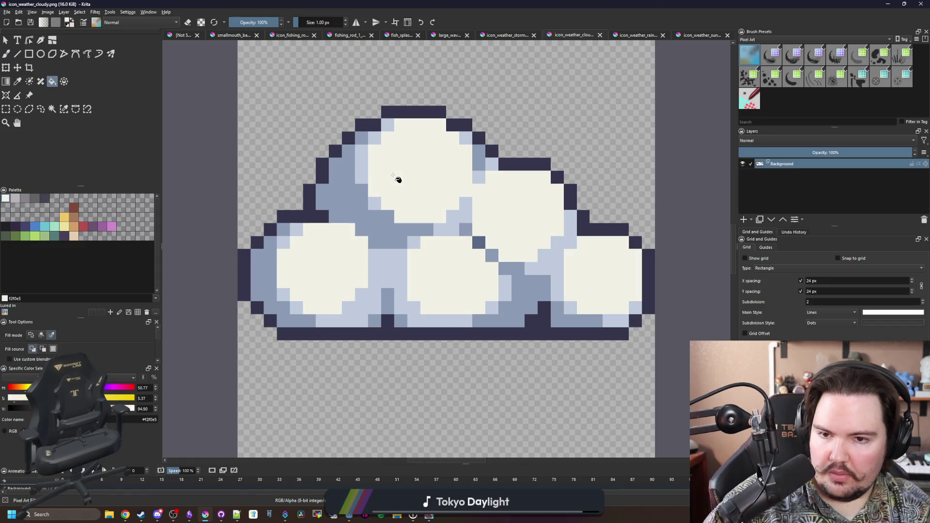
scroll(313, 208, up, 1)
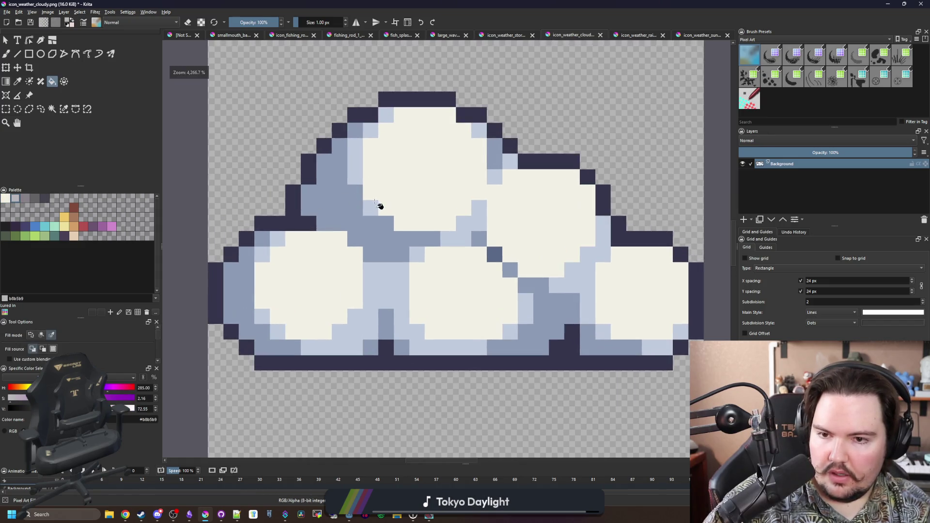
click(370, 206)
- Fill the shading medium grey and the outline #45444f, then ready the brush with darker grey
click(22, 199)
click(344, 231)
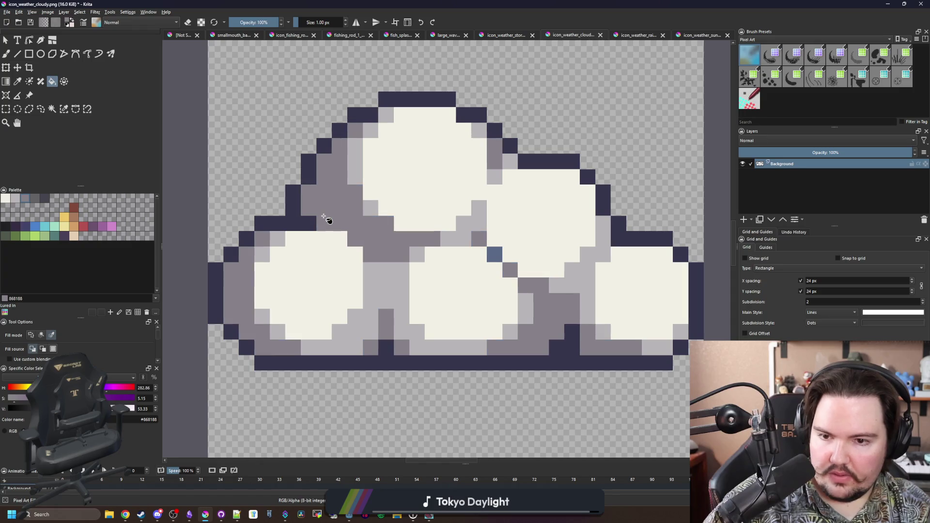
click(34, 198)
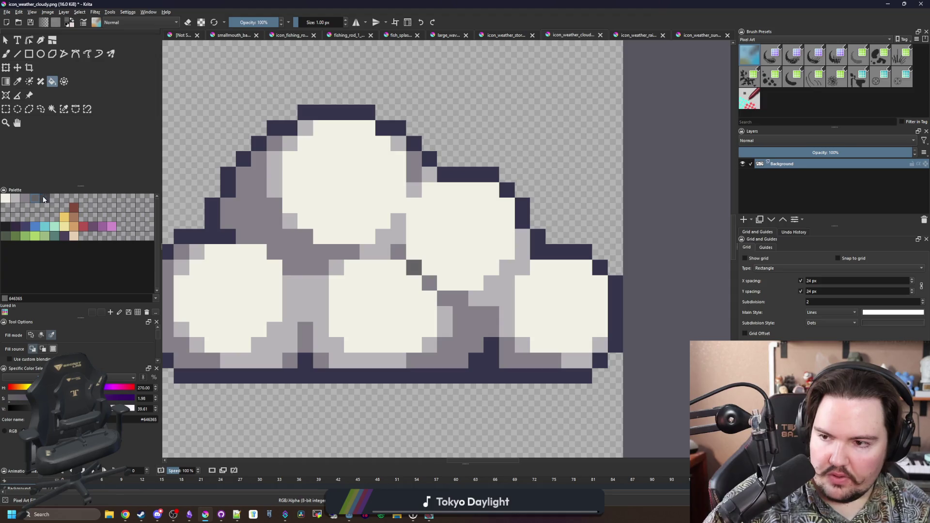
click(45, 198)
click(479, 376)
key(b)
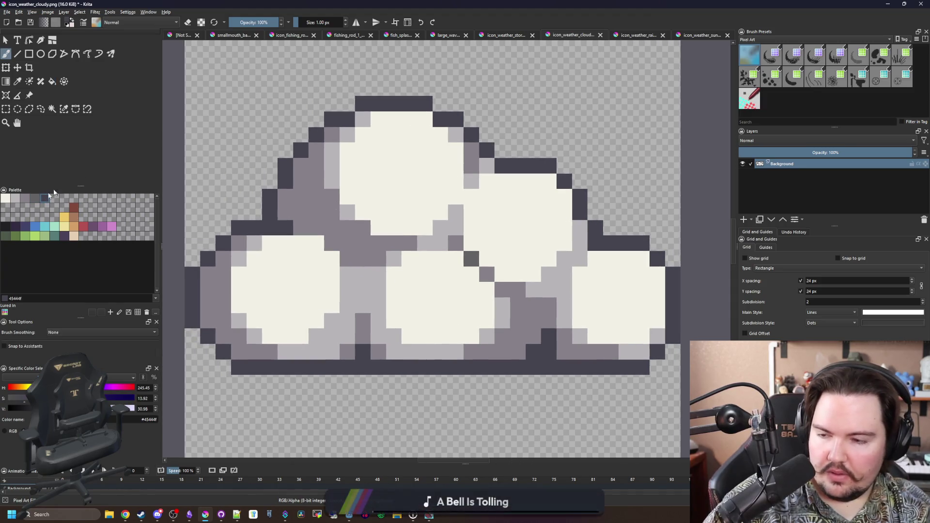
click(38, 199)
- Select the dark outline by similar colour and repaint its top, upper-left and upper-right edges lighter
click(63, 109)
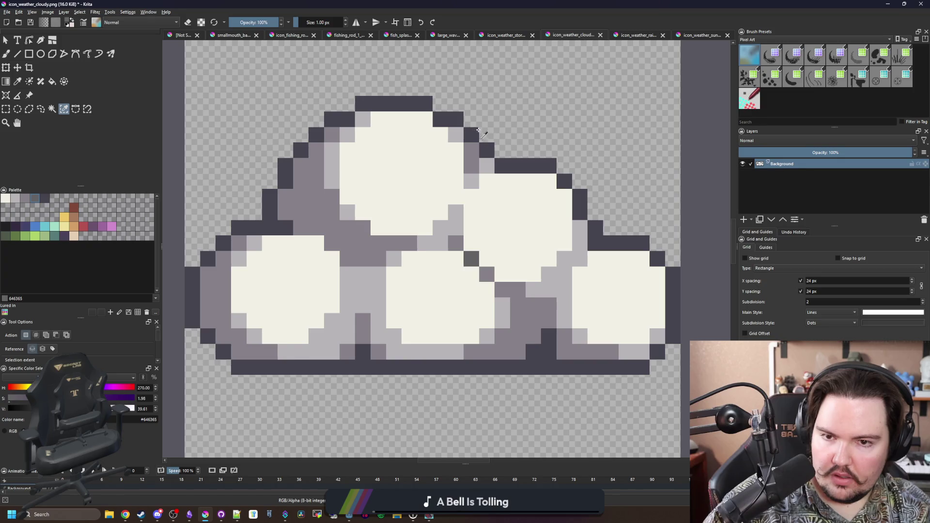
click(436, 111)
key(b)
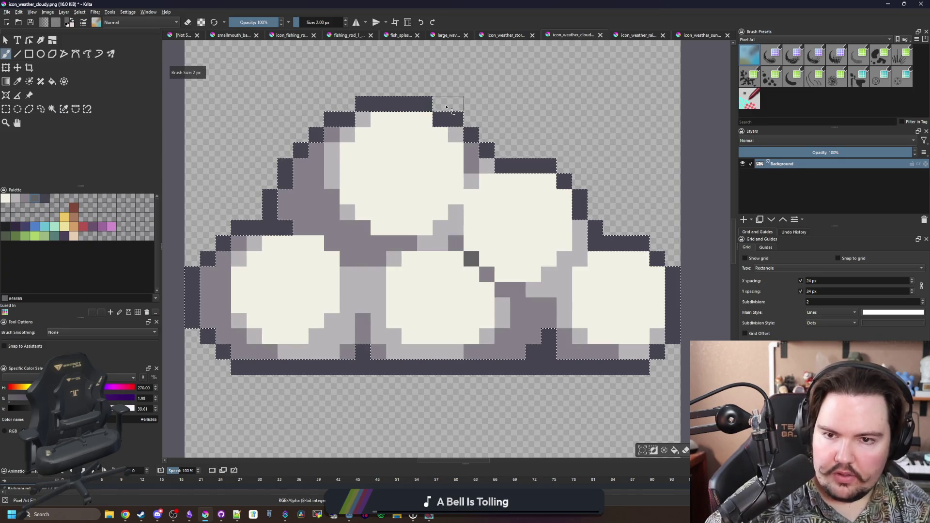
drag(451, 113, 349, 112)
mouse_move(550, 169)
mouse_down()
mouse_move(639, 244)
mouse_move(672, 297)
mouse_move(672, 336)
mouse_up()
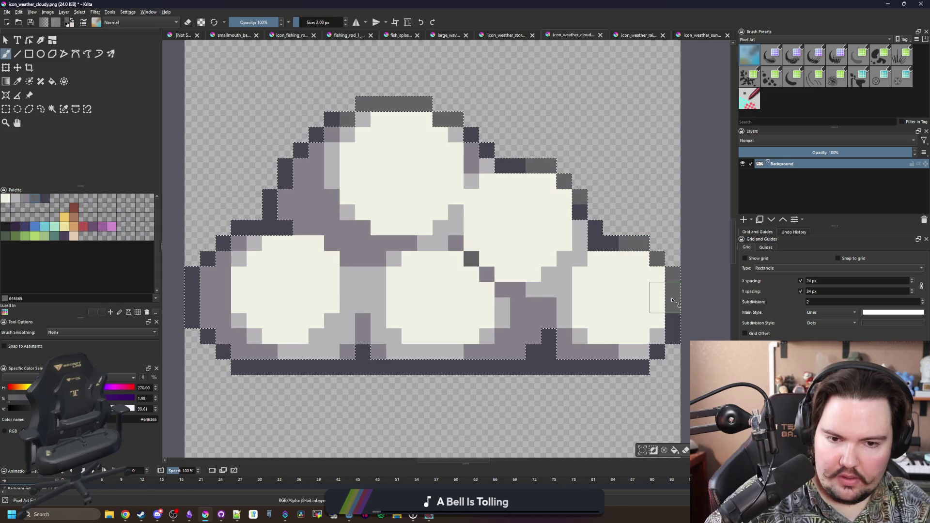
click(642, 369)
drag(638, 252, 504, 164)
mouse_move(339, 118)
mouse_down()
mouse_move(312, 136)
mouse_move(269, 206)
mouse_move(224, 250)
mouse_up()
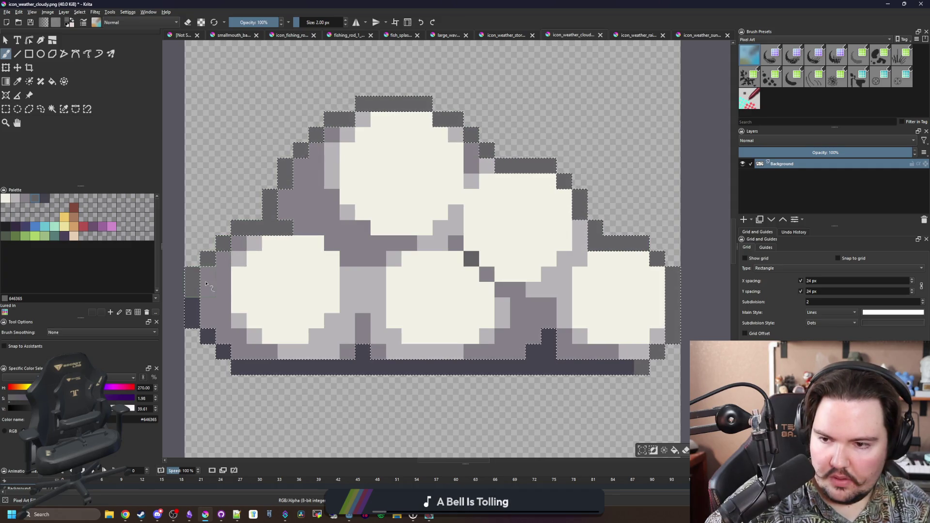
scroll(326, 363, down, 4)
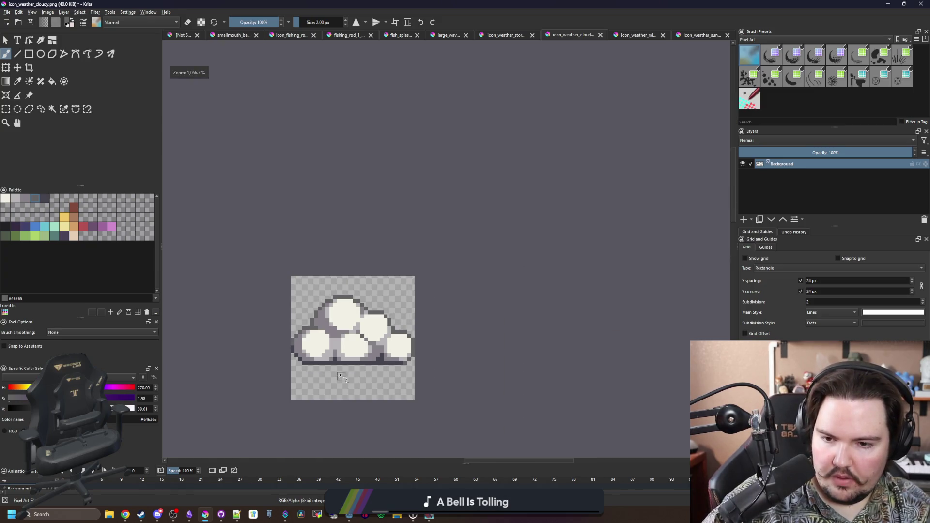
scroll(329, 361, up, 4)
- Reselect the outline and repaint the top and right puffs' edges in lighter grey #868188
click(28, 200)
click(87, 109)
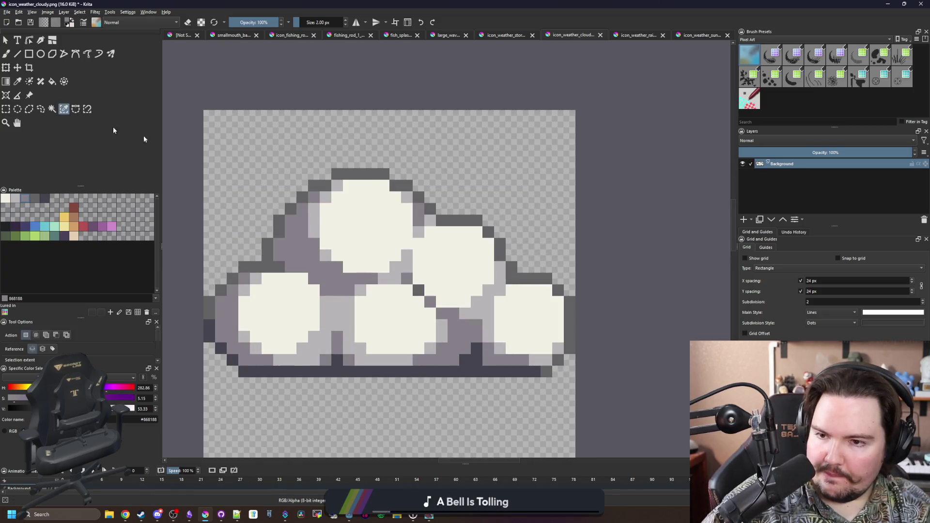
click(417, 196)
scroll(407, 190, up, 1)
drag(408, 190, 358, 172)
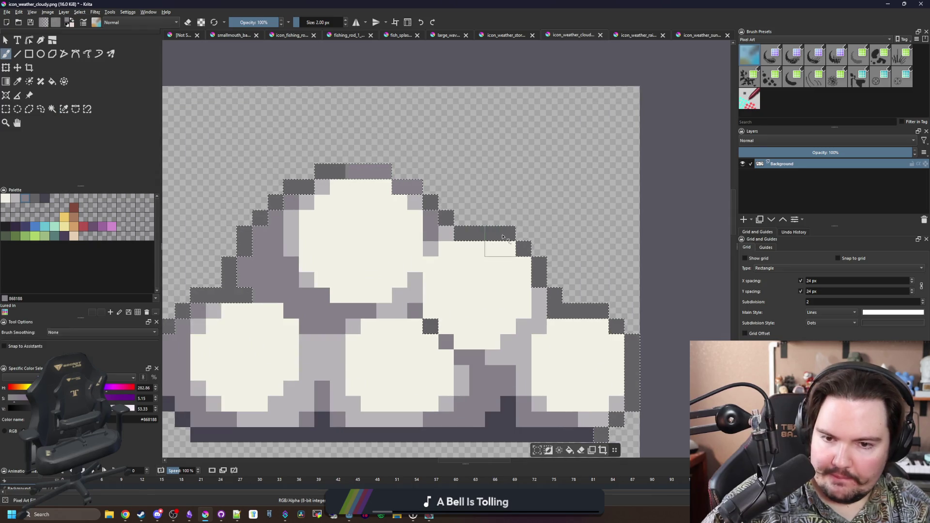
drag(494, 233, 524, 249)
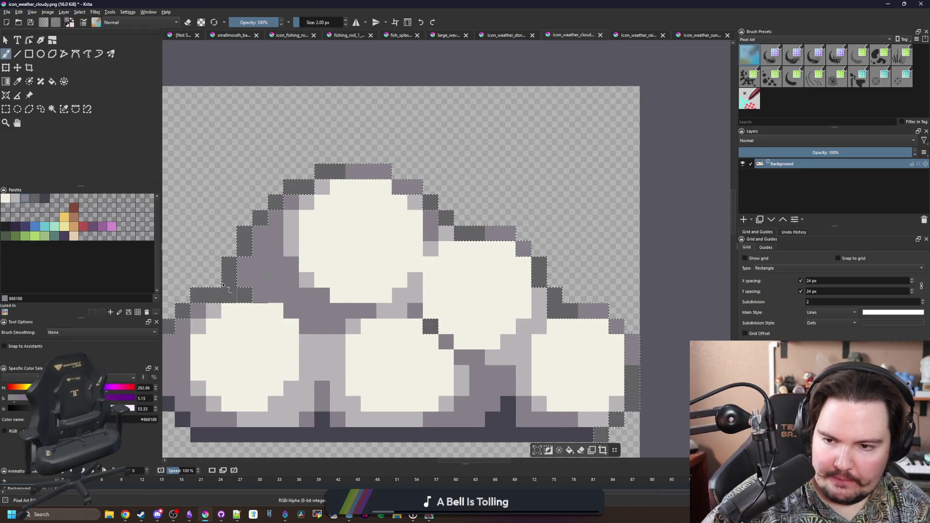
scroll(384, 298, down, 5)
scroll(376, 273, down, 3)
scroll(367, 251, up, 5)
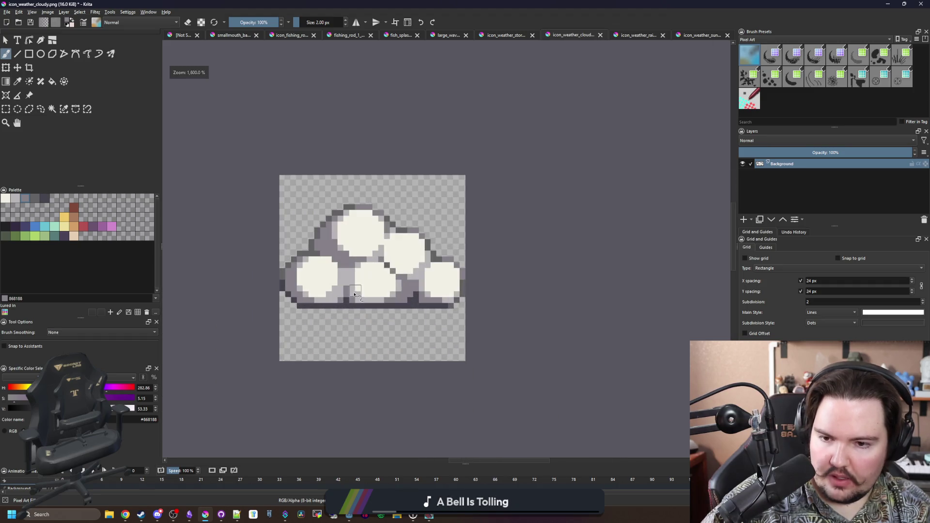
- Save the cloudy icon as PNG and move to another icon tab
key(ctrl+s)
click(507, 322)
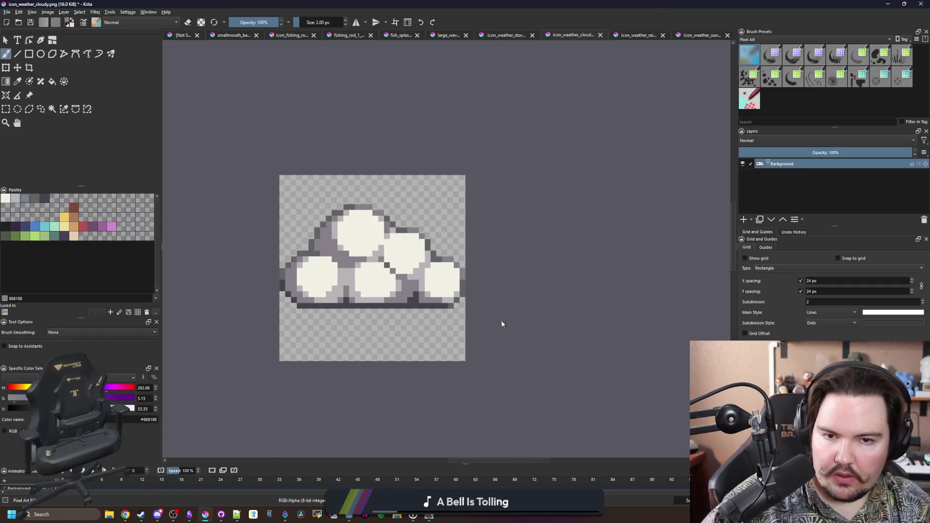
click(632, 34)
- Bring up the stormy icon document after cycling through the sunny and cloudy tabs
click(678, 34)
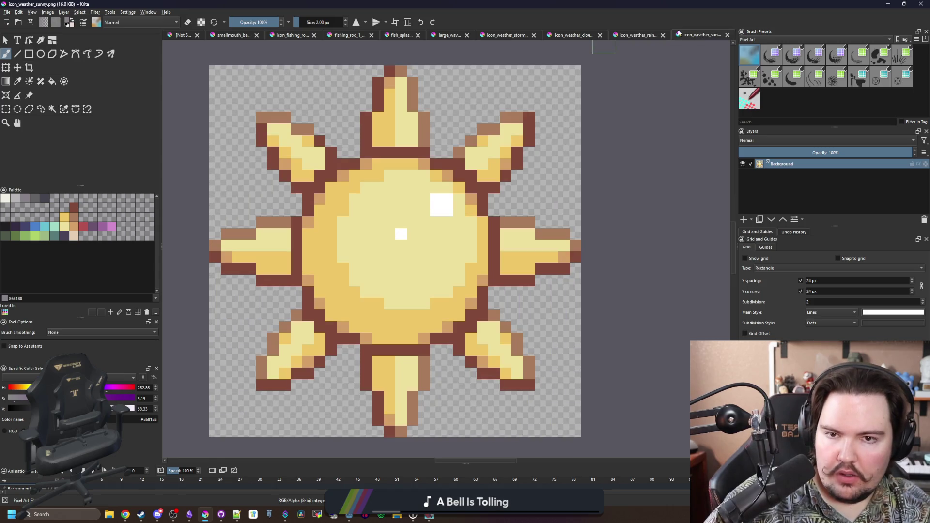
click(571, 34)
click(506, 35)
scroll(380, 240, up, 5)
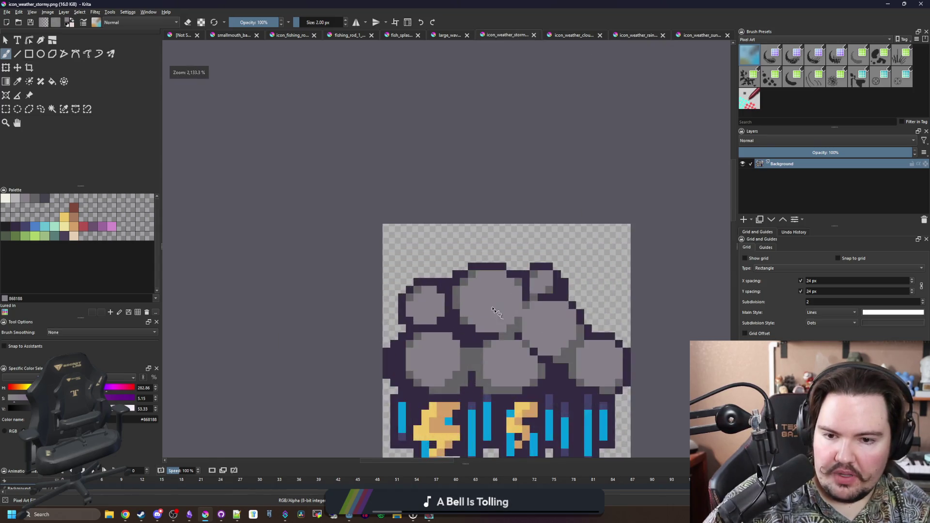
scroll(381, 240, down, 2)
scroll(315, 222, up, 1)
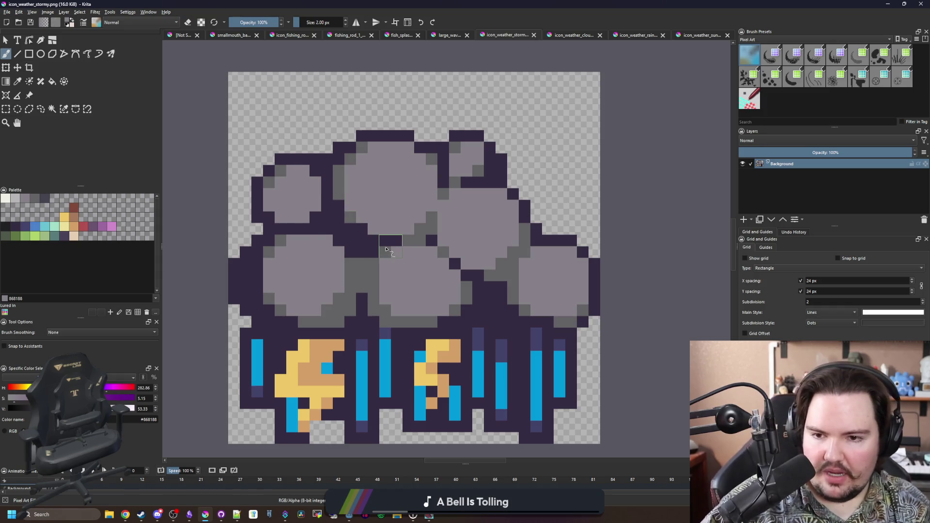
scroll(368, 213, down, 1)
scroll(388, 220, up, 2)
click(389, 220)
scroll(373, 225, down, 2)
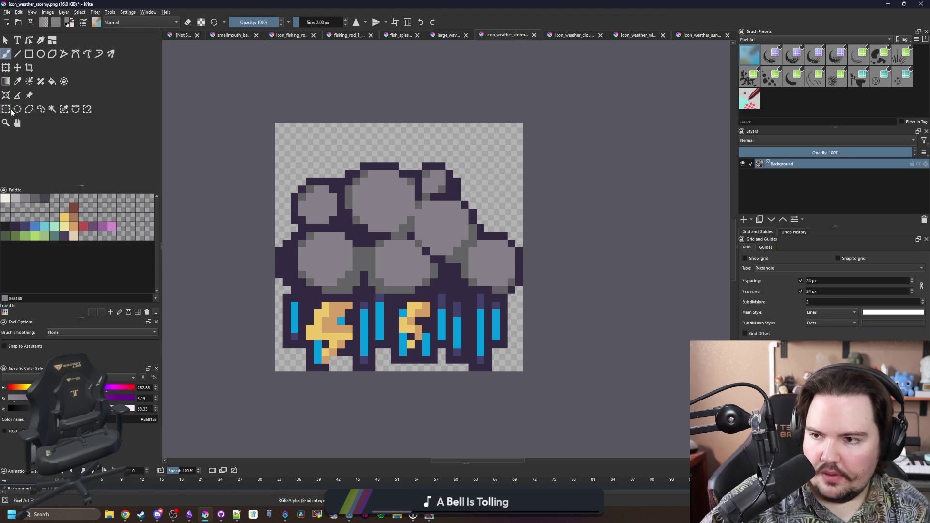
- Select the whole stormy icon and map its colours onto the palette, reverting the outline darkening
click(6, 109)
drag(605, 419, 253, 66)
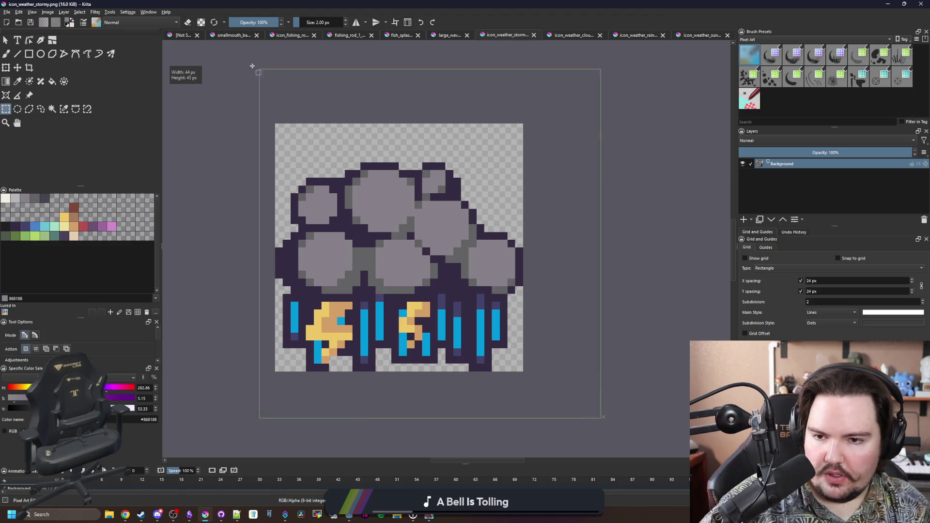
click(292, 89)
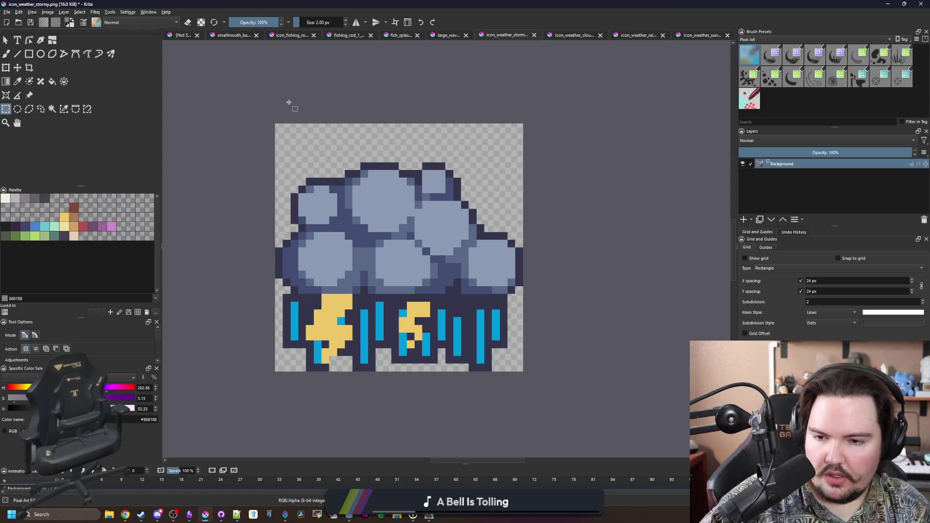
key(ctrl+z)
key(ctrl+shift+z)
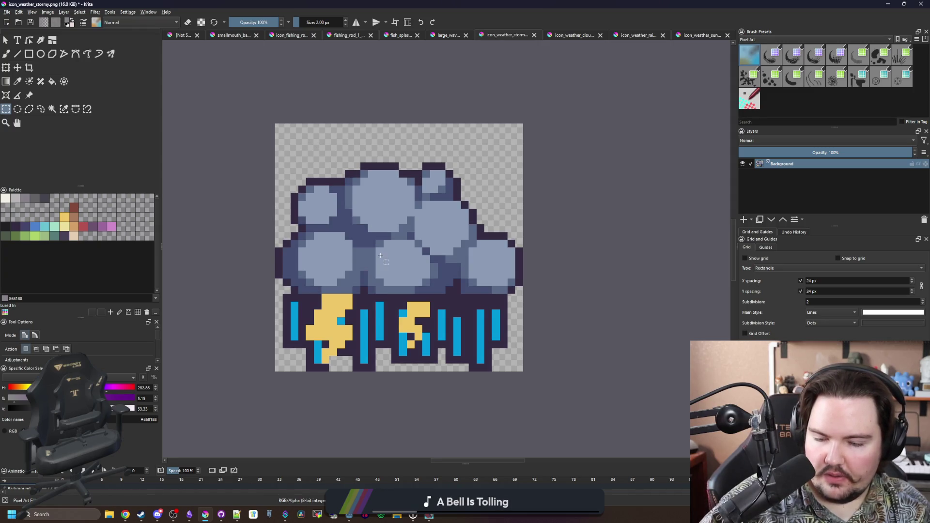
scroll(379, 256, up, 2)
scroll(293, 249, down, 2)
scroll(293, 249, up, 2)
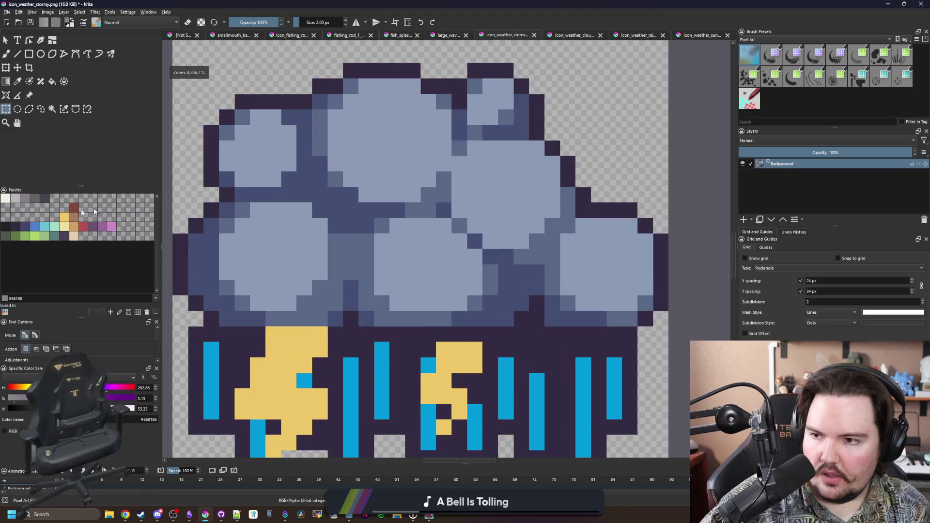
- Bucket-fill the light cloud areas light grey and the blue shading dark grey #45444f
click(25, 198)
key(f)
click(364, 156)
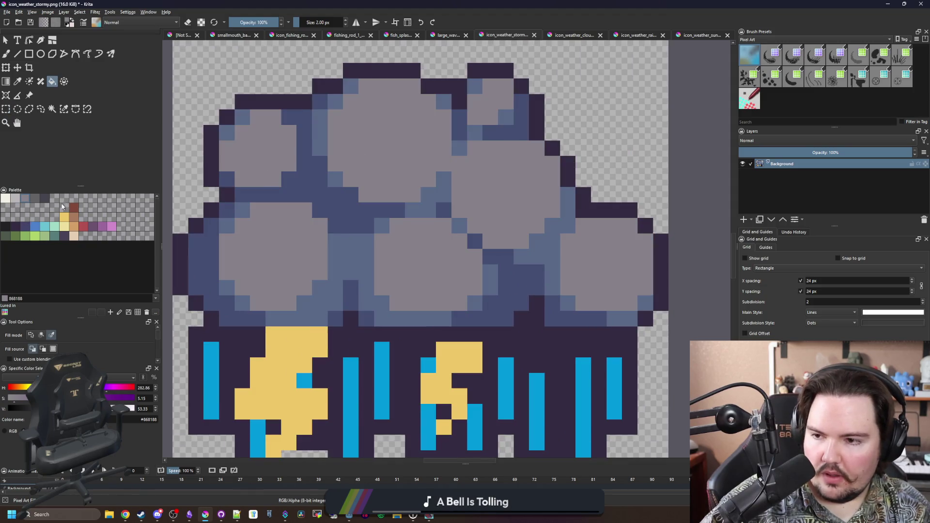
click(34, 198)
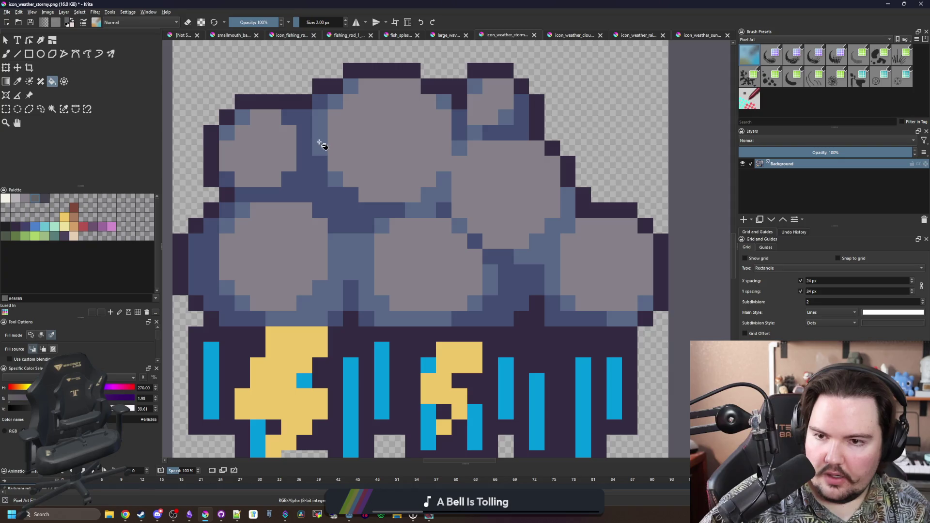
click(45, 198)
click(325, 199)
scroll(325, 198, down, 2)
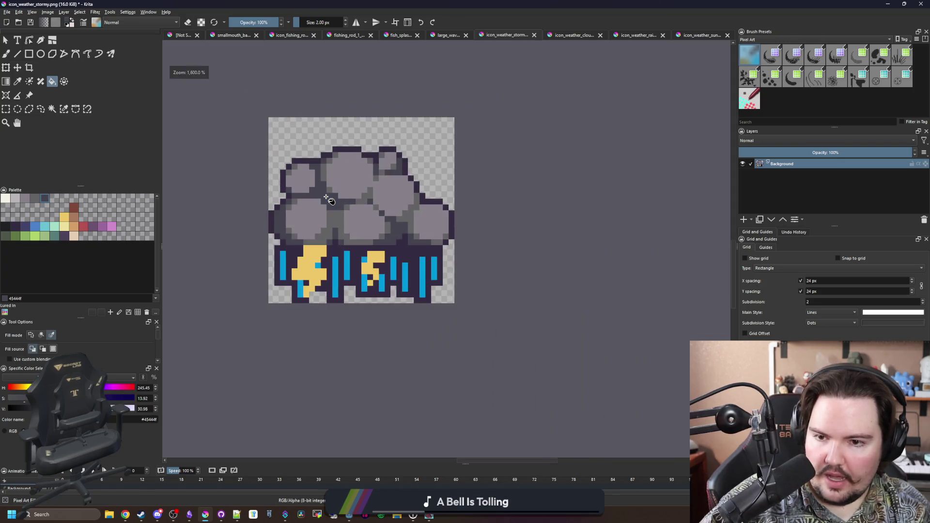
scroll(333, 203, up, 3)
scroll(254, 261, down, 1)
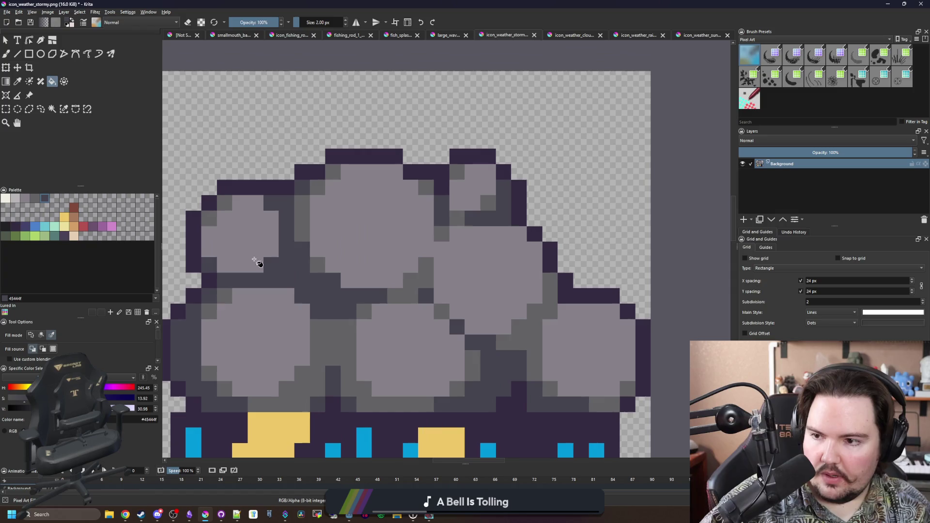
- Set the freehand brush to 1 px and glance at the Godot script editor
key(b)
key(bracketleft)
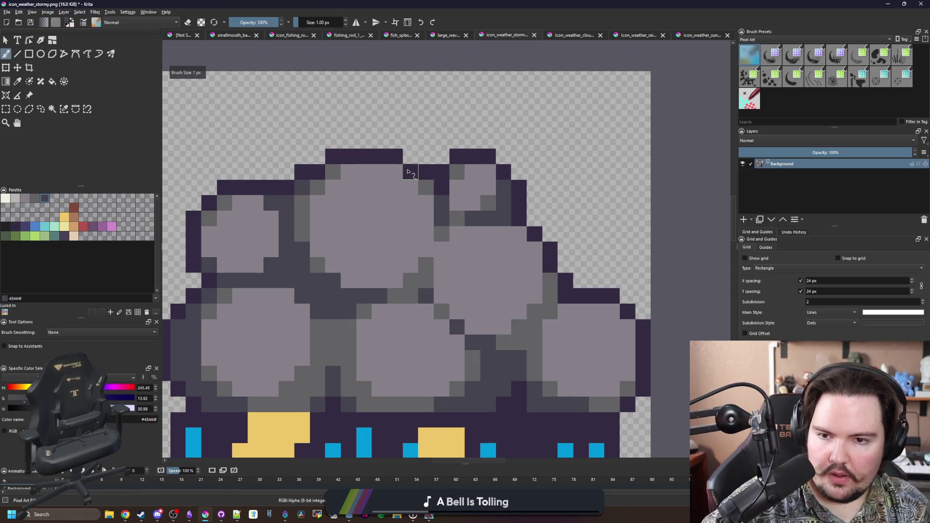
key(alt+Tab)
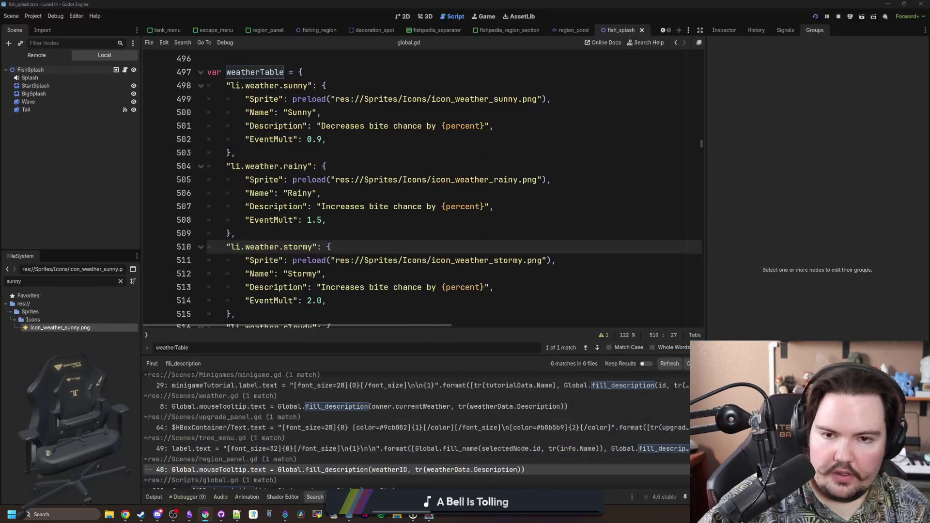
key(alt+Tab)
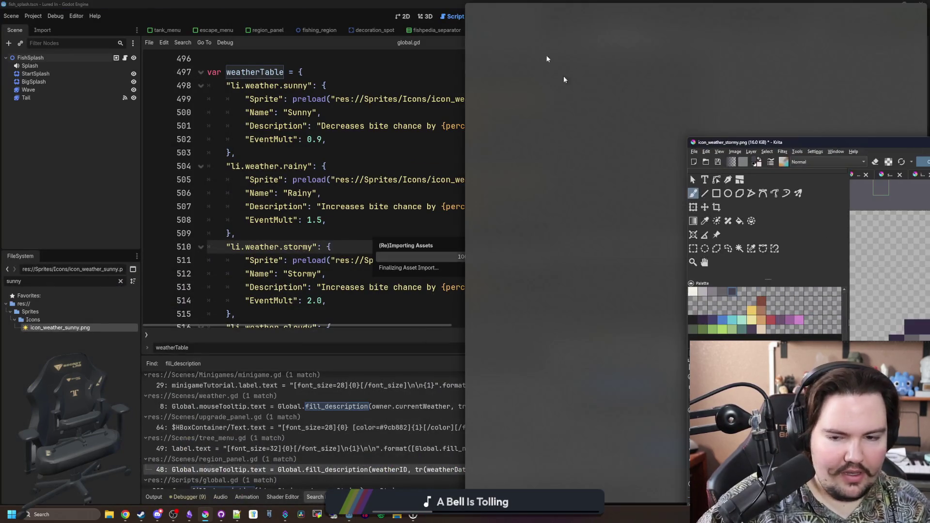
scroll(324, 298, down, 2)
scroll(324, 297, up, 4)
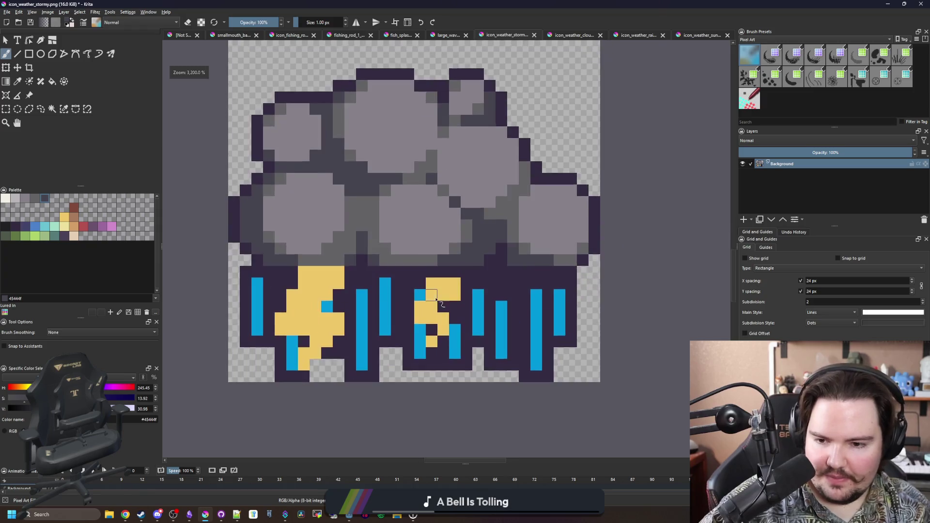
- Bucket-fill the stormy icon's rain streaks with palette blue #4b80ca
click(35, 226)
key(f)
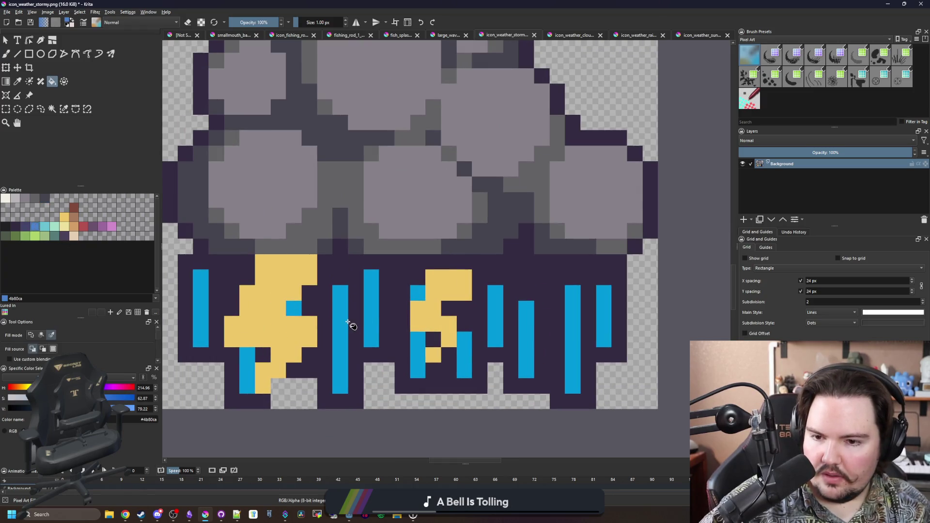
click(45, 226)
- Paint cyan #68c2d3 highlights on the left, middle and right rain streaks with the pixel brush
key(b)
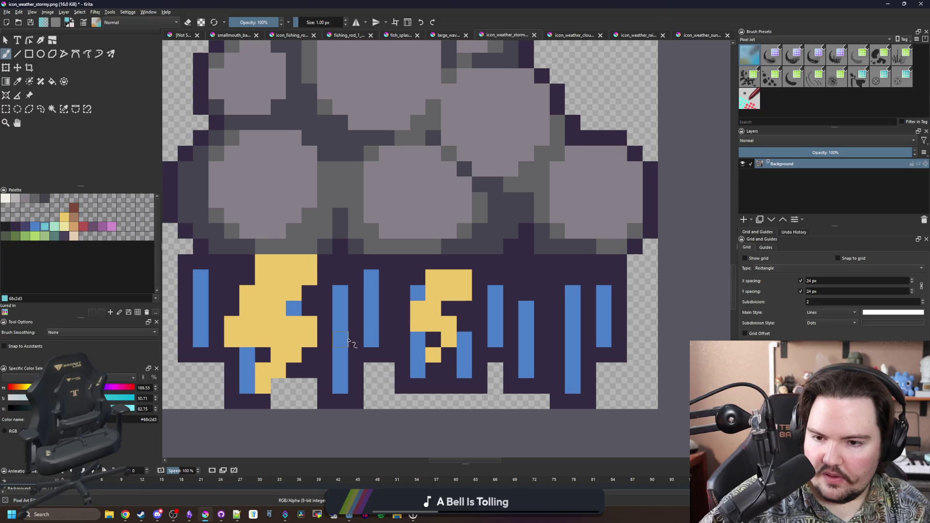
mouse_move(340, 339)
mouse_down()
mouse_move(340, 324)
mouse_move(371, 292)
mouse_up()
drag(525, 358, 526, 320)
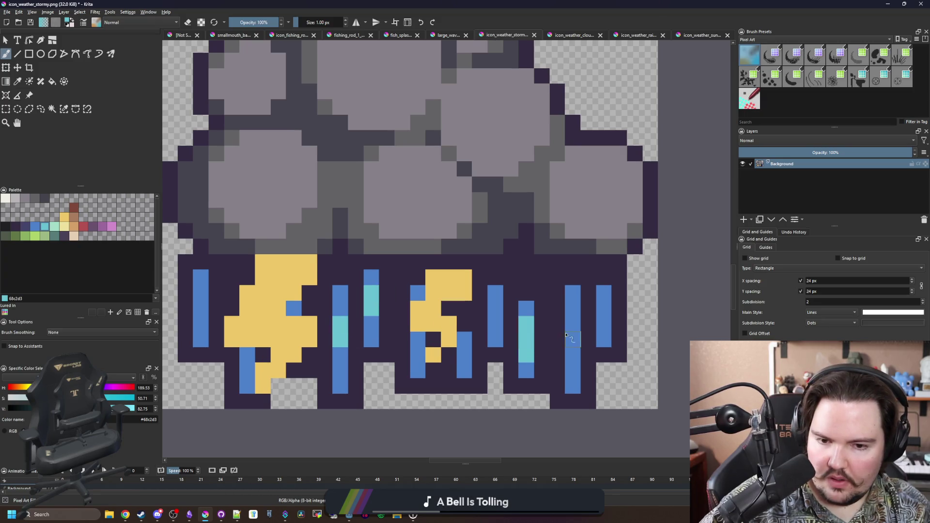
mouse_move(573, 339)
mouse_down()
mouse_move(572, 321)
mouse_move(609, 311)
mouse_up()
- Darken the tops of the rain streaks with dark purple #43436a
click(27, 228)
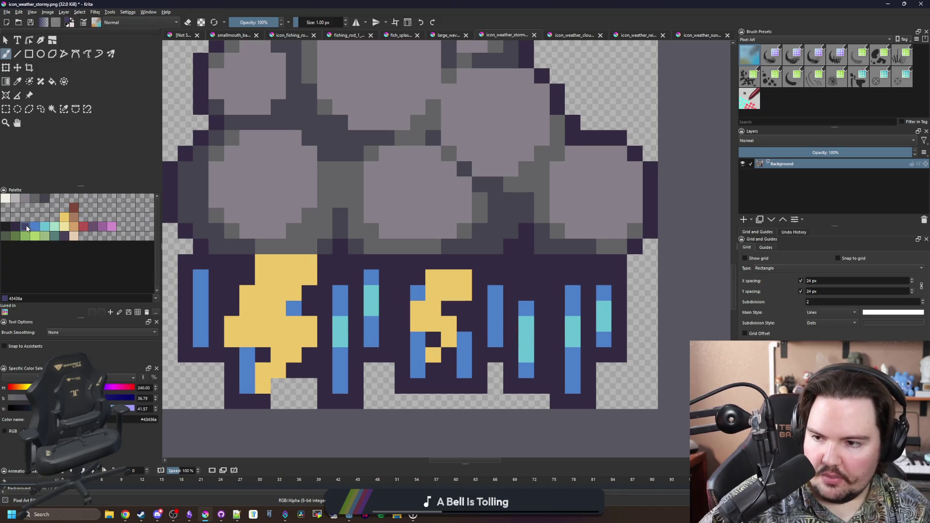
drag(573, 277, 573, 262)
click(525, 293)
drag(495, 277, 495, 262)
click(371, 261)
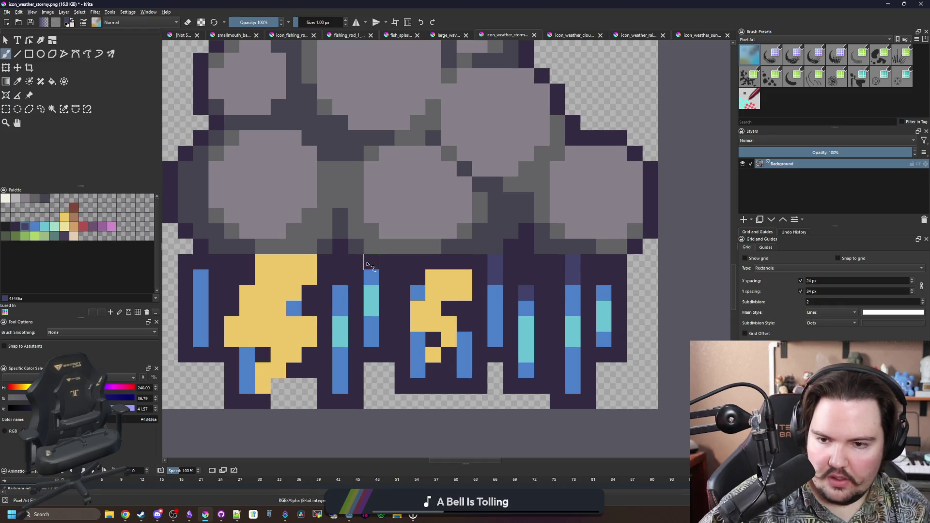
click(340, 277)
drag(205, 264, 206, 252)
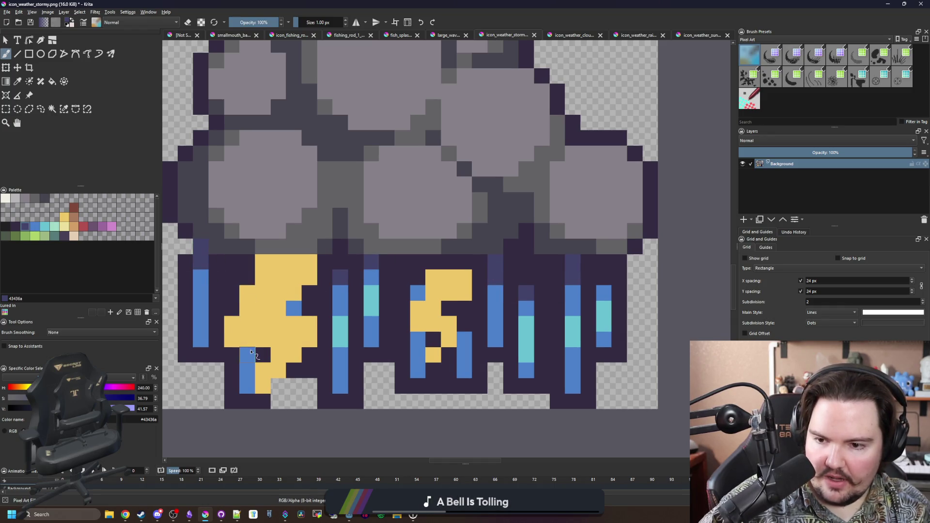
click(232, 261)
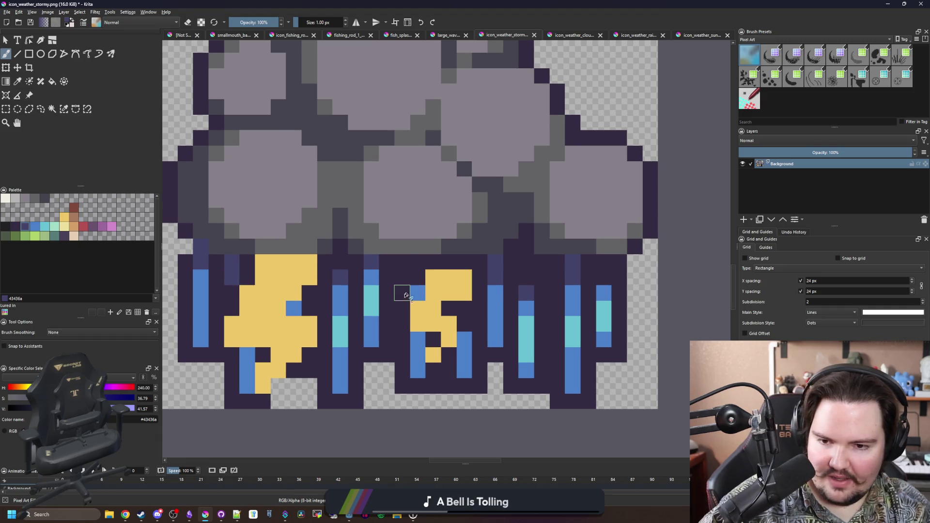
drag(406, 295, 403, 269)
mouse_move(557, 315)
mouse_down()
mouse_move(556, 276)
mouse_move(526, 262)
mouse_up()
scroll(520, 247, down, 5)
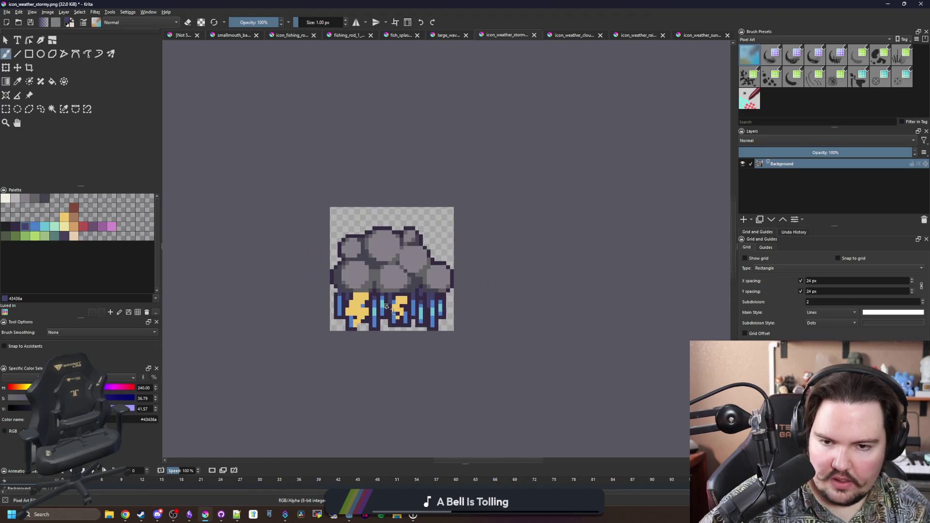
scroll(290, 292, up, 5)
ctrl+click(313, 274)
- Fade the icon's bottom outline pixels with the eraser at 50% opacity
click(313, 258)
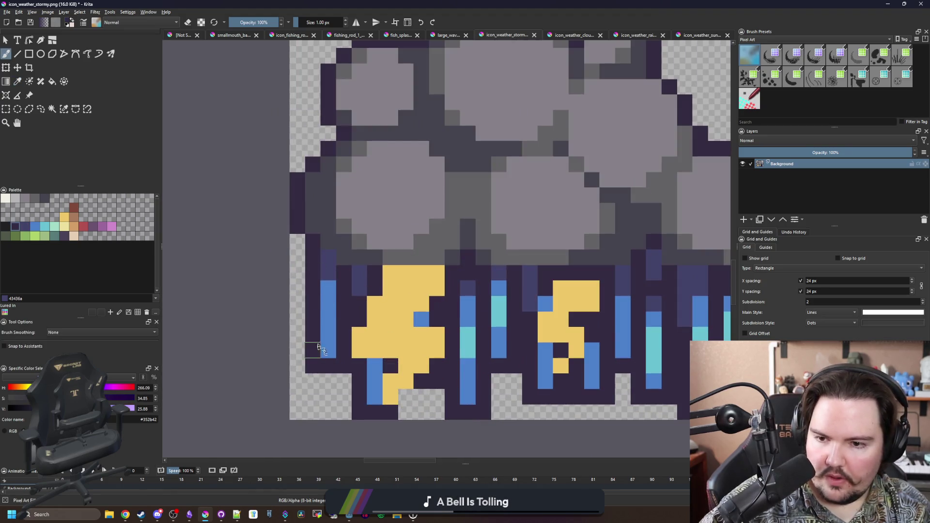
key(e)
click(254, 22)
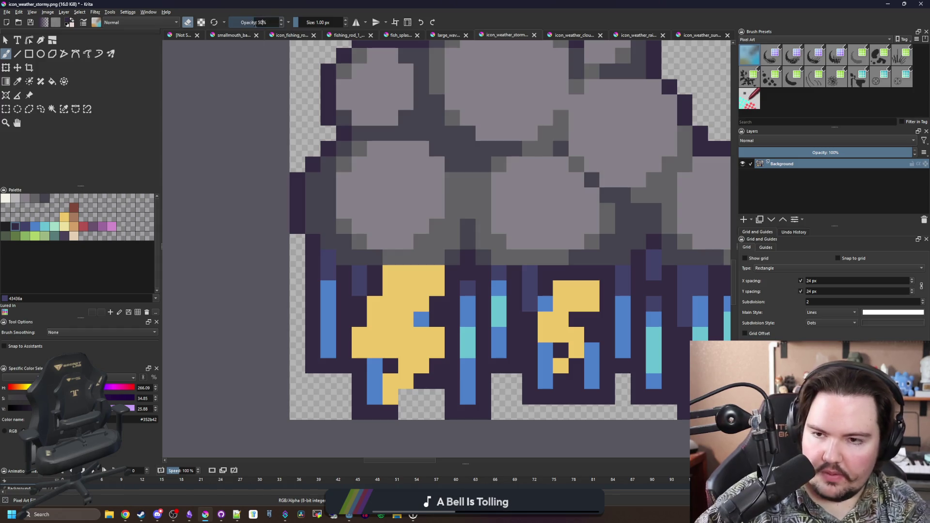
click(359, 412)
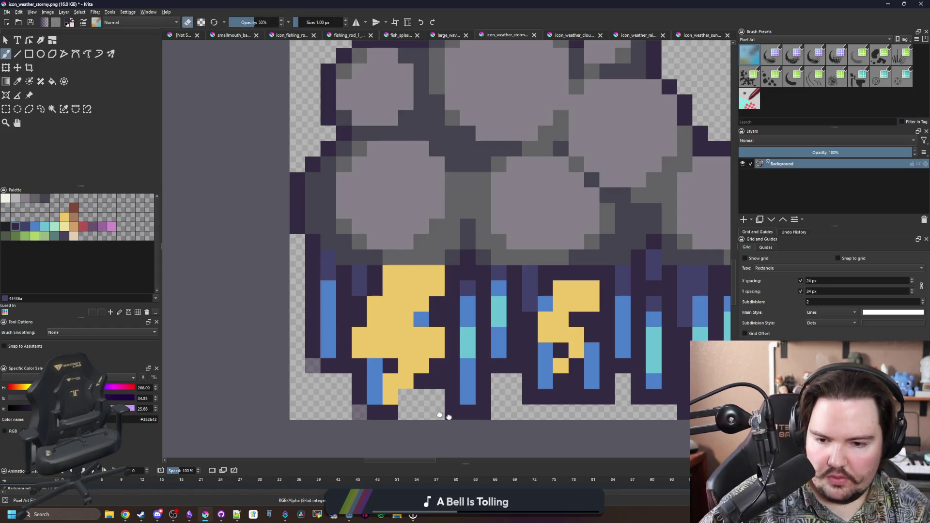
drag(359, 412, 201, 390)
click(294, 391)
click(325, 391)
click(371, 373)
click(418, 374)
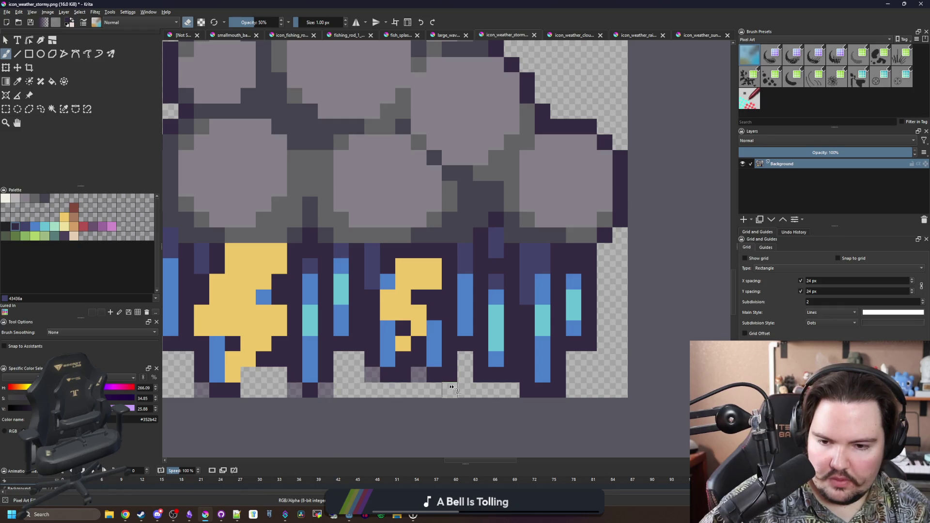
click(449, 373)
click(481, 374)
click(558, 390)
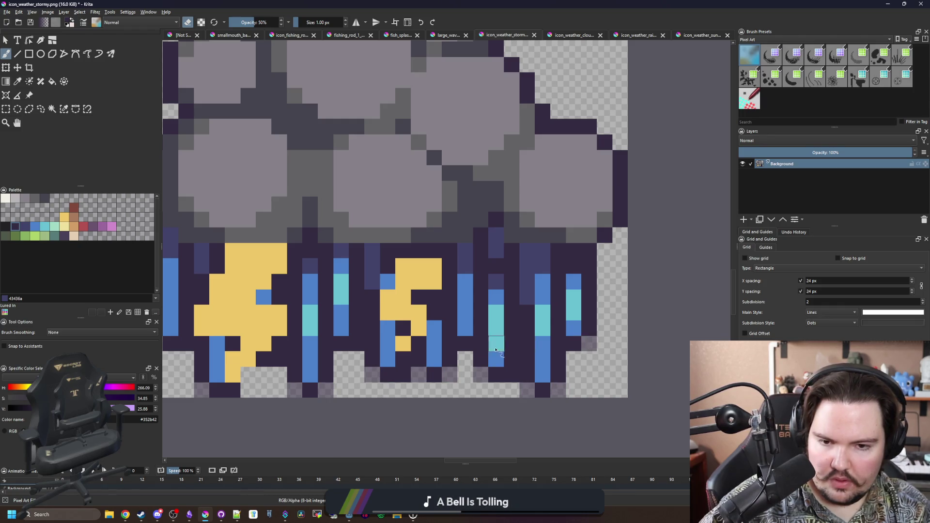
- Sample the dark blue-grey outline colour, restore full brush opacity, and save the icon
scroll(436, 341, down, 2)
scroll(437, 342, up, 2)
key(e)
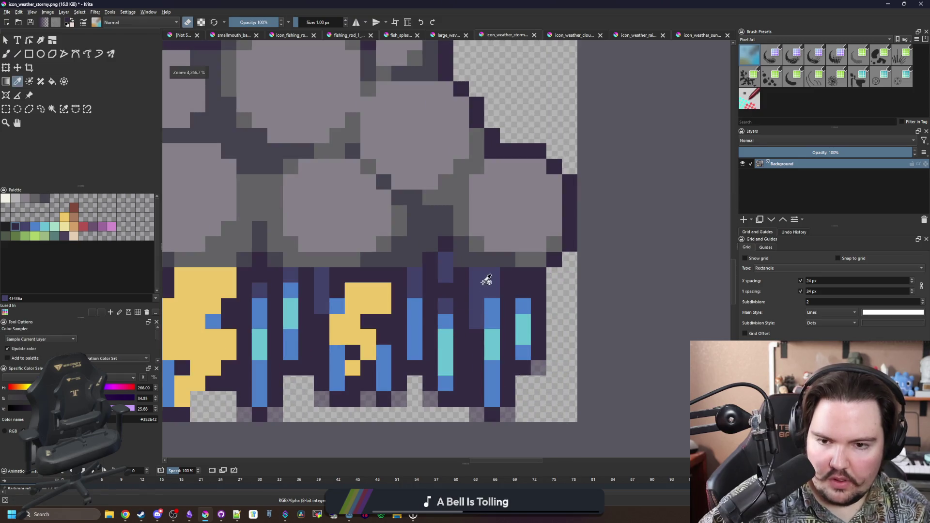
ctrl+click(482, 274)
drag(264, 22, 290, 22)
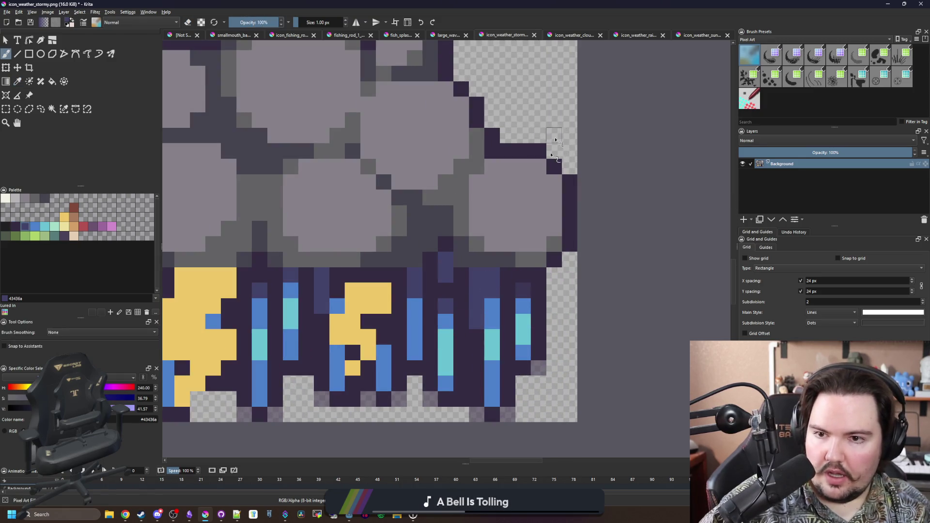
key(ctrl+s)
- Paint a diagonal lightning-bolt stroke in the sampled bolt yellow
scroll(429, 351, down, 3)
scroll(429, 351, down, 3)
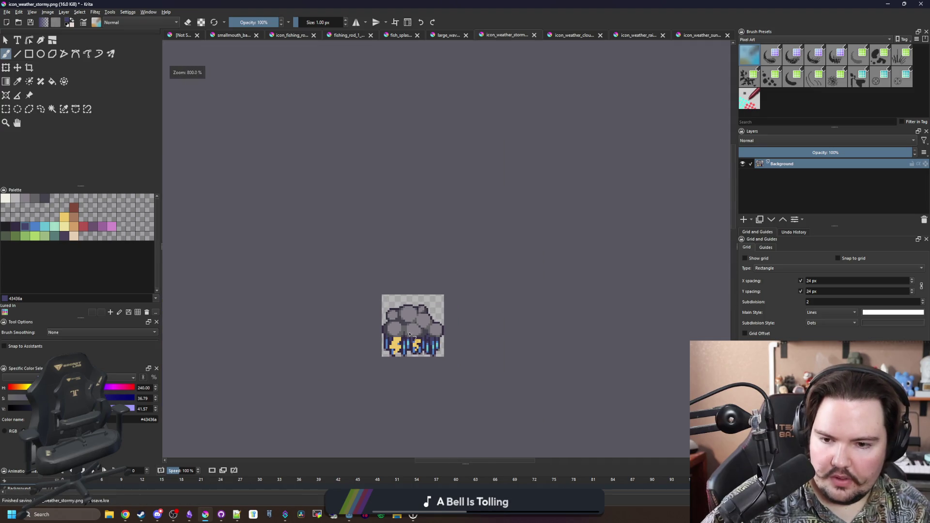
scroll(404, 393, up, 4)
scroll(405, 393, down, 2)
scroll(405, 393, up, 4)
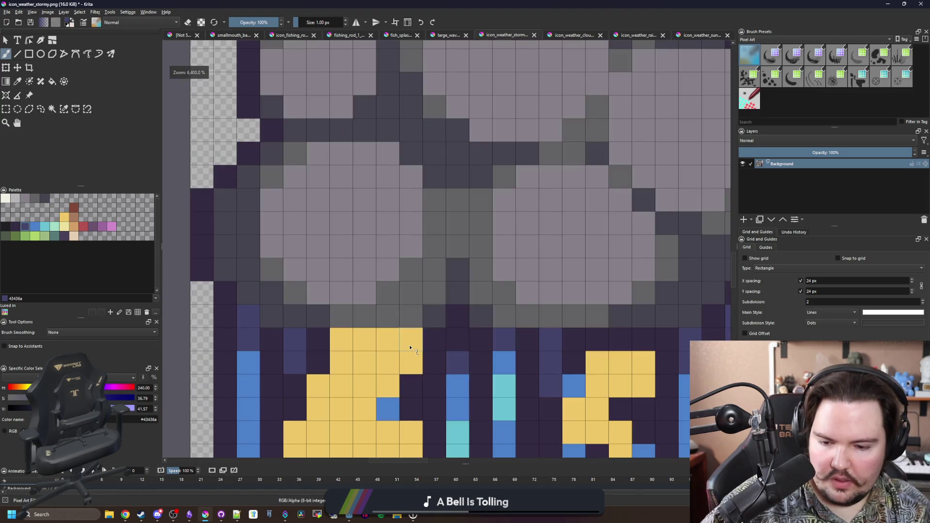
ctrl+click(442, 332)
scroll(338, 339, down, 4)
scroll(362, 329, down, 5)
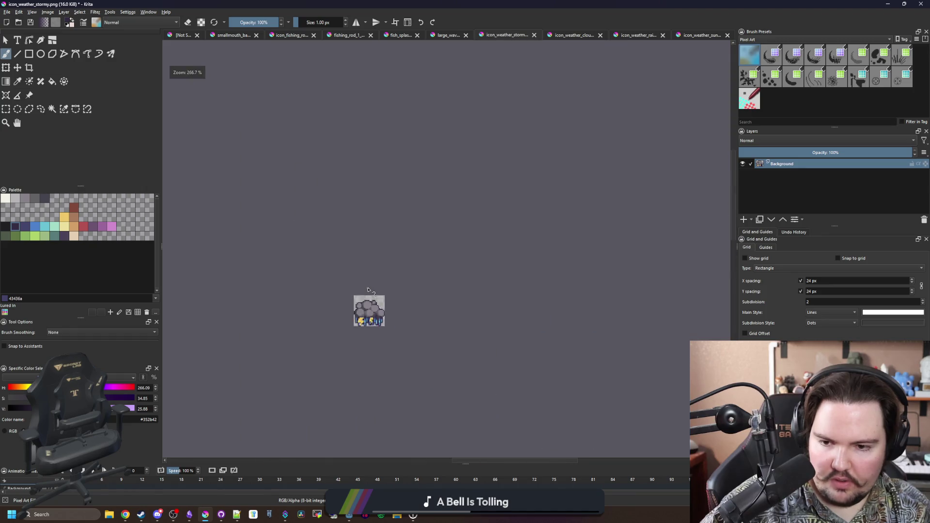
scroll(363, 276, up, 8)
ctrl+click(339, 285)
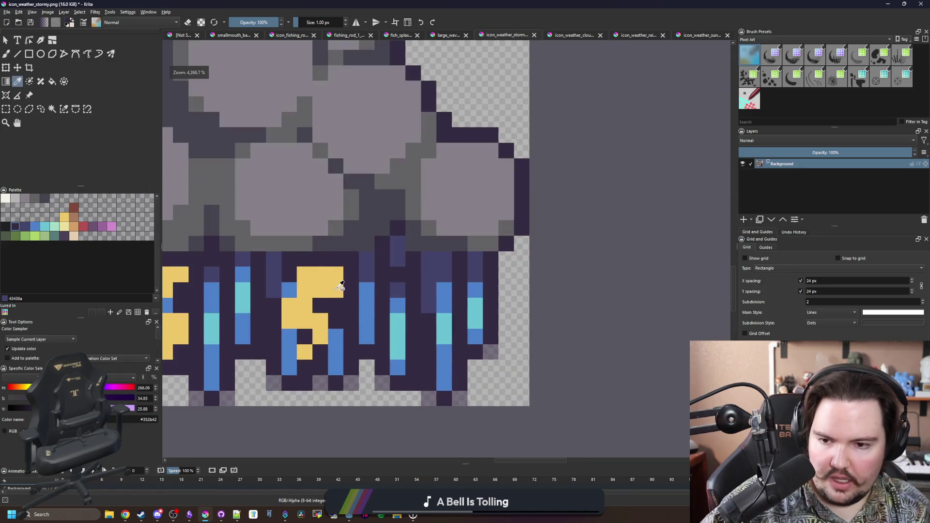
scroll(441, 278, down, 5)
scroll(441, 278, up, 6)
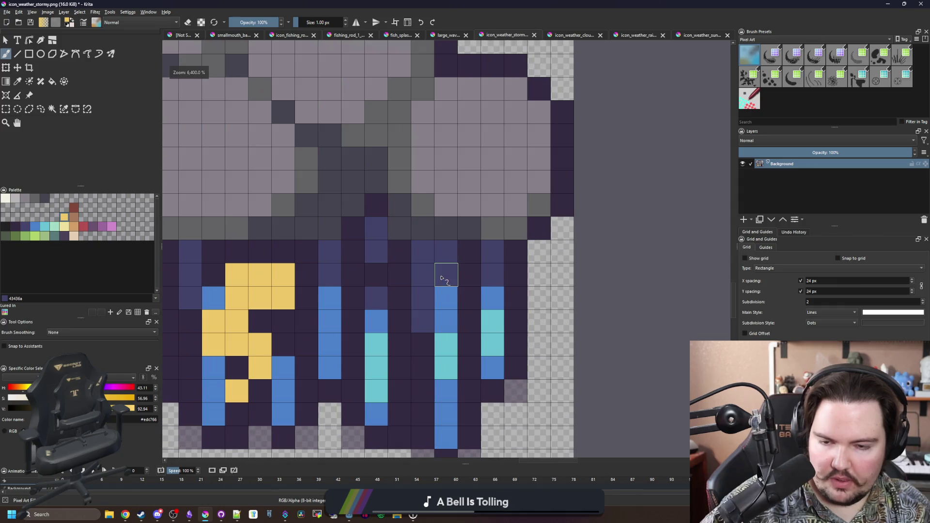
mouse_move(444, 252)
mouse_down()
mouse_move(400, 298)
mouse_move(443, 303)
mouse_move(402, 349)
mouse_up()
- Sample the grey cloud colour, then export icon_weather_stormy.png as PNG
scroll(411, 349, down, 5)
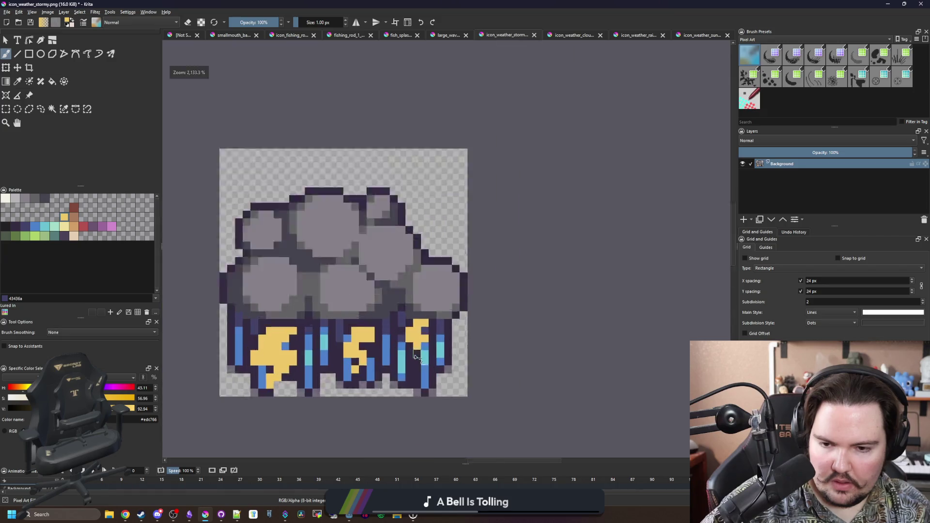
scroll(421, 351, up, 5)
scroll(423, 355, down, 5)
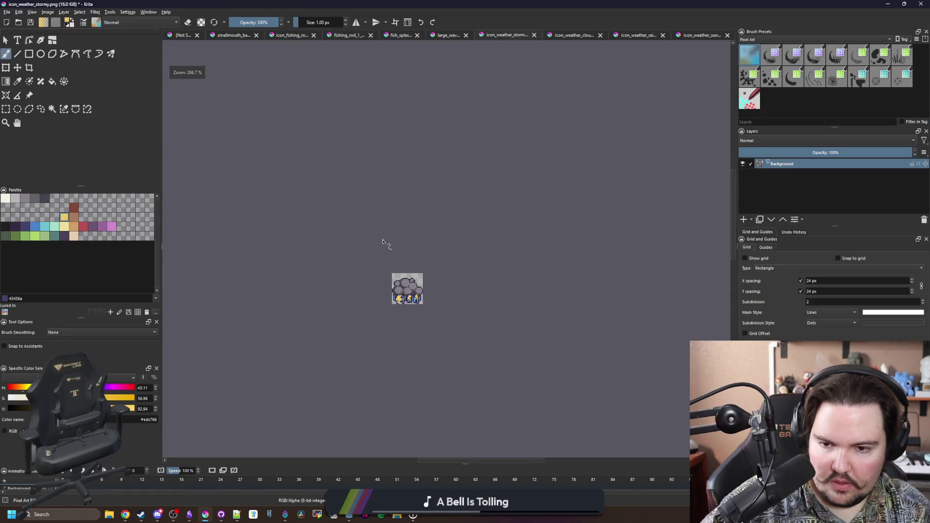
scroll(390, 261, up, 1)
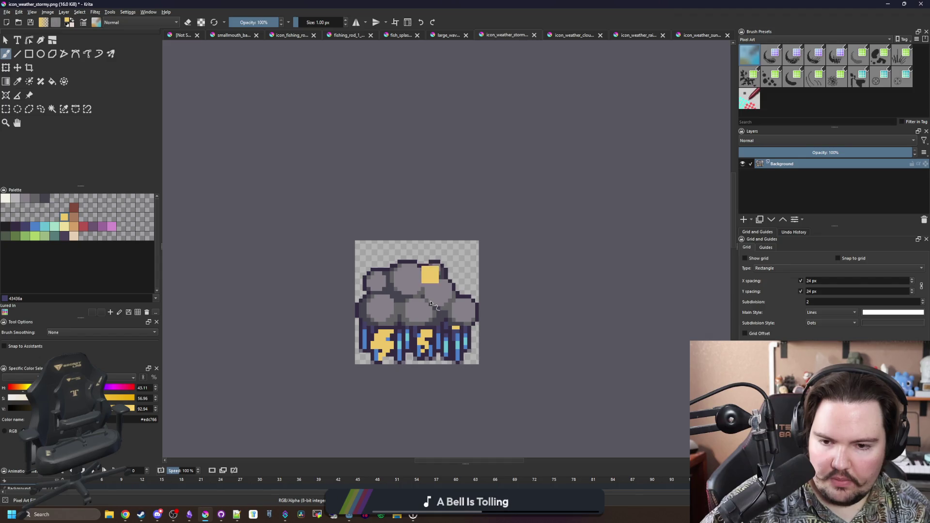
scroll(398, 275, down, 1)
scroll(405, 283, up, 8)
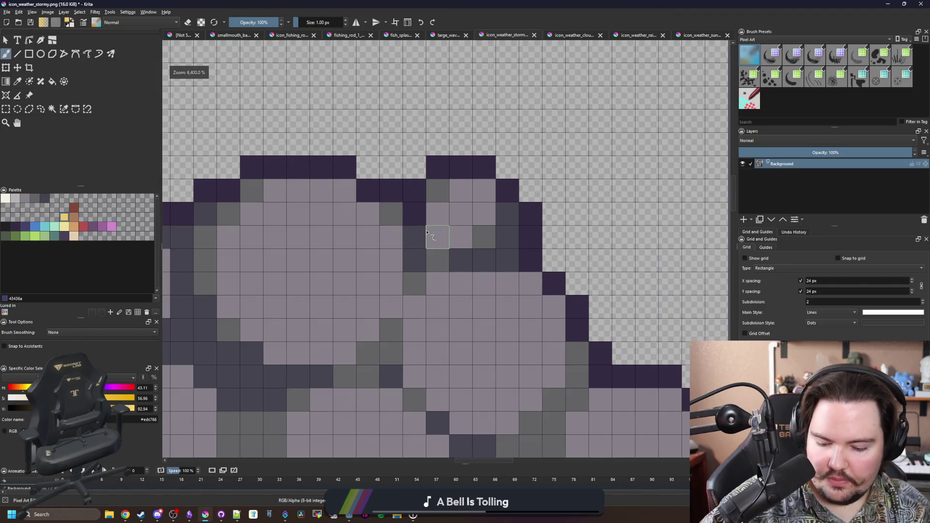
ctrl+click(477, 236)
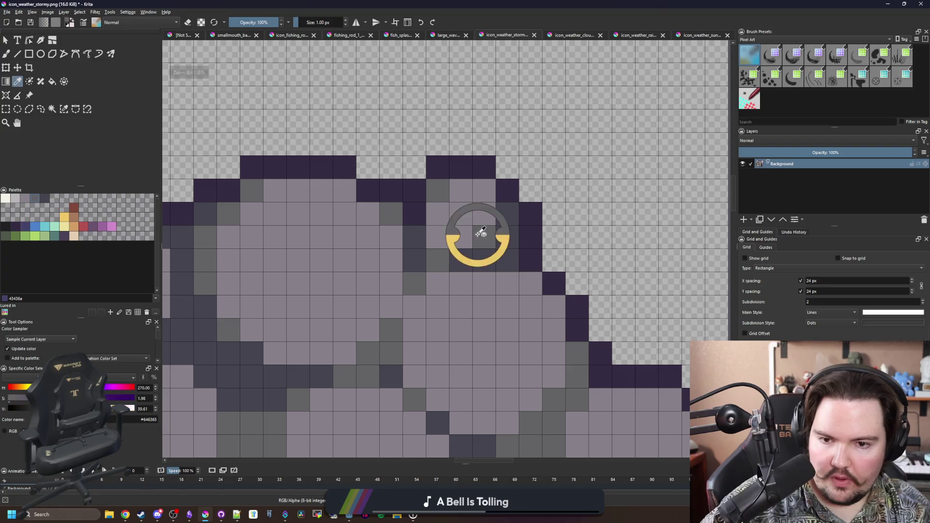
scroll(394, 228, down, 9)
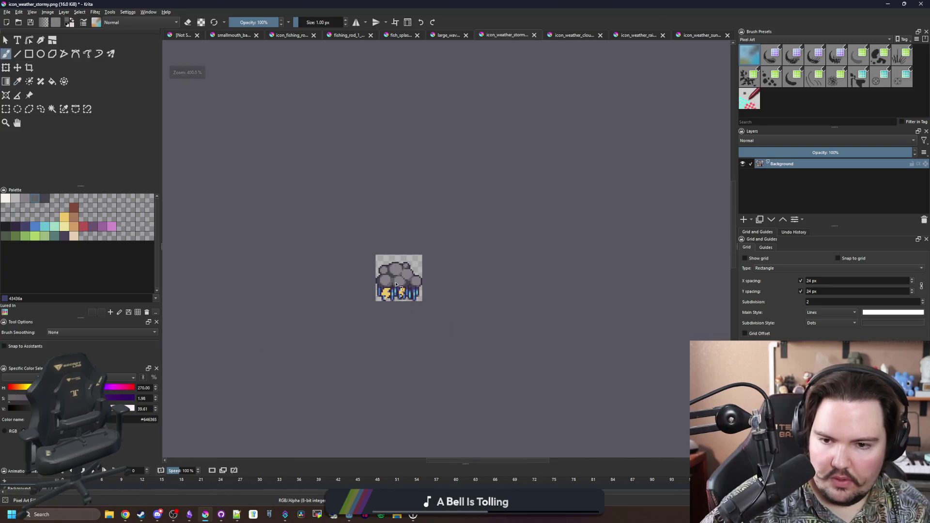
scroll(432, 257, up, 7)
key(p)
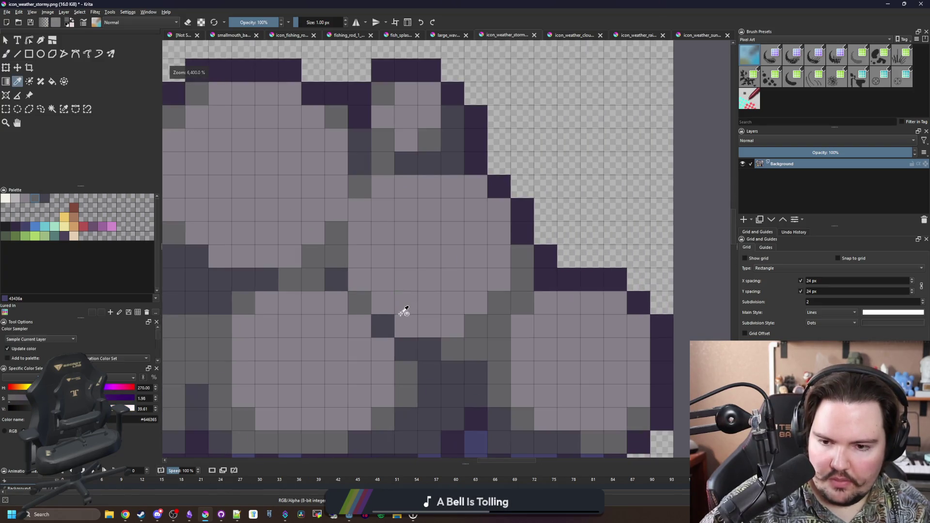
scroll(405, 292, down, 5)
scroll(411, 273, up, 6)
key(ctrl+s)
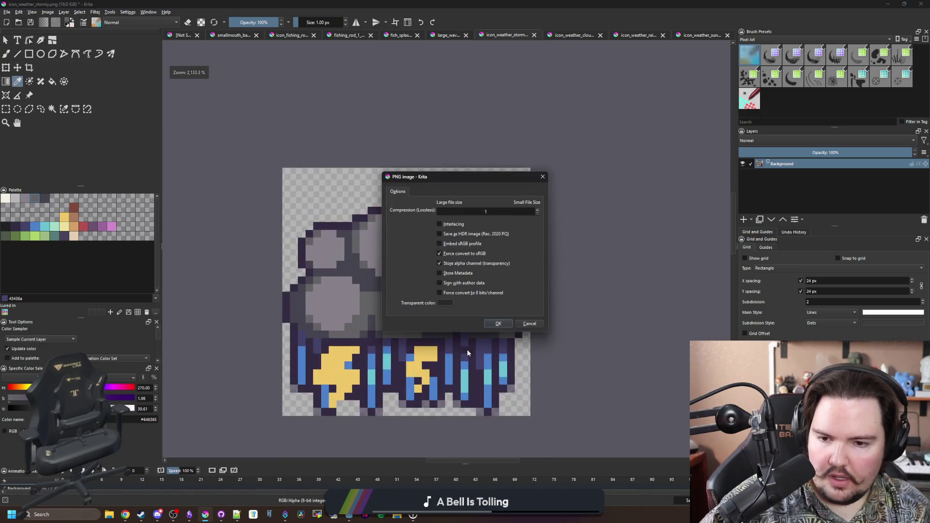
click(499, 323)
- Switch to Godot and start a new bullet under the Changelog in the game's notes
key(alt+Tab)
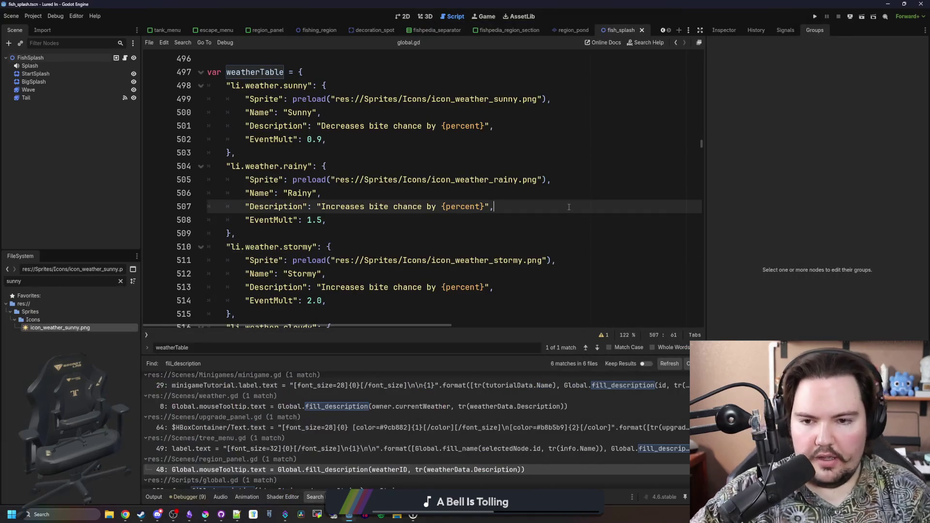
click(382, 224)
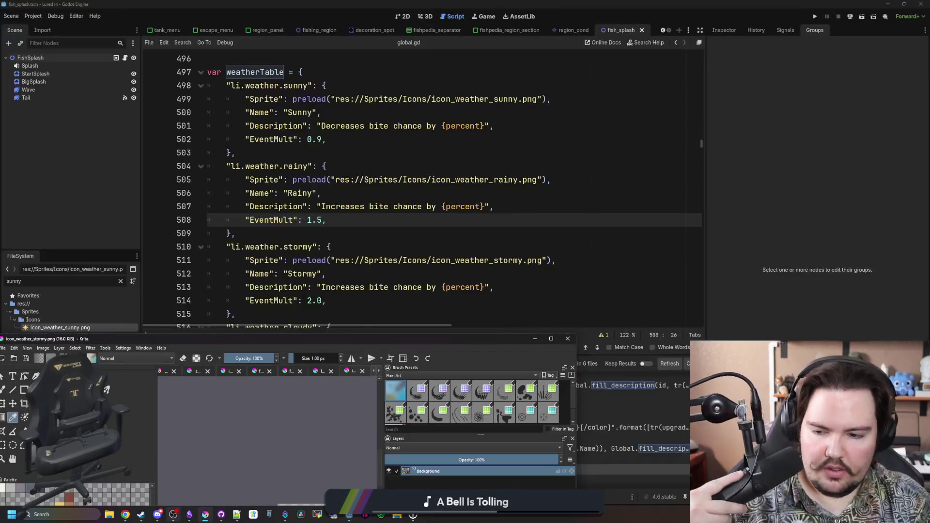
click(185, 517)
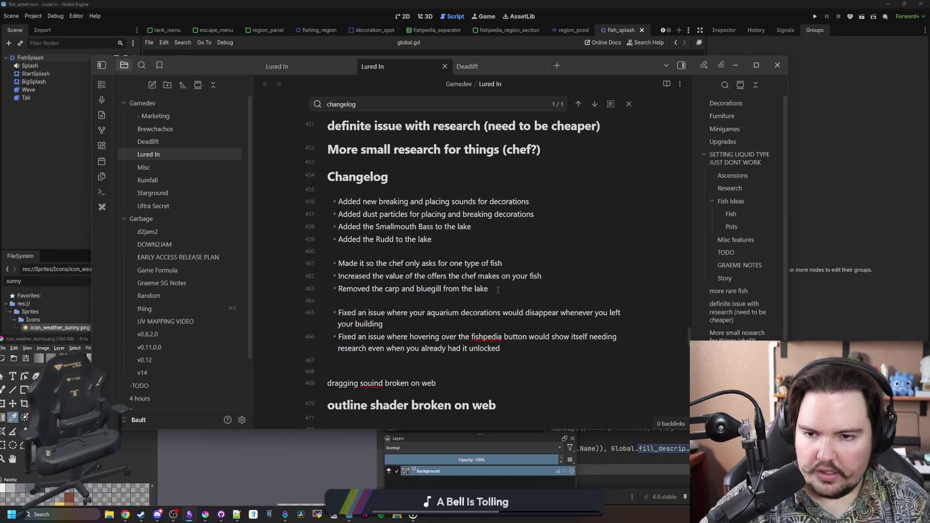
key(Return)
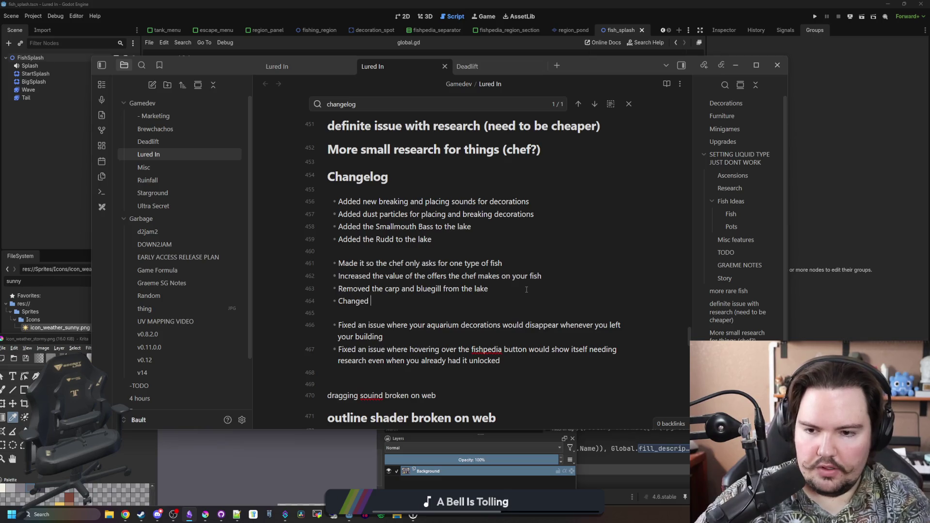
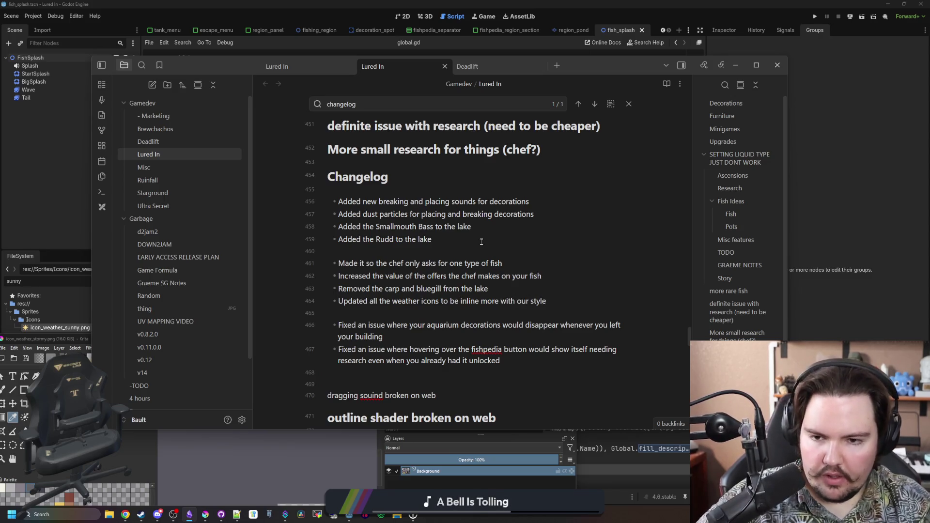
- Start a new changelog bullet about the stormy weather type, then save the script in Godot
key(Return)
text(Added the stormy weather typ)
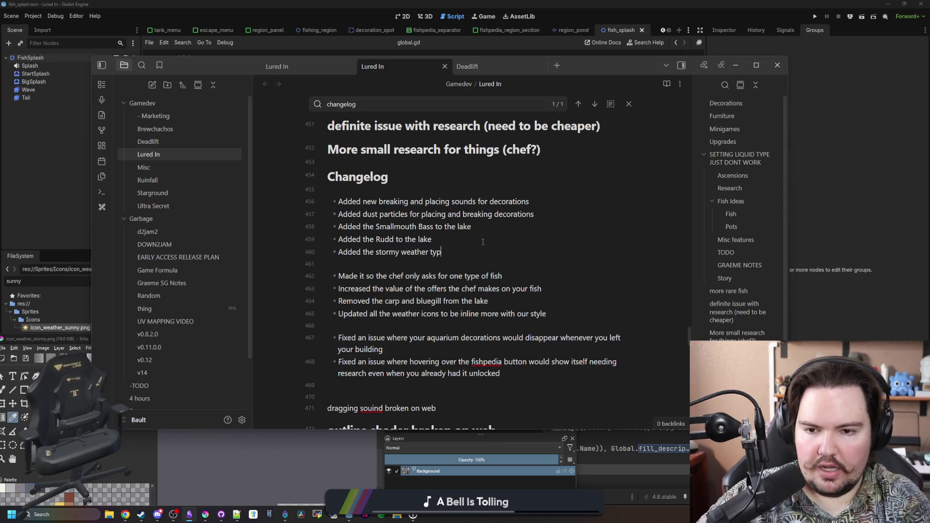
key(alt+Tab)
click(415, 239)
key(ctrl+s)
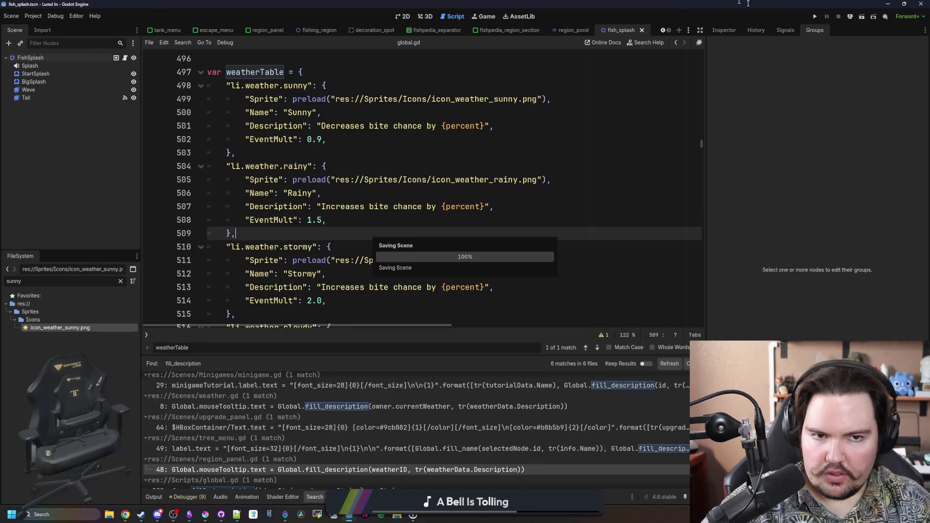
- Run the game, clear the file filter, and check the EventMult key in the weather table
click(814, 16)
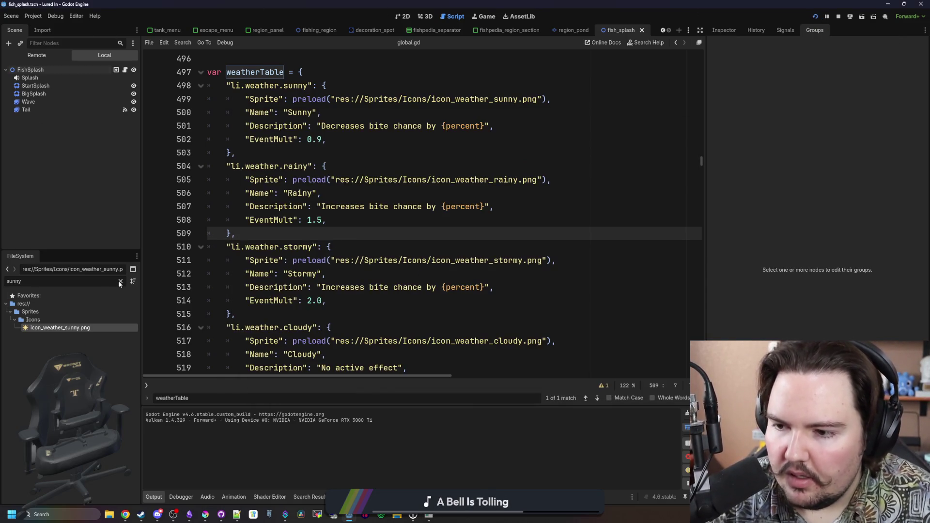
click(120, 281)
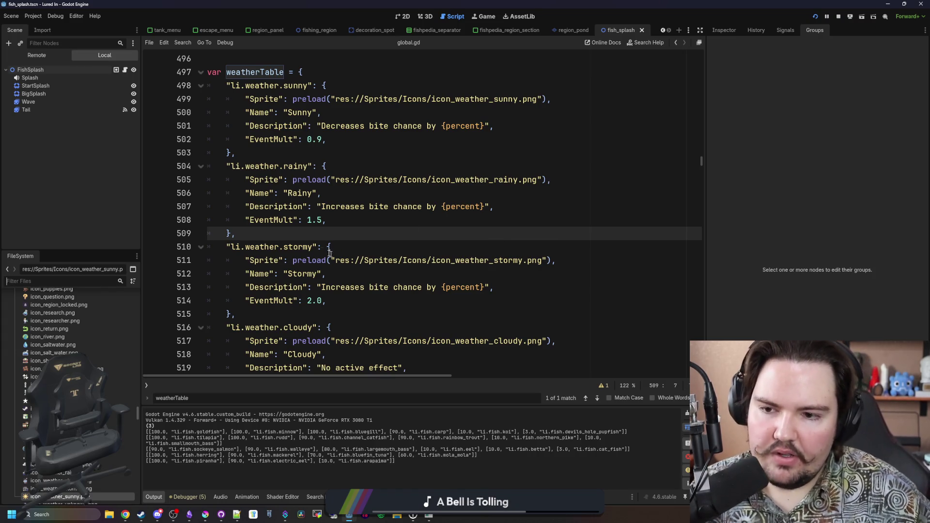
double_click(260, 221)
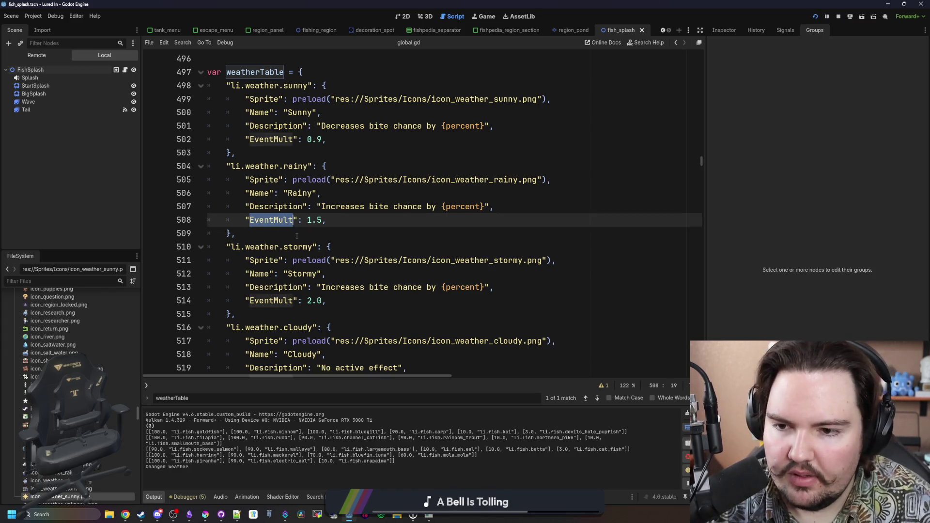
click(297, 236)
double_click(290, 221)
click(293, 232)
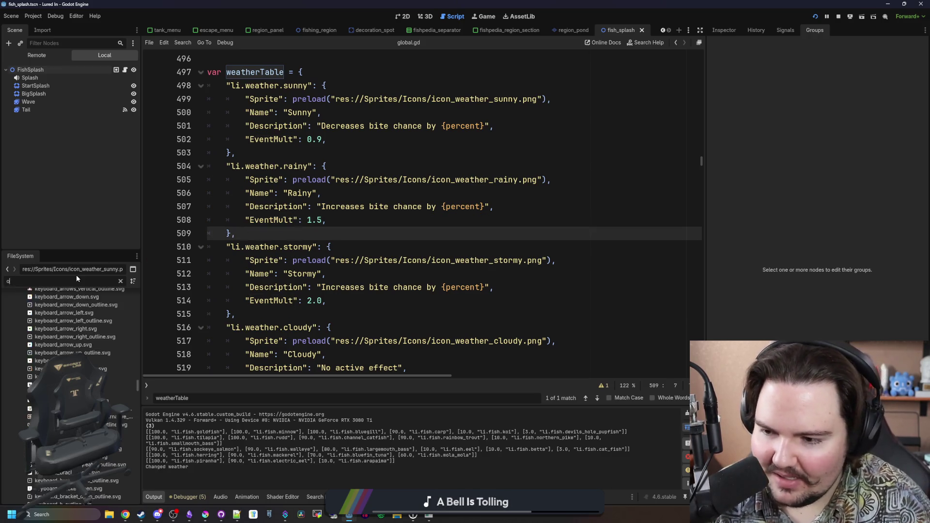
- Open fishing_region.gd, check where weatherEventMult is used, and relaunch the game
text(fishing)
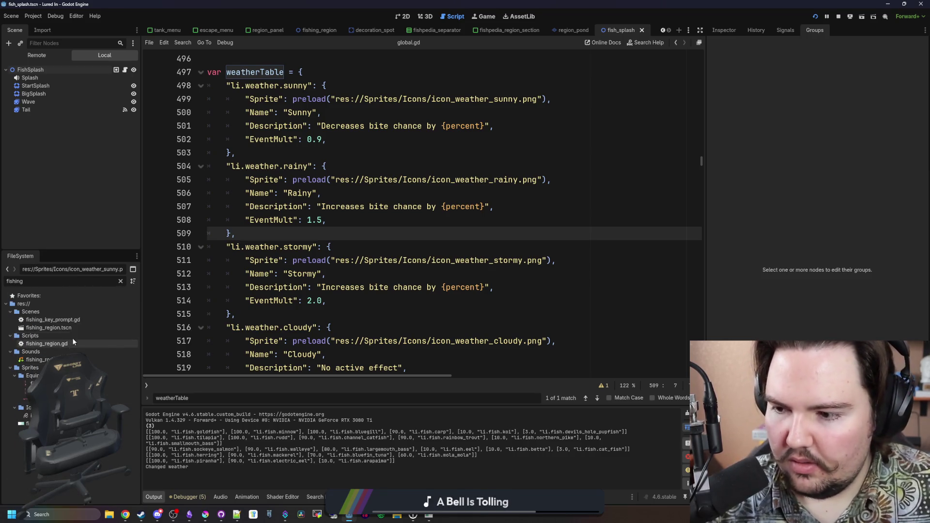
double_click(68, 343)
click(337, 249)
click(395, 236)
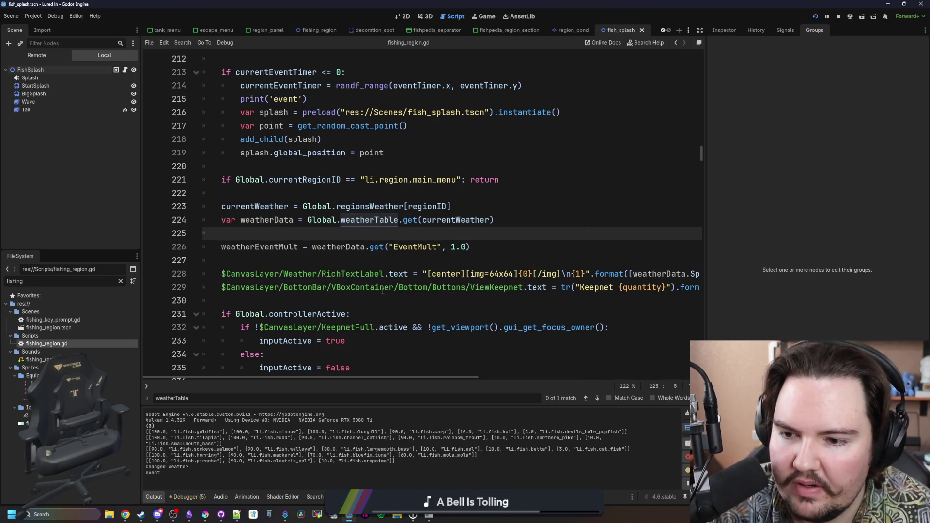
scroll(316, 273, up, 3)
scroll(315, 273, down, 1)
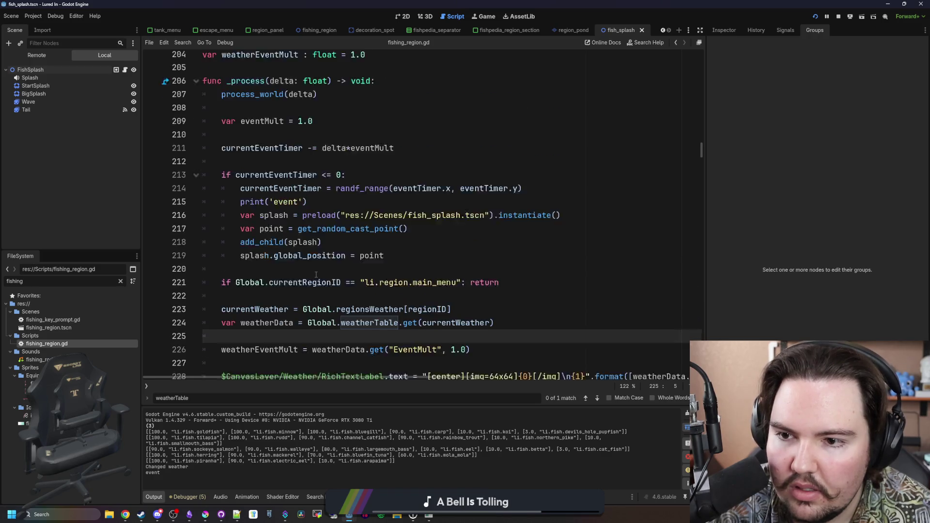
double_click(272, 328)
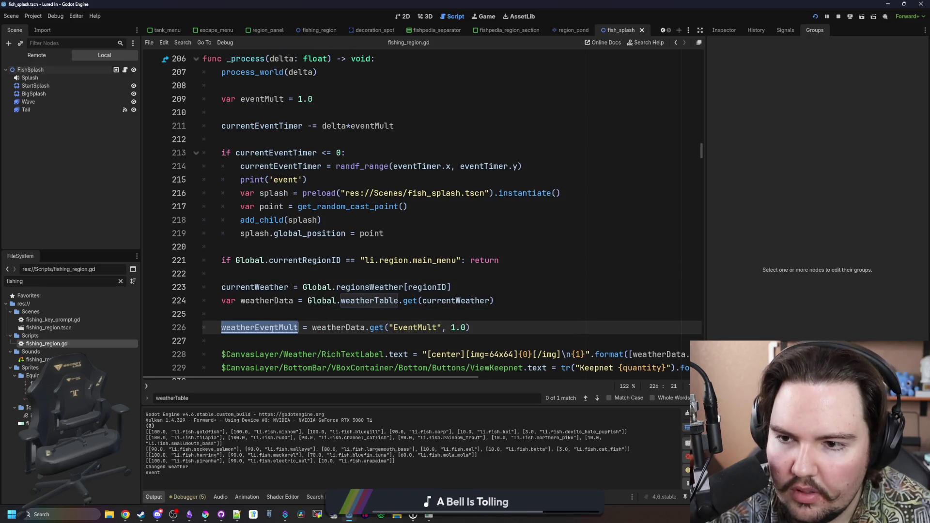
click(347, 139)
key(F5)
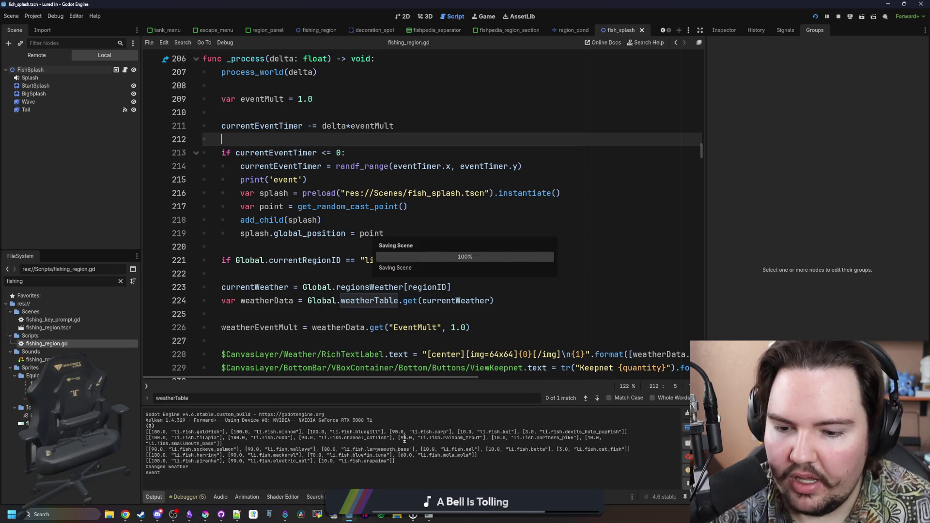
click(406, 211)
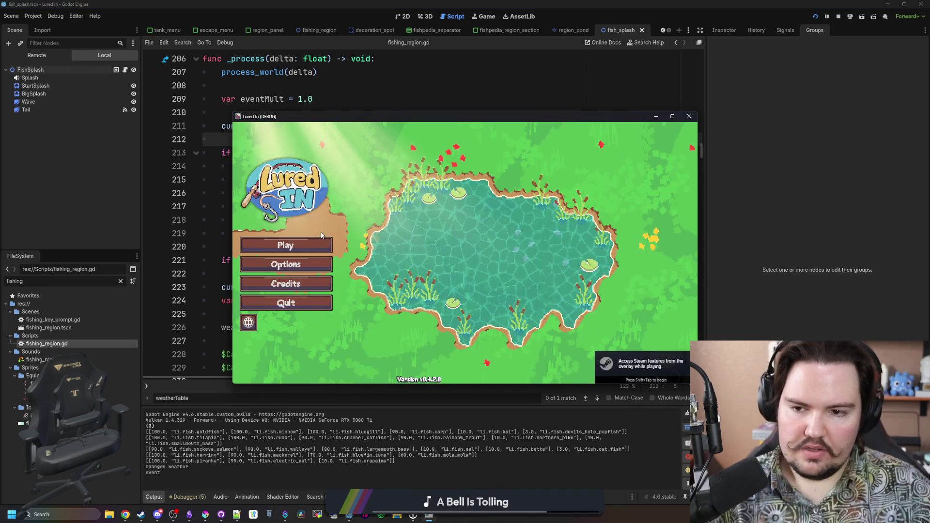
- Maximize the game, dismiss Welcome Back, and travel to the Pond for free
click(672, 117)
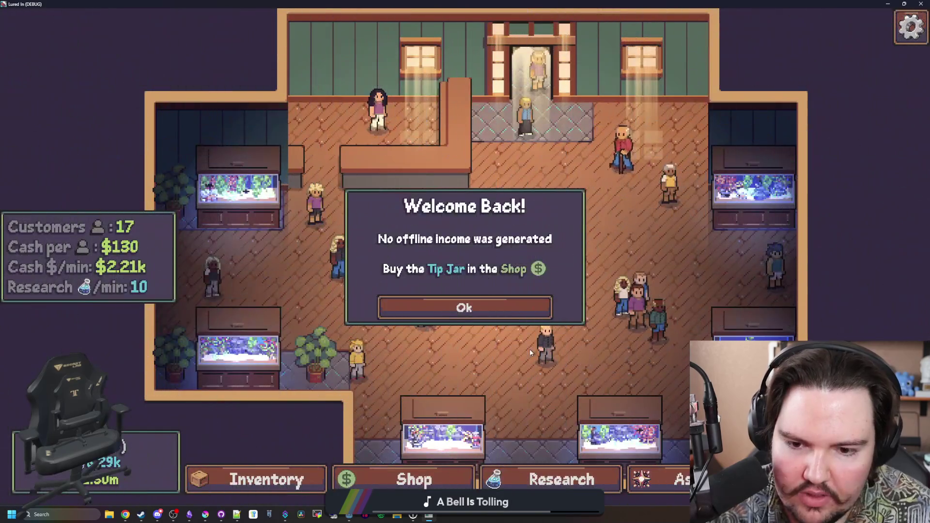
click(464, 306)
scroll(400, 342, down, 3)
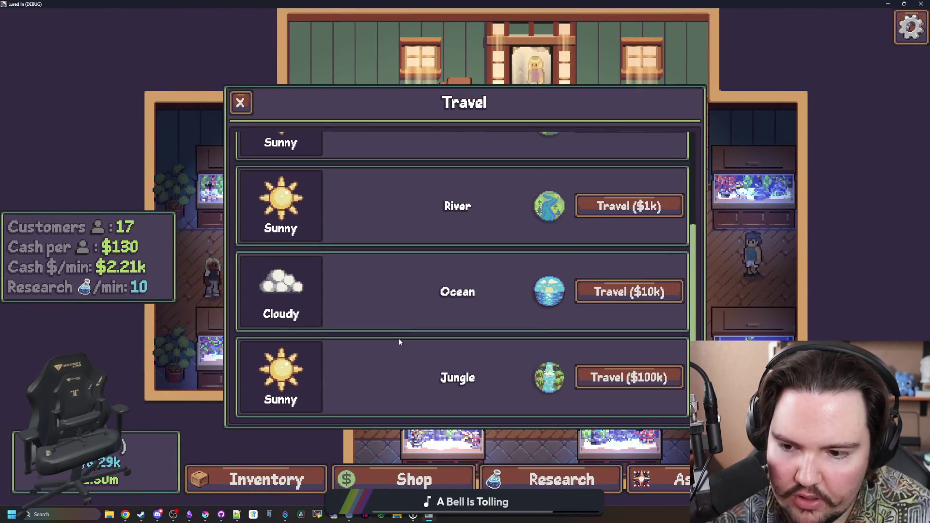
scroll(400, 342, up, 3)
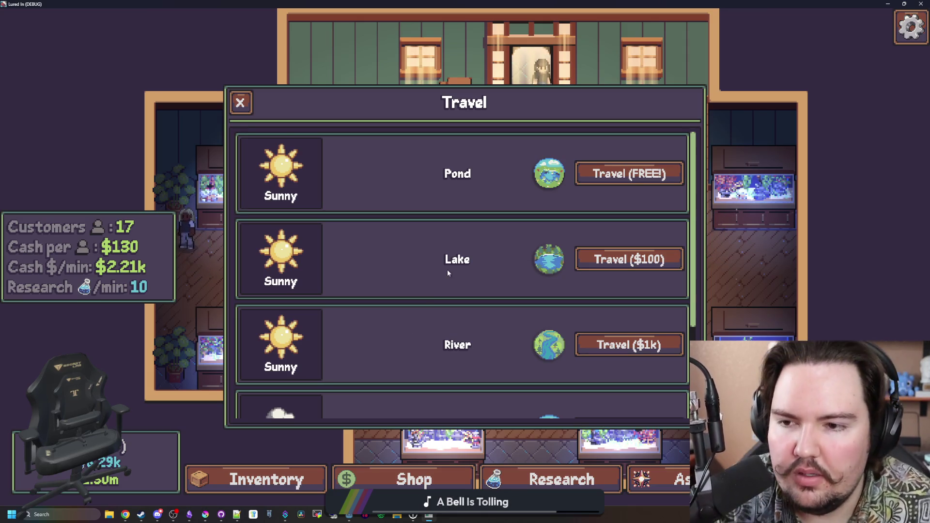
scroll(447, 273, down, 3)
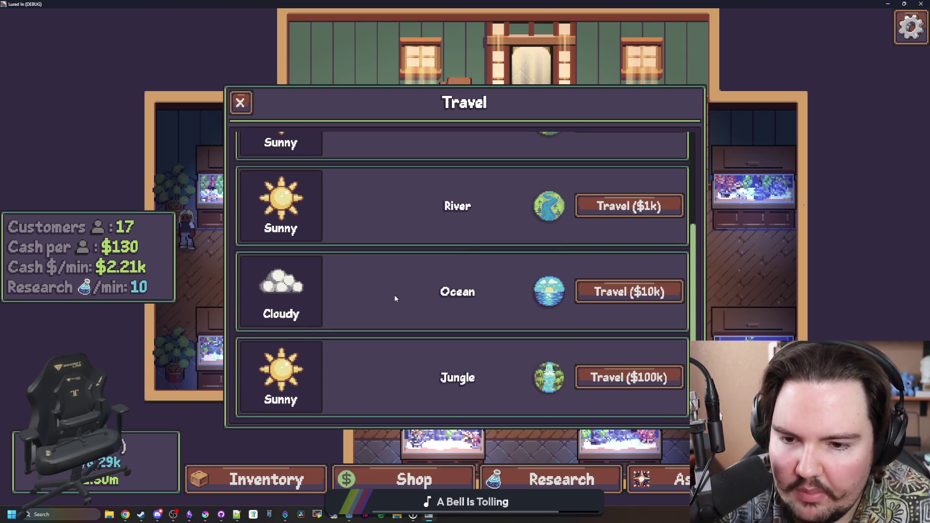
scroll(503, 213, up, 3)
click(625, 174)
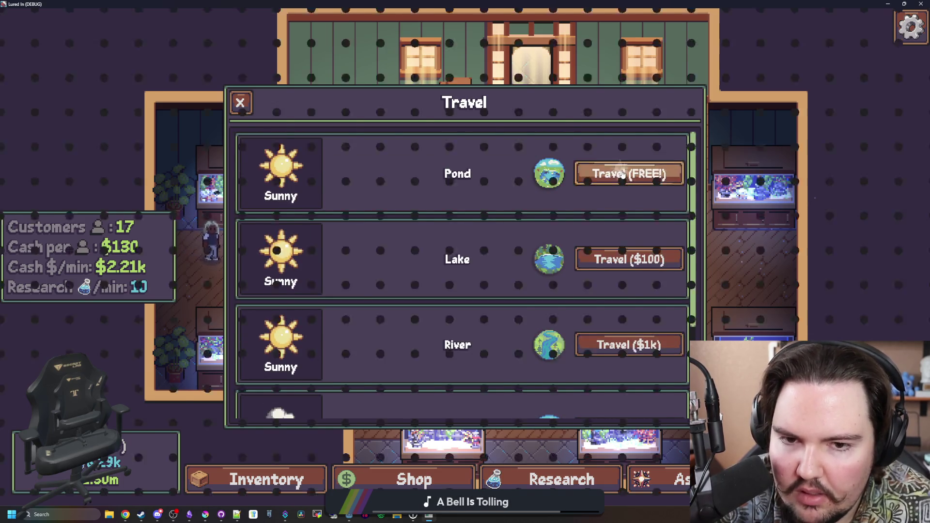
- Set Stormy weather with the 'weather li.weather.stormy' command and cast a line into the pond
key(grave)
text(weather liu)
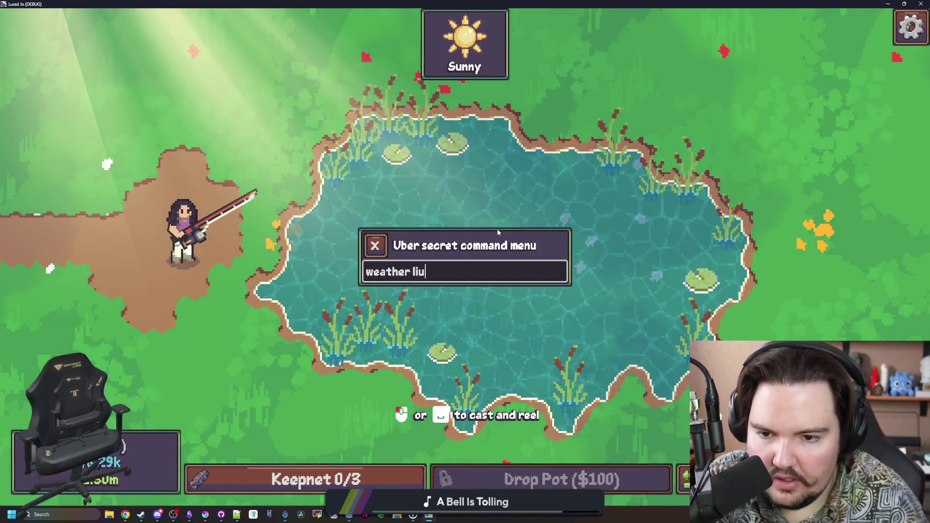
key(BackSpace)
text(.weather.)
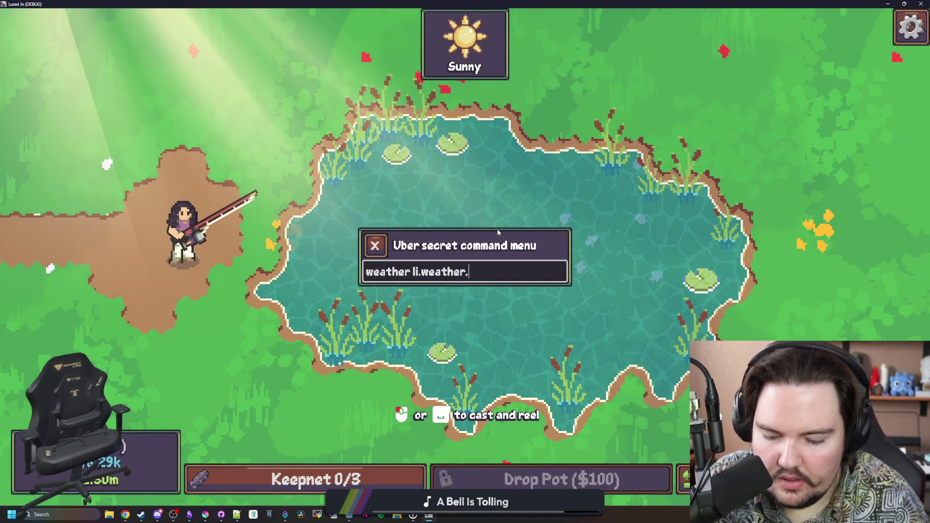
text(stormy)
key(Return)
key(grave)
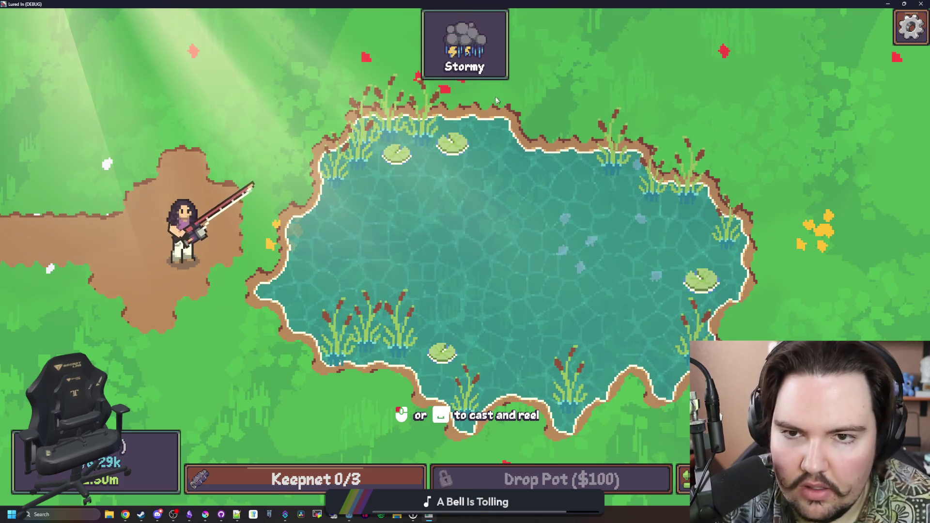
mouse_move(463, 44)
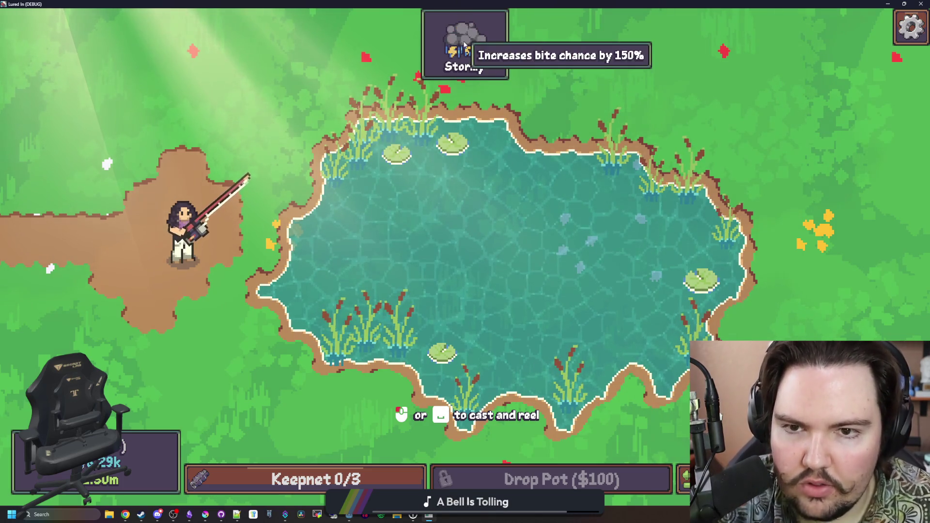
click(561, 124)
click(649, 119)
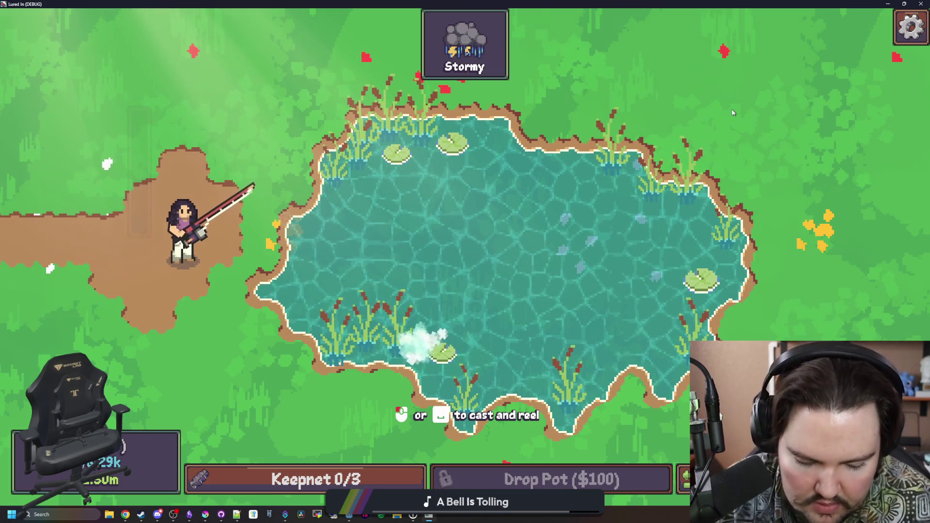
mouse_move(493, 52)
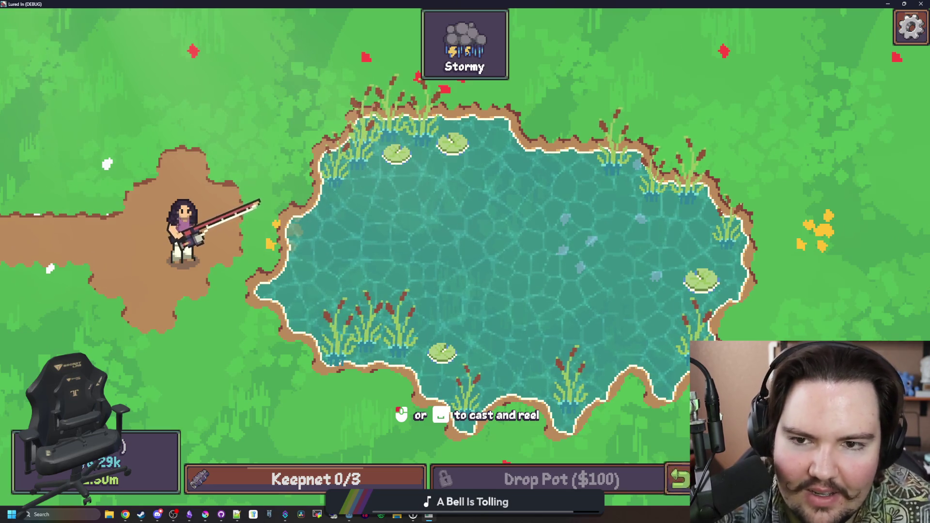
- Return to the shop and check each location's Stormy tooltip in the Travel window
key(Tab)
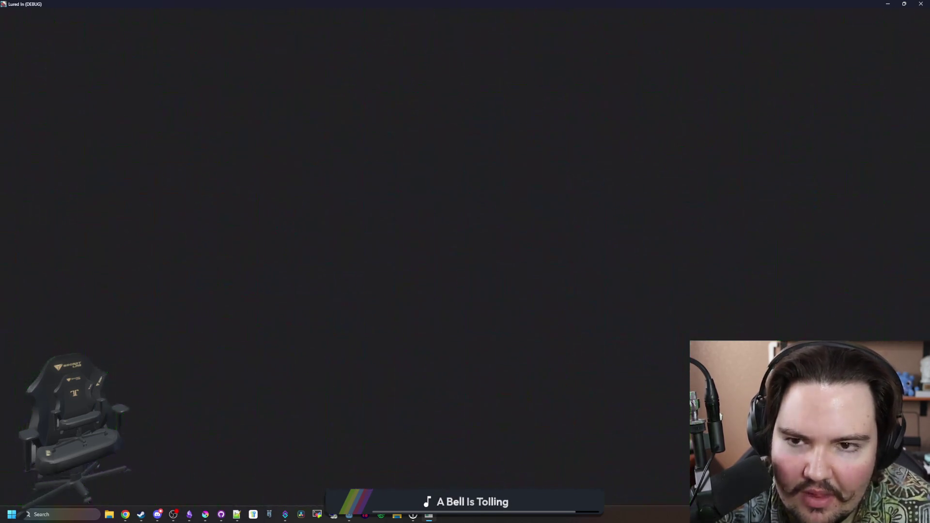
key(t)
scroll(489, 300, down, 3)
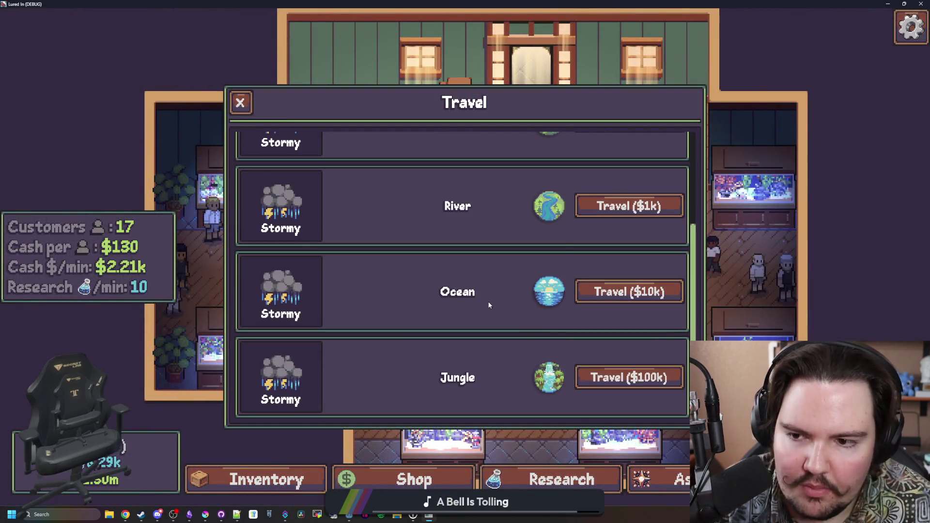
scroll(280, 293, up, 3)
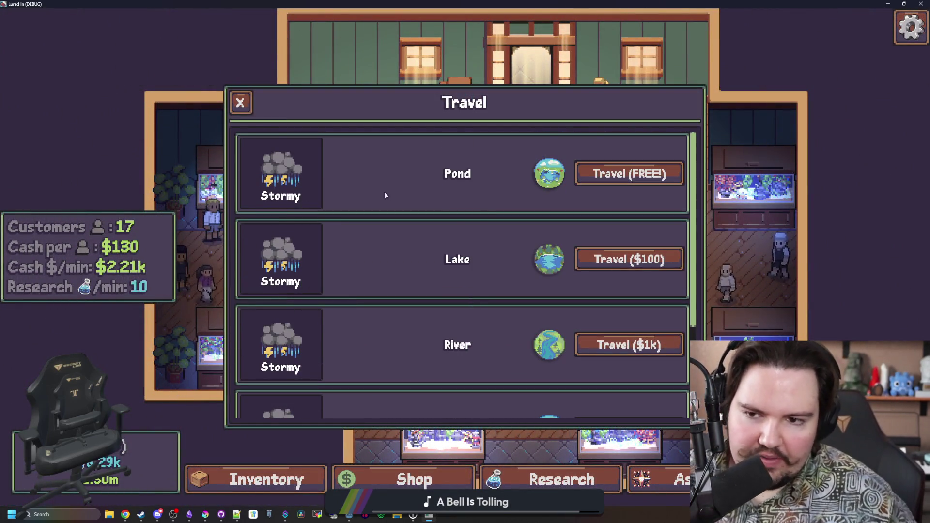
scroll(504, 201, down, 3)
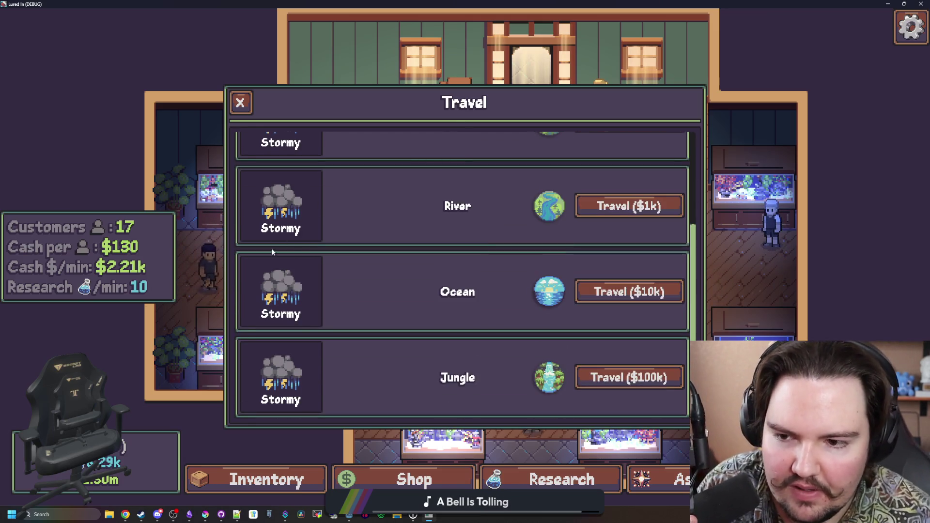
mouse_move(284, 314)
key(alt+Tab)
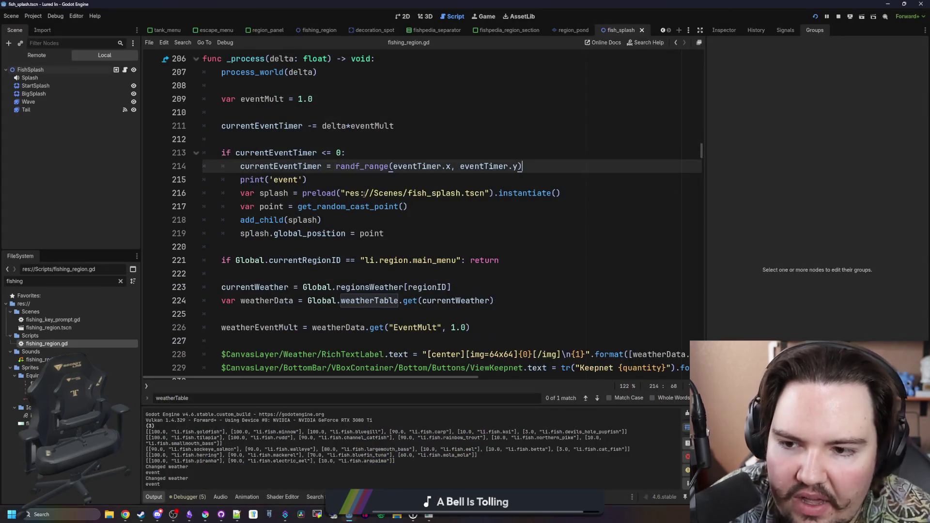
- Widen the code editor by shrinking the side docks, and save the script
click(361, 220)
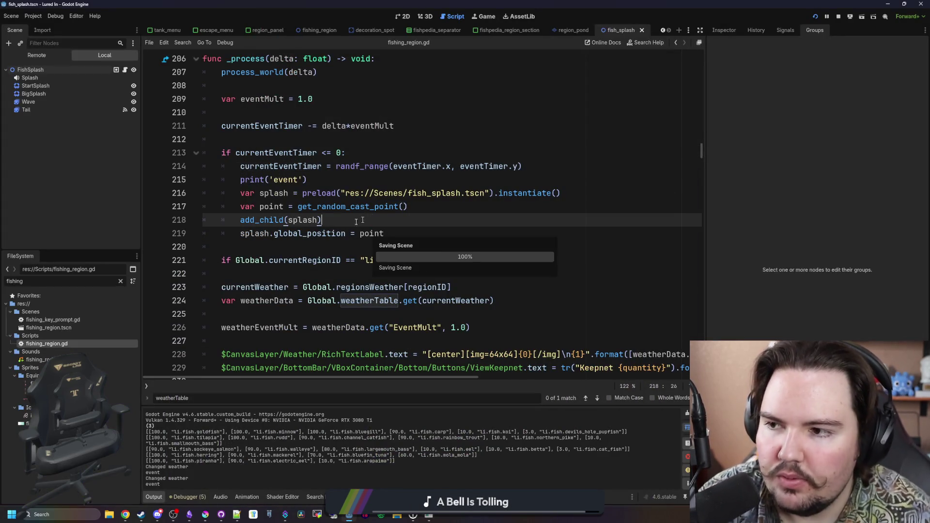
scroll(436, 218, down, 4)
click(460, 247)
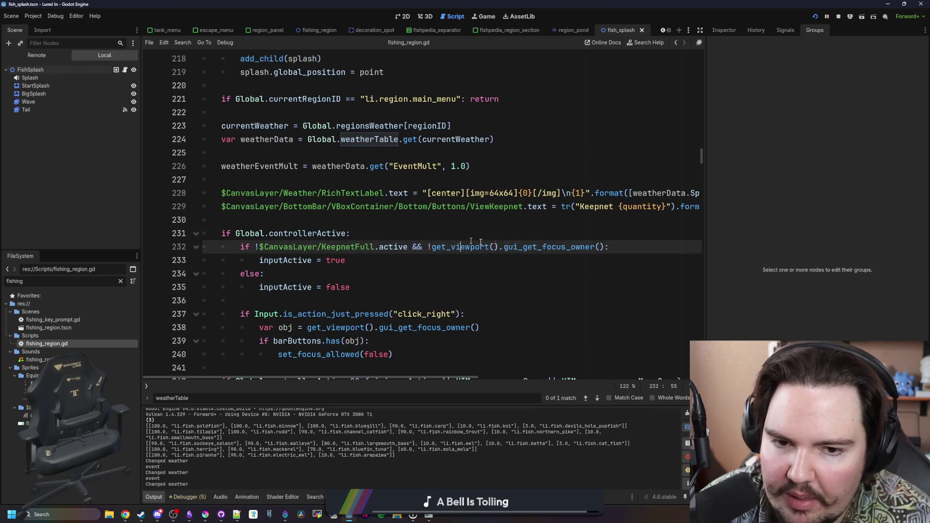
drag(705, 235, 904, 237)
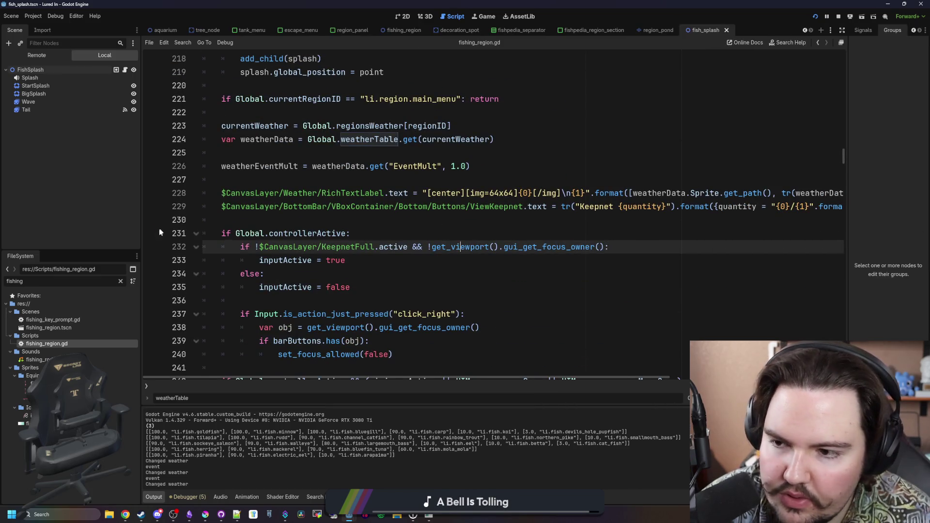
drag(142, 222, 64, 223)
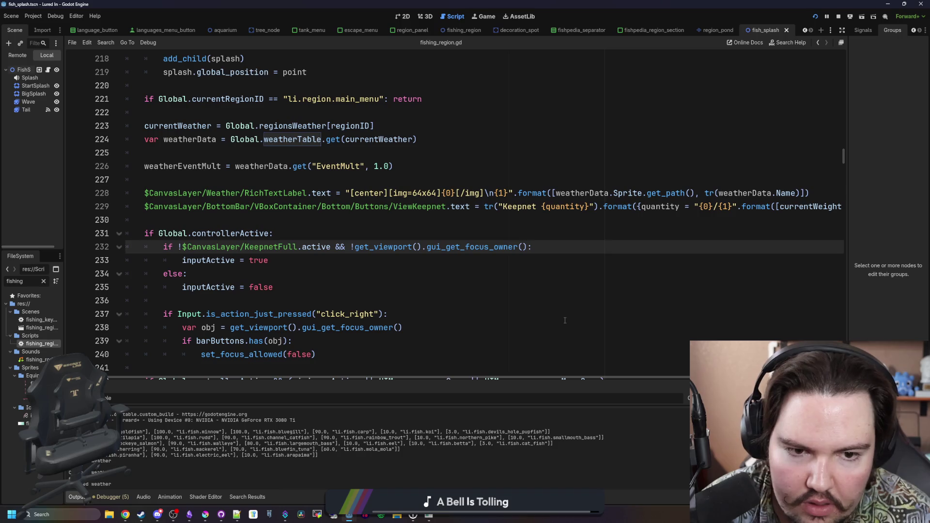
scroll(614, 205, up, 1)
click(625, 207)
key(ctrl+s)
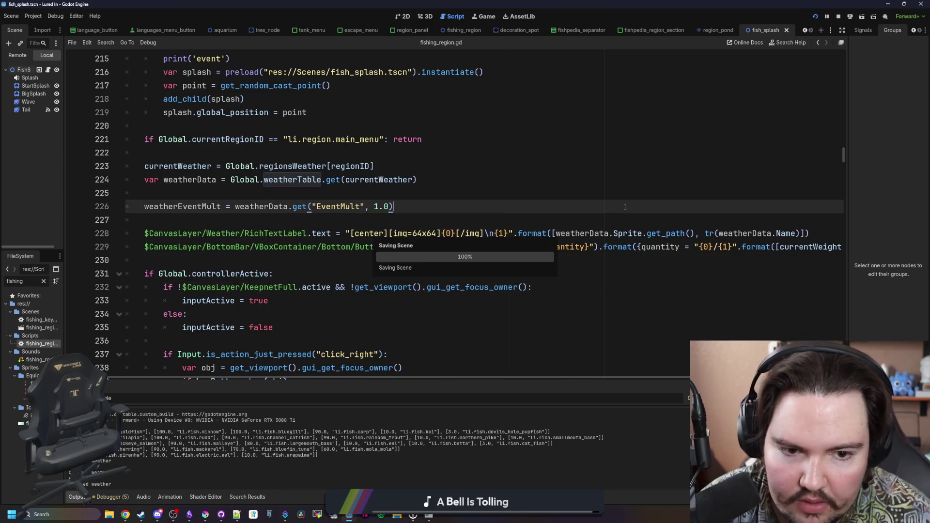
click(478, 221)
key(ctrl+s)
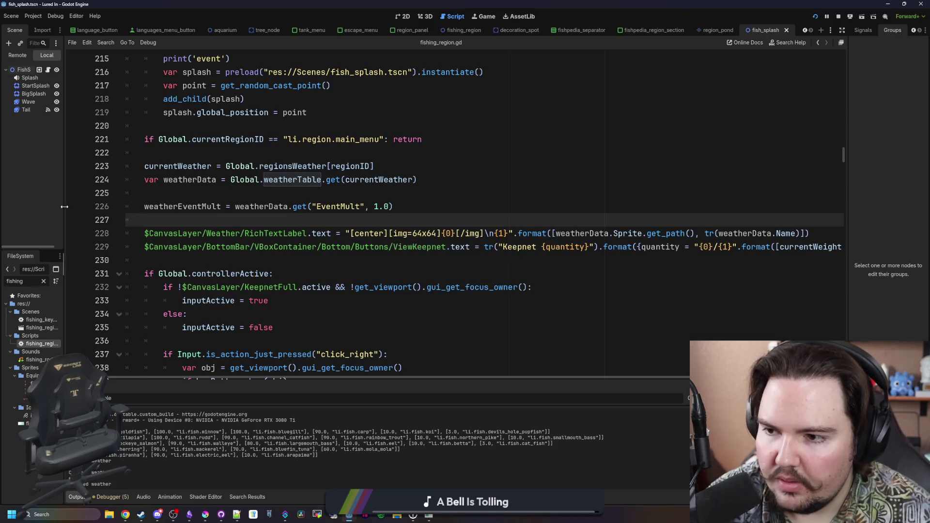
- Restore the file panel width and filter the project files to 'weather'
drag(64, 207, 139, 213)
click(118, 281)
text(weather)
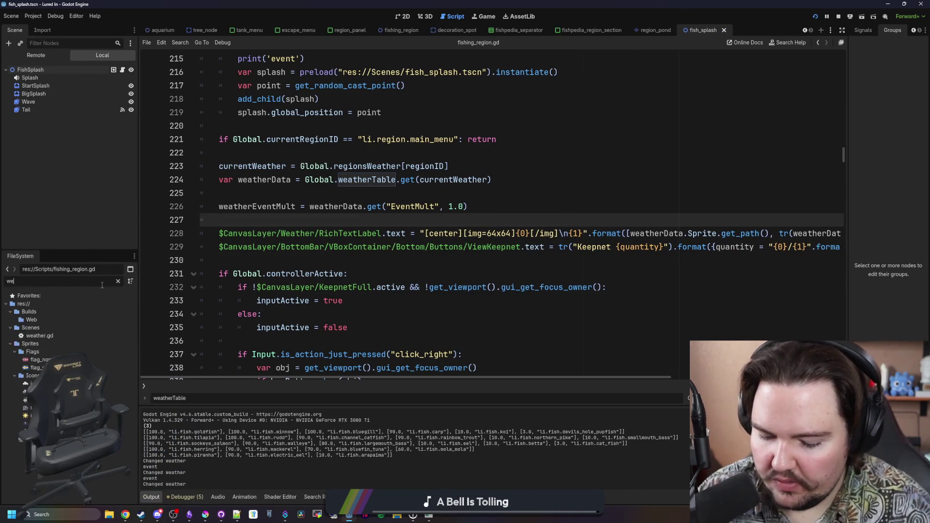
click(426, 208)
- Search the project for 'increases' and open the Rainy match in global.gd
key(ctrl+shift+f)
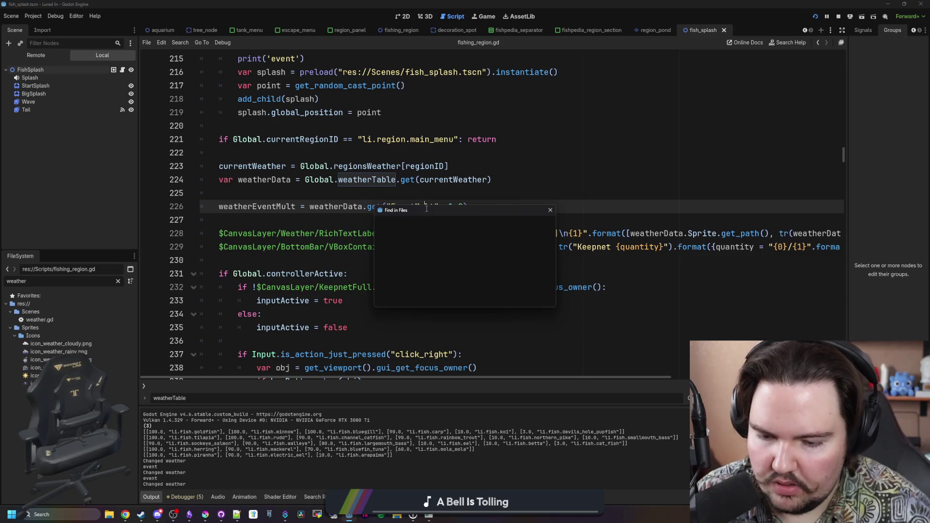
text(increases)
key(Return)
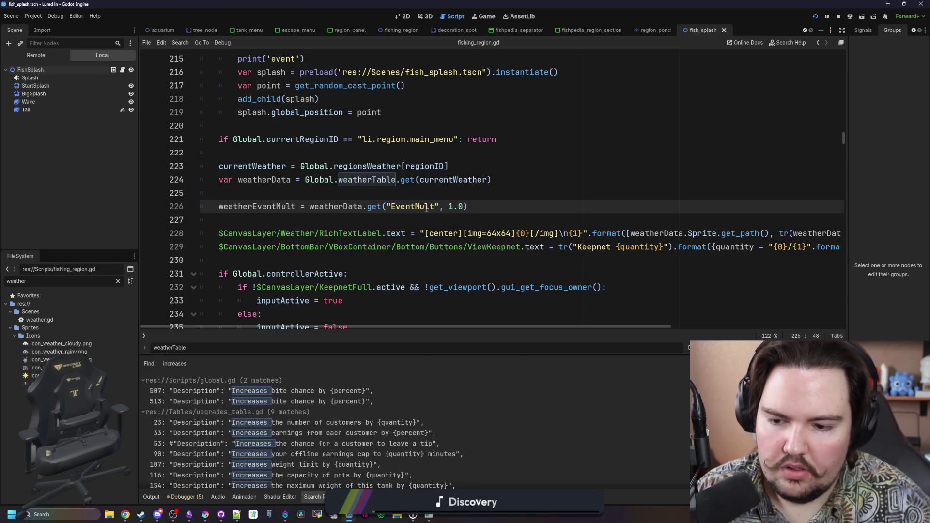
click(340, 390)
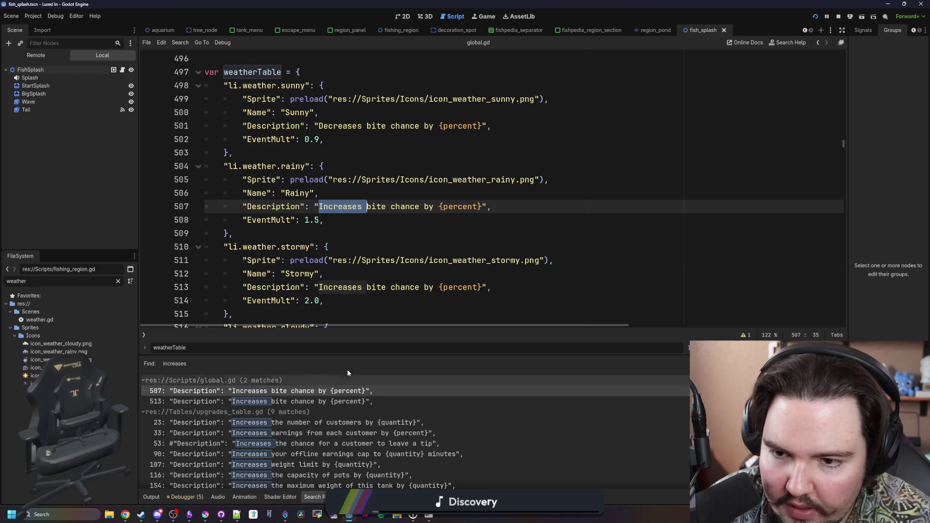
click(377, 233)
key(ctrl+s)
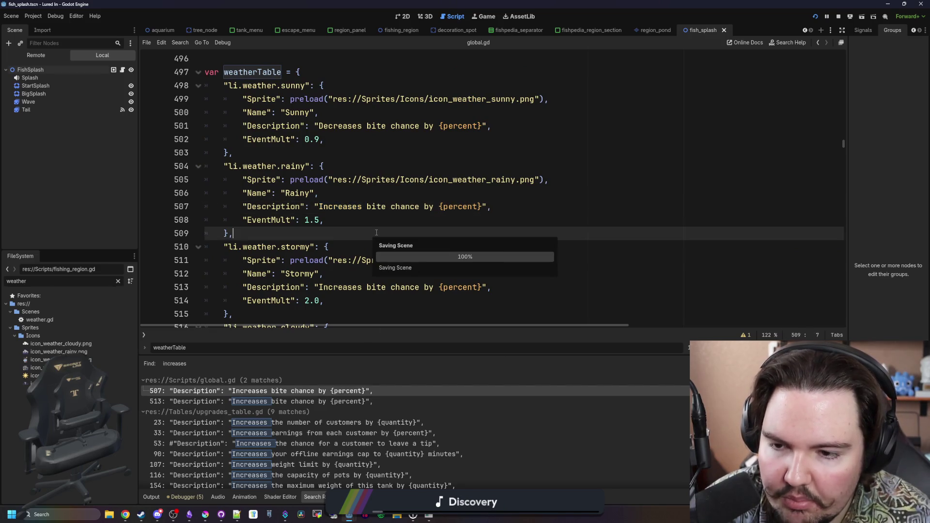
click(351, 220)
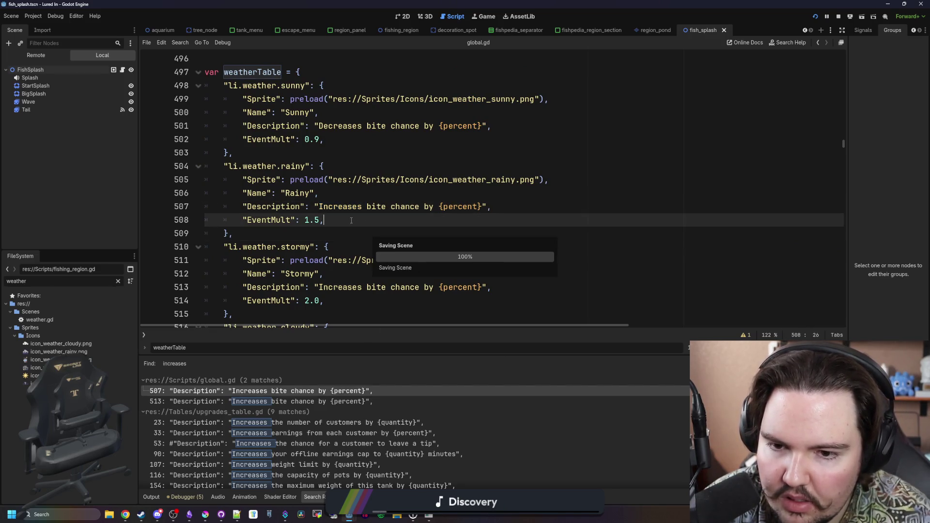
click(330, 231)
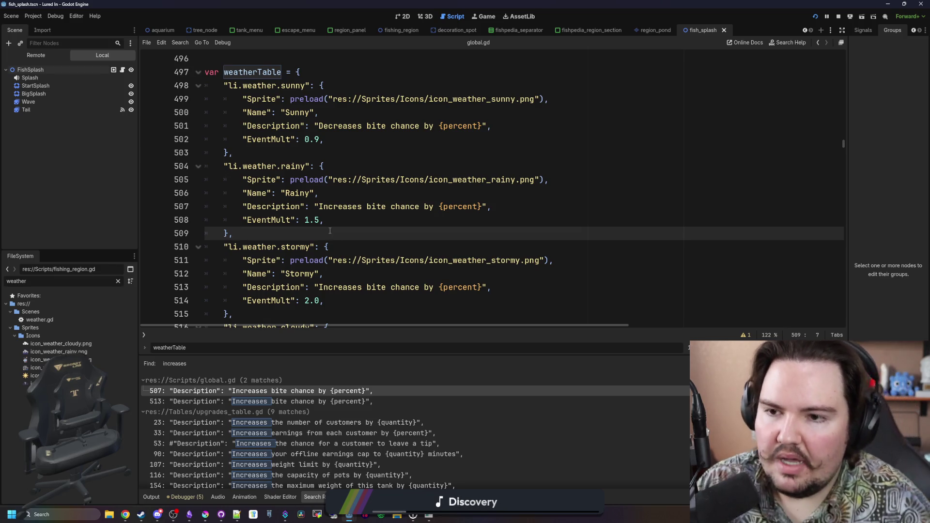
- Add a BiteRate of 2.0 under the Rainy entry's EventMult
click(342, 222)
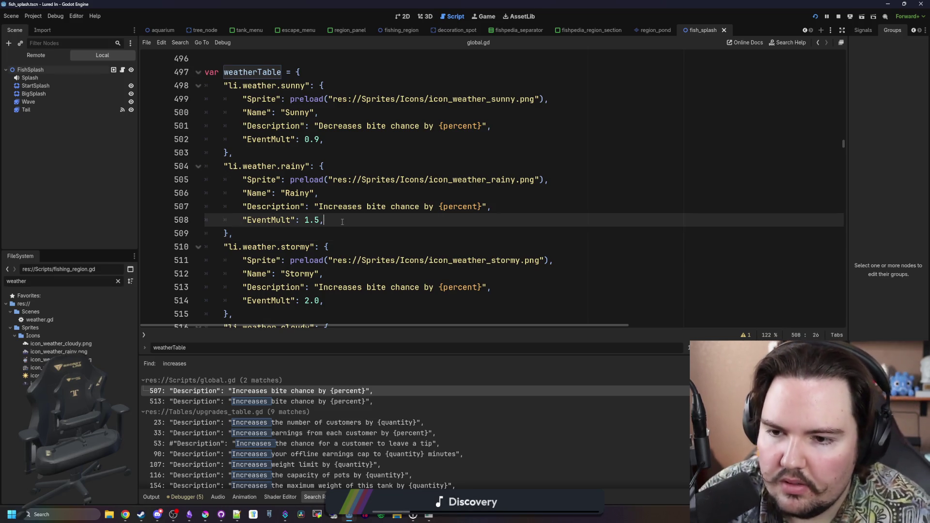
key(Return)
text(")
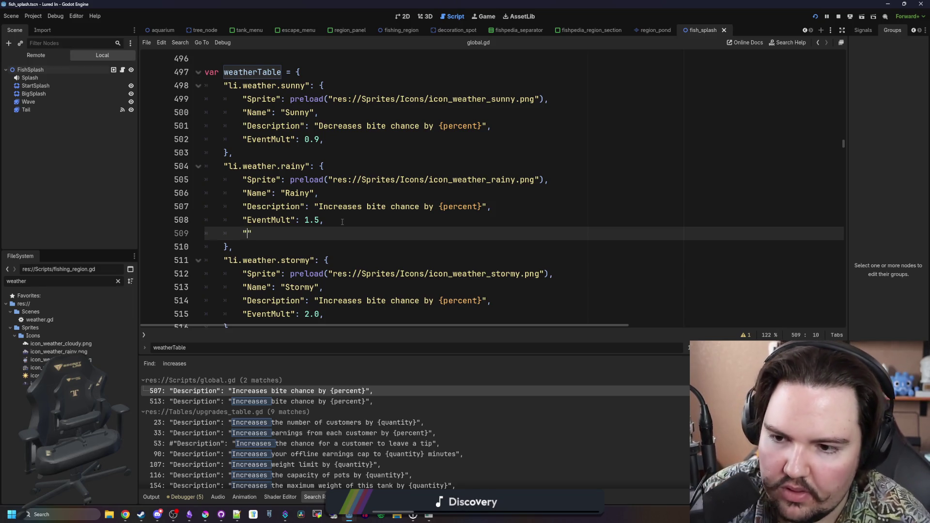
text(BiteRate)
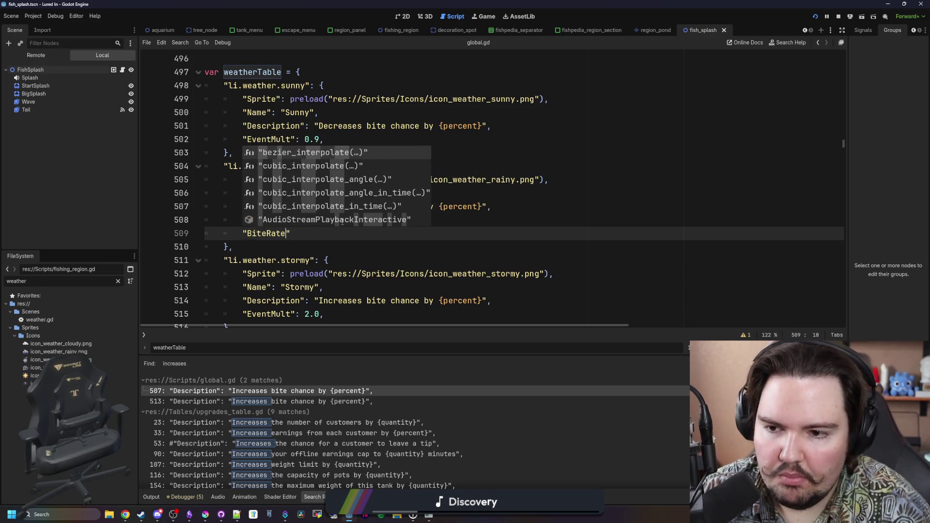
key(Right)
scroll(320, 202, down, 1)
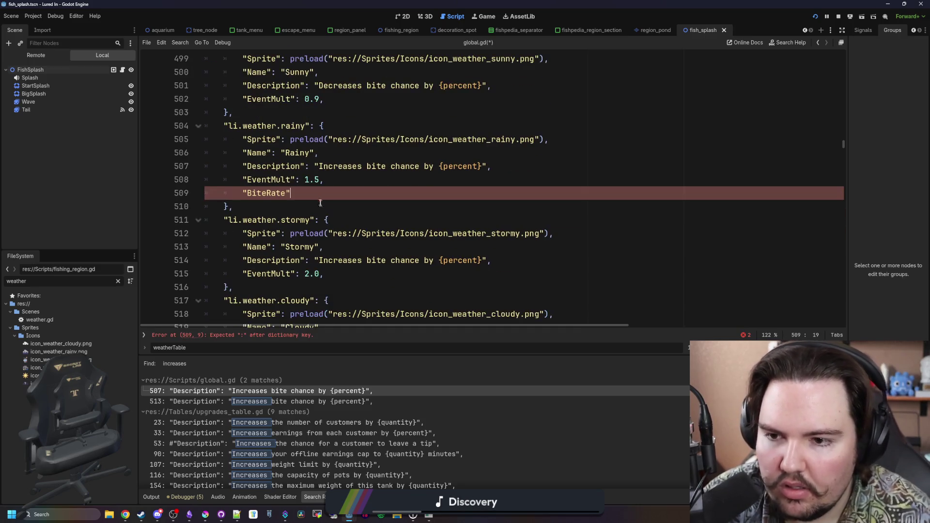
drag(316, 196, 241, 195)
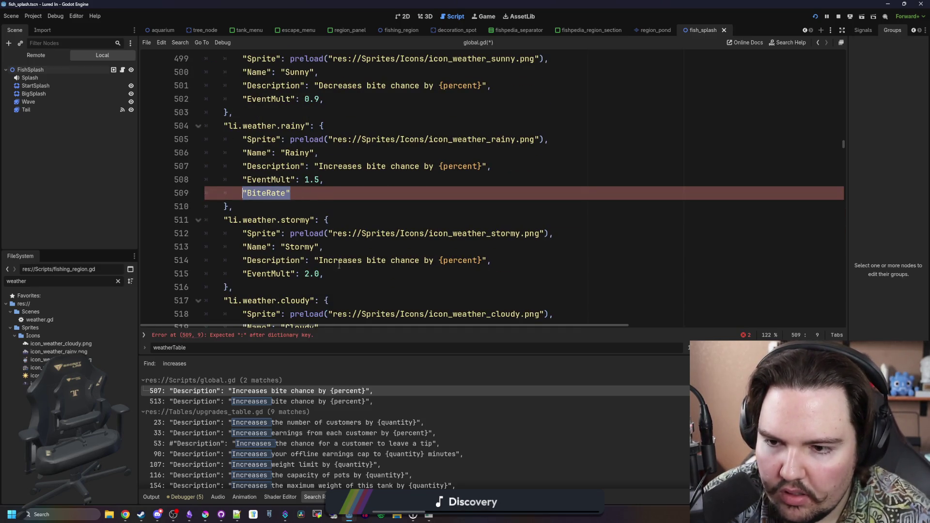
click(326, 195)
text(:)
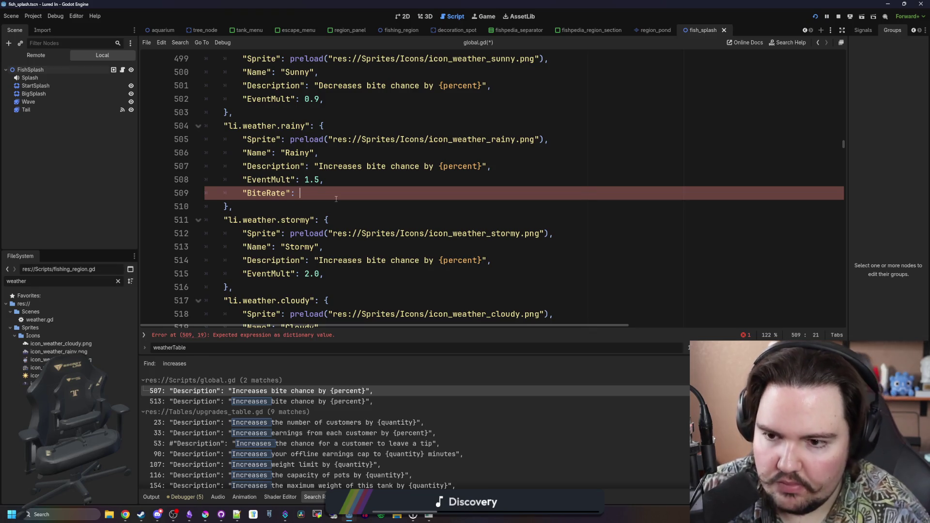
text(2.0;)
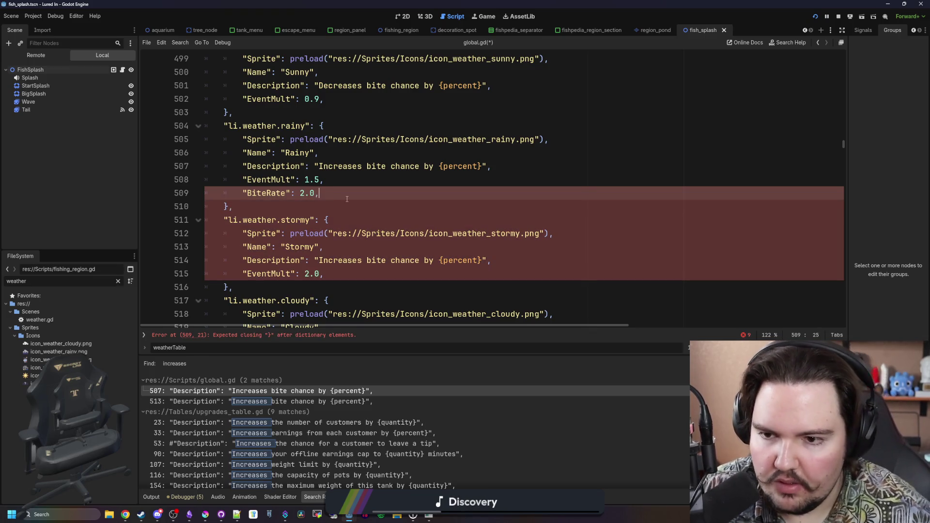
drag(247, 194, 318, 194)
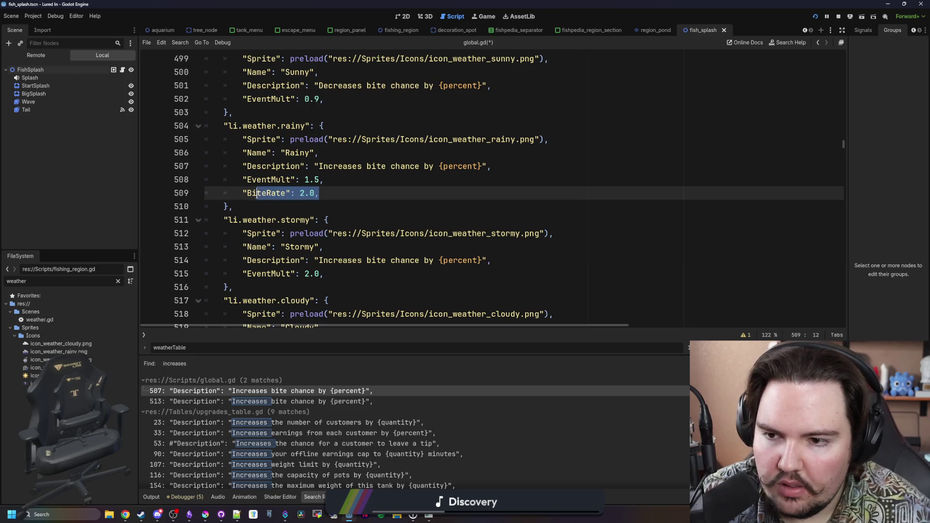
- Add BiteRate 2.5 to the Stormy entry and BiteRate 1.0 to the Cloudy entry
click(349, 271)
key(Return)
text("BiteRate": 2.0,)
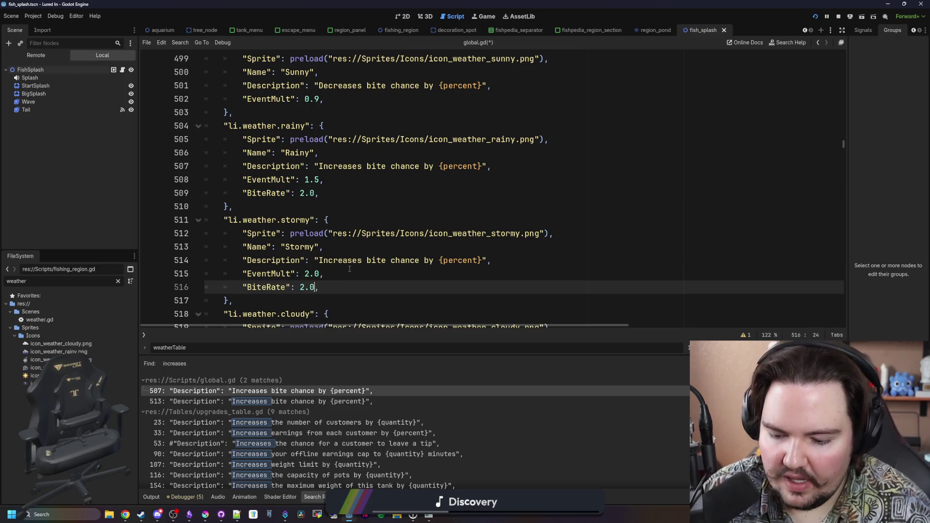
drag(321, 289, 243, 287)
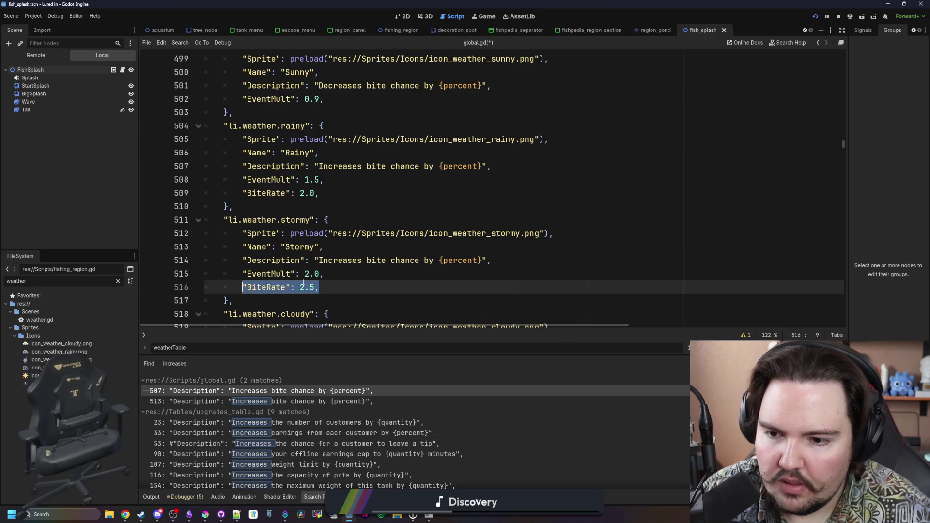
scroll(317, 286, down, 5)
key(ctrl+c)
click(337, 163)
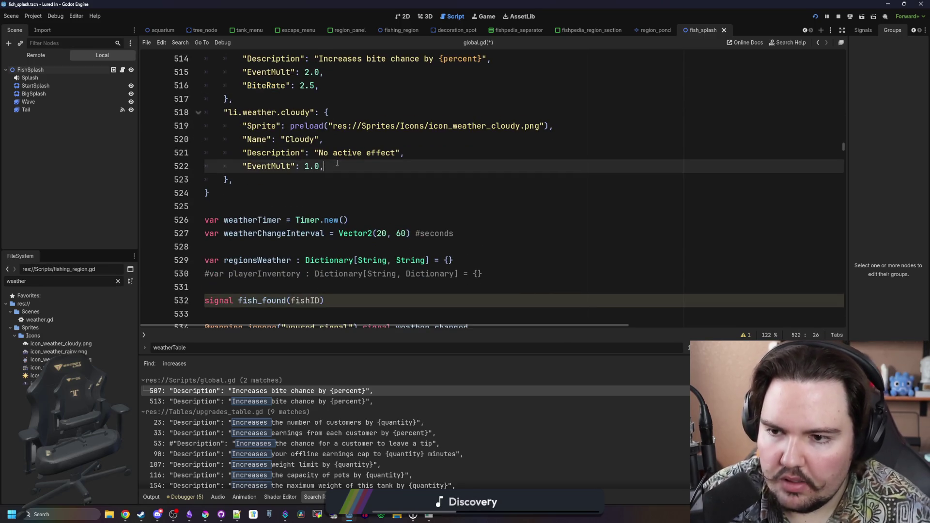
key(Return)
key(ctrl+v)
key(Left)
key(BackSpace)
key(BackSpace)
key(BackSpace)
text(1.0)
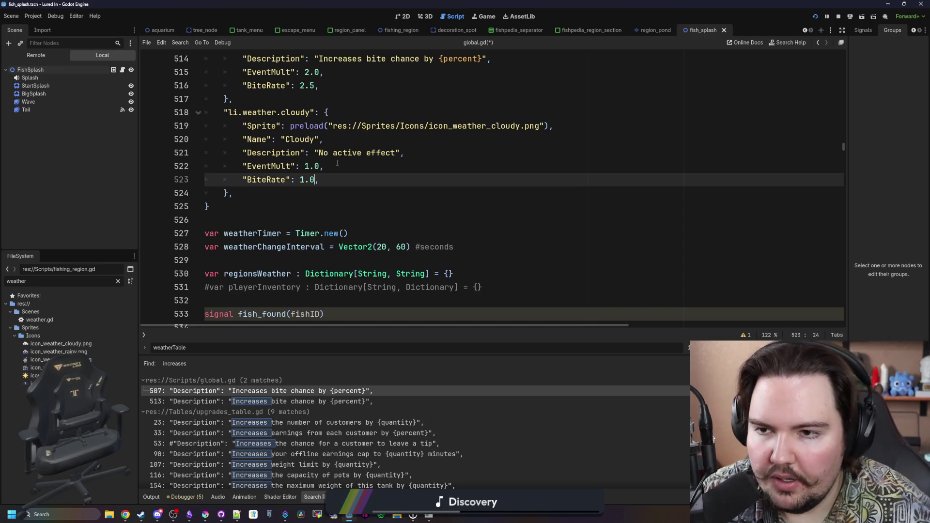
- Add BiteRate 0.75 to the Sunny entry
scroll(344, 150, up, 6)
click(352, 136)
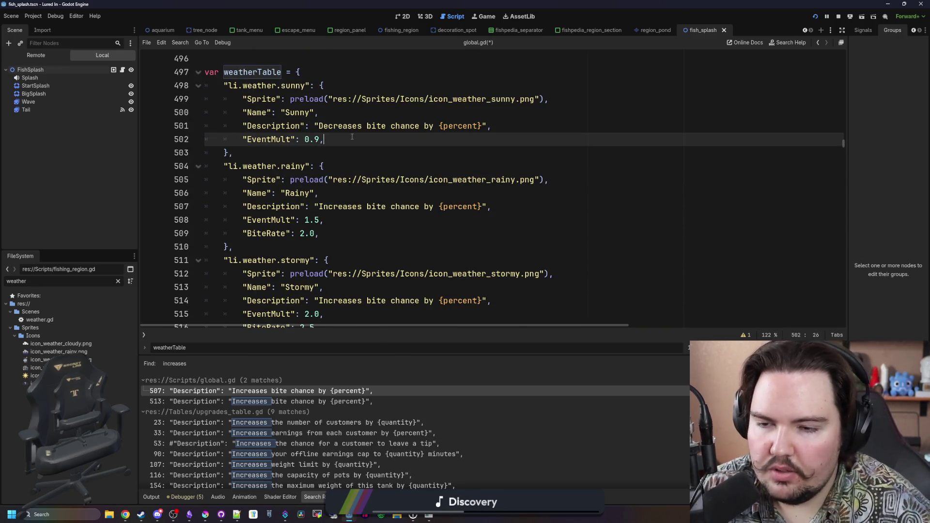
key(Return)
key(ctrl+v)
key(BackSpace)
key(BackSpace)
key(BackSpace)
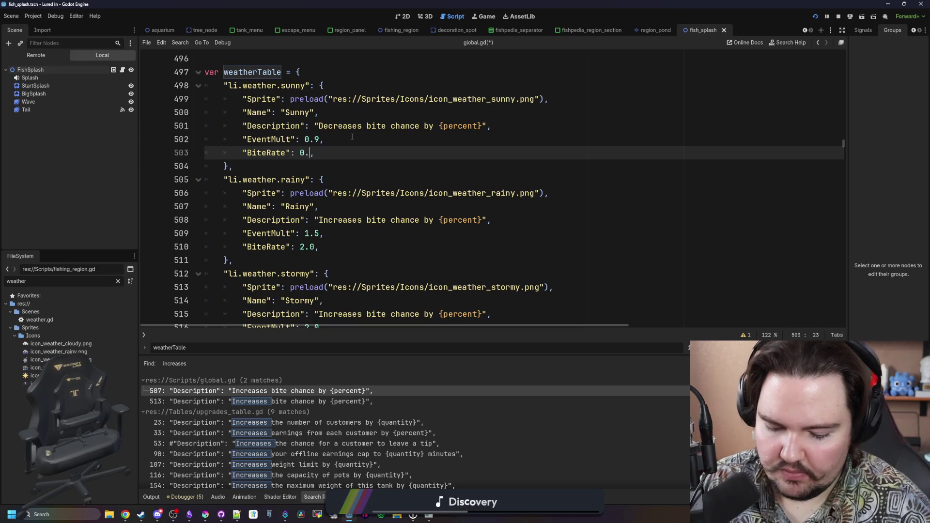
text(75)
click(352, 137)
click(372, 165)
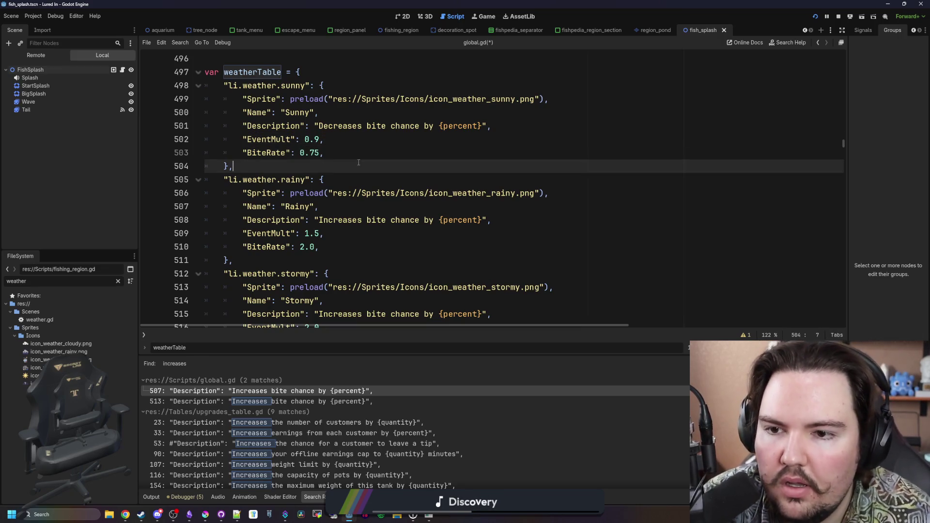
- Comment out the Sunny, Rainy, Stormy and Cloudy Description lines with Ctrl+K
click(395, 150)
click(242, 125)
key(ctrl+k)
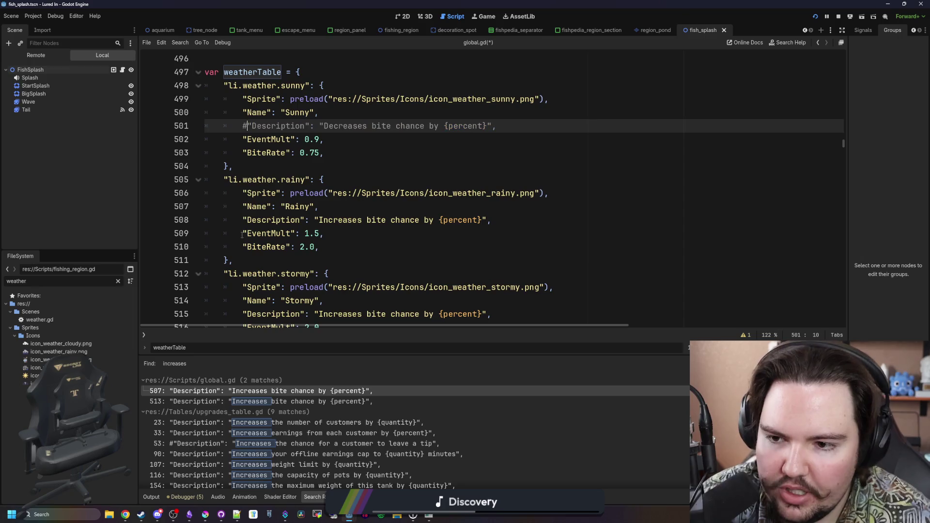
click(242, 220)
scroll(243, 220, down, 2)
key(ctrl+k)
click(243, 233)
key(ctrl+k)
scroll(245, 233, down, 2)
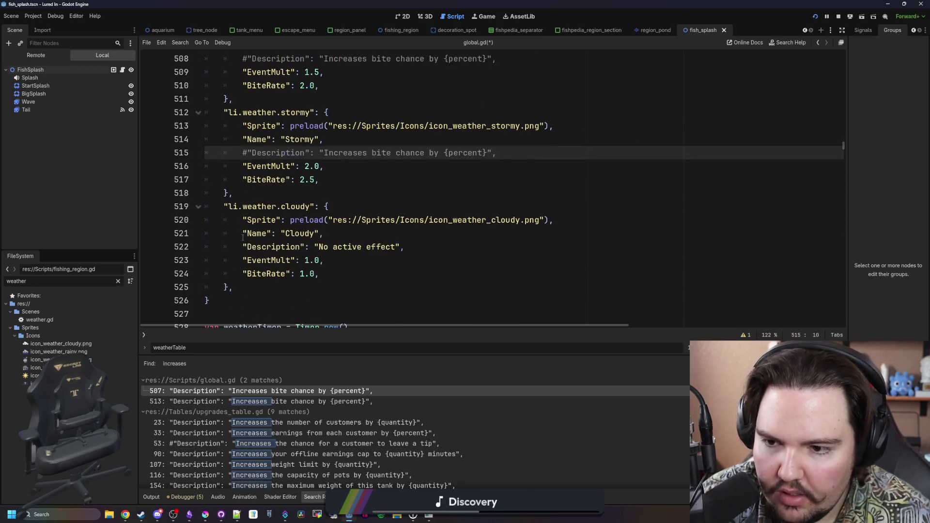
click(242, 246)
key(ctrl+k)
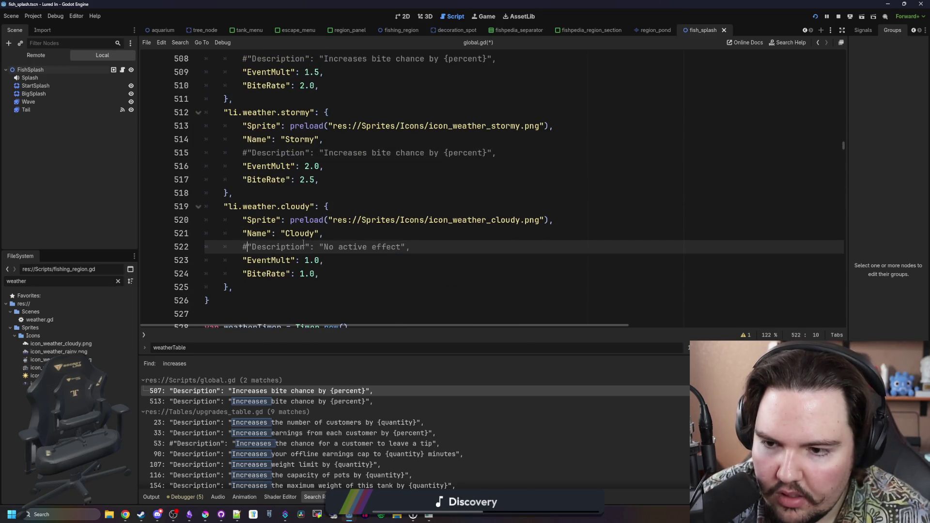
- Review the Cloudy 'No active effect' description and save global.gd
click(380, 233)
double_click(397, 246)
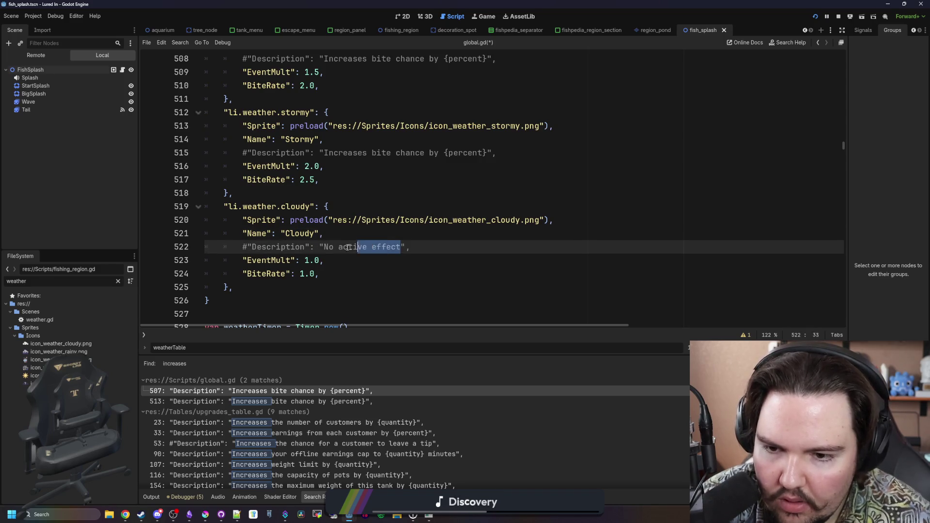
shift+click(322, 246)
click(328, 206)
key(ctrl+s)
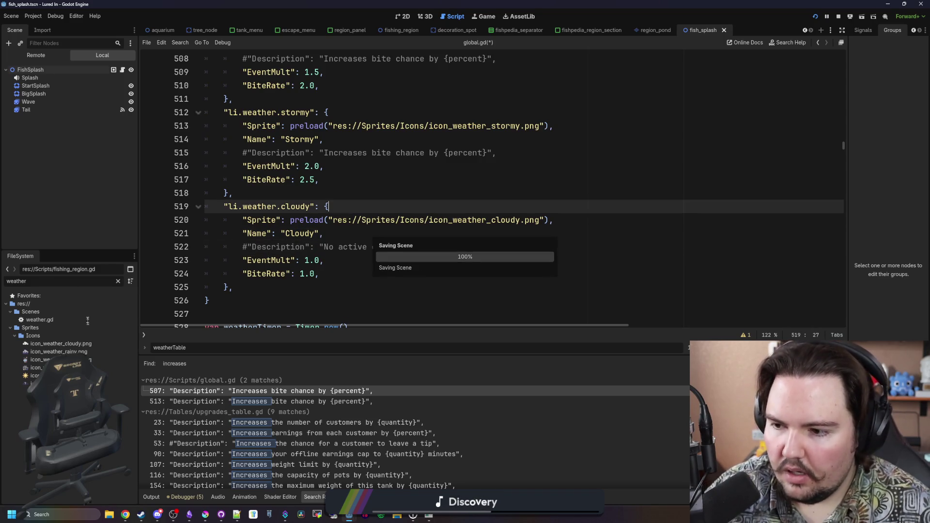
- Open weather.gd and review the tooltip code that uses weatherData.Description
double_click(64, 320)
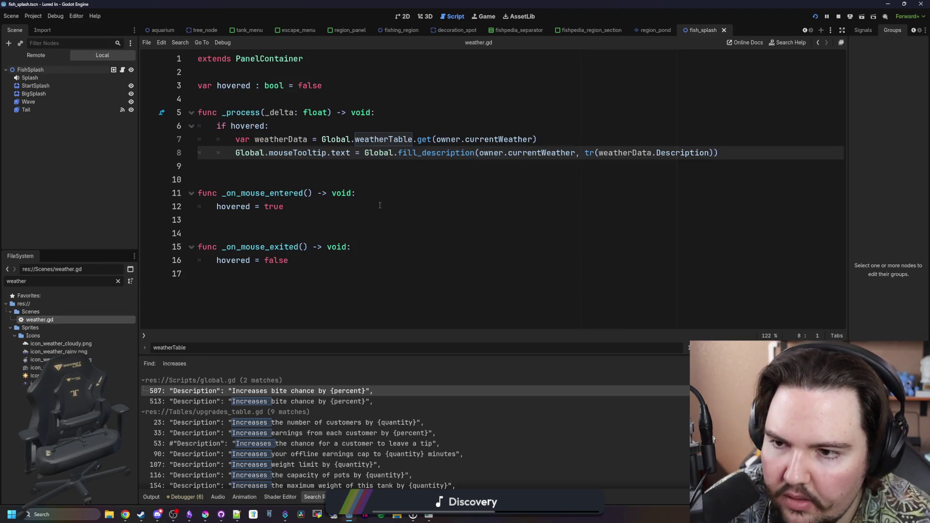
click(415, 181)
click(449, 167)
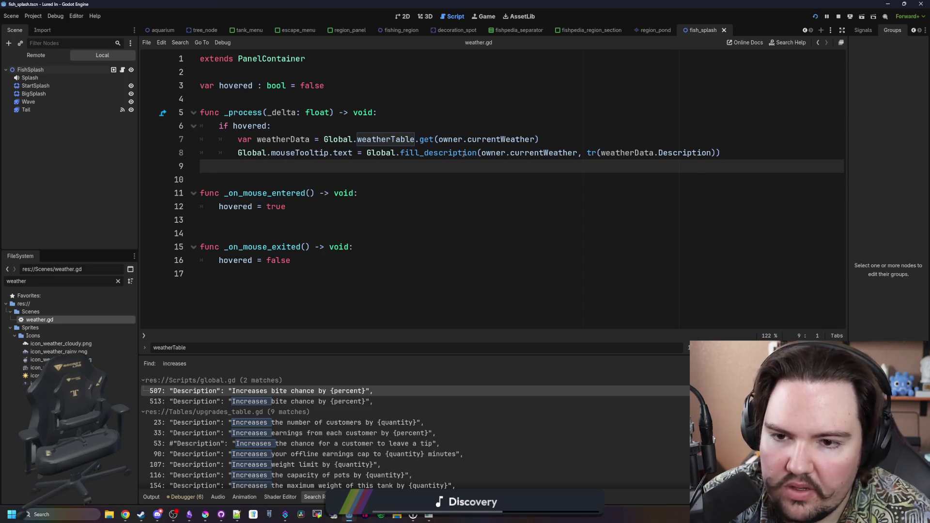
key(Down)
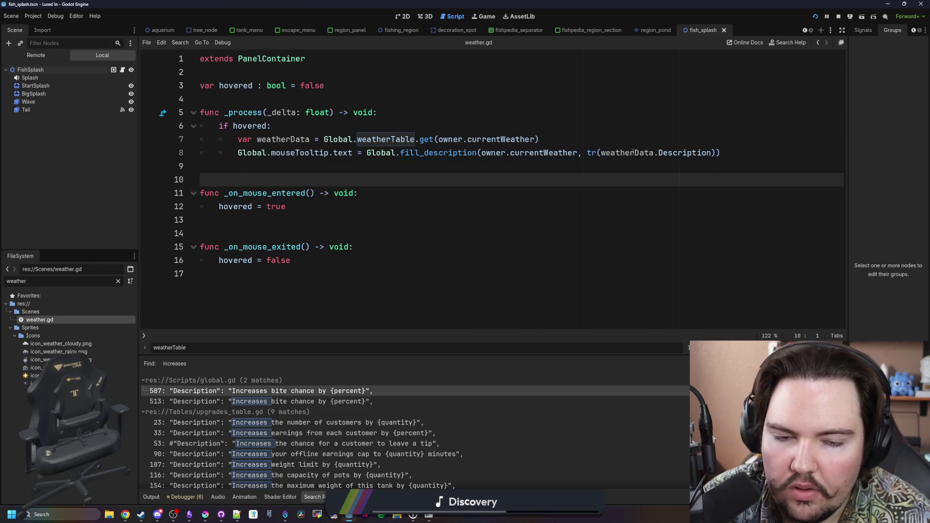
mouse_move(633, 152)
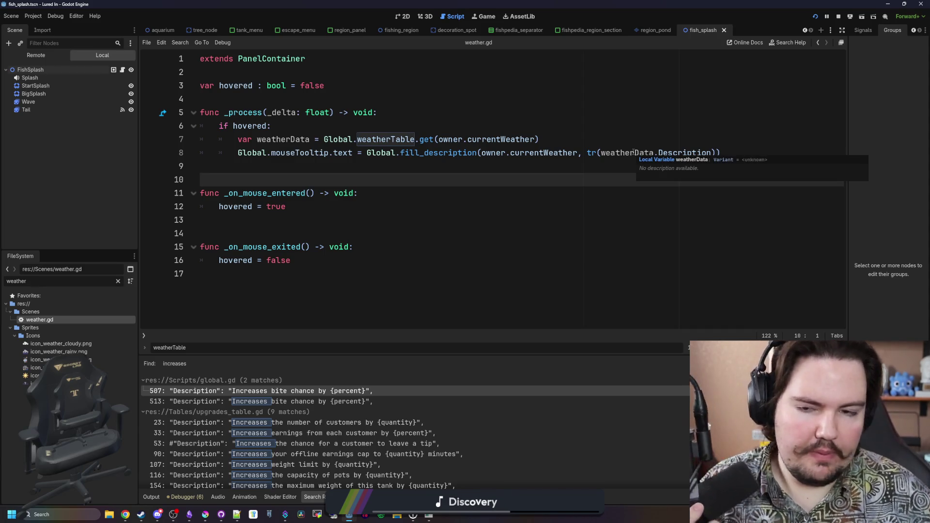
- Filter the files for 'glob' and reopen global.gd
click(117, 280)
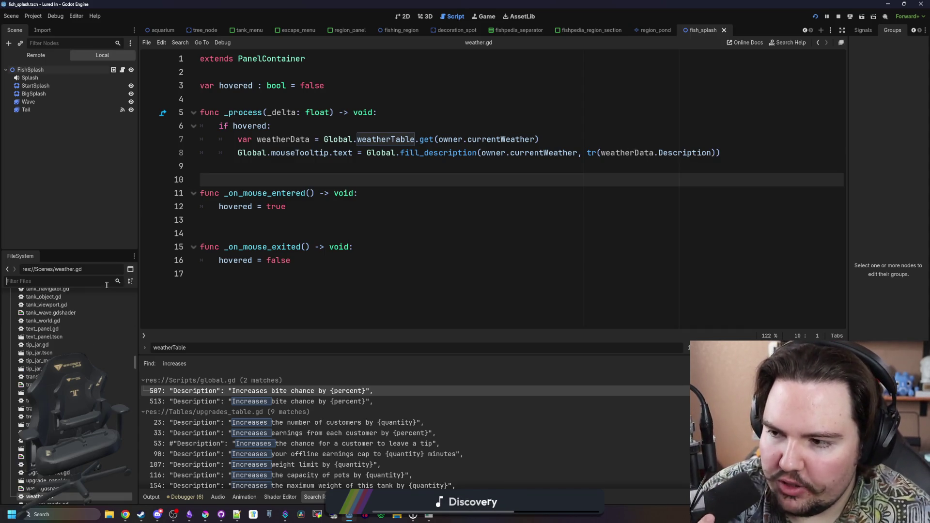
text(glob)
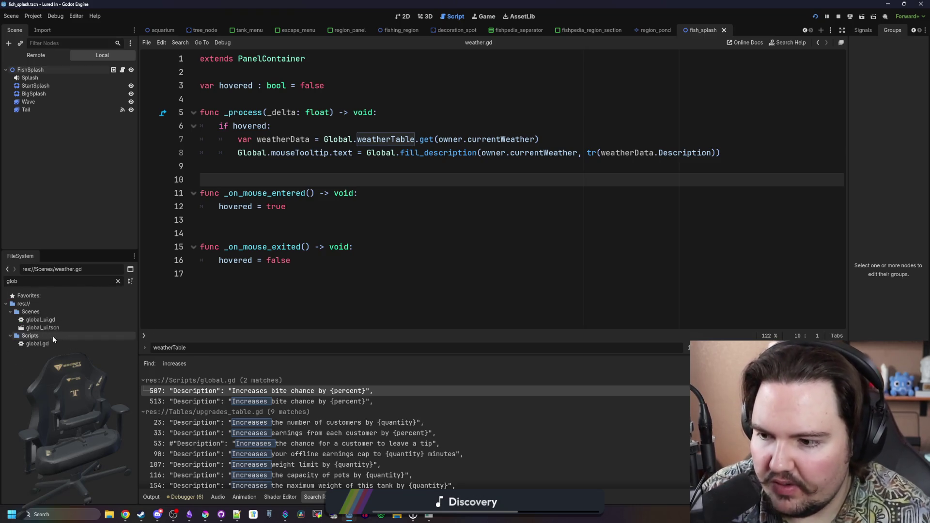
double_click(39, 343)
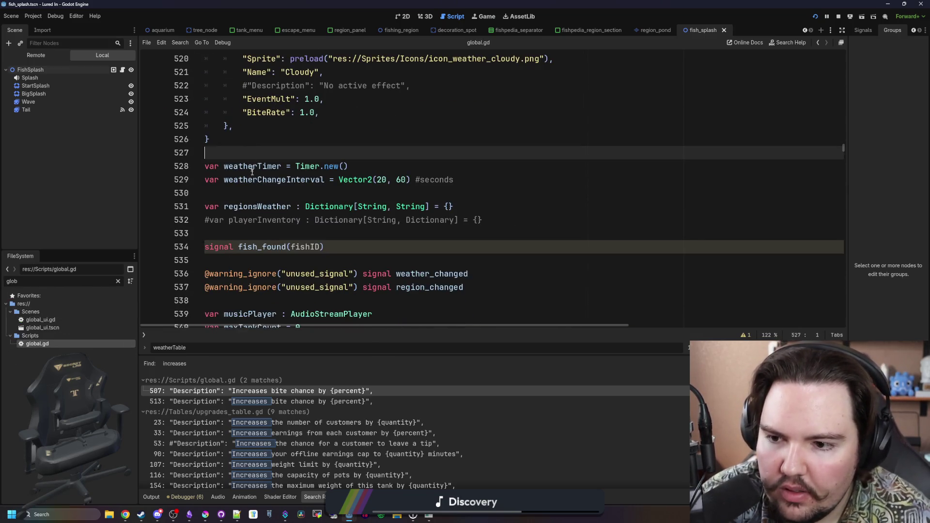
- Declare func generate_weather_effects_description() -> String: at line 544, leaving its body empty
scroll(252, 171, down, 5)
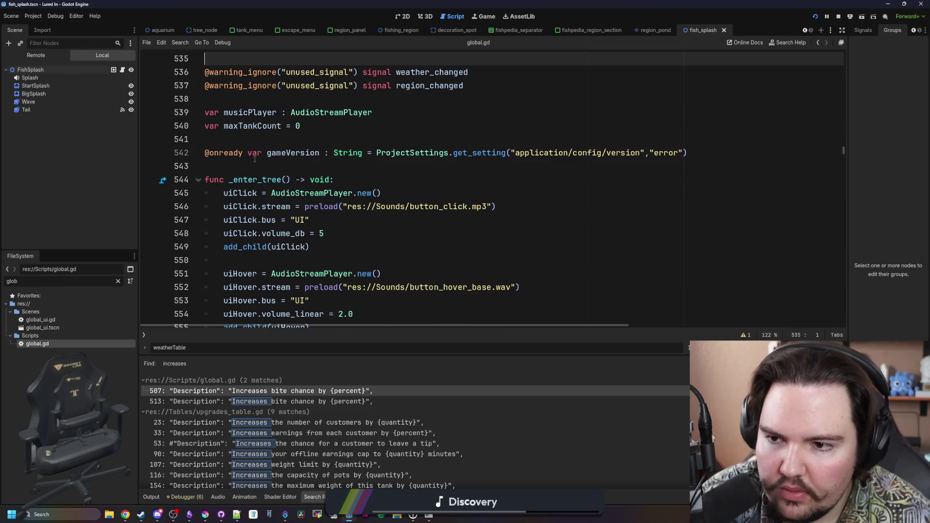
click(255, 159)
key(Down)
key(Return)
key(Return)
key(Return)
key(Up)
key(Up)
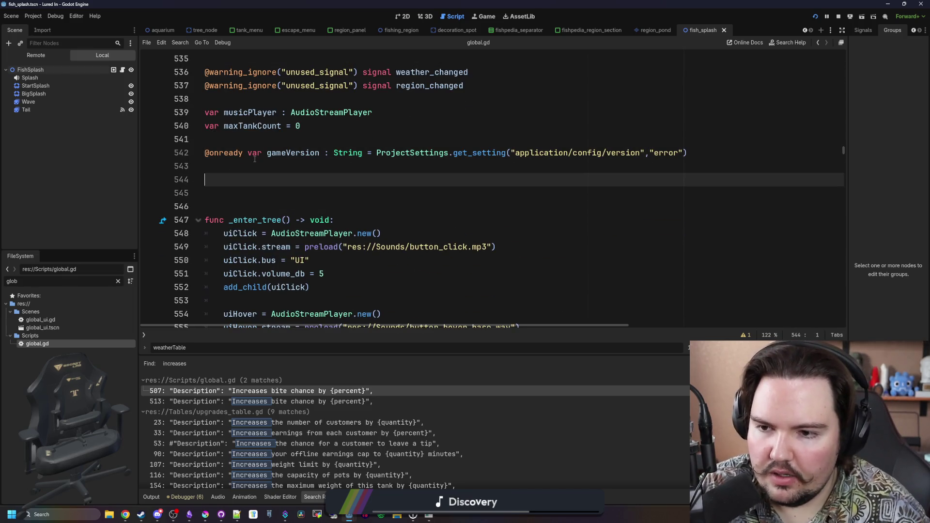
text(func generate_weather)
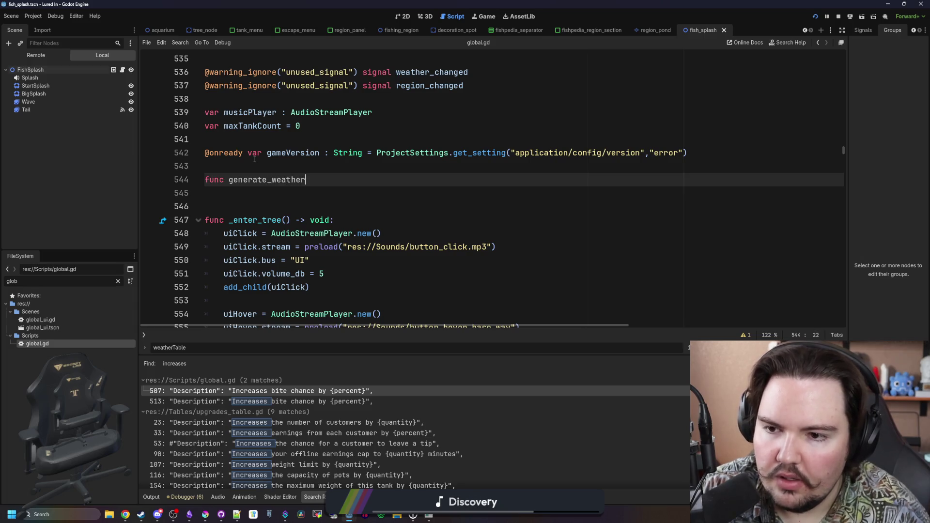
text(_effects():)
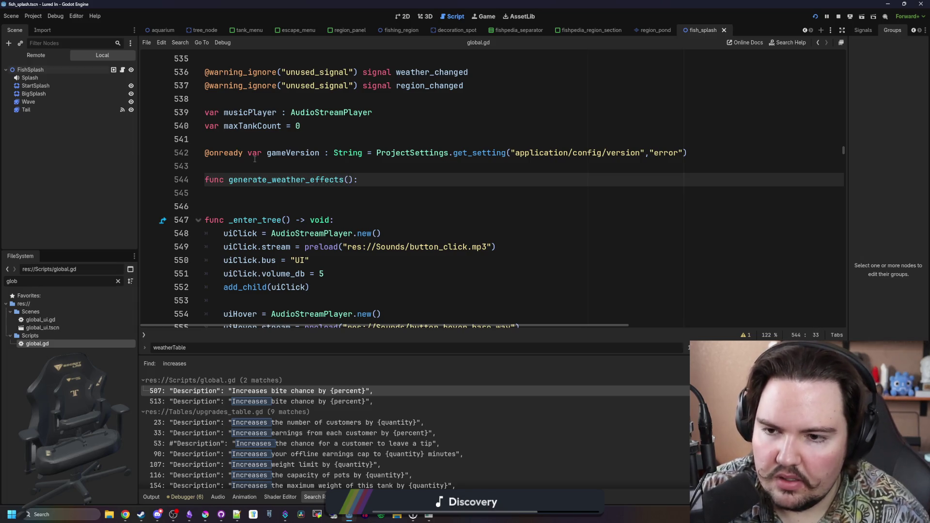
key(BackSpace)
key(BackSpace)
key(BackSpace)
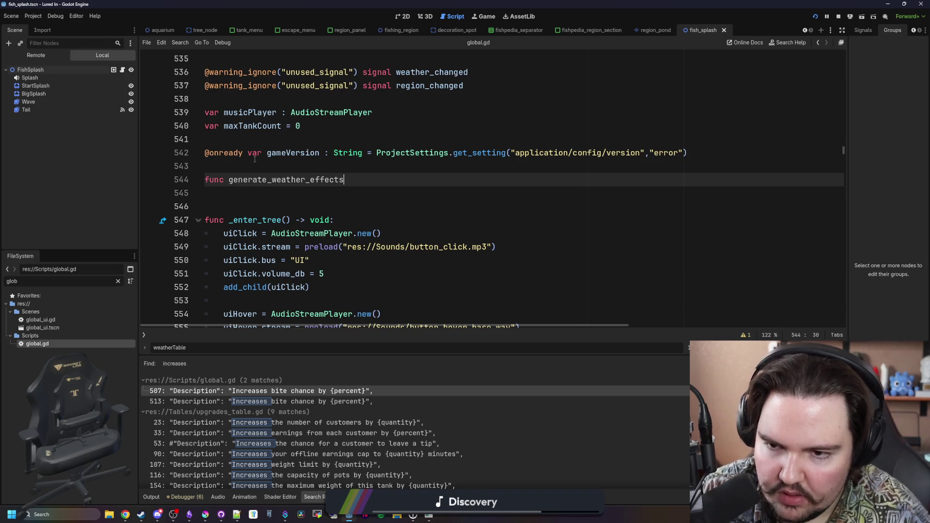
text(_description():)
key(Return)
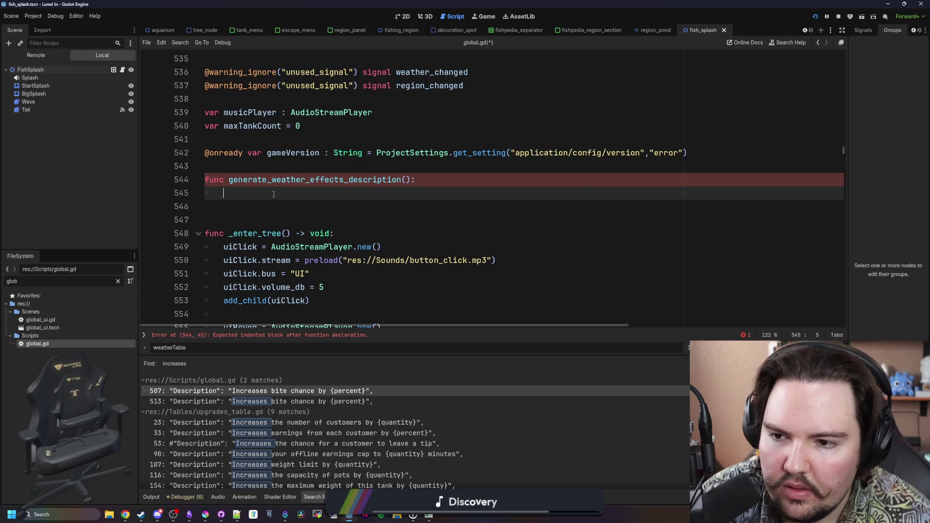
click(409, 180)
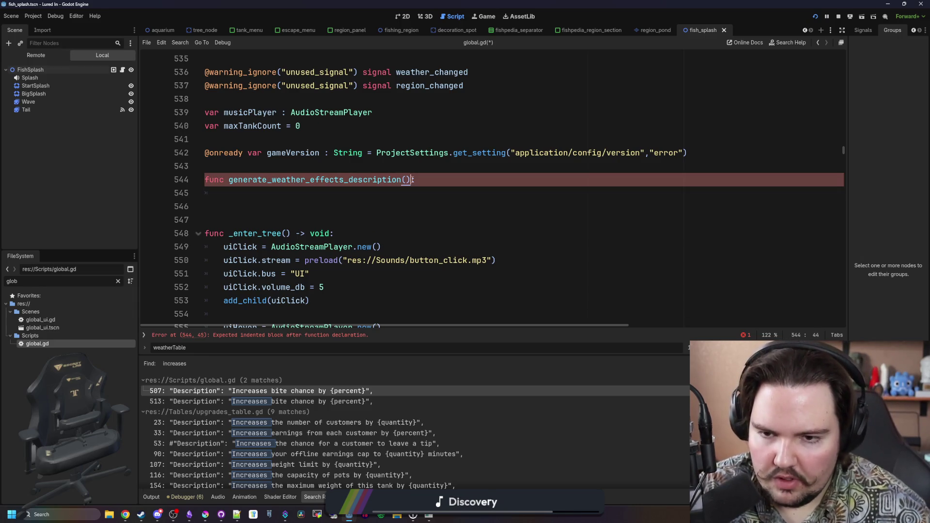
text(-> )
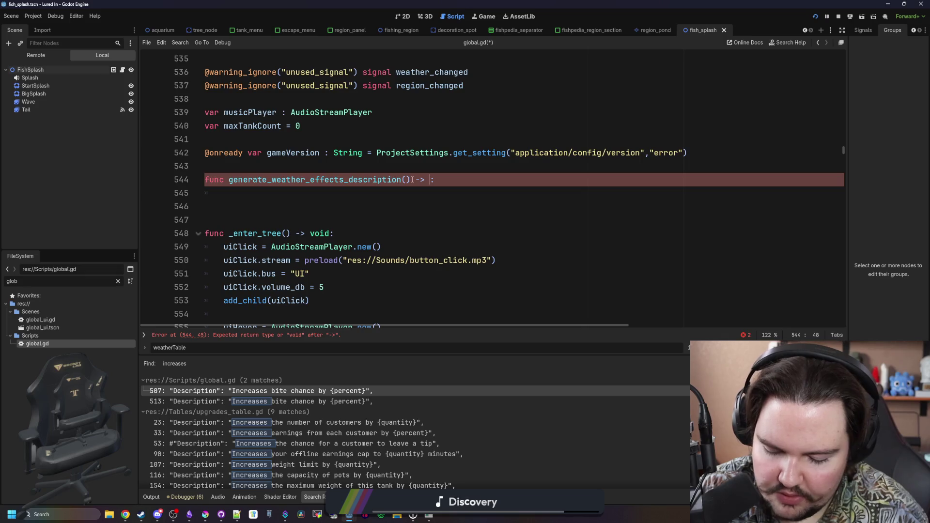
text(String)
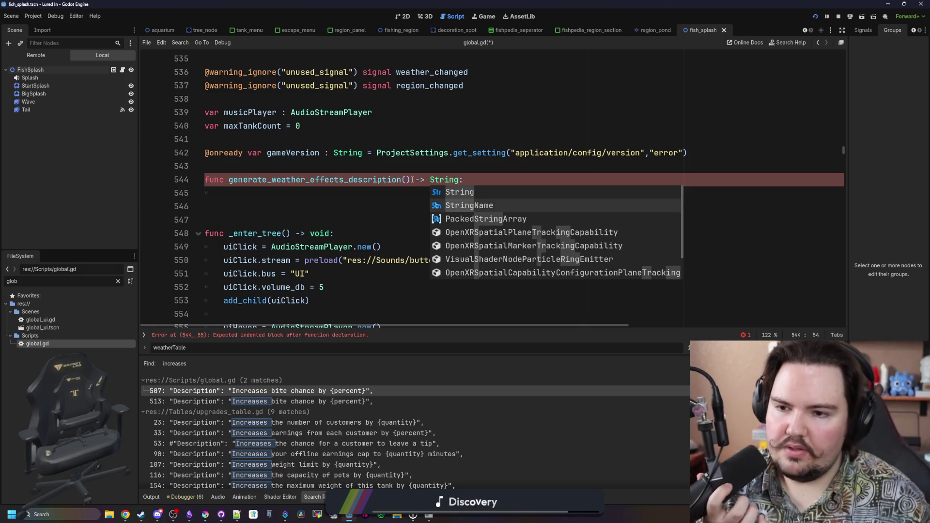
click(291, 194)
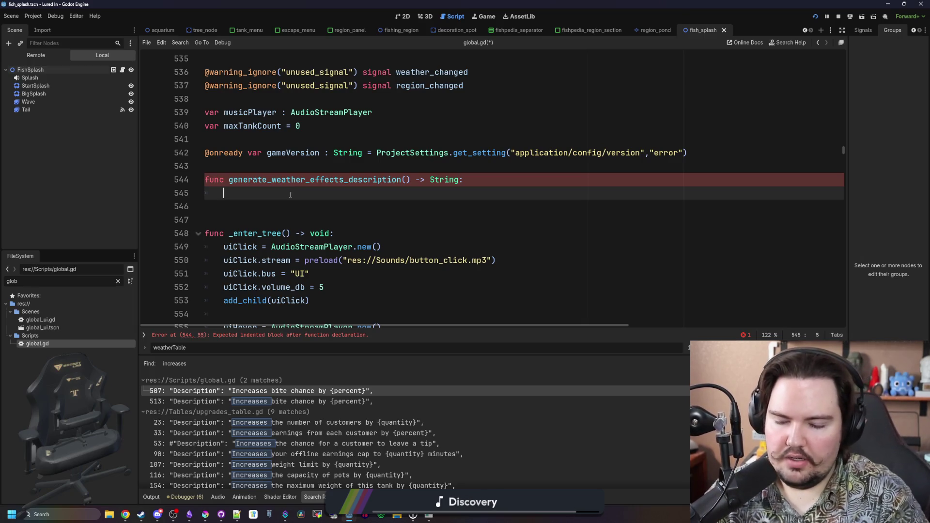
- Change the function's parameter to weatherID : String
click(404, 179)
text(weatherID :")
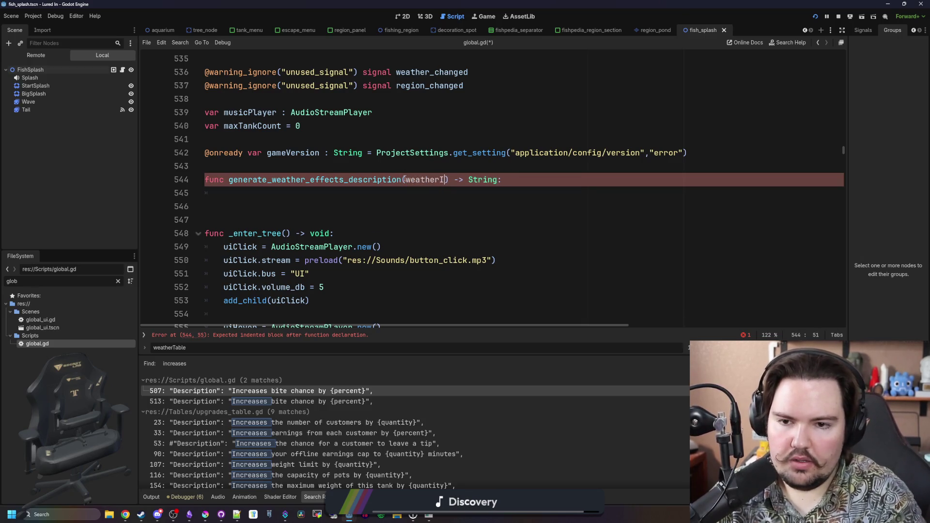
key(BackSpace)
key(BackSpace)
text(String)
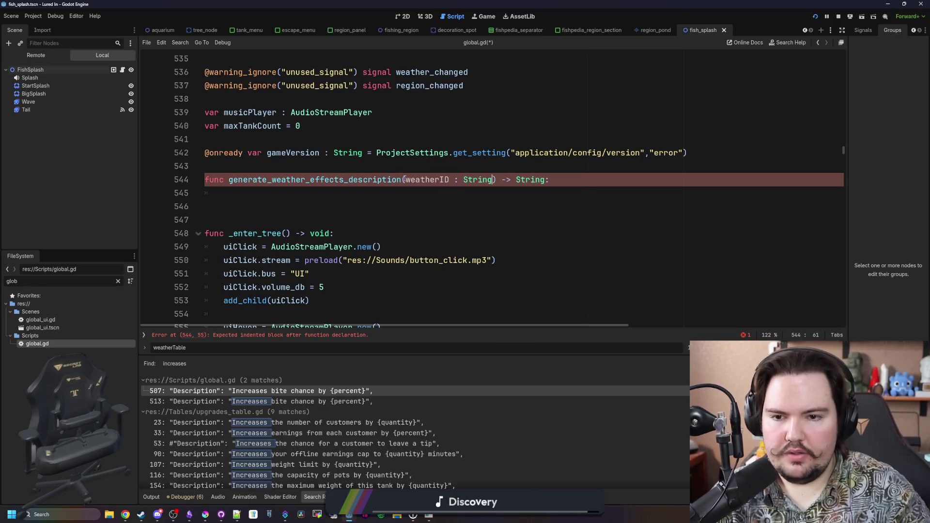
- Declare weatherData as Global.weatherTable.get(weatherID) at the start of the function body
click(398, 188)
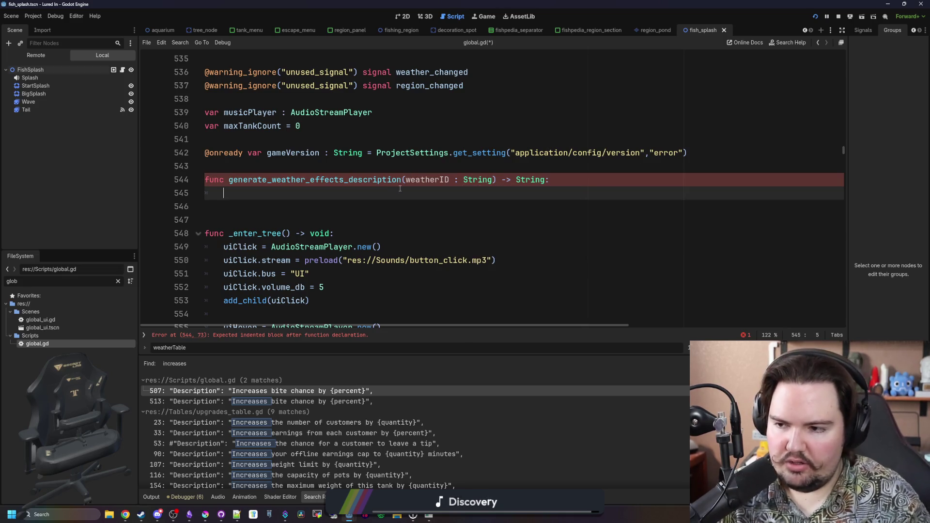
text(w)
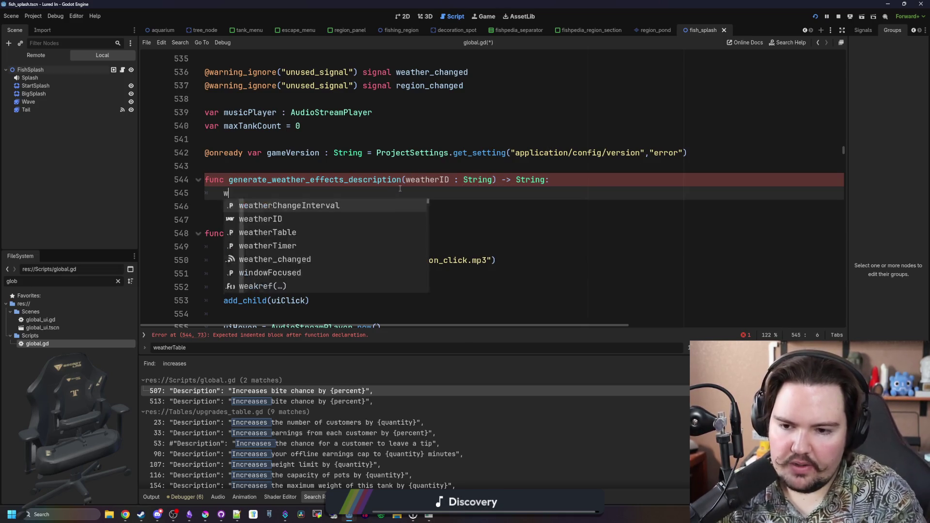
key(BackSpace)
text(if weath)
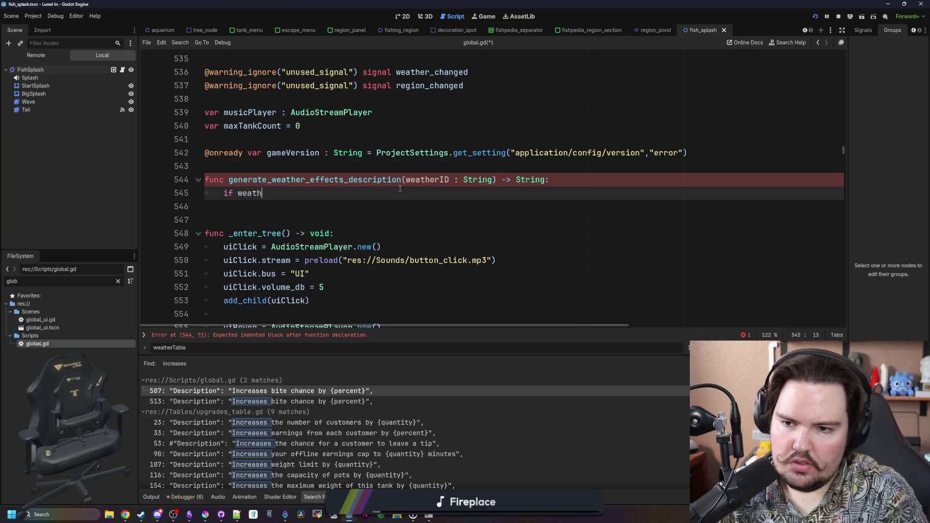
key(BackSpace)
key(BackSpace)
key(BackSpace)
key(BackSpace)
text(var w)
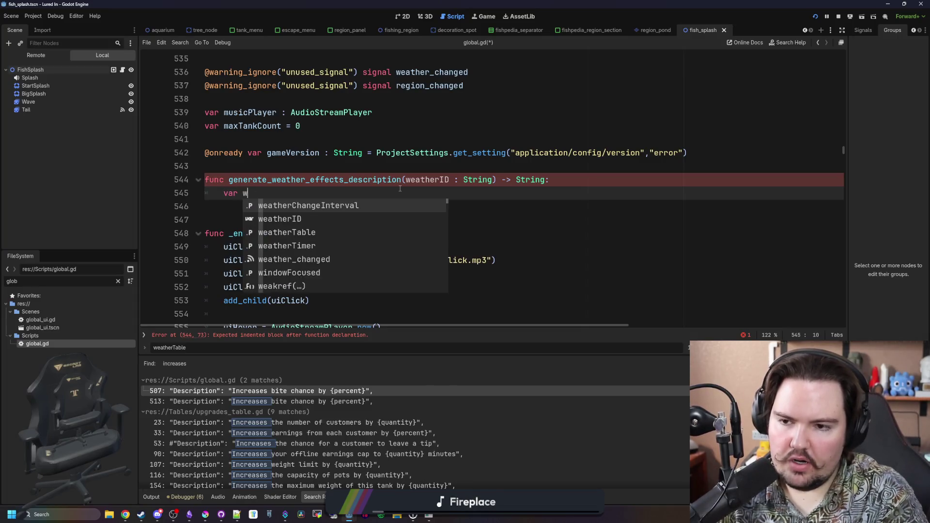
text(eatherData)
text(weatherI)
key(BackSpace)
key(BackSpace)
key(BackSpace)
key(BackSpace)
key(BackSpace)
key(BackSpace)
text(Global.weather)
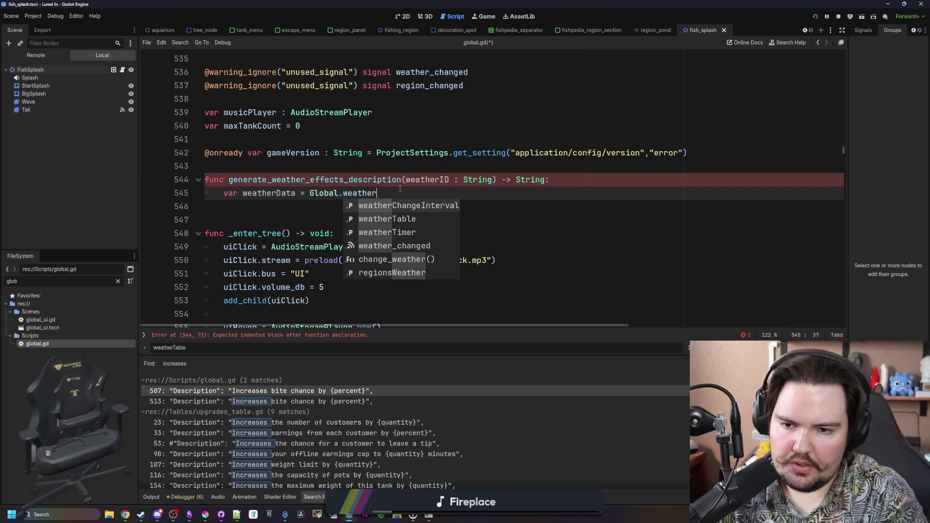
text(Table.get(weat)
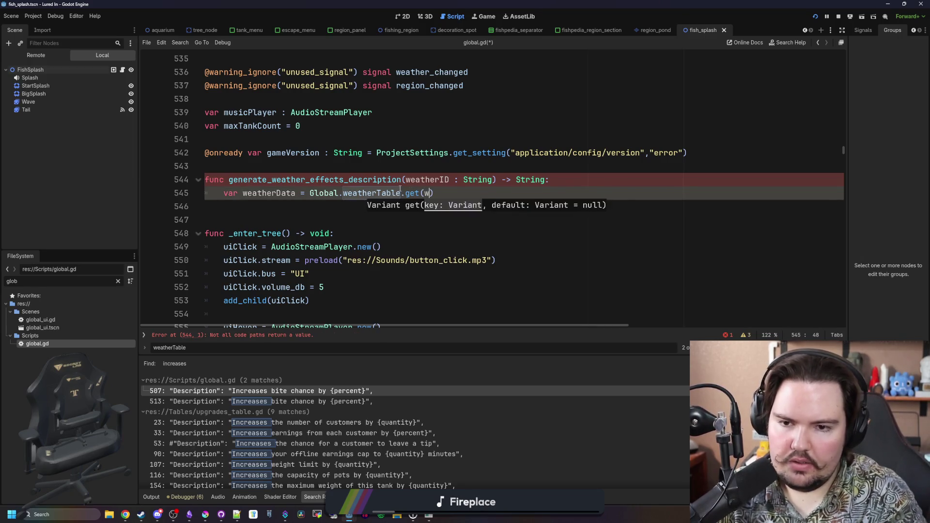
text(herID)
key(Return)
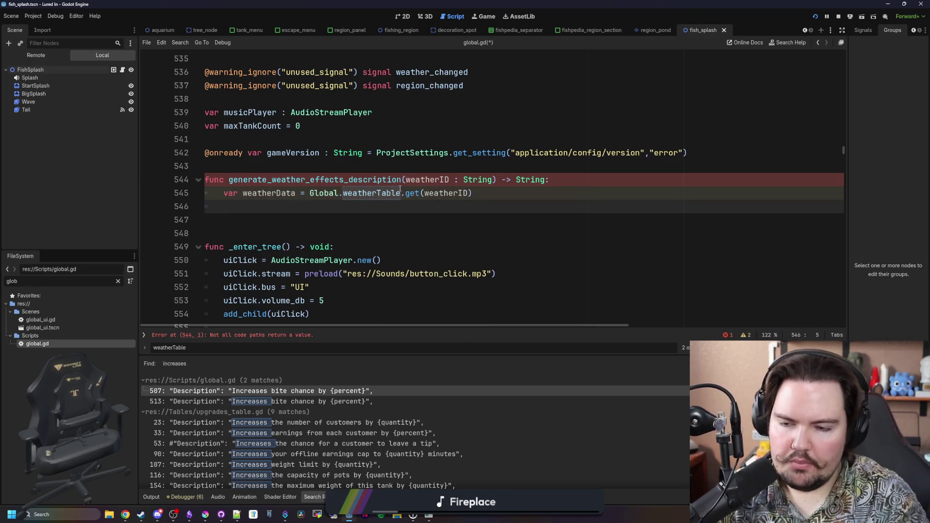
- Add float variables eventMult and catchMult with a placeholder value of 1.0
text(if weather)
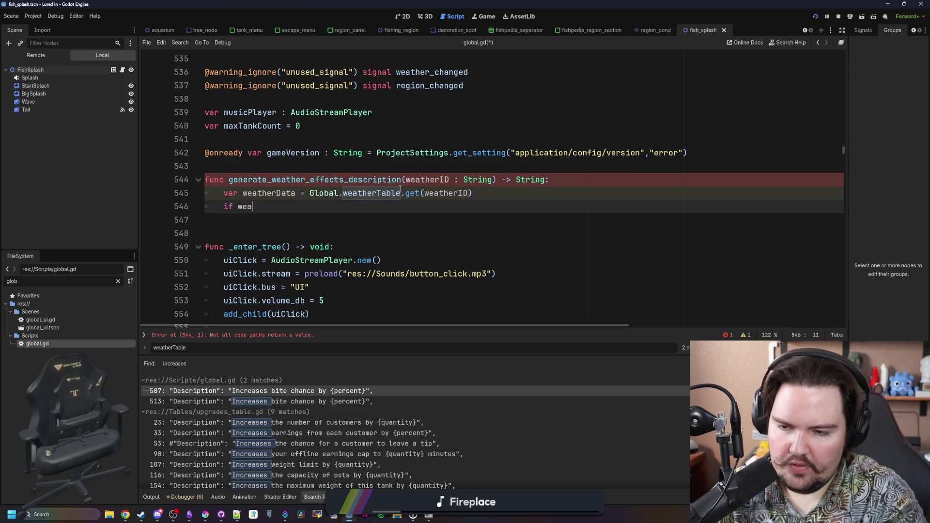
key(BackSpace)
key(BackSpace)
key(BackSpace)
text(var )
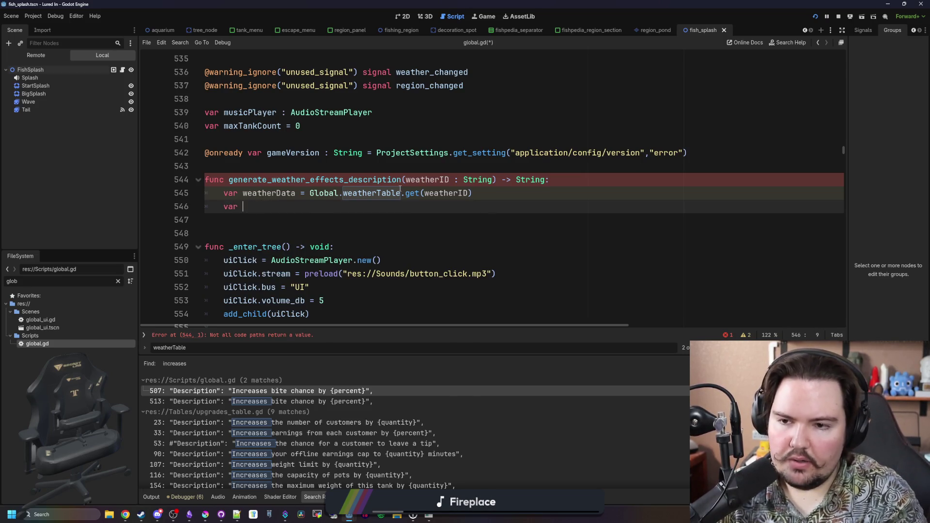
text(eventMul;t)
key(BackSpace)
key(BackSpace)
text(;t)
key(BackSpace)
key(BackSpace)
text(t)
key(Return)
text(var d)
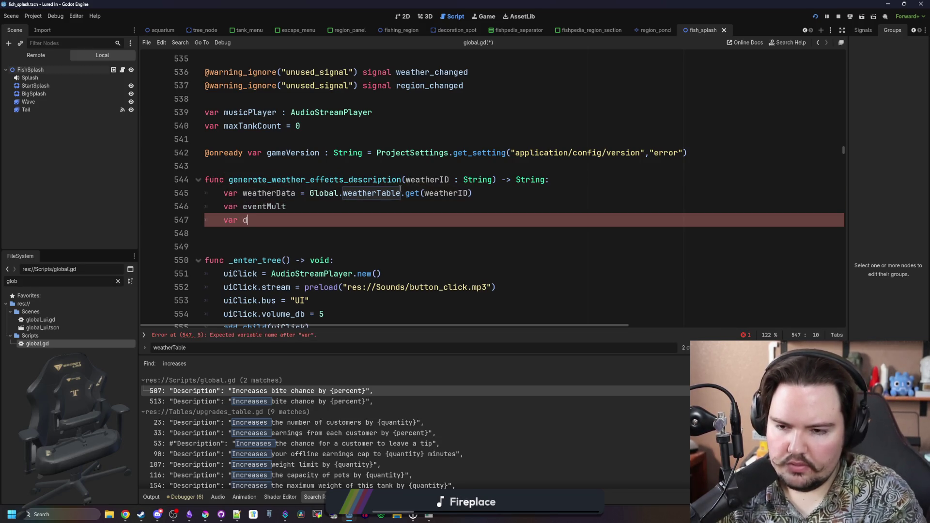
key(BackSpace)
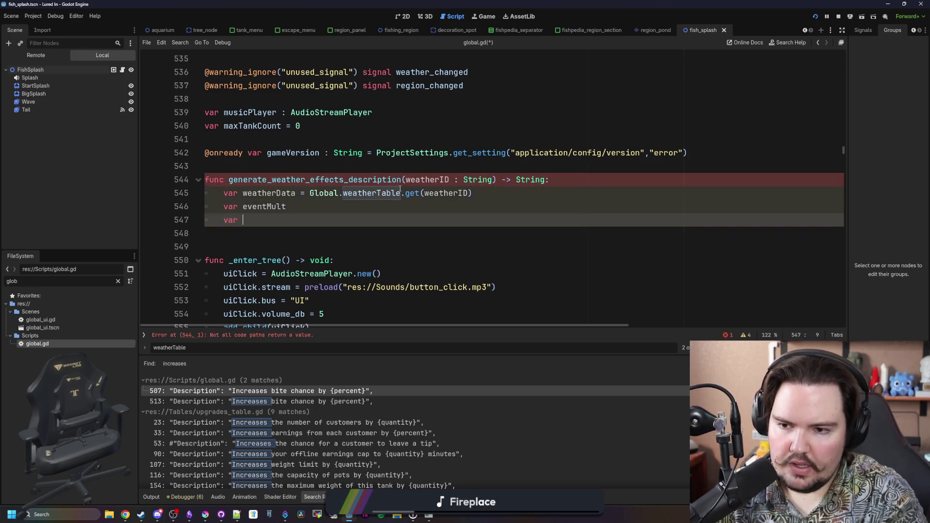
key(BackSpace)
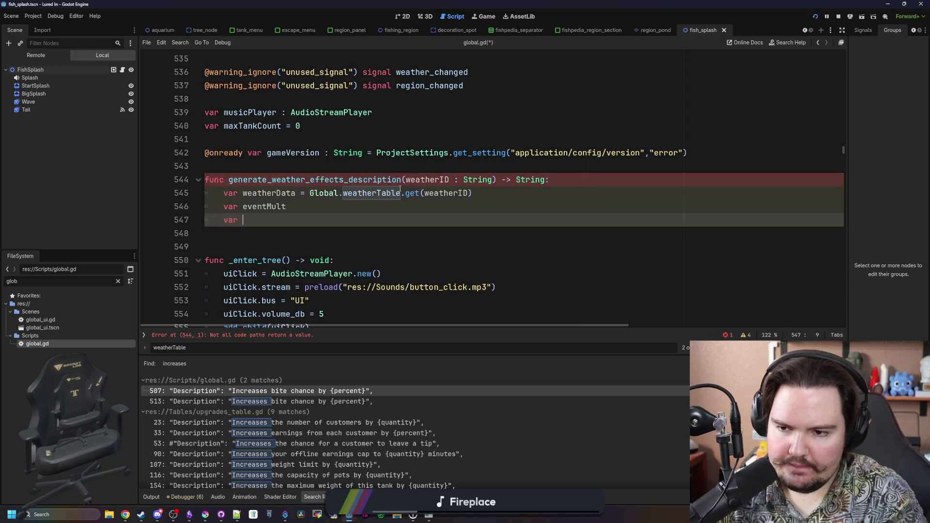
text(catc)
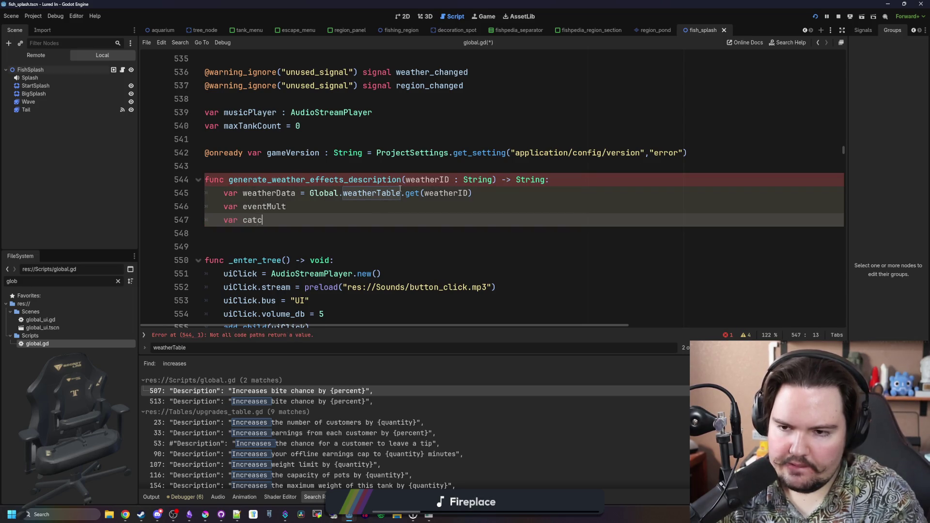
text(hMult : float = 1.0)
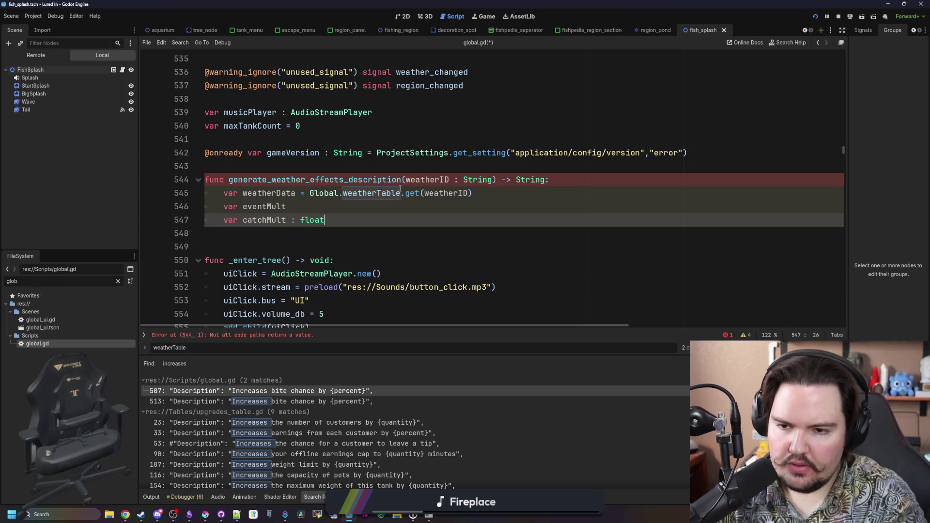
- Set eventMult and catchMult to weatherData.get("EventMult", 1.0) and weatherData.get("CatchMult", 1.0)
key(Up)
text(float = 1.0)
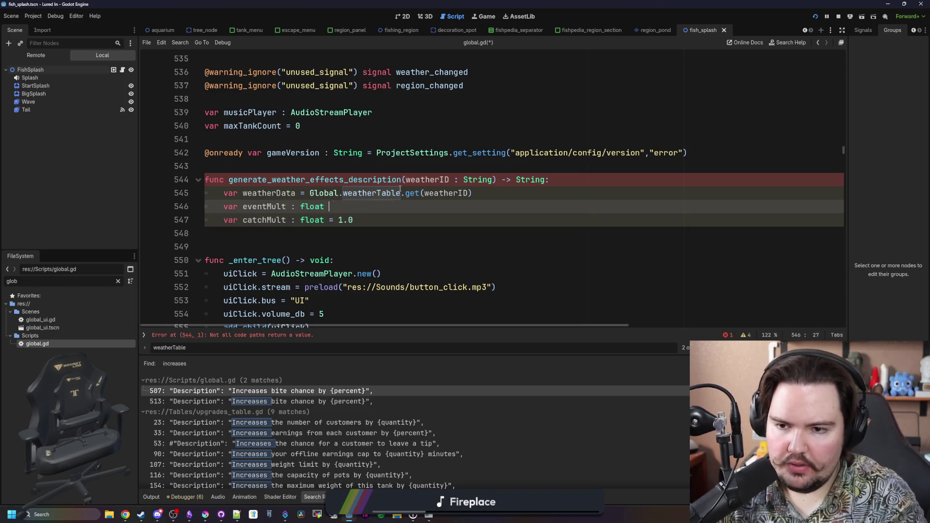
key(BackSpace)
key(BackSpace)
key(BackSpace)
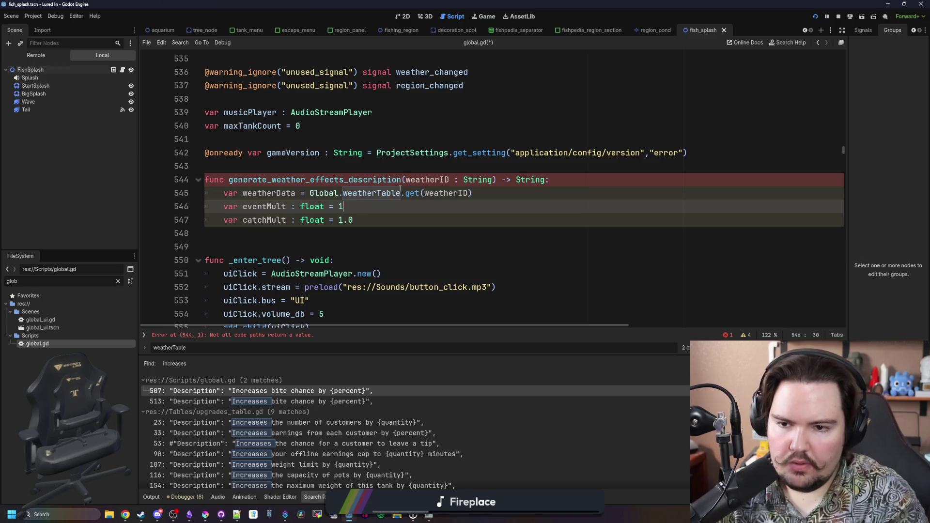
text(weatherData.get(")
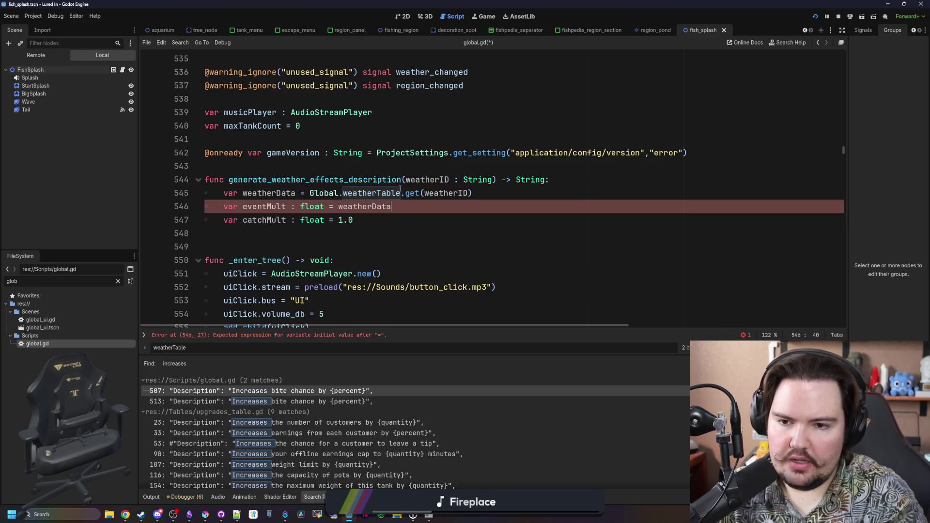
text(EventMult")
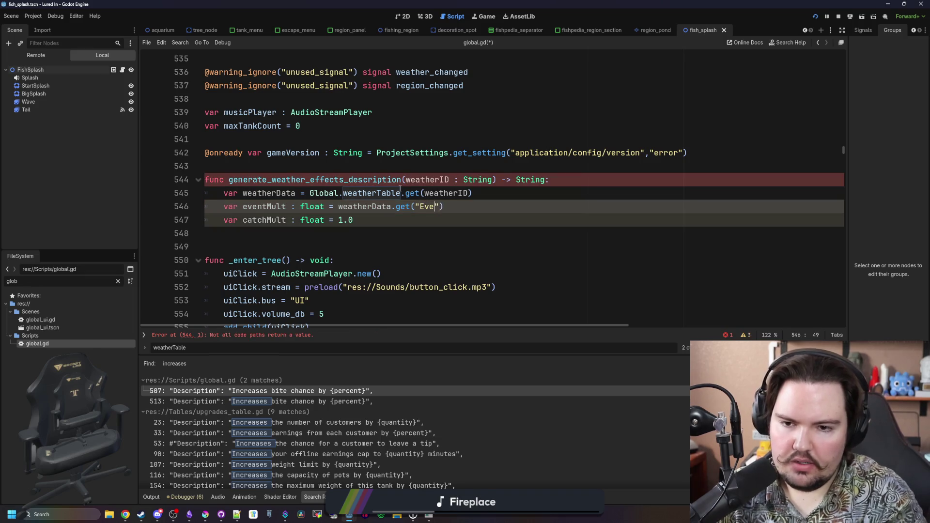
text(, 1.0)
key(Down)
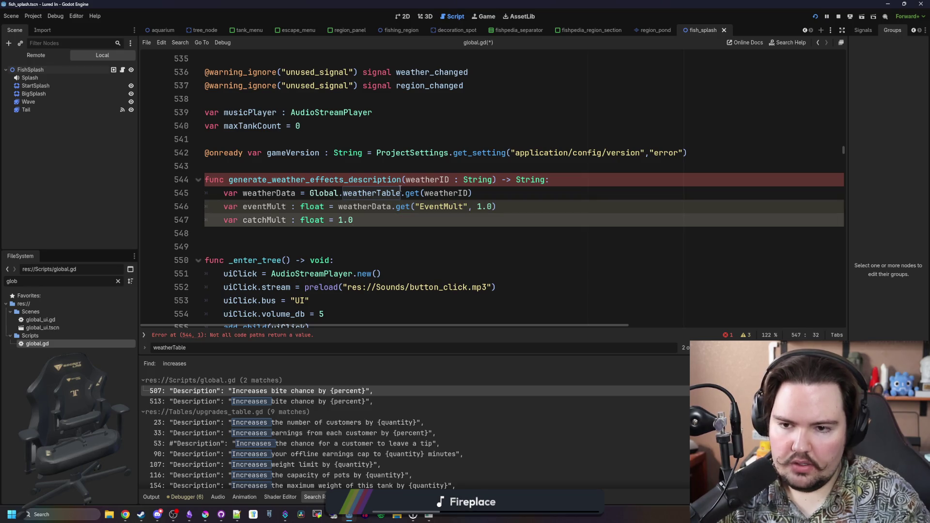
key(BackSpace)
key(BackSpace)
key(BackSpace)
text(weatherDa)
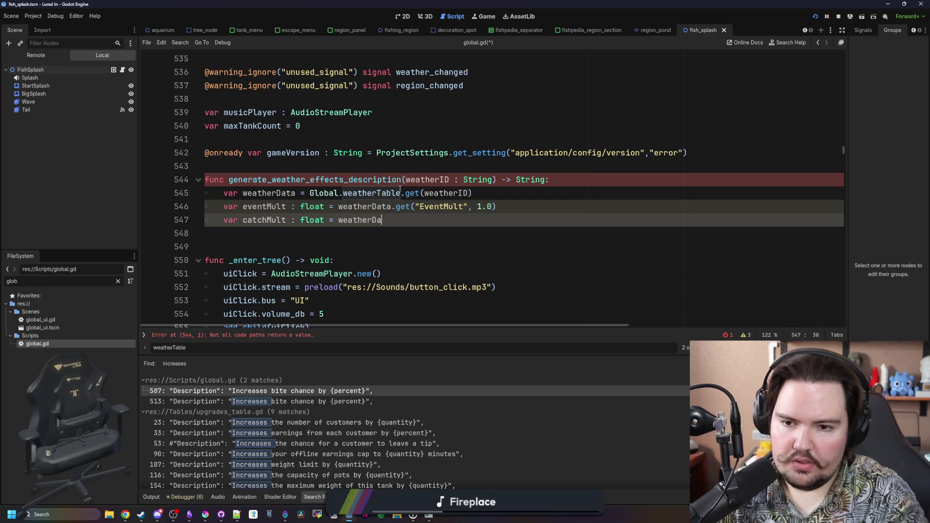
text(ta.get(")
text(CatchMult)
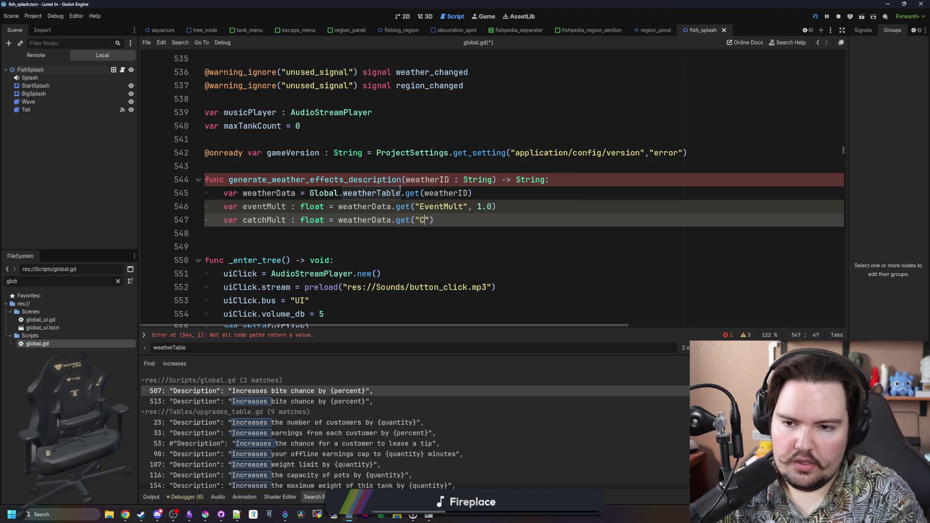
text(", 1.0)
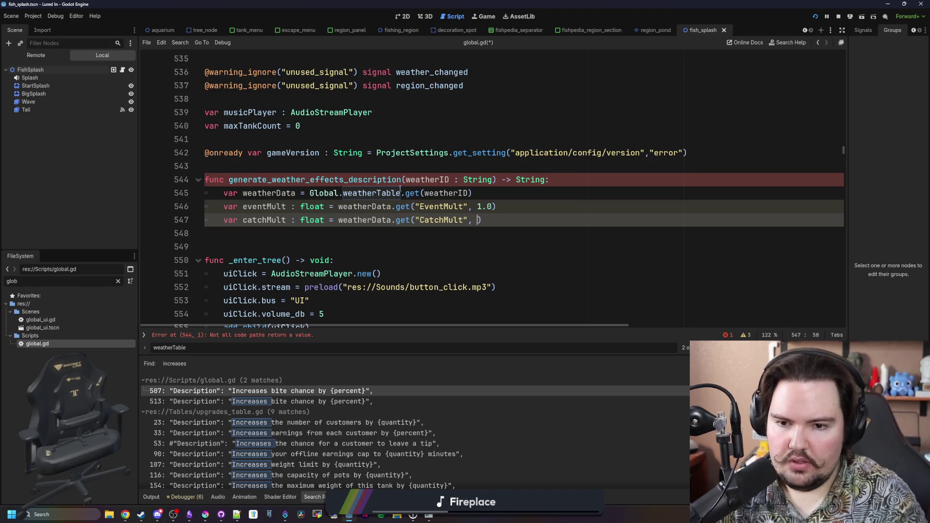
key(End)
key(Return)
key(Return)
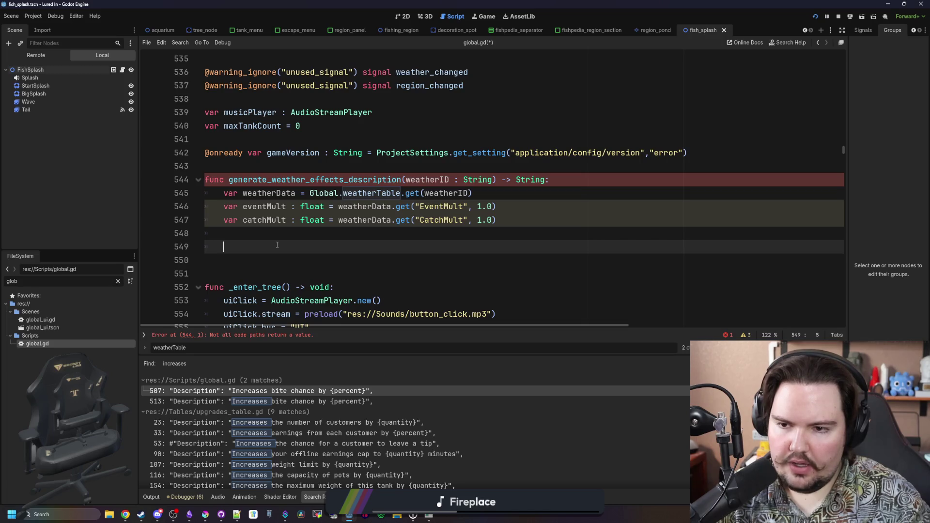
- Write an 'if eventMult > 1.0:' condition followed by an 'else:' branch
text(if eventMult > ))
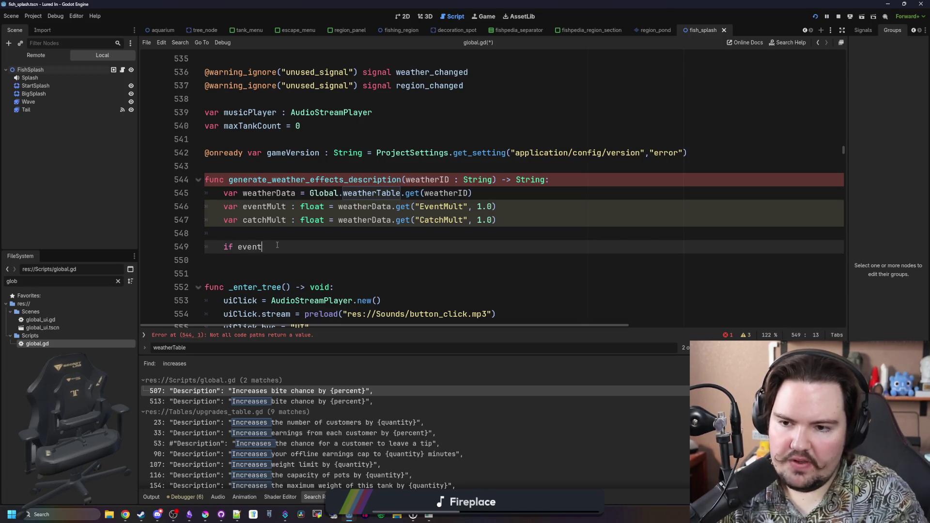
key(BackSpace)
text(1.0)
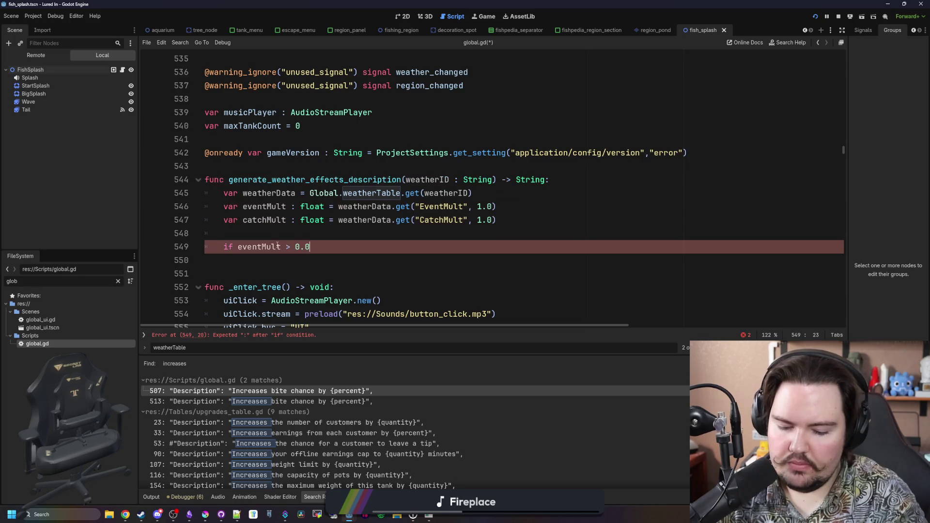
text(:)
key(Return)
key(Return)
key(BackSpace)
text(else:)
- Insert blank lines above the eventMult condition
click(258, 228)
scroll(258, 228, down, 1)
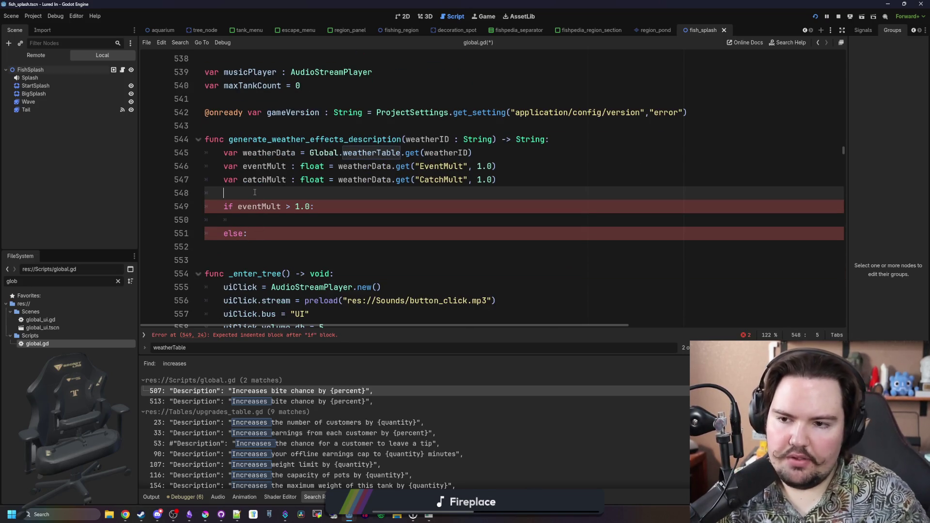
key(Return)
key(Return)
key(Up)
text(var )
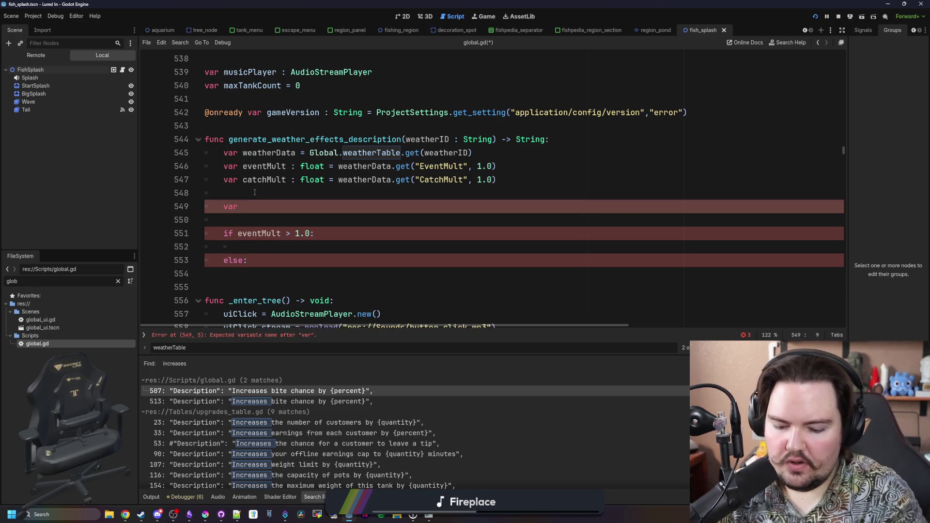
text(effects)
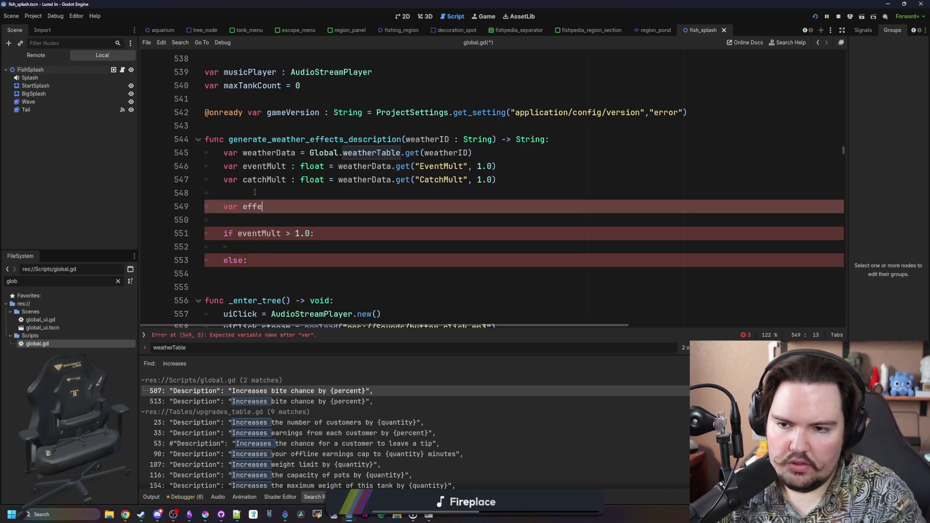
key(BackSpace)
key(BackSpace)
key(BackSpace)
key(BackSpace)
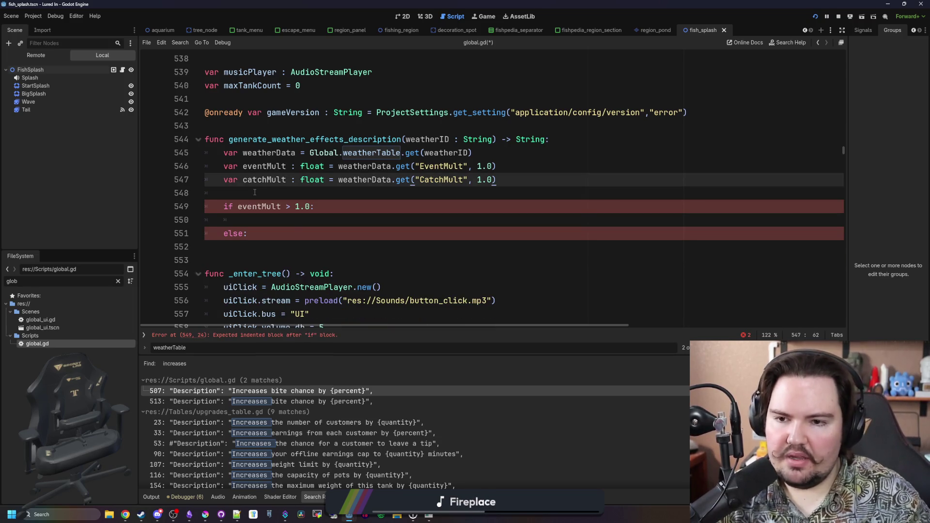
- Add blank lines below the else branch and start a new var line under the function header
click(267, 241)
key(Return)
key(Return)
key(Up)
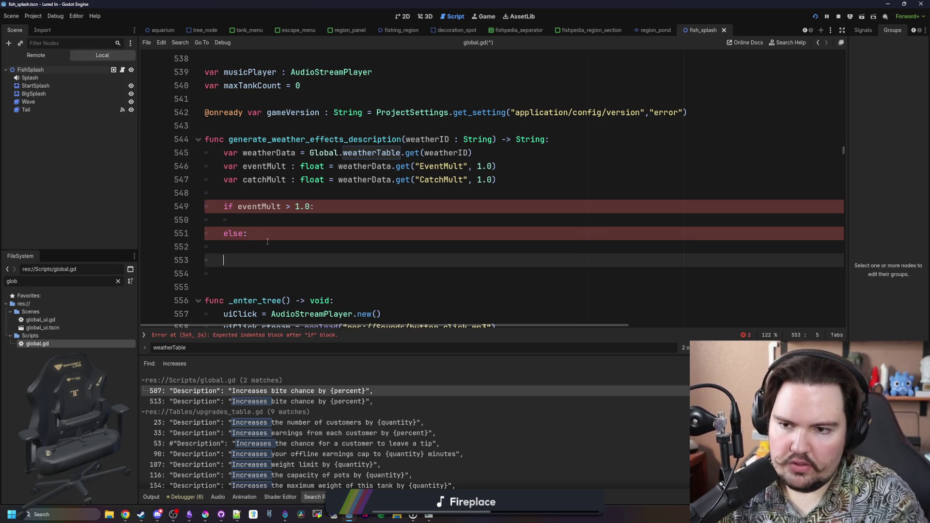
click(567, 139)
key(Return)
text(var str)
key(BackSpace)
key(BackSpace)
key(BackSpace)
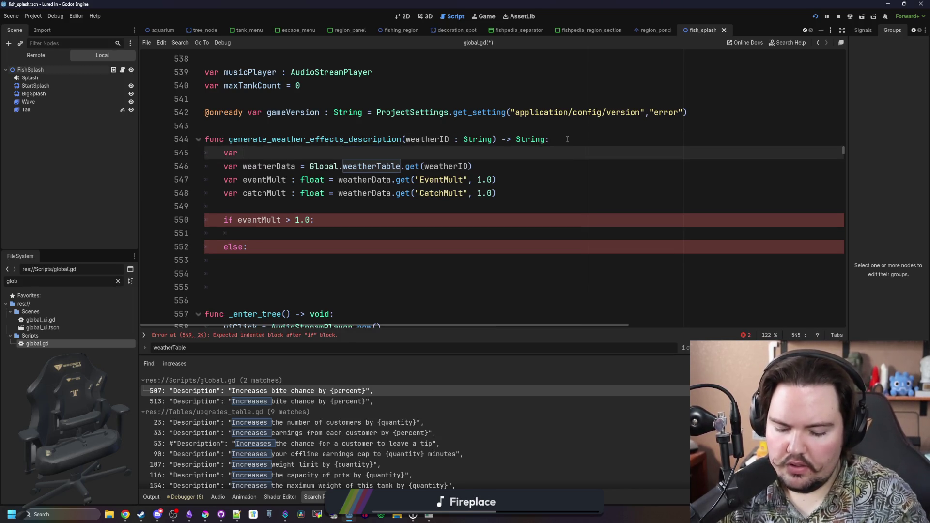
- Declare effectString : String = "" and return "No active effect" when effectString.is_empty()
text(weatherS)
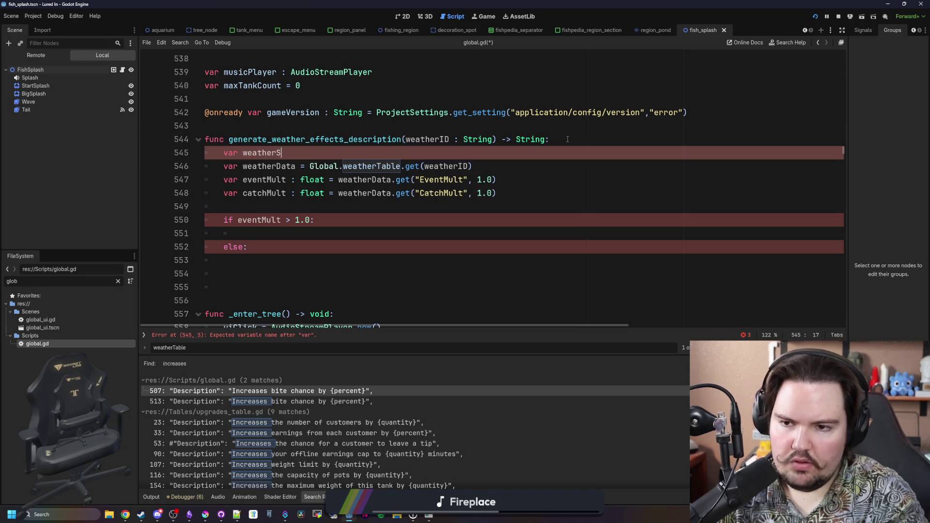
key(BackSpace)
key(BackSpace)
key(BackSpace)
text(ef)
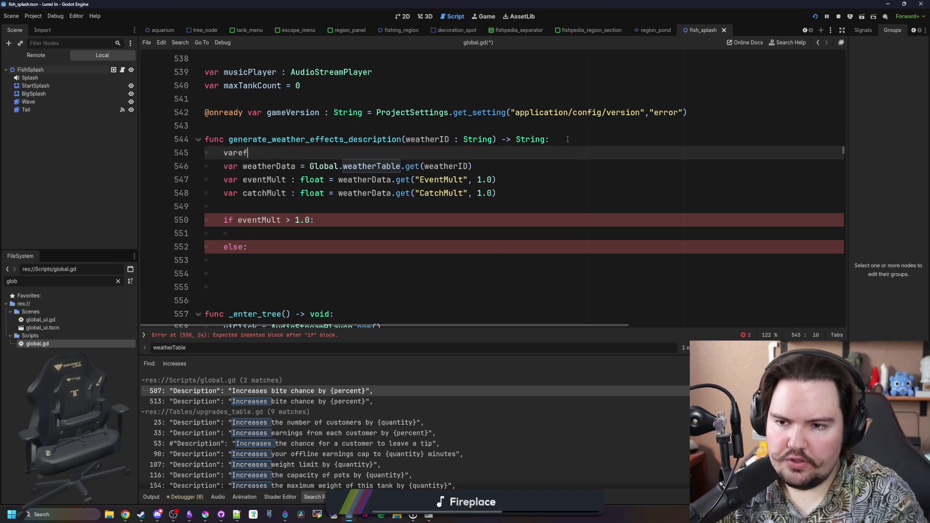
text( effectString : )
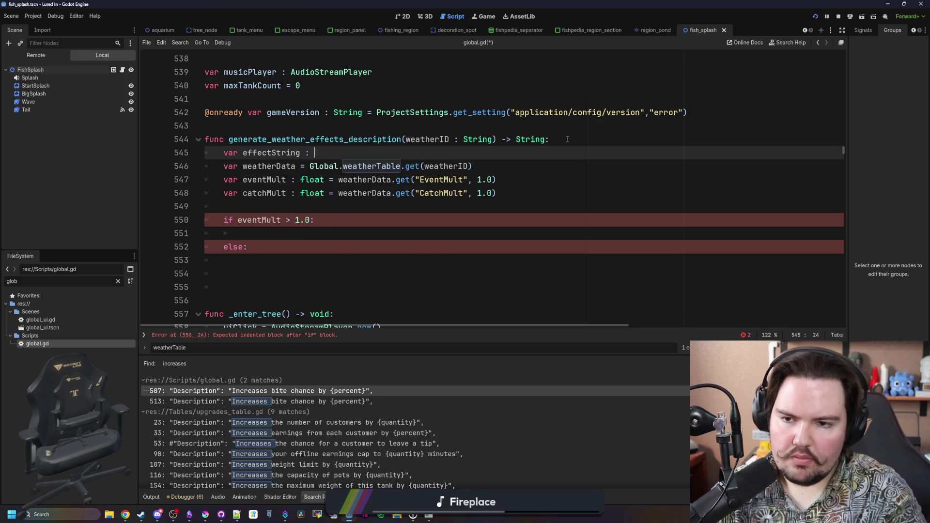
text(String = "")
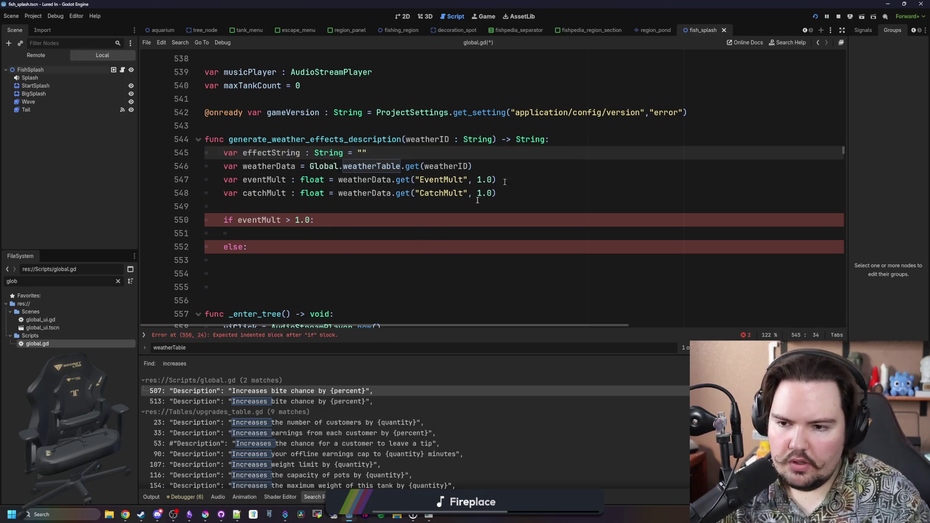
click(258, 266)
key(Down)
text(if e)
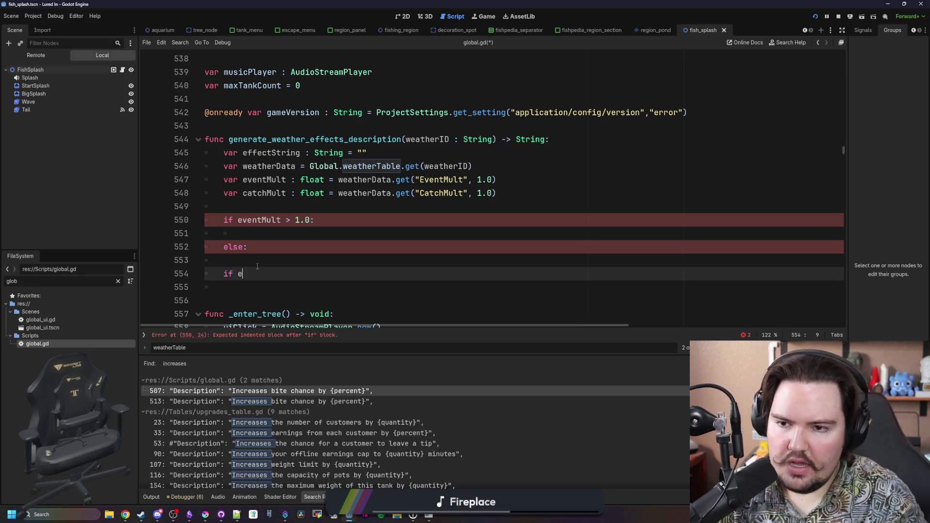
text(ffectStr)
key(Return)
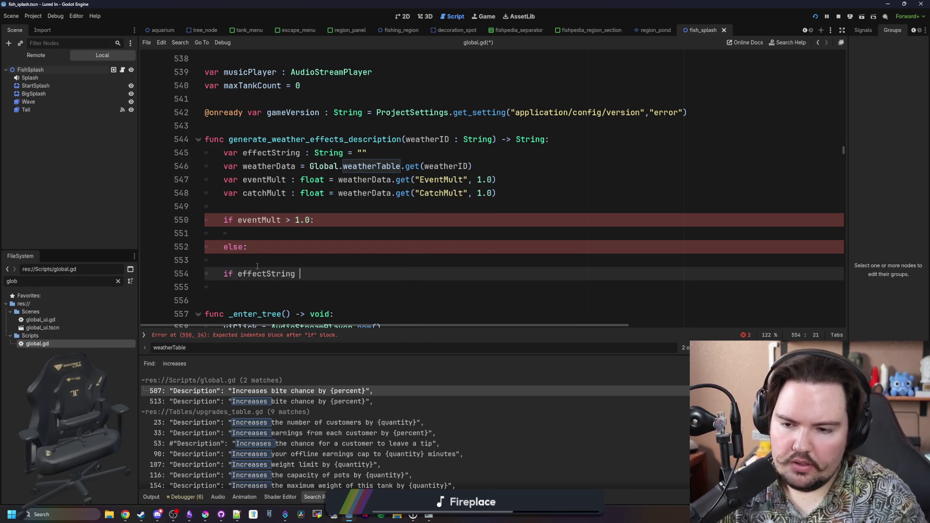
text(.is_empty():)
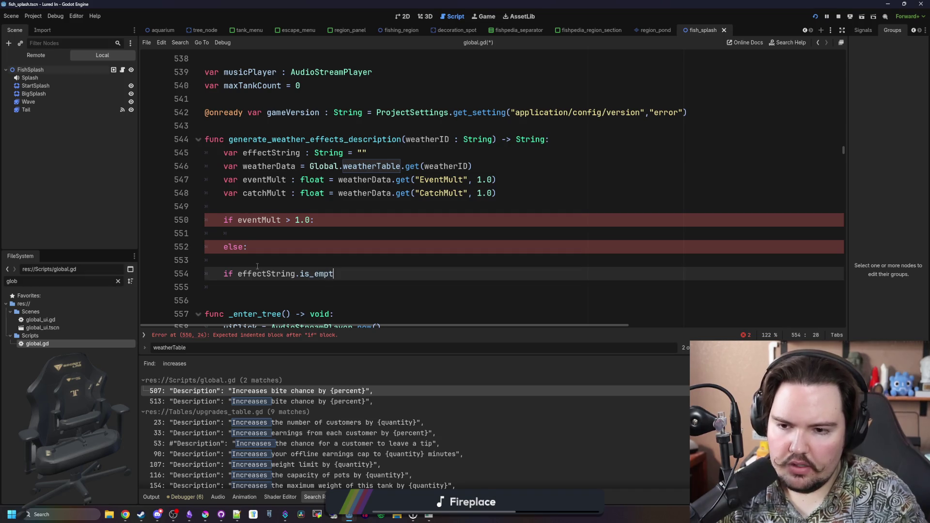
key(Return)
text(return "No active)
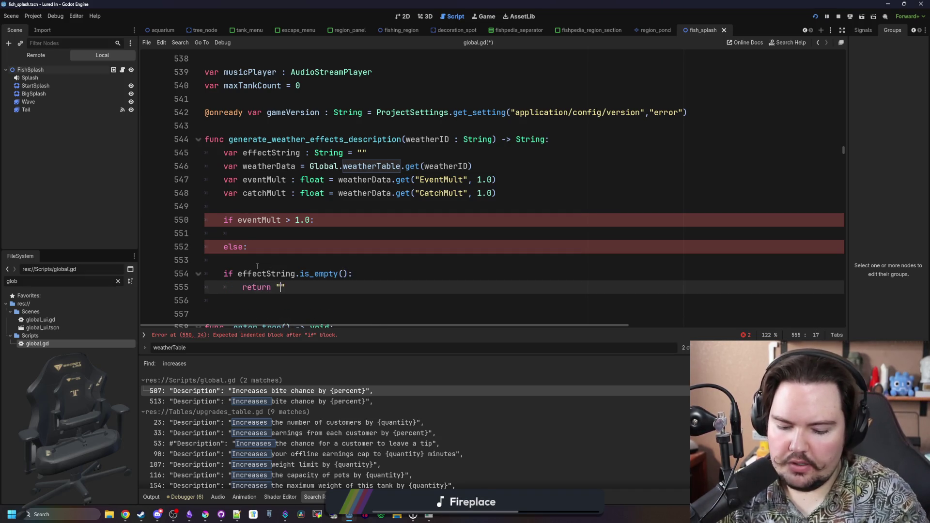
text( effect)
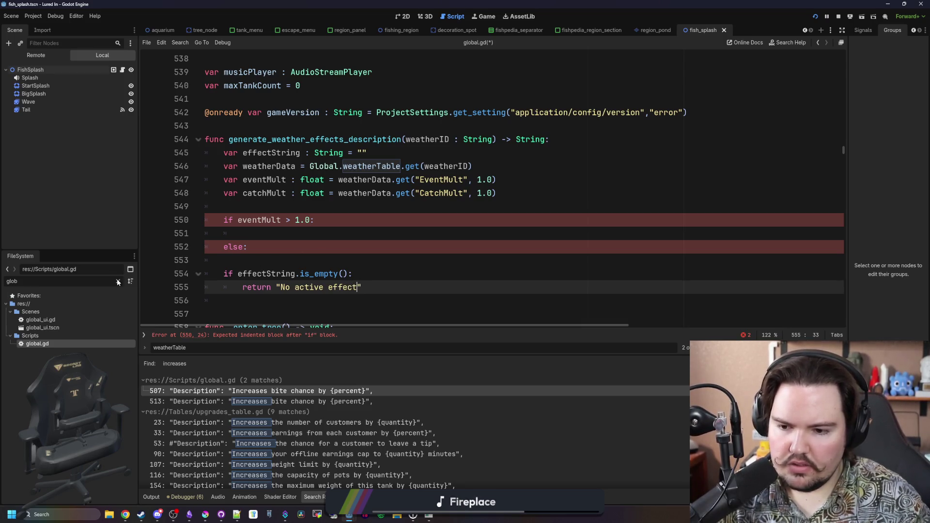
- Search the project for 'no active effect' and remove the stray 's' from the fallback message
key(Up)
scroll(382, 310, down, 3)
scroll(393, 412, down, 2)
scroll(371, 243, up, 3)
click(371, 247)
key(ctrl+shift+f)
text(no active )
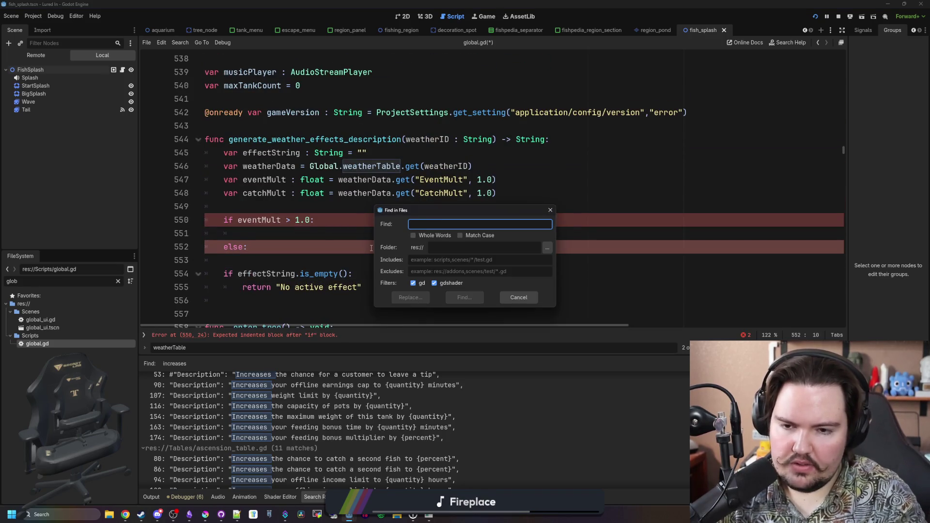
text(effect)
key(Return)
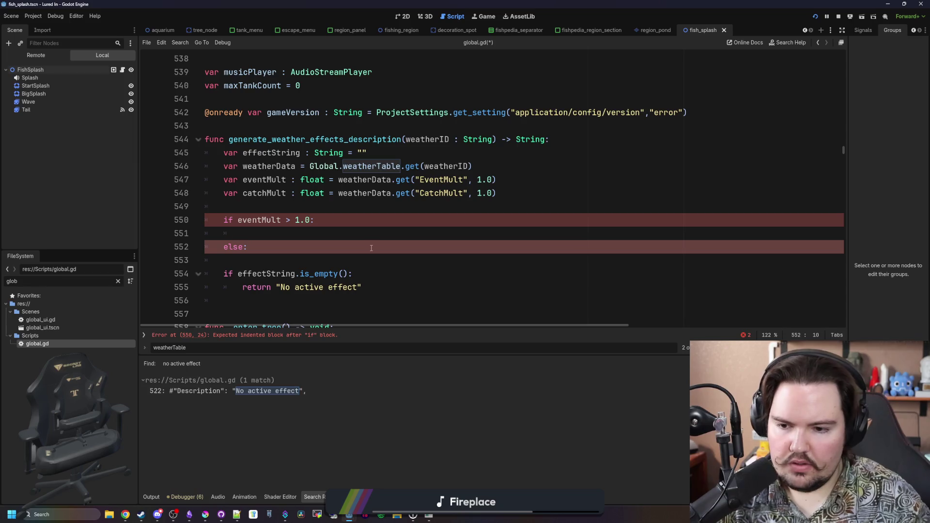
click(358, 287)
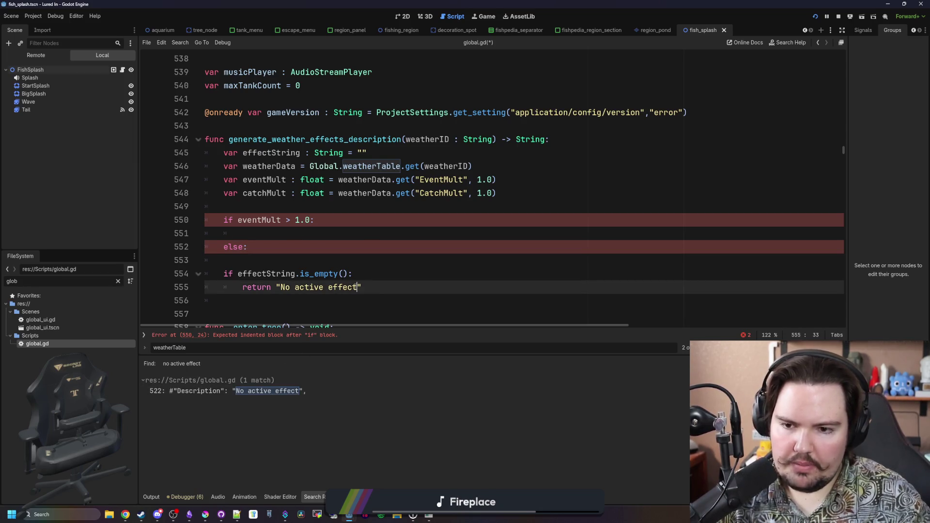
text(s)
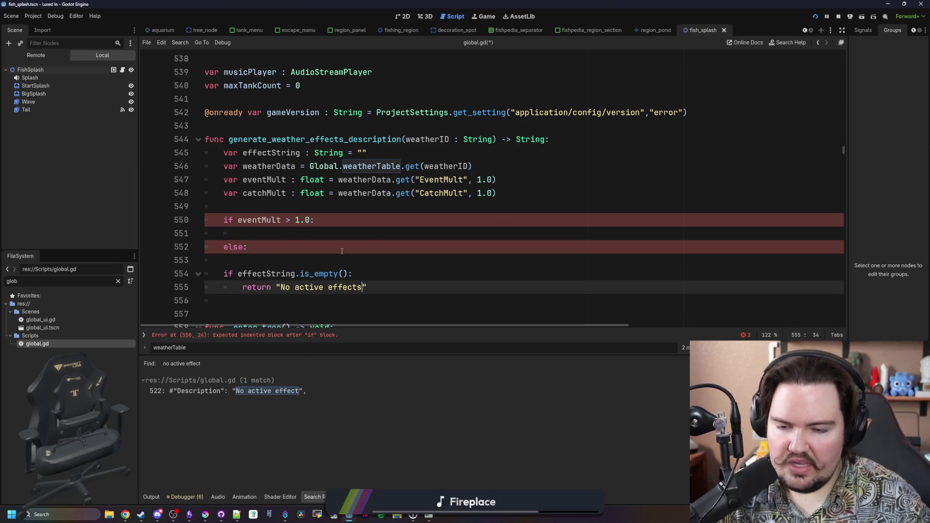
key(BackSpace)
- Add an else branch that returns effectString after the empty check
click(342, 251)
click(252, 256)
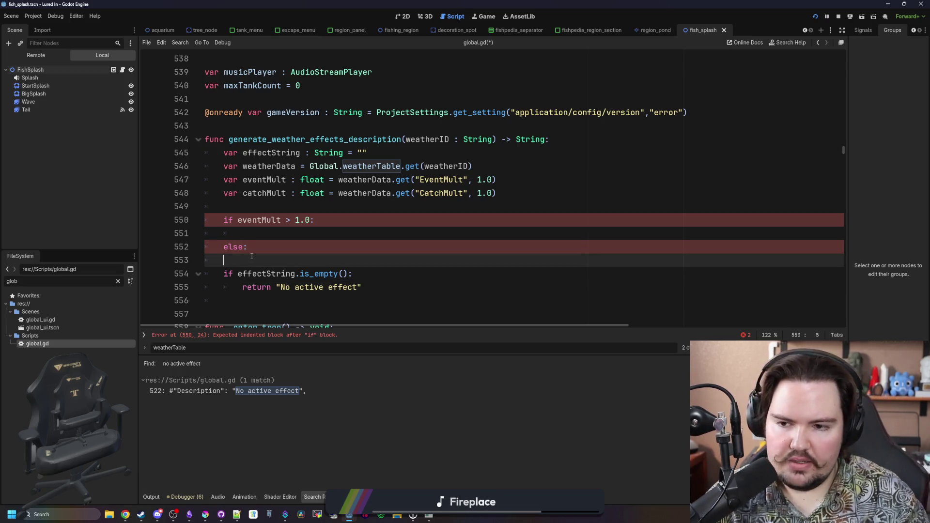
scroll(251, 255, down, 1)
click(298, 263)
text(else:)
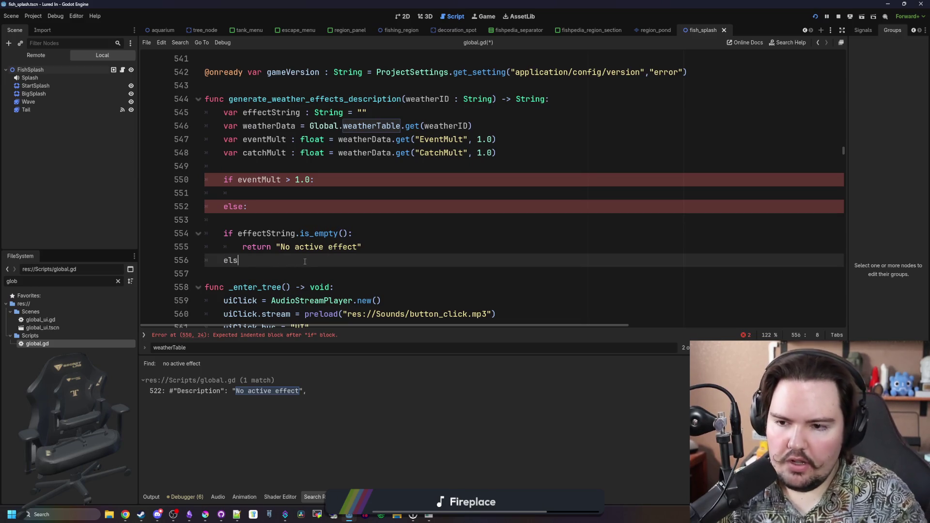
key(Return)
text(return effectString)
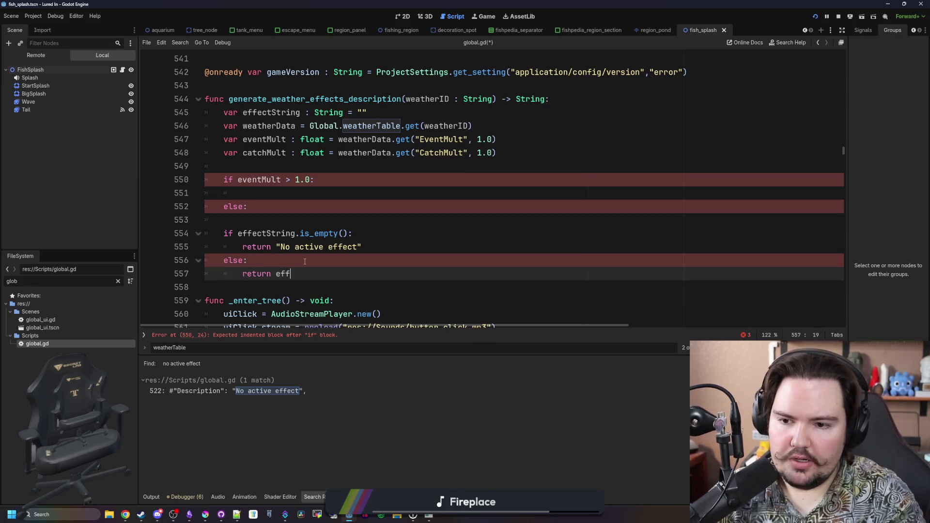
click(274, 193)
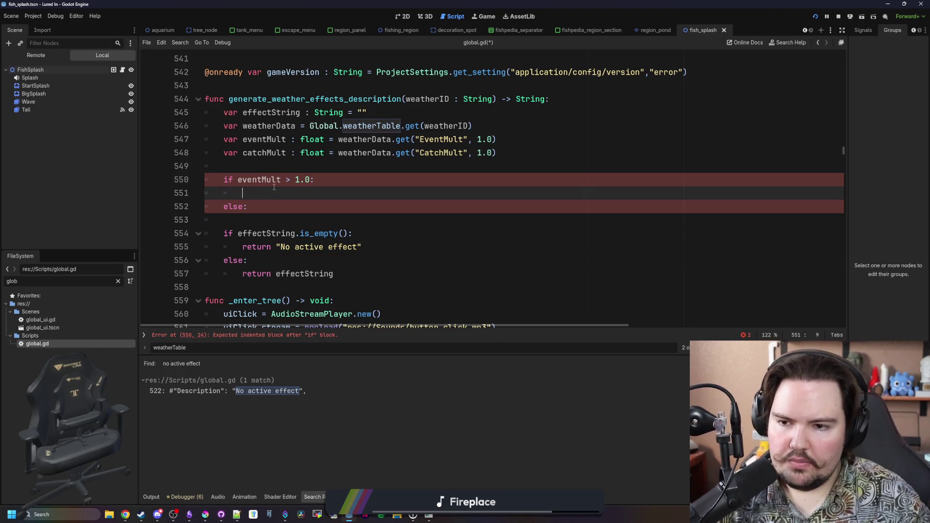
- In the eventMult branch, write effectString += tr("Increases bite rate by {percent}%"), replacing a fill_description attempt
scroll(274, 234, up, 1)
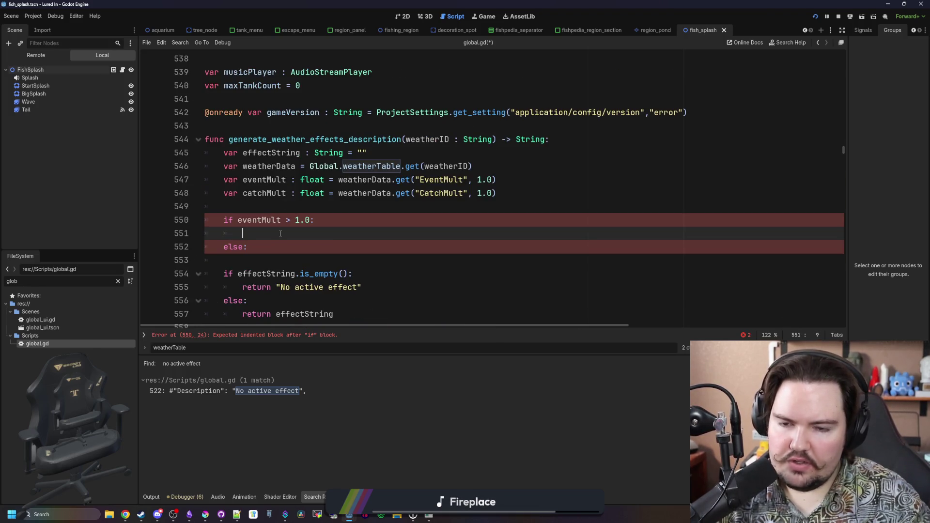
text(effectString.)
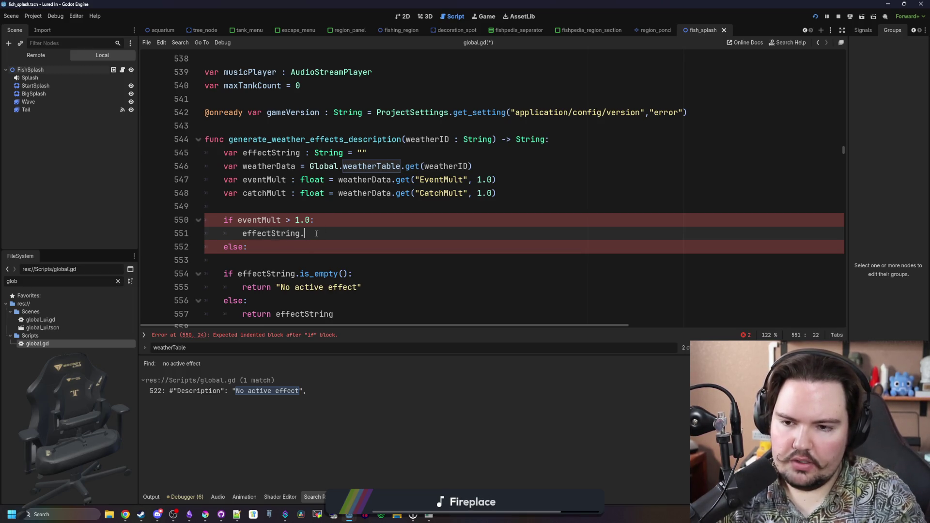
text(push_ba)
key(BackSpace)
key(BackSpace)
key(BackSpace)
text(+=)
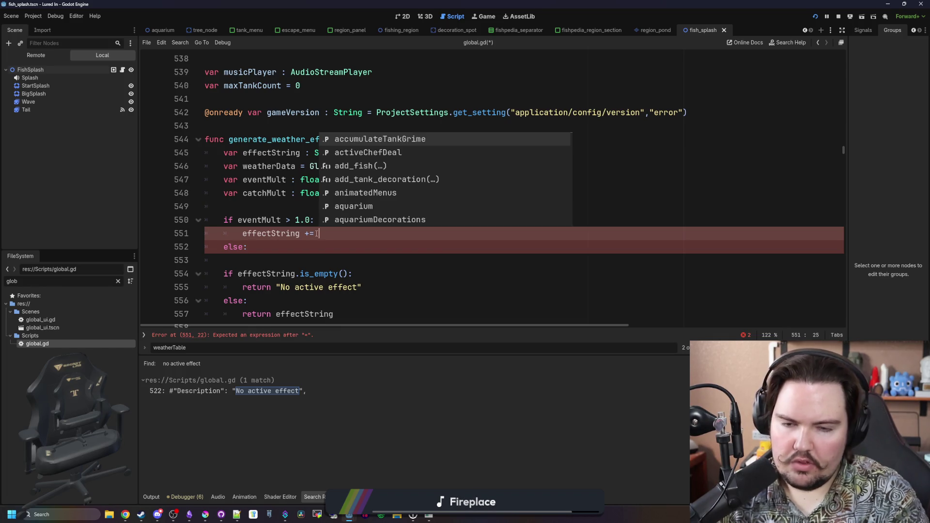
text(")
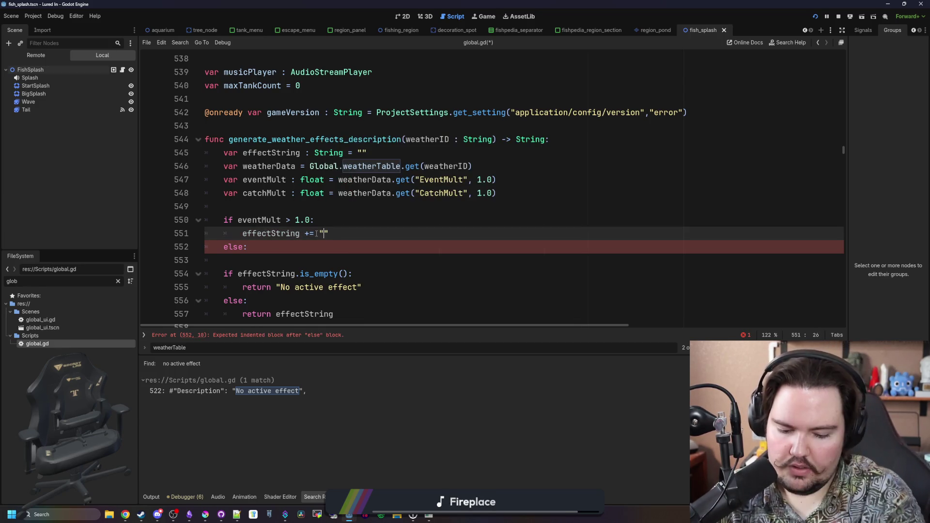
text(Global.fi)
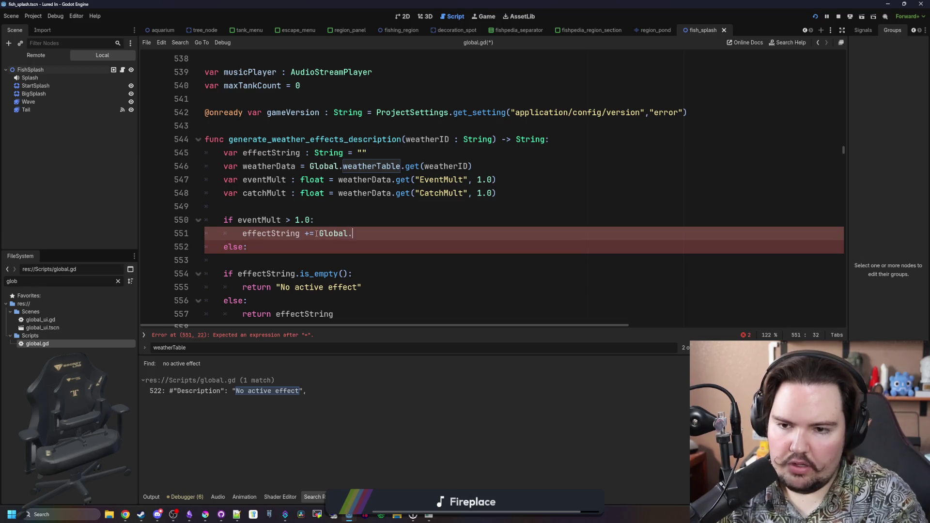
key(Return)
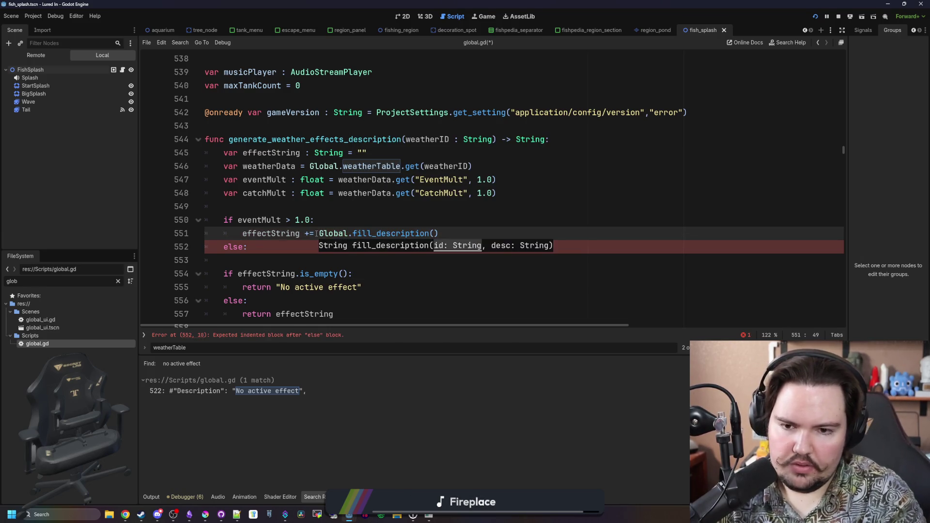
text(weatherID,)
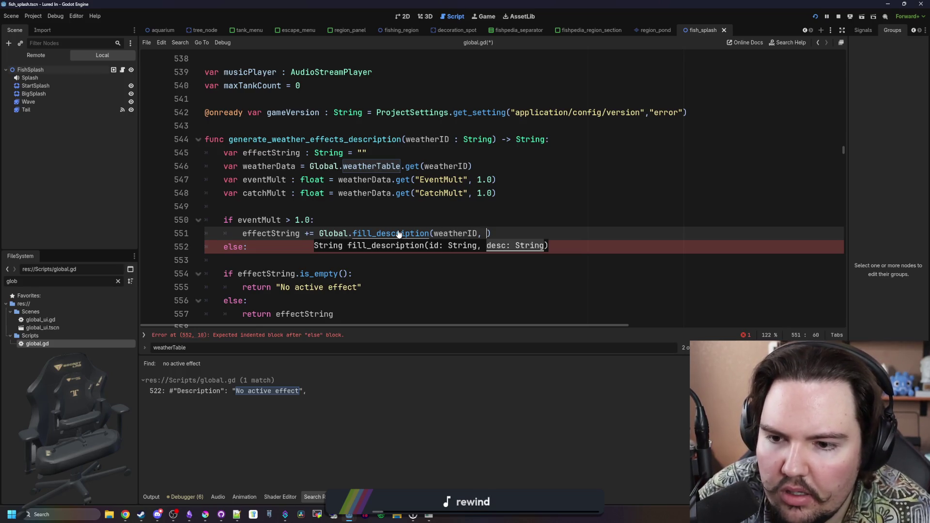
mouse_move(491, 234)
mouse_down()
mouse_move(307, 220)
mouse_move(318, 233)
mouse_up()
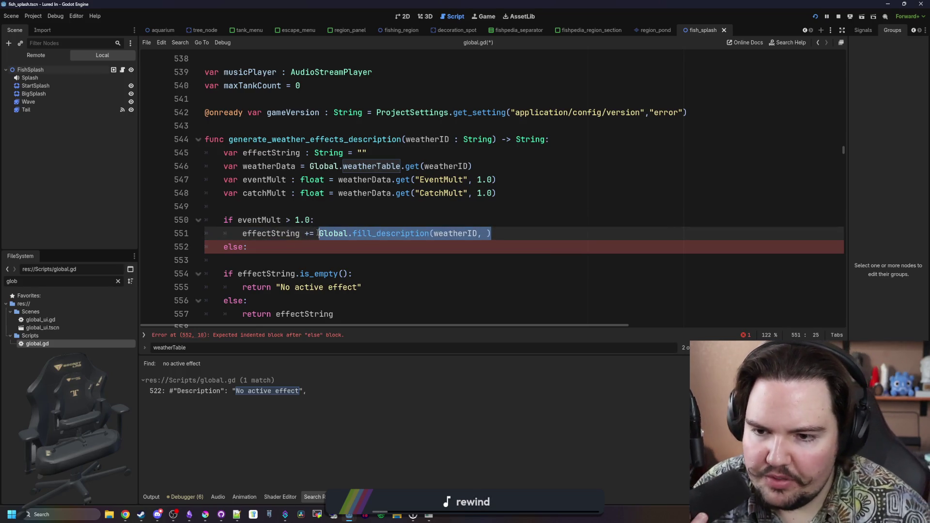
text(tr("In)
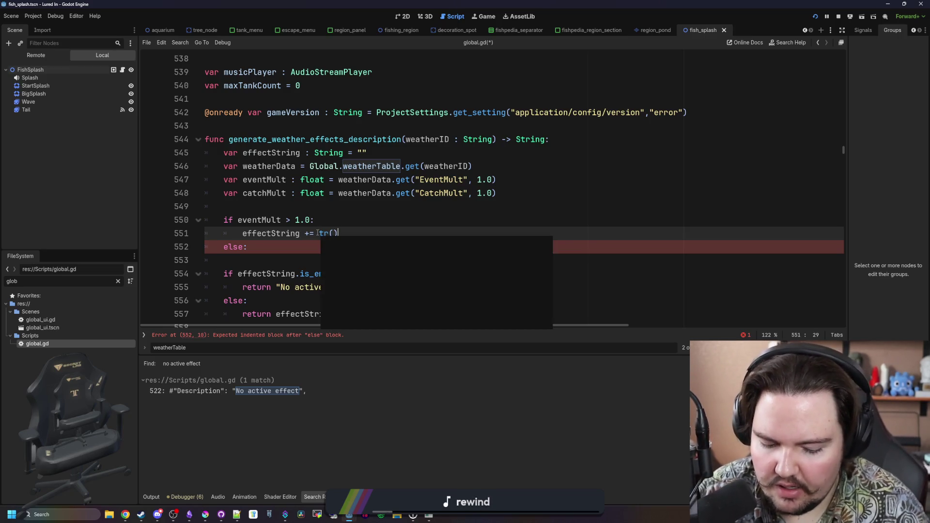
text(creases bit)
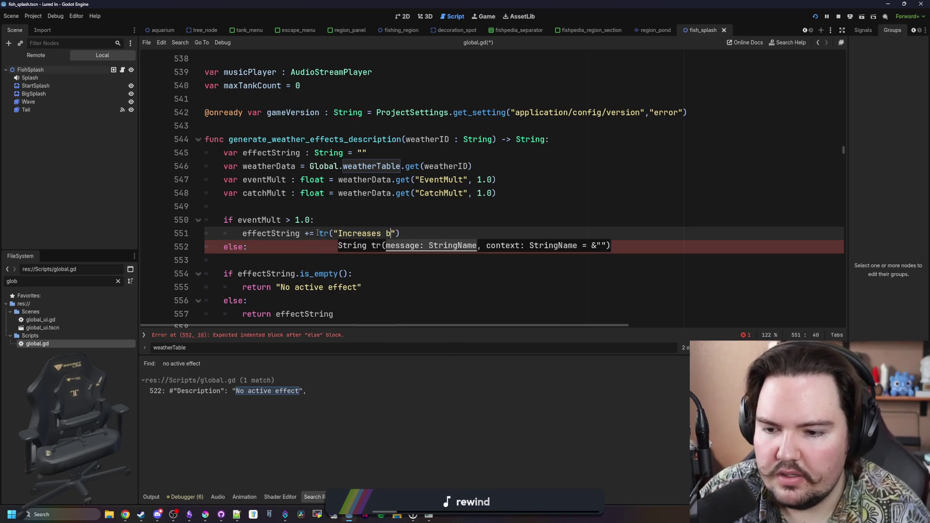
text(e rate by {perc)
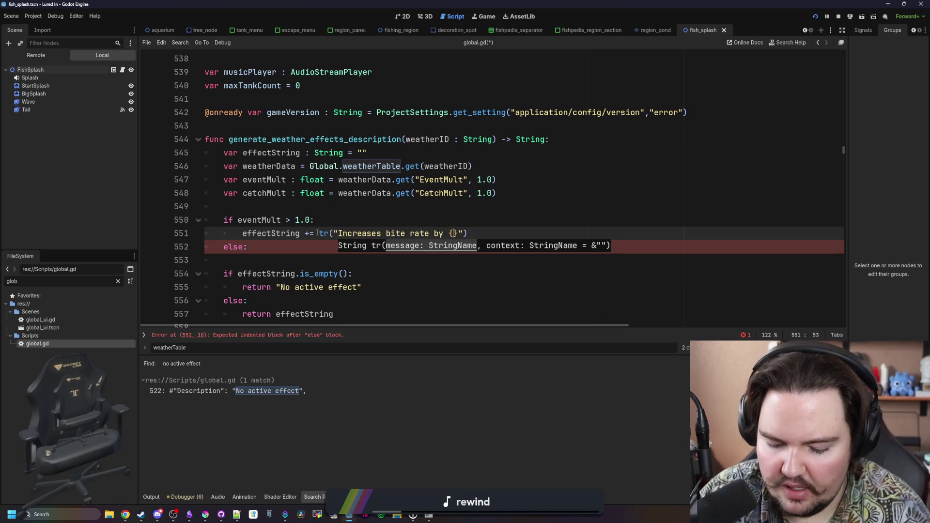
text(ent}%)
- Search the project for 'by {percent}' and change 'rate' to 'chance' in the bite message
click(452, 206)
key(ctrl+shift+f)
text(by {per)
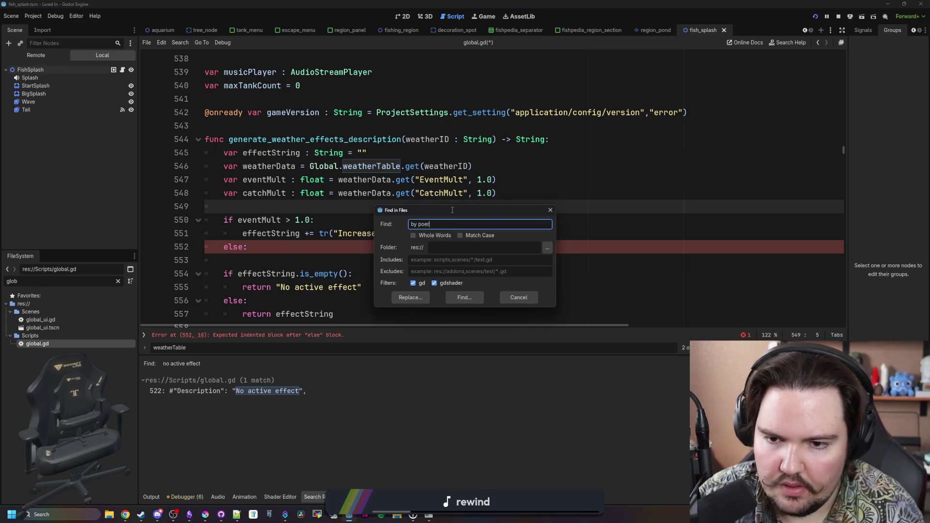
text(cent)
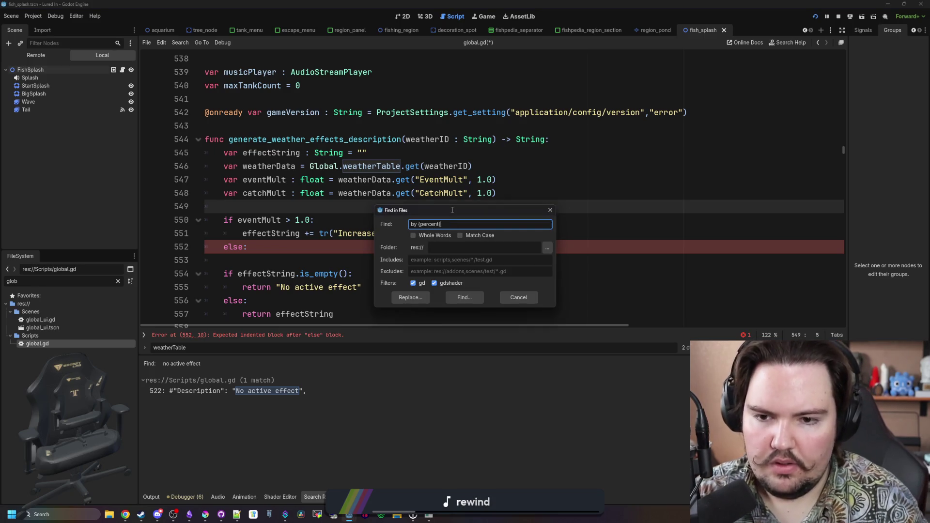
key(Return)
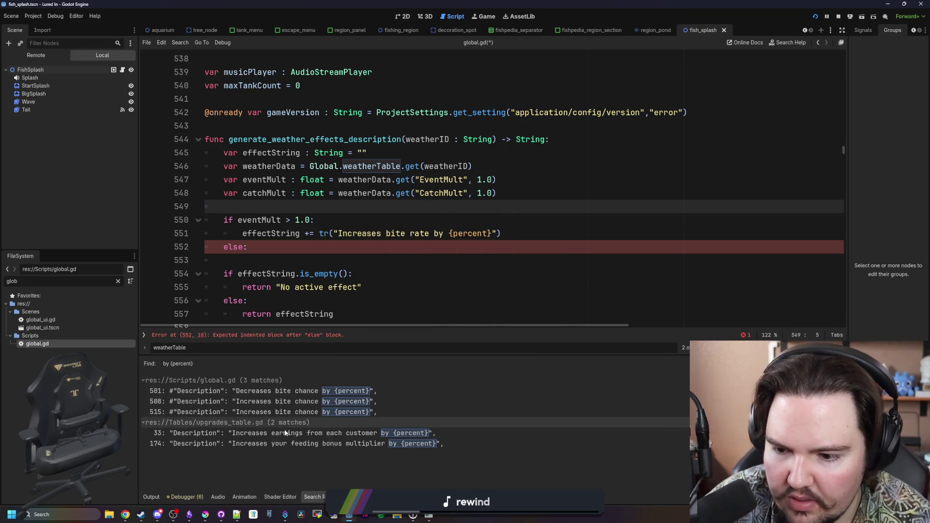
double_click(419, 234)
text(chance)
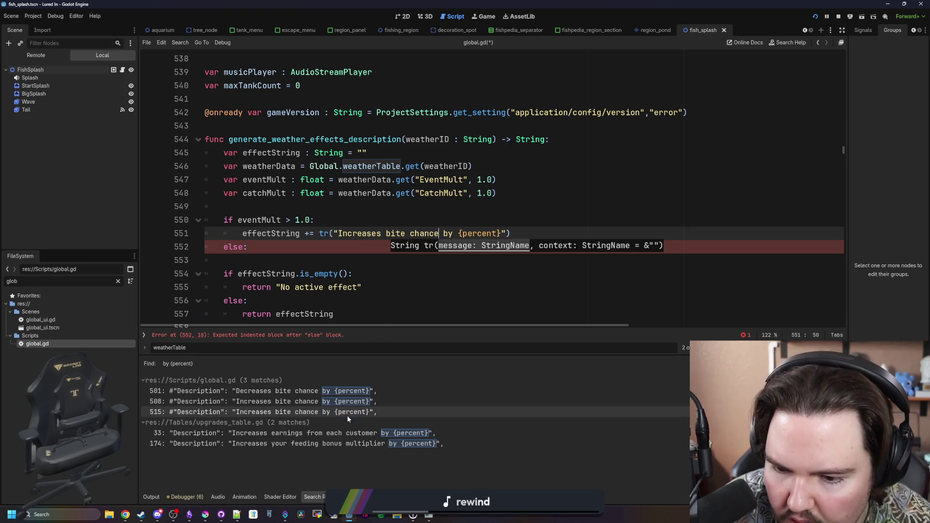
key(End)
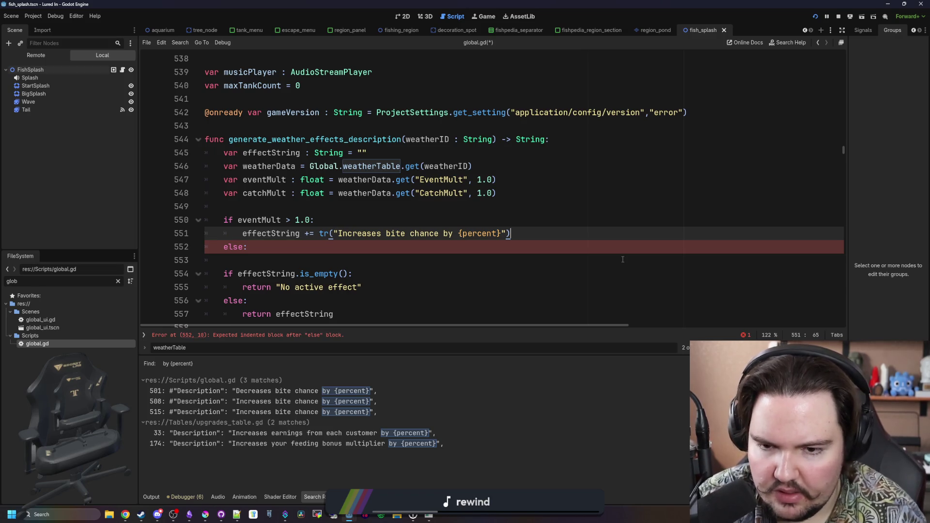
- Append .format({percent = (eventMult - 1.0) * 100.0}) to the bite-chance message
text(.format())
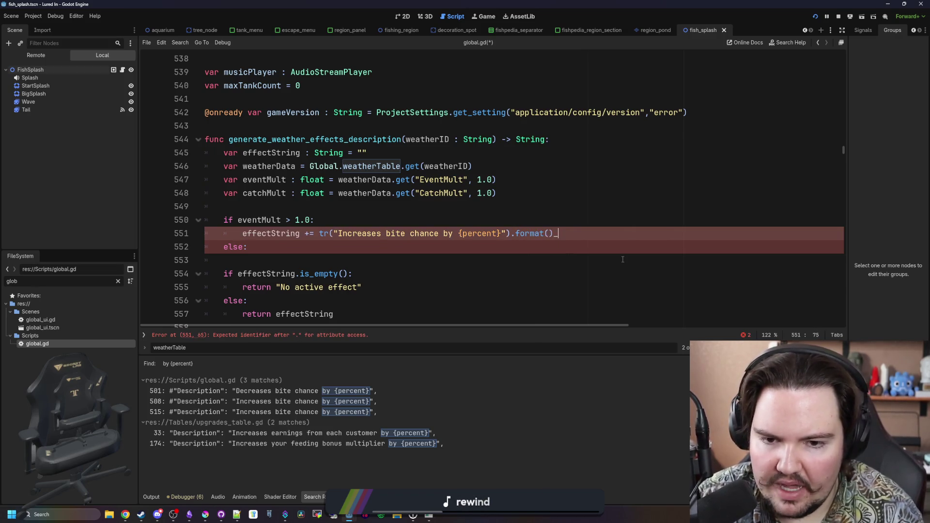
key(BackSpace)
key(Left)
text({)
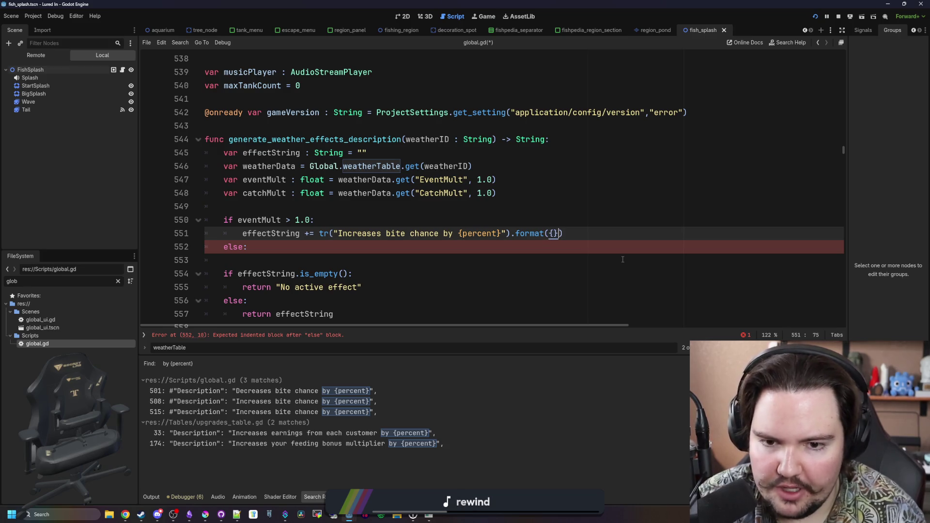
text(percent = )
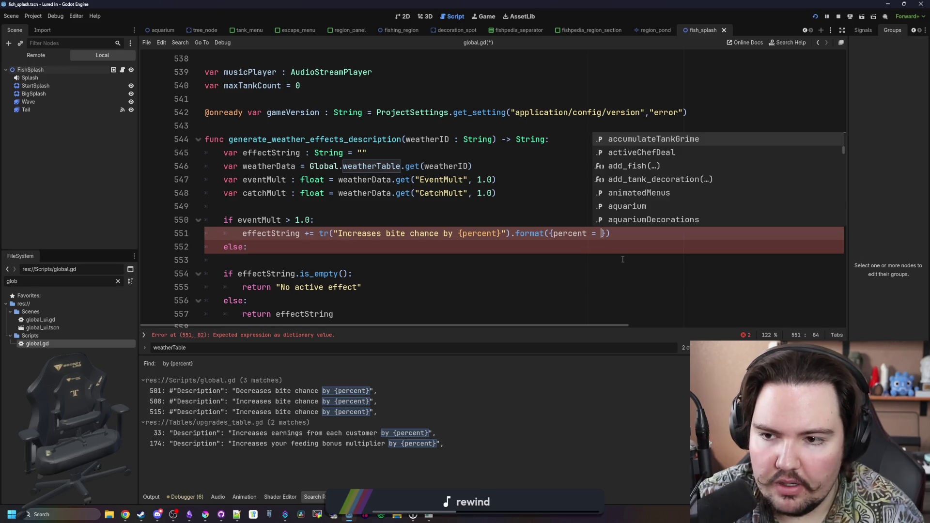
text(e)
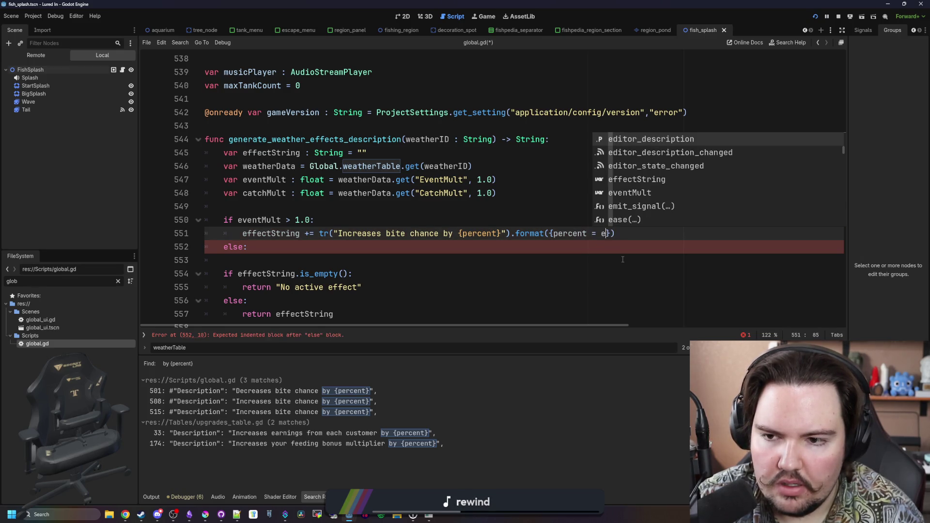
text(ventMult)
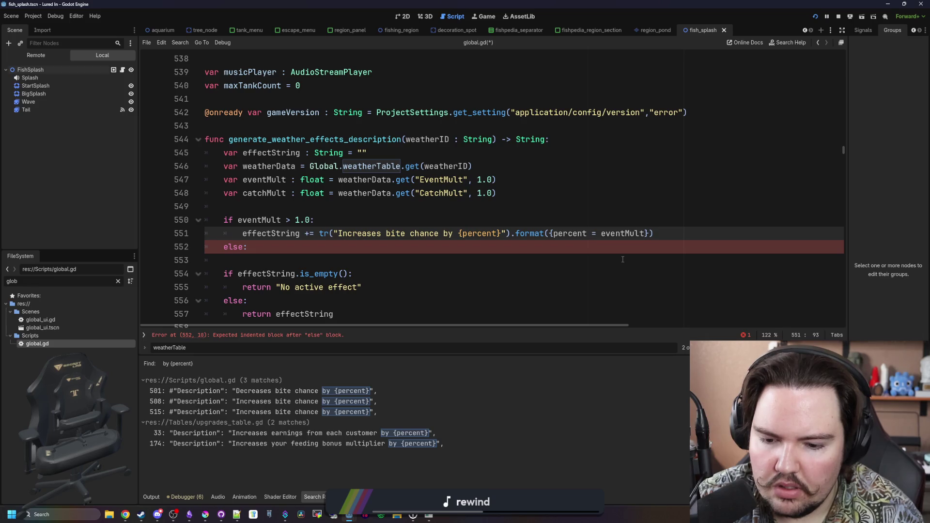
text(-1.0))
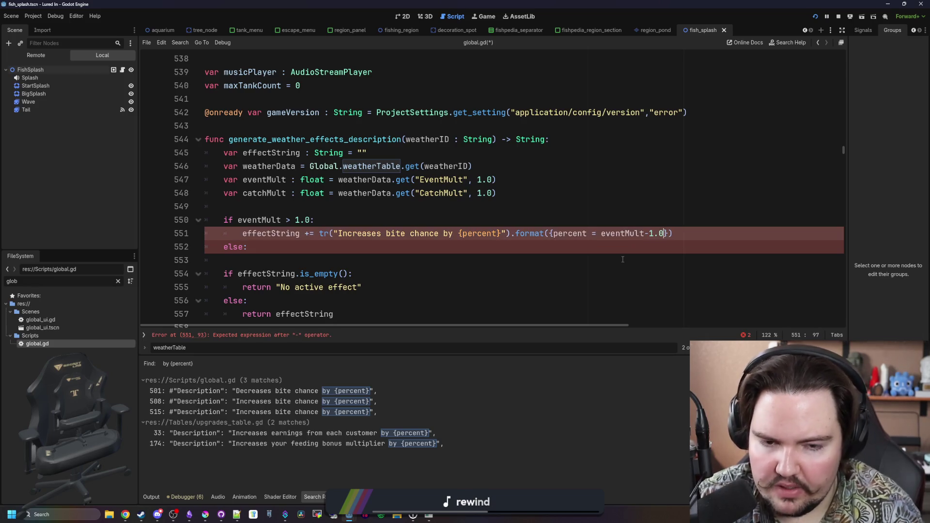
key(BackSpace)
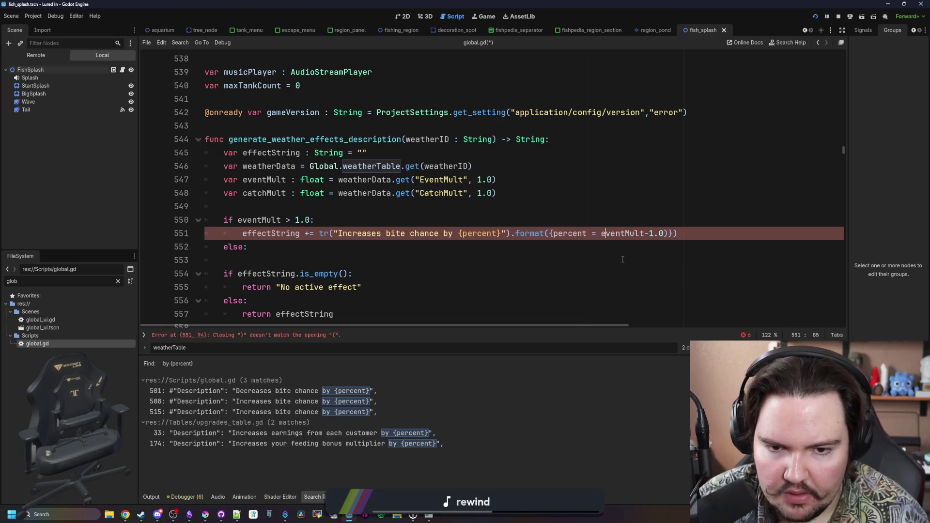
text(()
key(Right)
key(Right)
key(Right)
text() * 100.0)
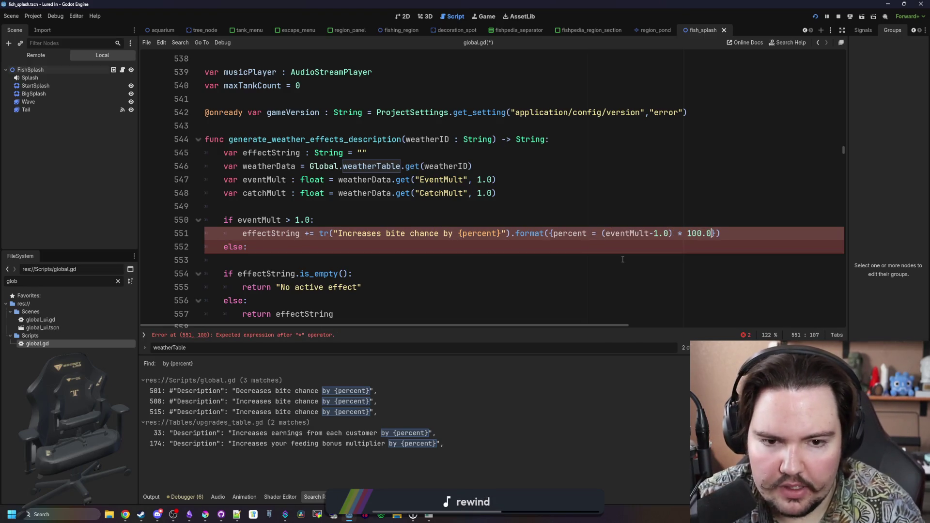
- Wrap the percent value in roundi() and str(), then add + "%"
key(Left)
key(Left)
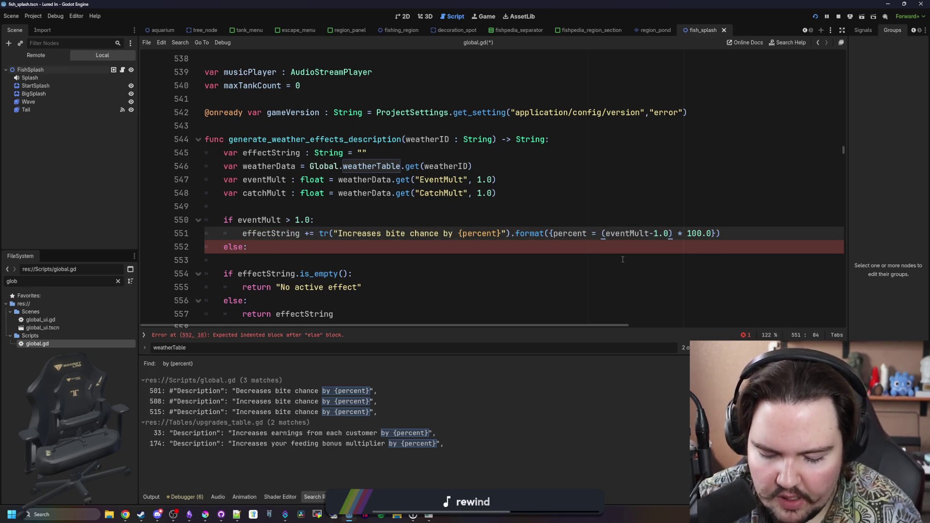
text(roundi())
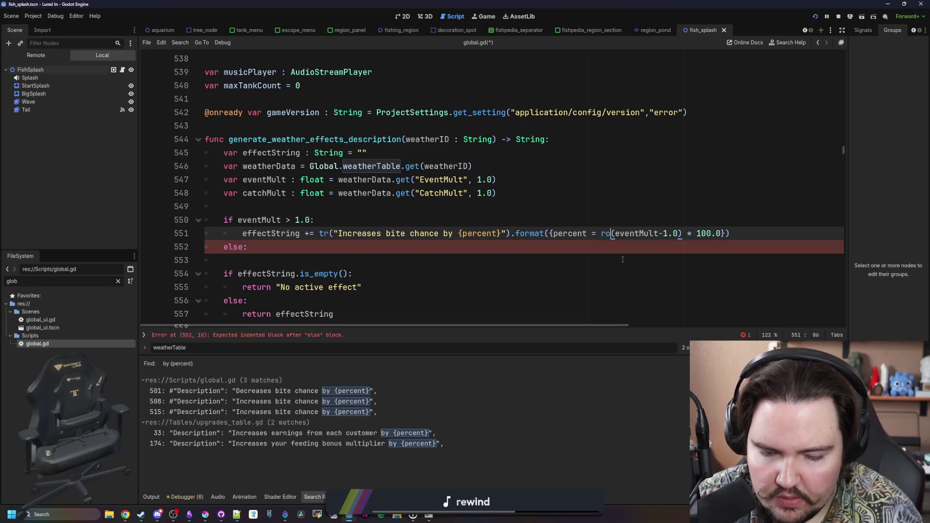
key(BackSpace)
key(Right)
key(Right)
key(Right)
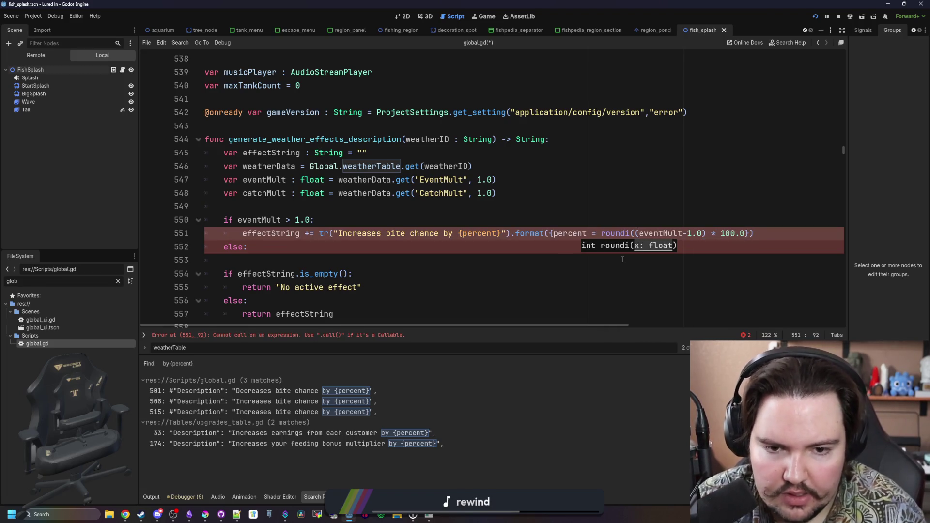
text())
key(Up)
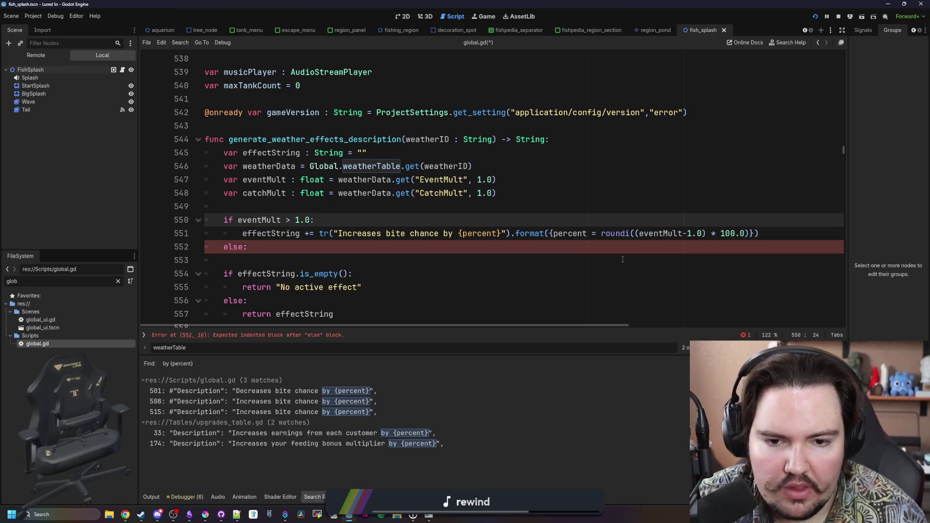
click(601, 233)
text(str()
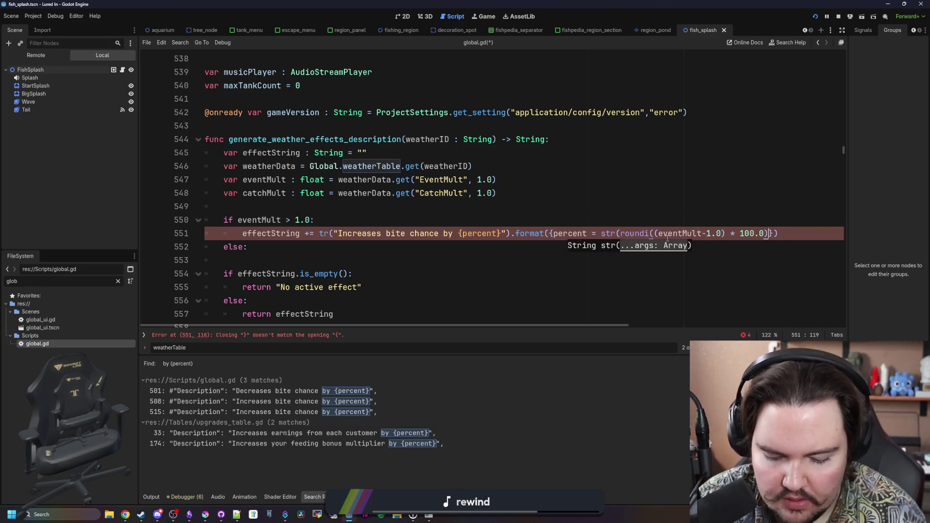
text()) + ")
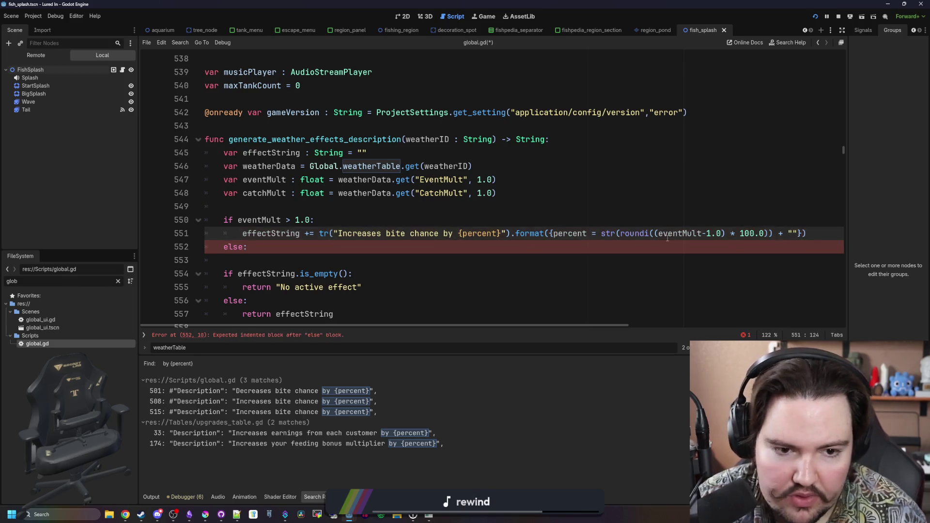
text(%)
- Copy the bite-chance line into the else branch, indent it, and add a blank line after it
key(Down)
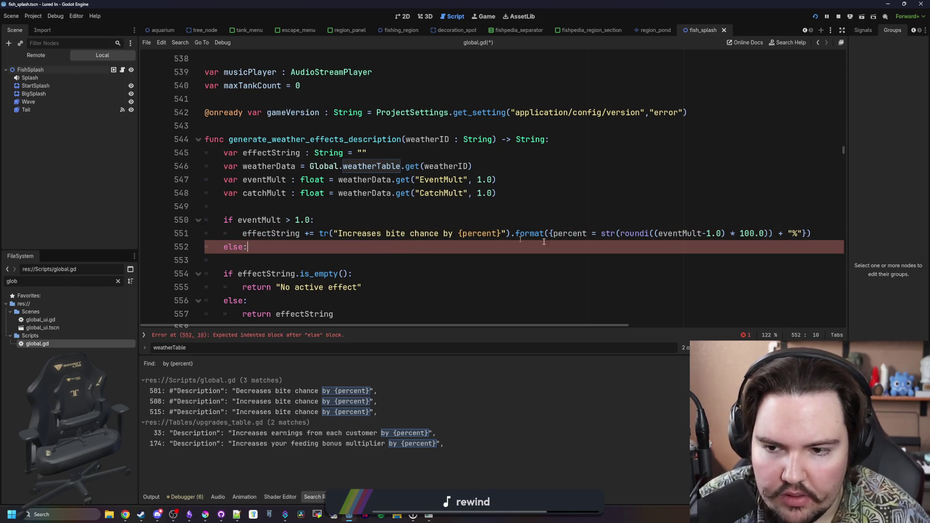
drag(816, 234, 243, 234)
key(ctrl+c)
click(228, 261)
key(ctrl+v)
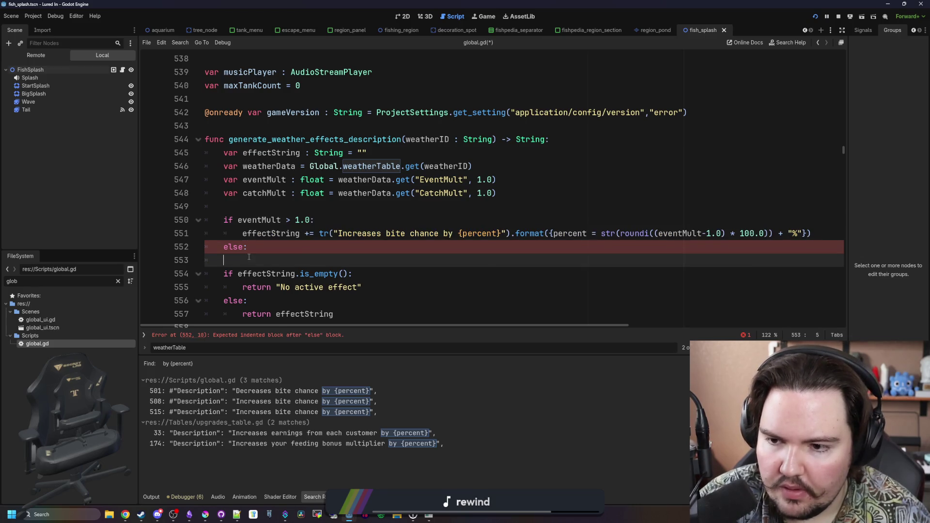
key(Home)
key(Tab)
click(822, 260)
key(Return)
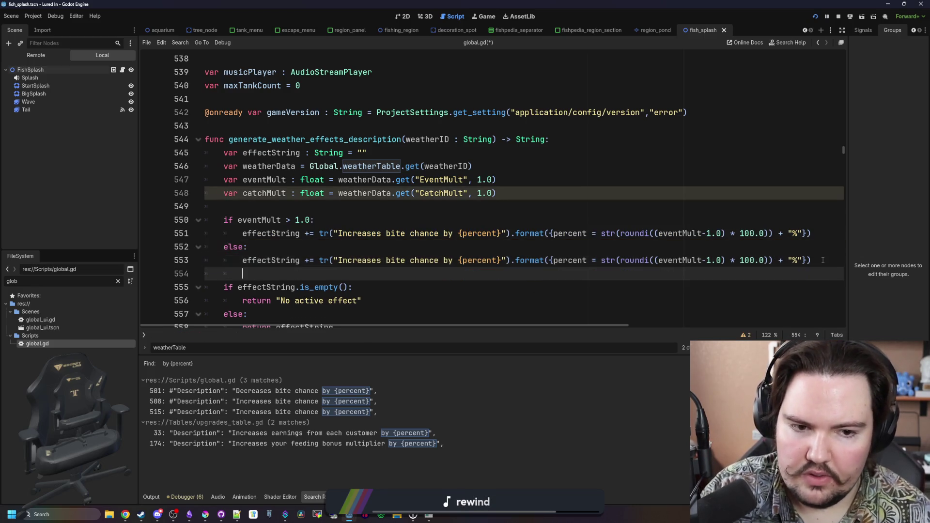
- Change Increases to Decreases on the else line and paste a second copy of the if/else block below
double_click(359, 261)
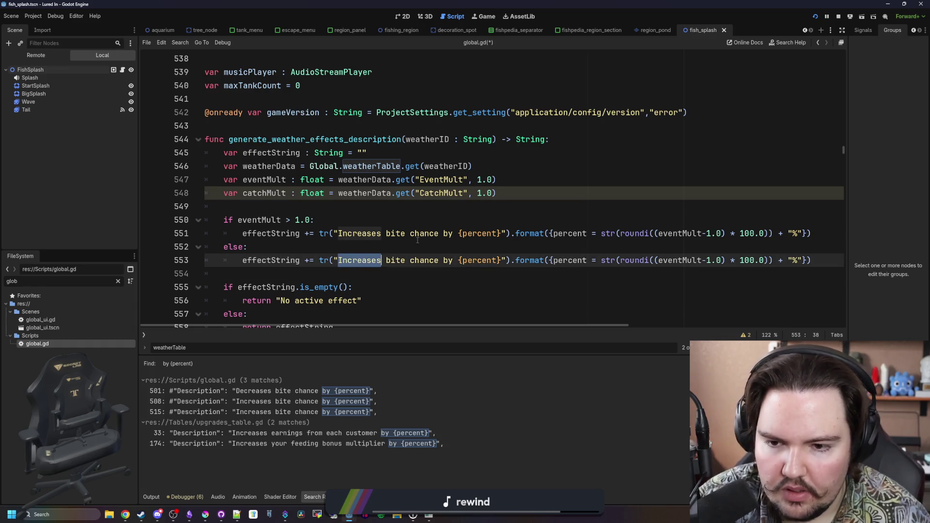
text(Decreases)
click(443, 248)
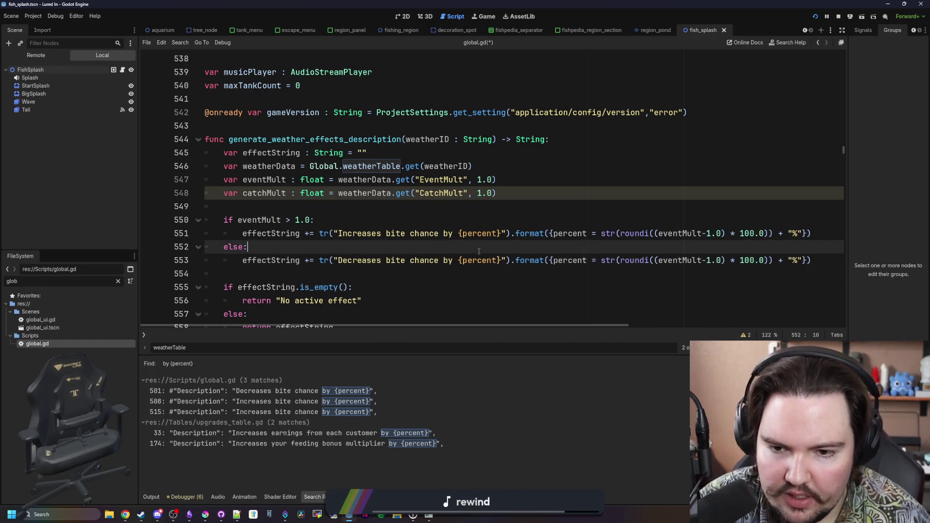
drag(409, 260, 188, 218)
key(ctrl+c)
click(275, 276)
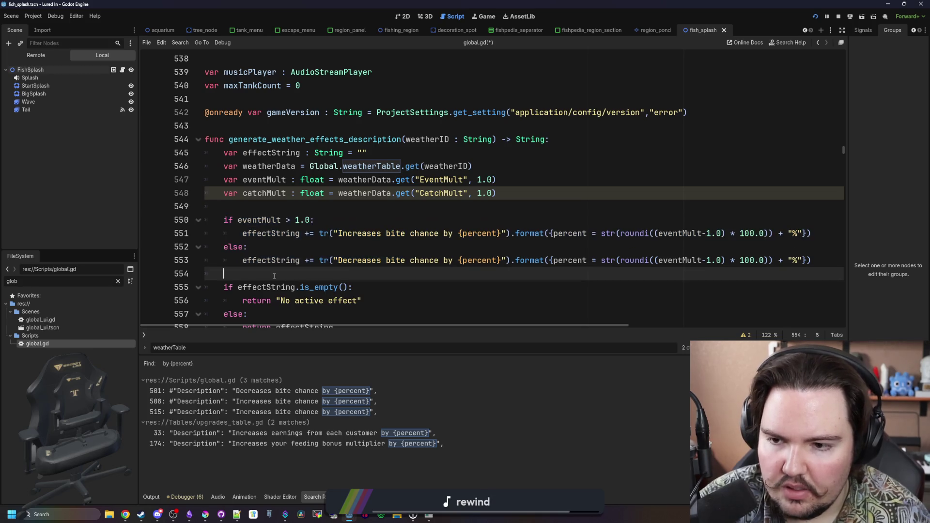
key(Return)
key(ctrl+v)
- Rename eventMult to catchMult in the first block's condition, increase line and decrease line
click(224, 274)
scroll(238, 273, down, 1)
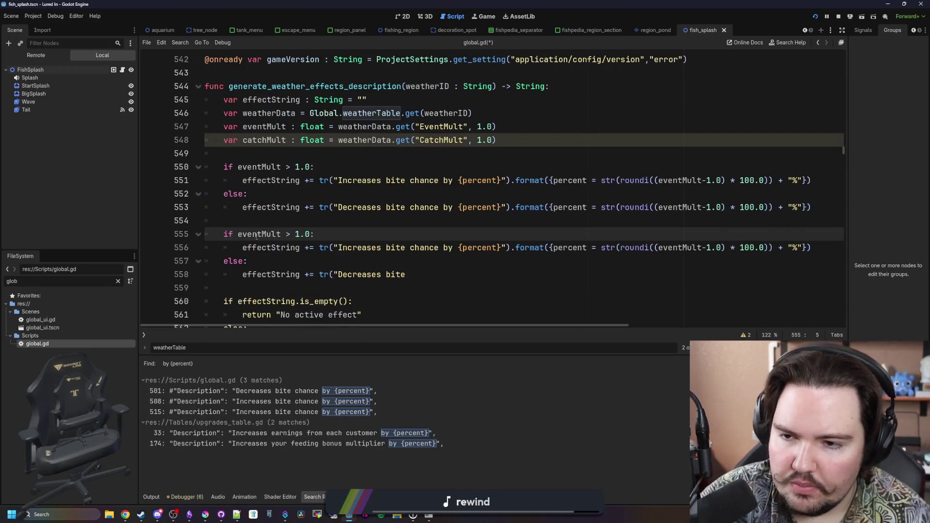
click(264, 164)
key(Up)
key(Up)
key(ctrl+d)
key(ctrl+c)
double_click(265, 166)
key(ctrl+v)
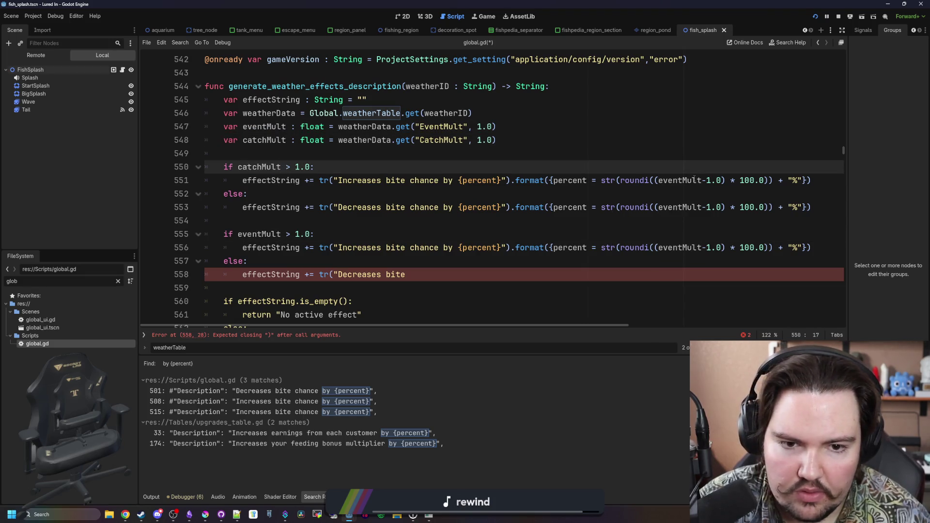
double_click(693, 180)
key(ctrl+v)
double_click(693, 207)
key(ctrl+v)
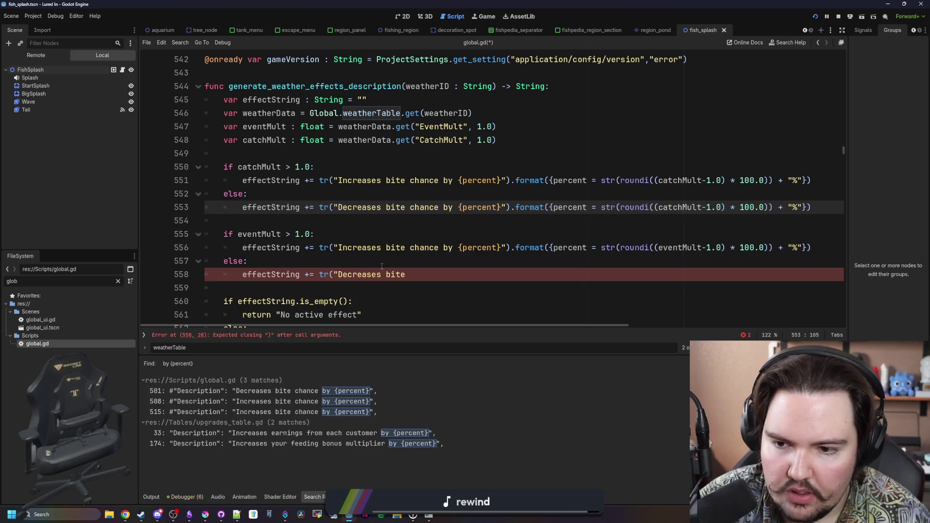
- Replace the unfinished line 558 with the full decrease line from the first block
click(381, 266)
drag(819, 213, 242, 208)
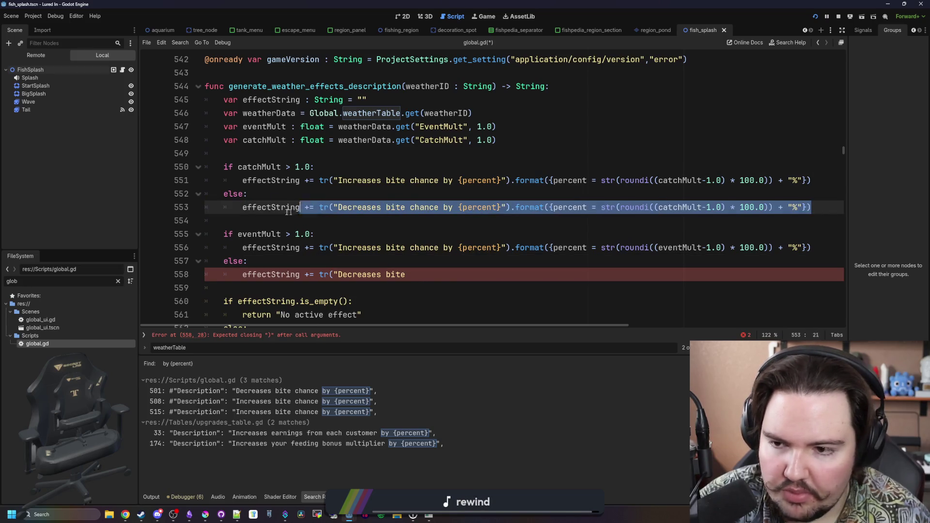
drag(411, 274, 242, 274)
key(ctrl+v)
click(278, 221)
scroll(278, 221, down, 1)
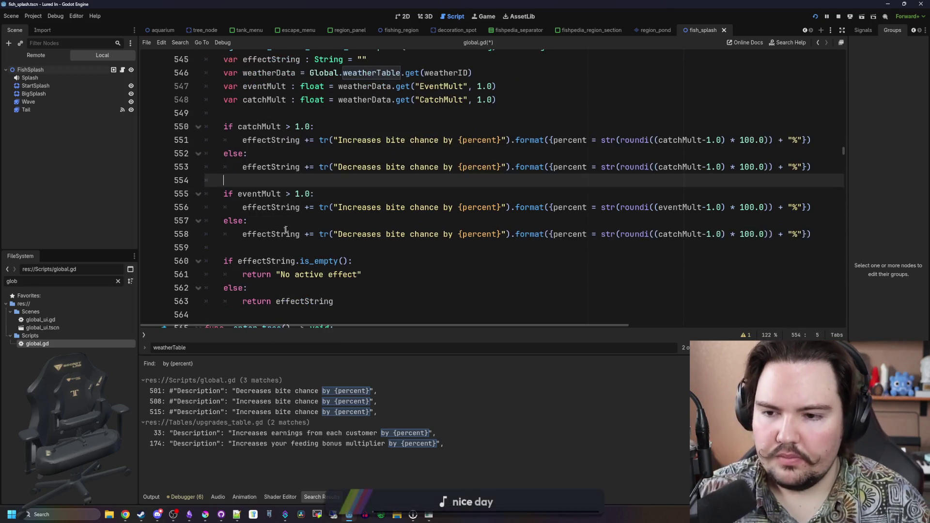
click(295, 225)
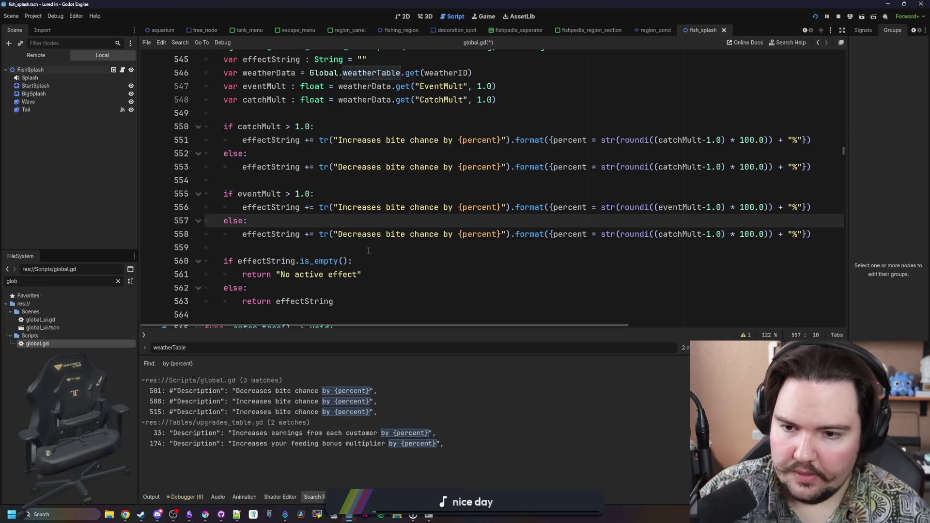
- Turn both else branches into elif checks on eventMult < 1
key(BackSpace)
key(BackSpace)
text(if eventM)
text(ult <)
scroll(259, 222, up, 1)
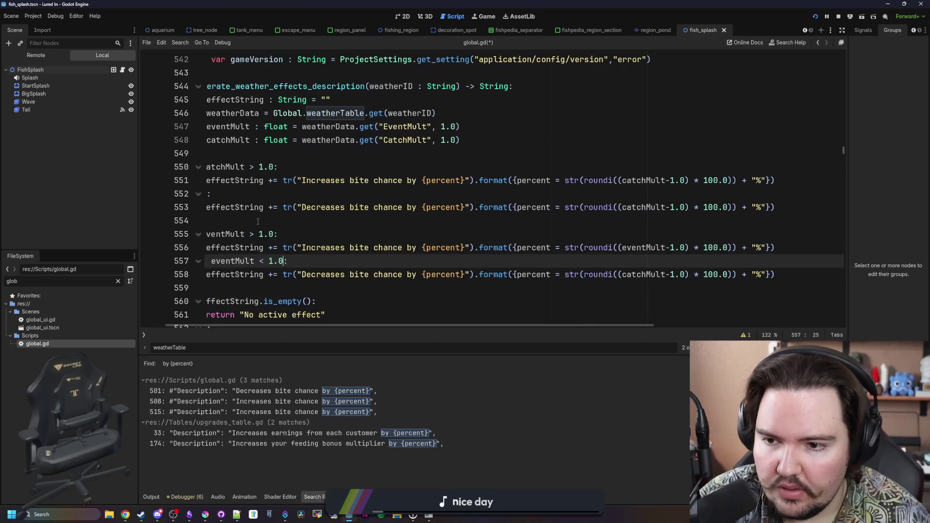
click(245, 193)
key(BackSpace)
key(BackSpace)
text(if eventMult < 1.0)
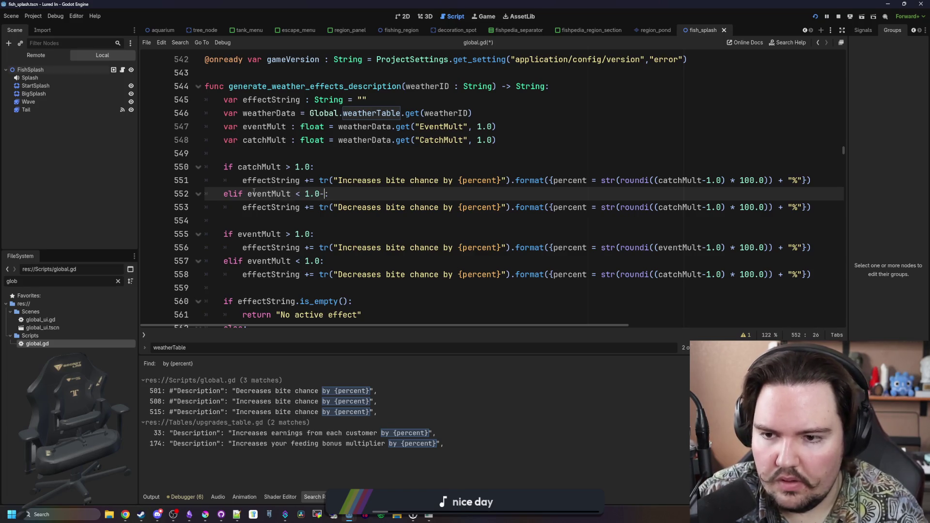
scroll(324, 211, down, 1)
- Change 'bite chance' to 'event chance' in the second block's increase and decrease text
click(449, 192)
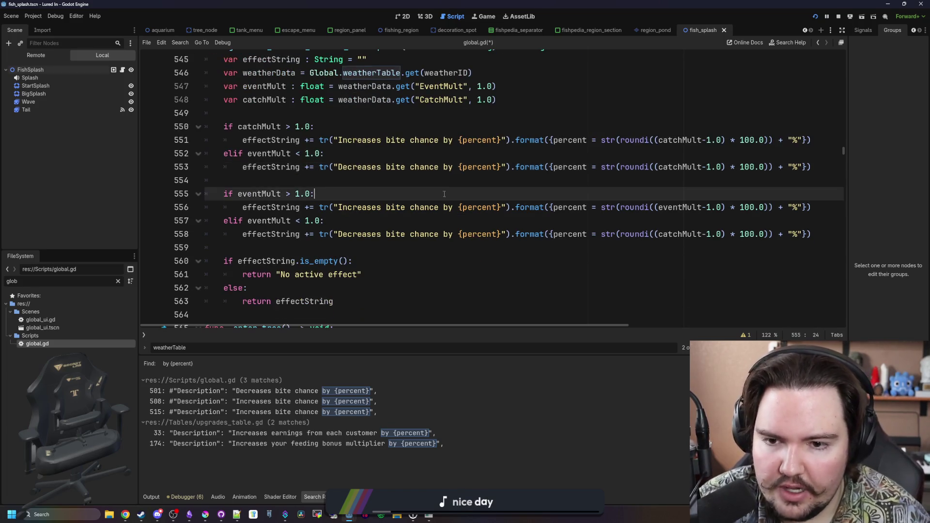
double_click(432, 207)
key(BackSpace)
key(BackSpace)
key(BackSpace)
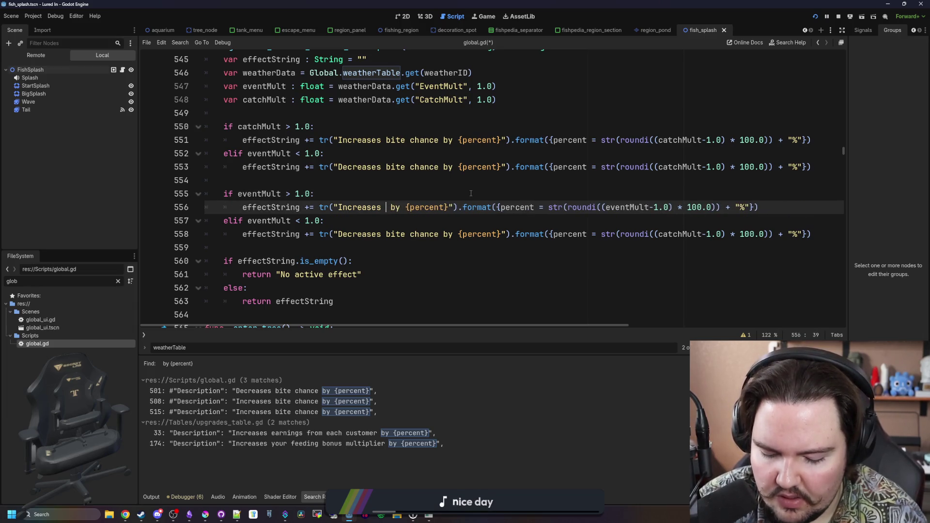
text(event )
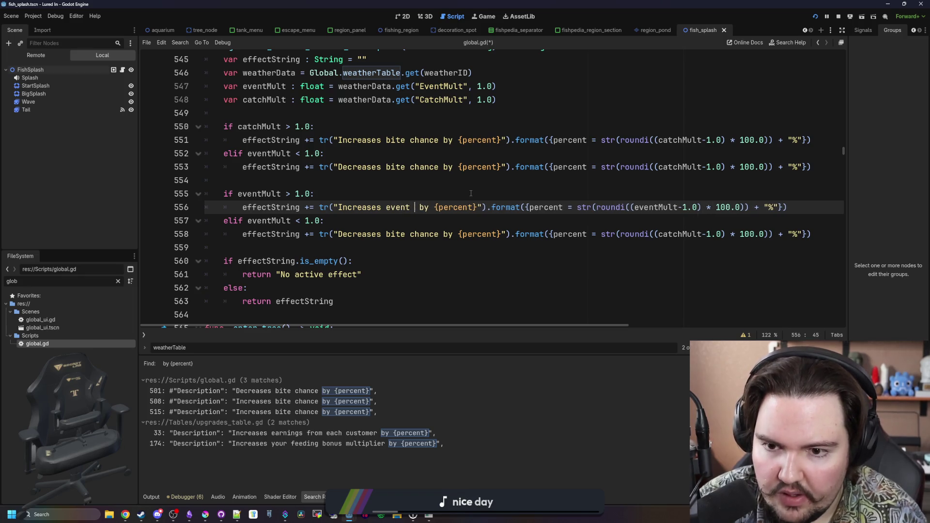
text(chance)
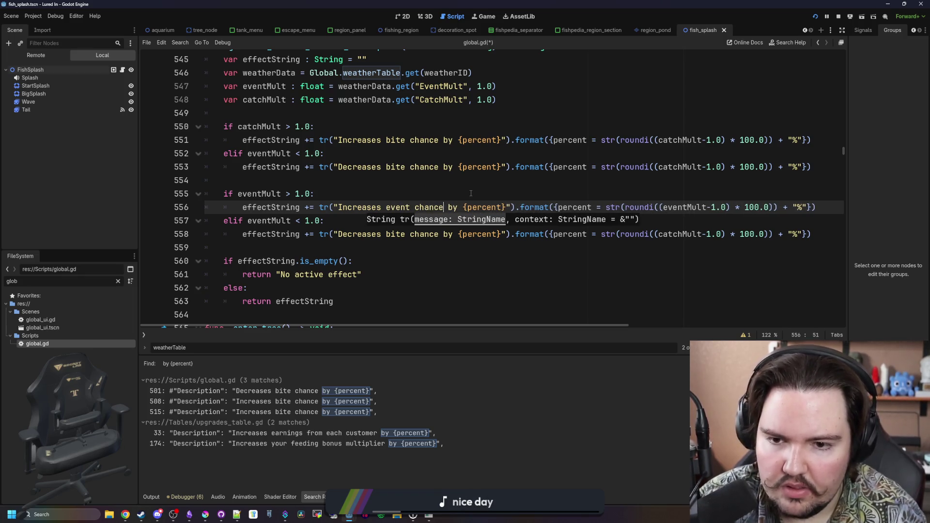
click(470, 194)
double_click(424, 234)
key(BackSpace)
key(ctrl+BackSpace)
text(event chance)
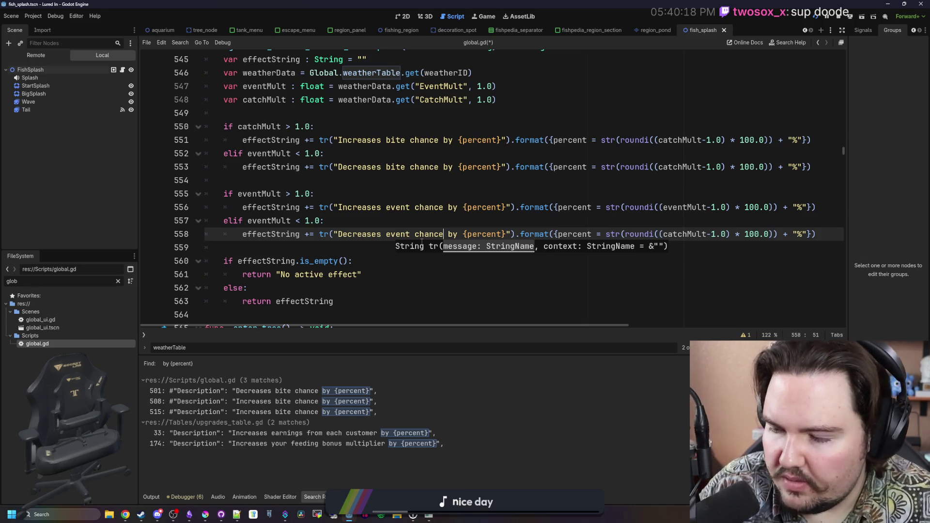
- Add an effectString += "\n" line after the bite-chance decrease text
click(445, 217)
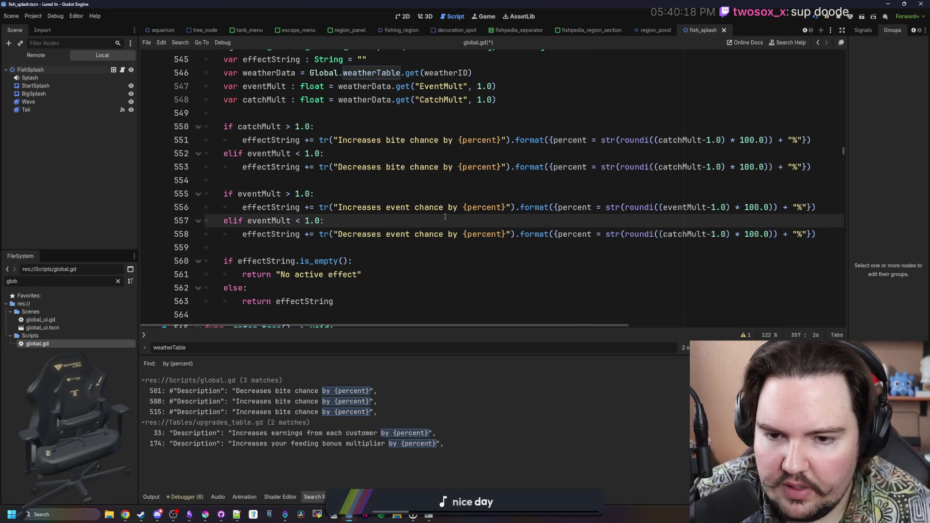
click(498, 186)
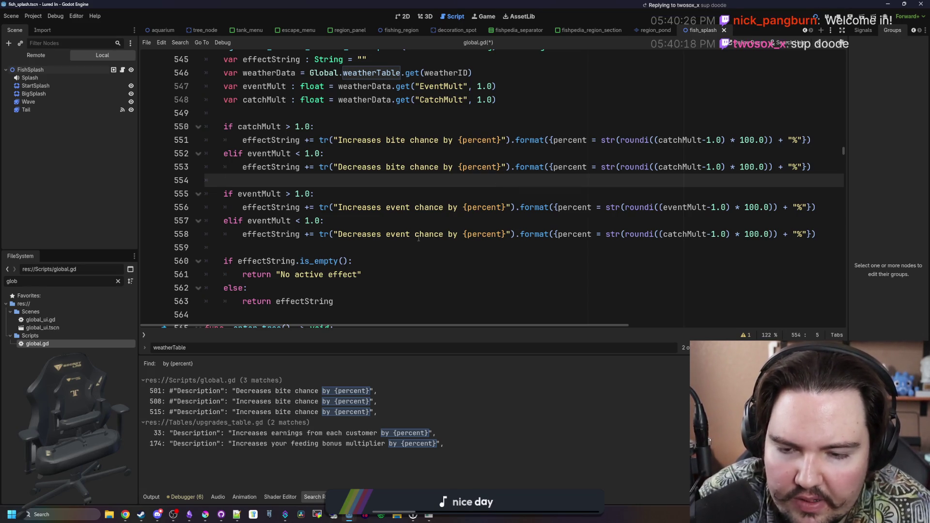
click(461, 231)
click(453, 221)
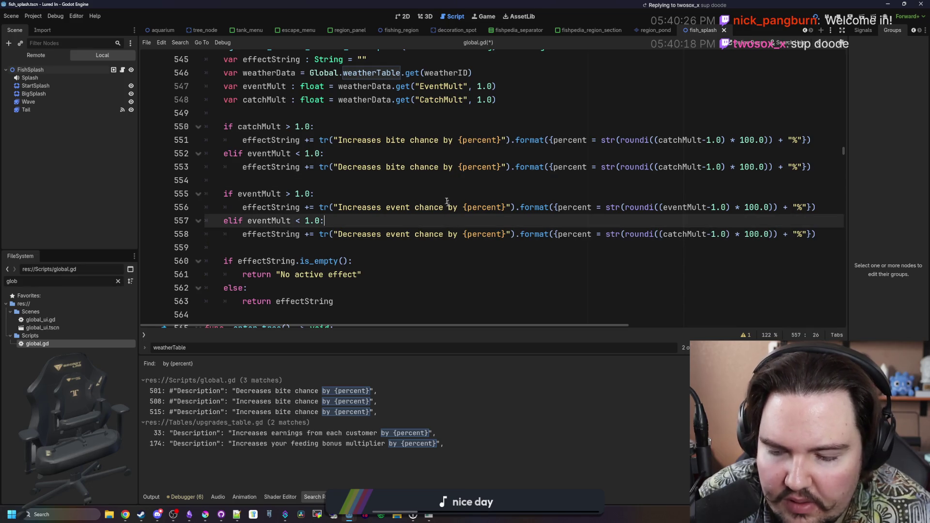
click(443, 194)
click(310, 182)
scroll(310, 181, up, 1)
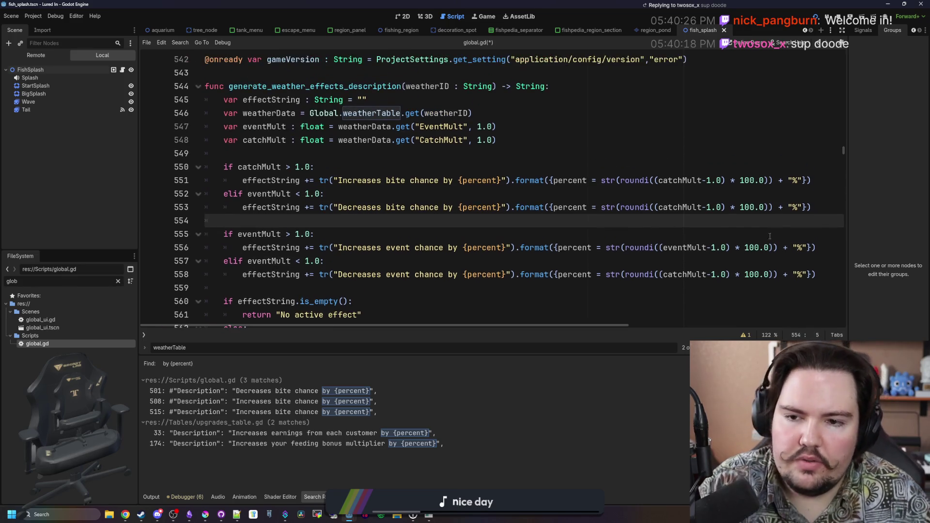
click(827, 207)
key(Return)
text(effectSt)
text(ring += )
text("\n)
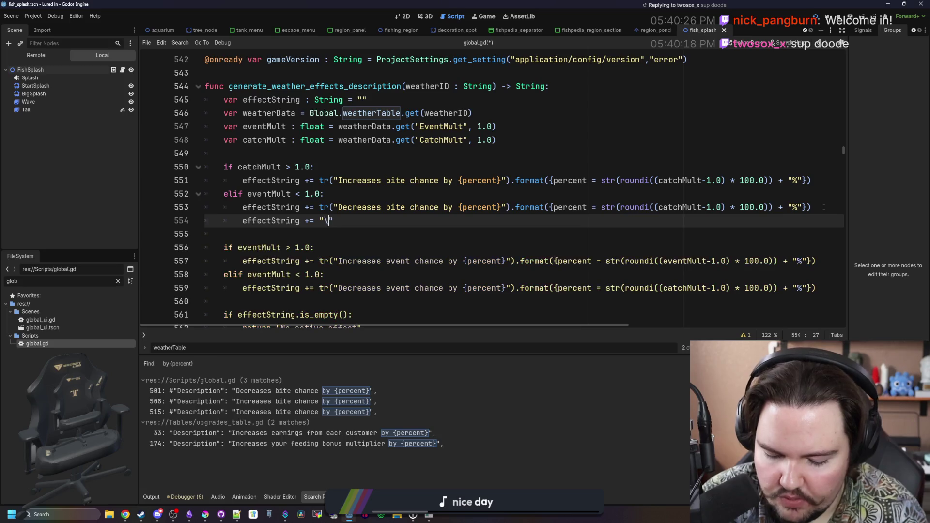
- Add the same newline line under the bite-chance increase text
drag(339, 221, 241, 217)
key(ctrl+c)
click(818, 182)
key(Return)
key(ctrl+v)
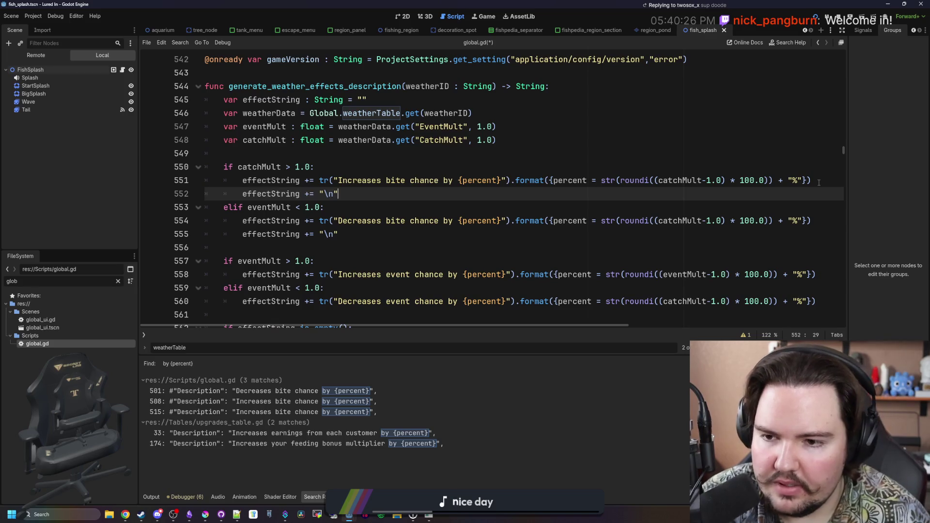
- Save global.gd and run the game with F5 to test the tooltips
scroll(819, 183, down, 2)
click(297, 168)
key(ctrl+s)
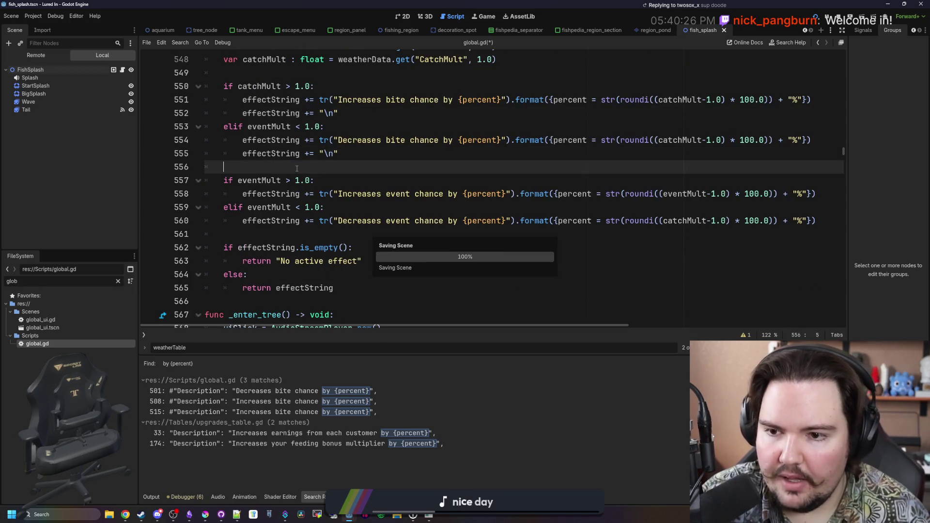
key(F5)
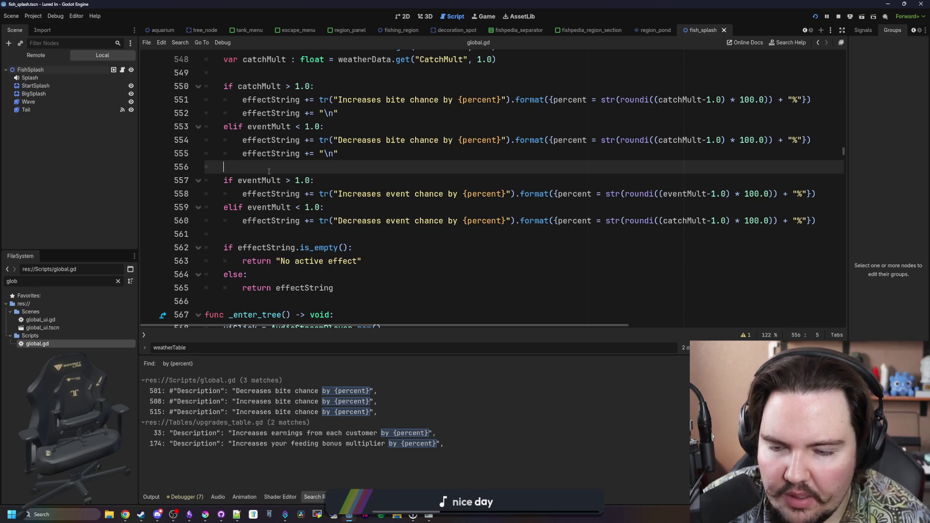
key(ctrl+s)
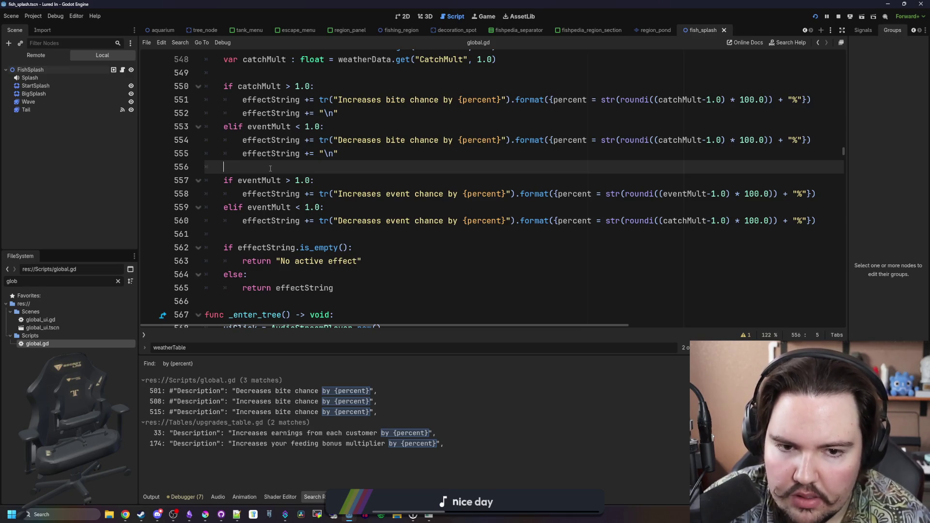
mouse_move(815, 194)
mouse_down()
mouse_move(322, 207)
mouse_move(595, 194)
mouse_up()
click(595, 193)
click(255, 171)
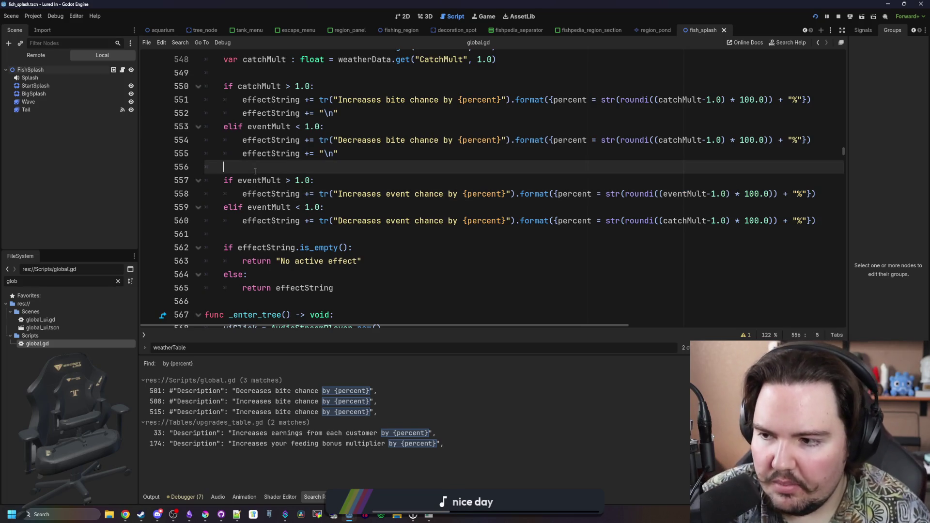
key(ctrl+s)
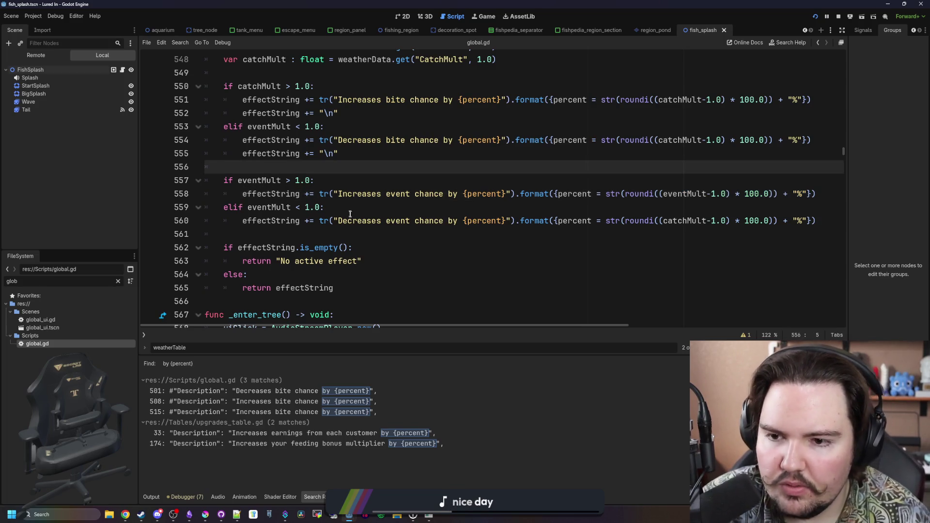
- Review the rest of the function, save global.gd again, and select the FileSystem filter text
click(315, 234)
scroll(300, 237, down, 3)
click(286, 248)
click(263, 264)
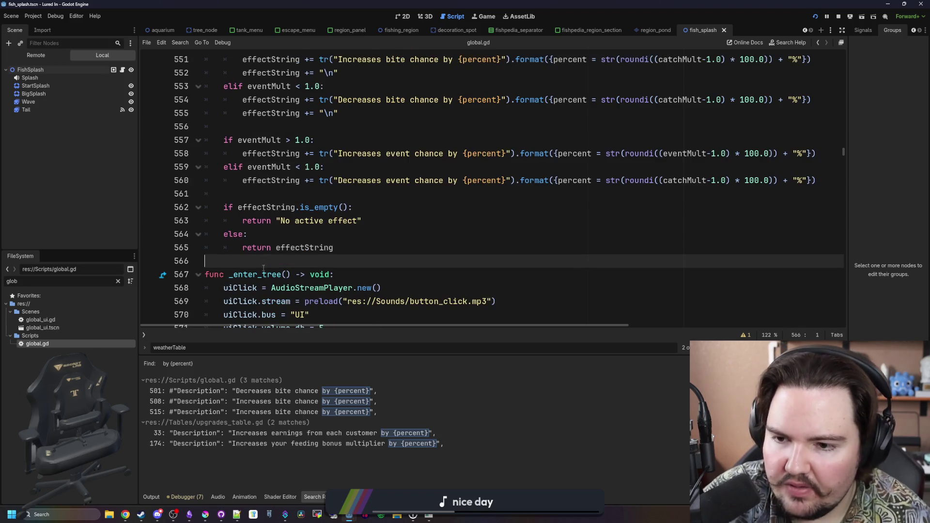
scroll(263, 268, up, 6)
click(315, 194)
key(ctrl+s)
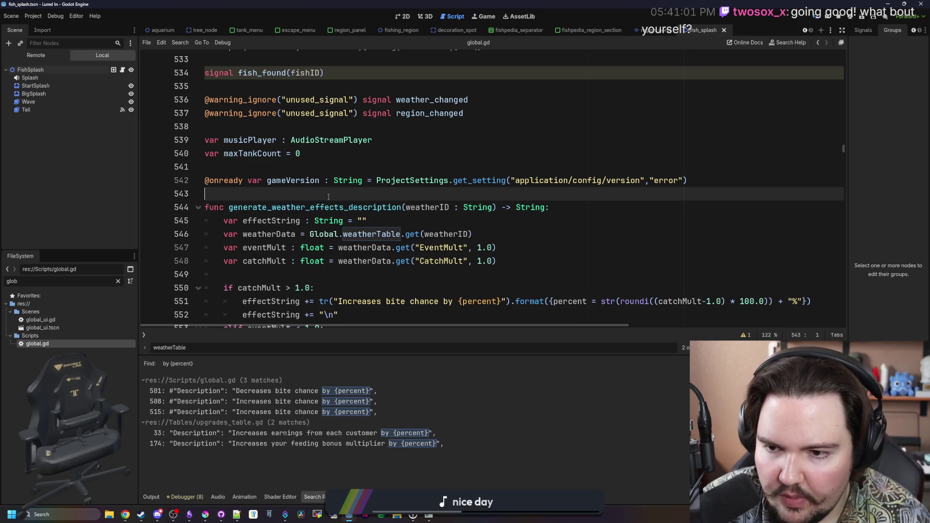
double_click(12, 281)
- Open weather.gd via the 'weat' filter and type generate_weather_effects_description on a new line
text(weat)
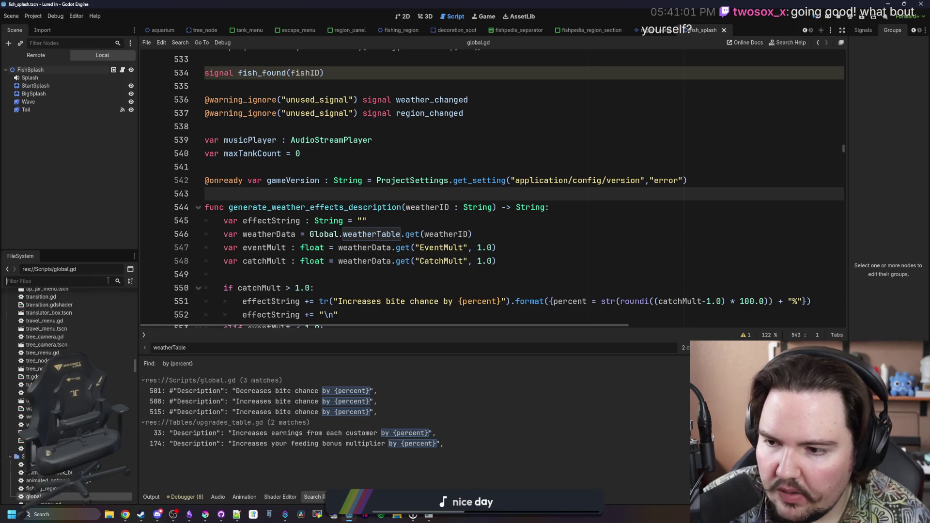
double_click(59, 319)
click(308, 168)
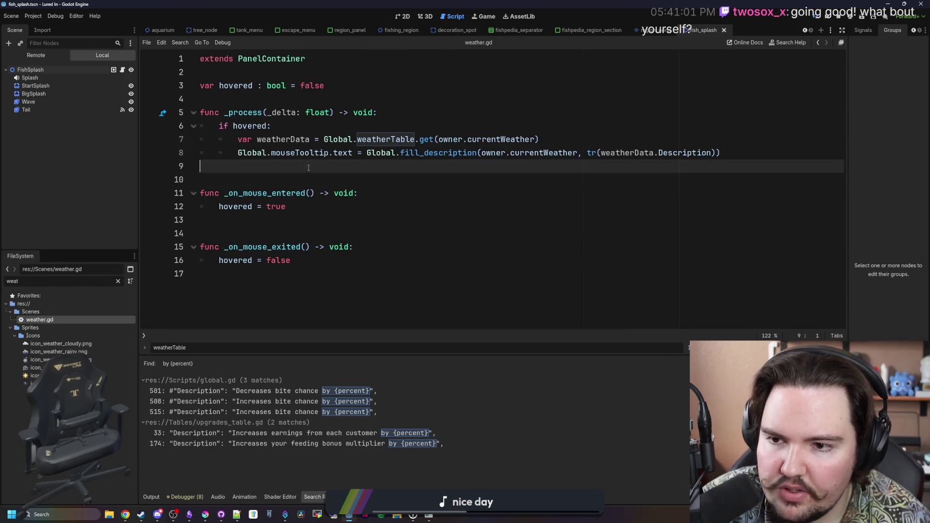
click(438, 130)
click(384, 178)
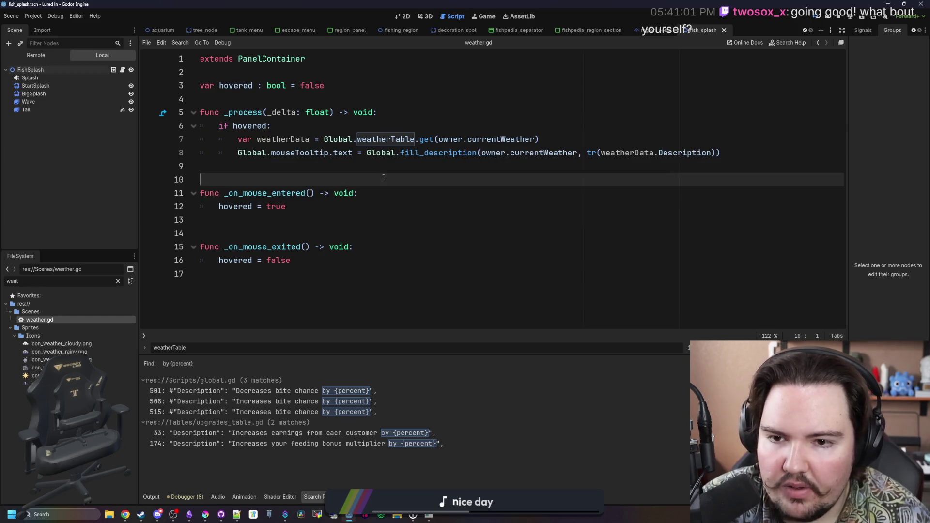
drag(721, 153, 395, 152)
click(520, 170)
click(558, 140)
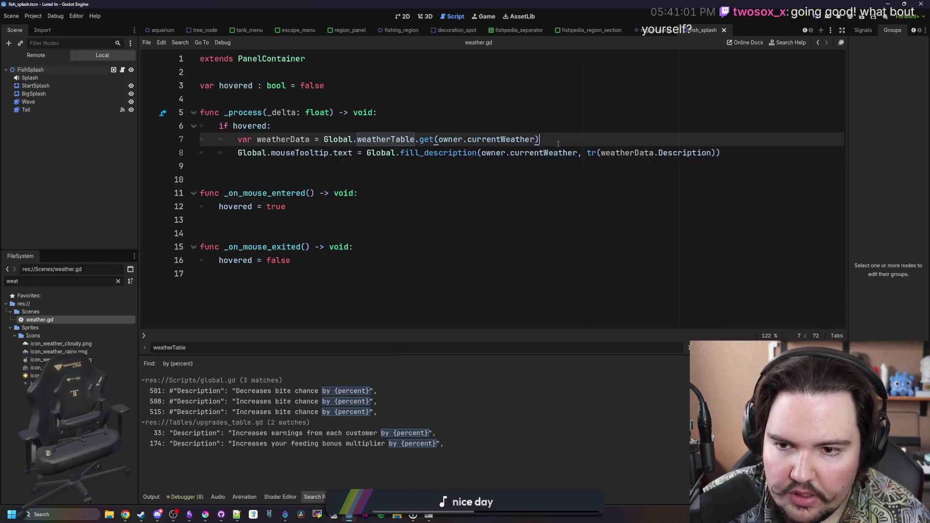
key(Return)
key(Return)
key(Return)
key(Up)
text(generate_weather_effects_description)
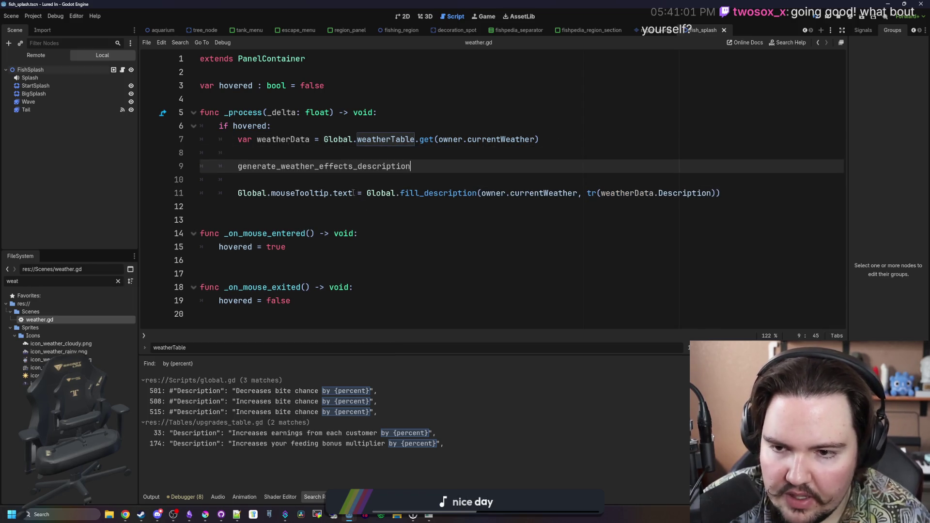
- Write Global.mouseTooltip.text = Global.generate_weather_effects_description(owner.currentWeather)
drag(353, 193, 238, 193)
key(ctrl+c)
click(238, 166)
key(ctrl+v)
text(= Global.)
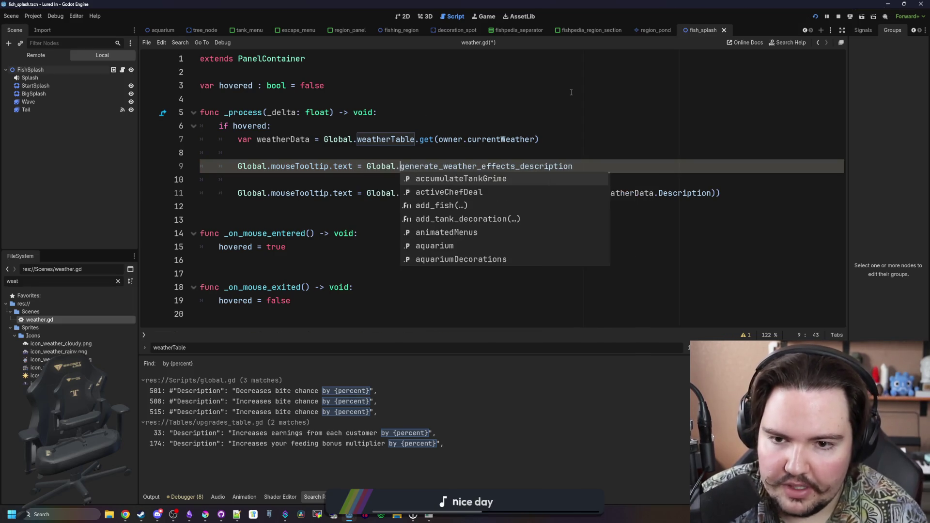
key(End)
text((weat)
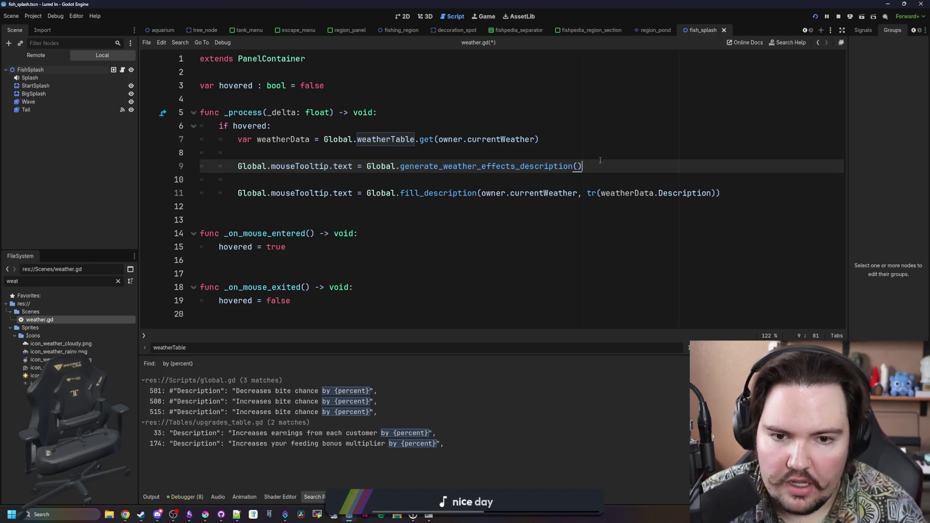
text(her)
key(BackSpace)
key(BackSpace)
key(BackSpace)
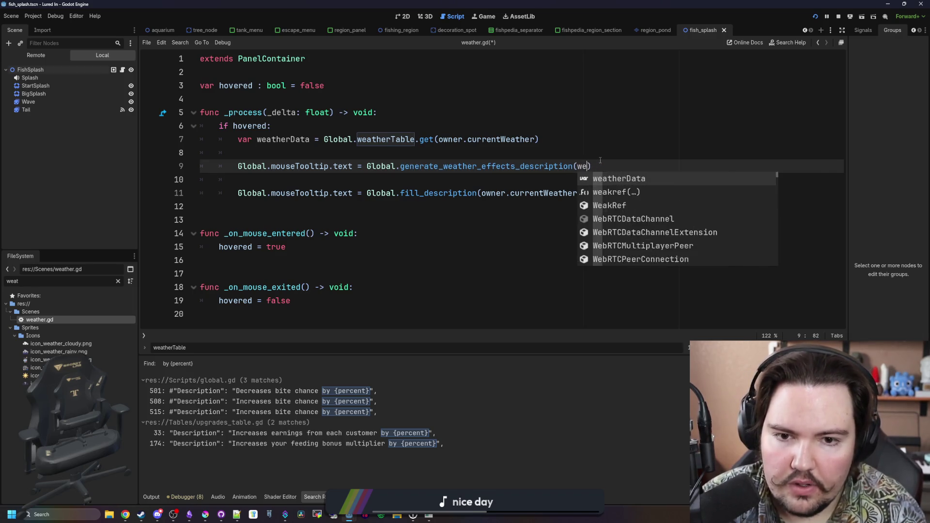
text(owner.current)
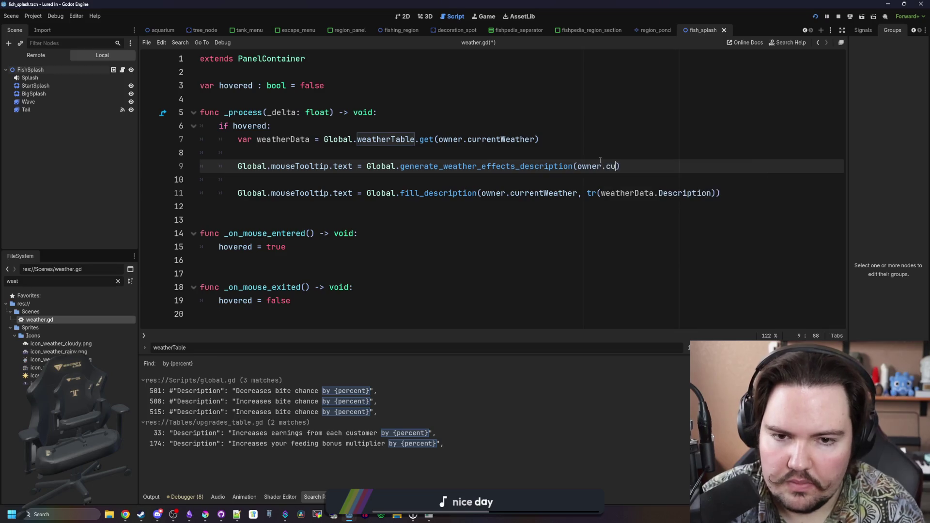
text(Weat)
key(BackSpace)
key(BackSpace)
key(BackSpace)
text(eather)
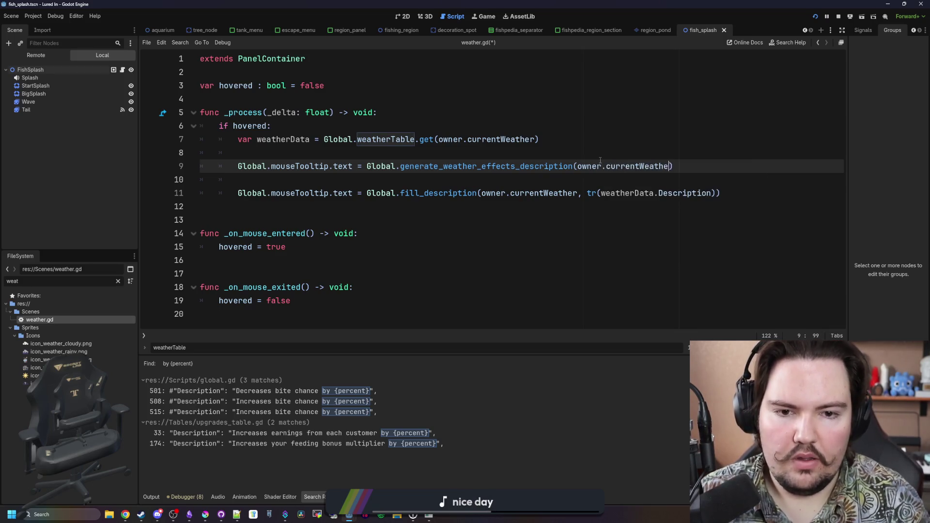
- Delete the old fill_description tooltip line and the unused weatherData line, then save weather.gd
triple_click(721, 194)
key(BackSpace)
key(BackSpace)
click(524, 140)
key(ctrl+shift+k)
key(BackSpace)
drag(678, 139, 237, 139)
click(286, 121)
key(ctrl+s)
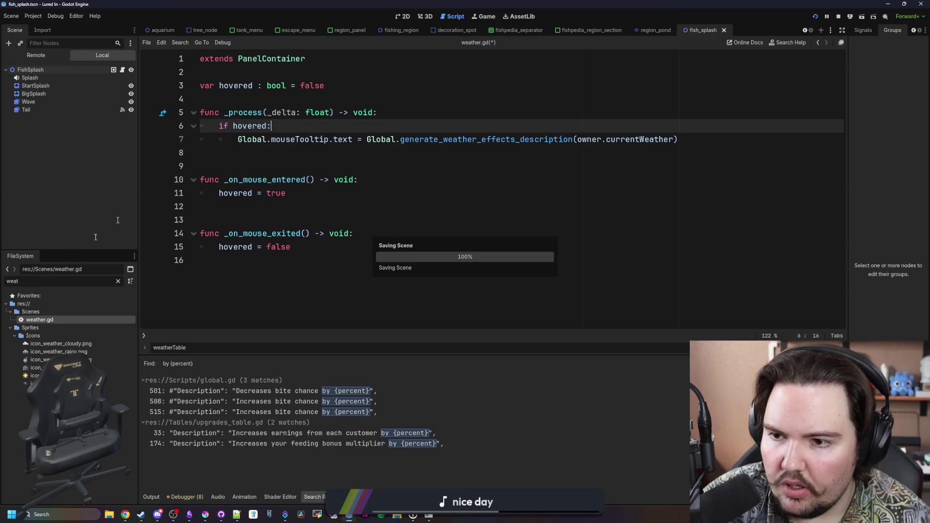
click(117, 281)
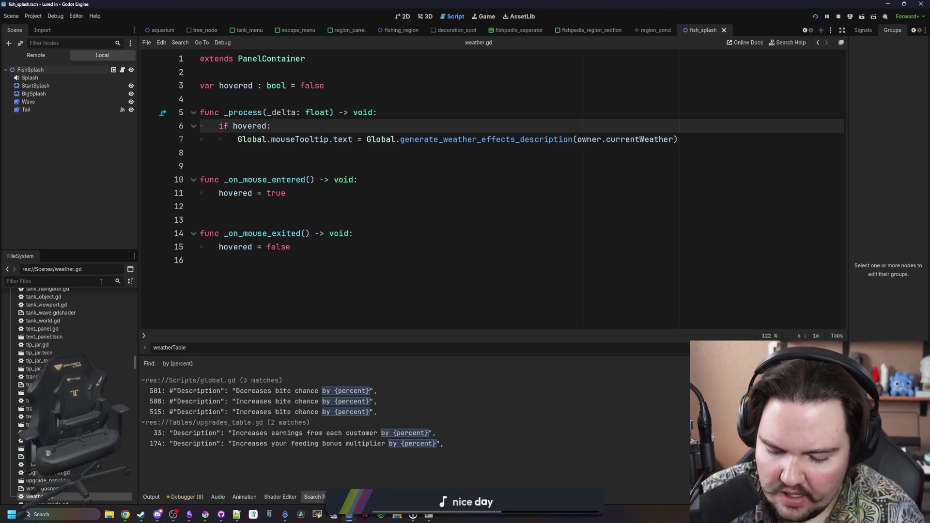
- Open region_panel.gd and the region_panel scene via the 'region' filter
text(region)
double_click(112, 368)
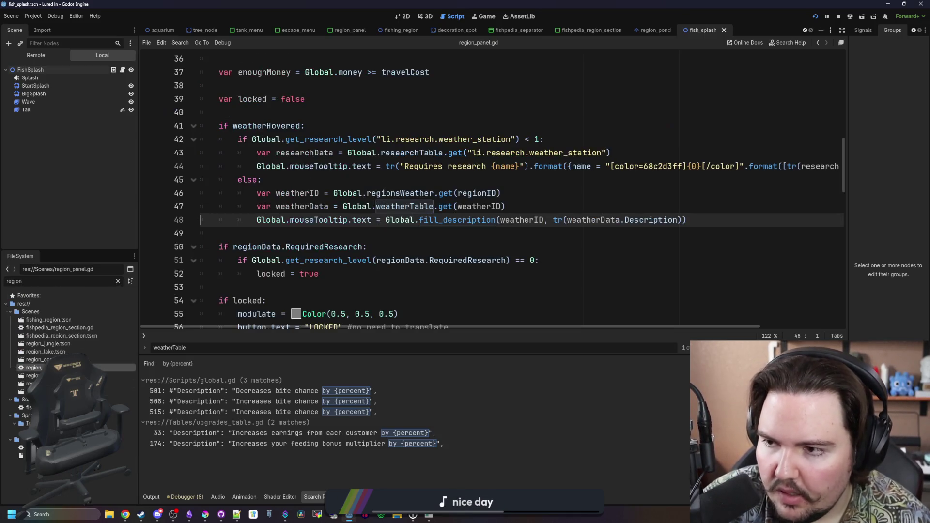
double_click(111, 376)
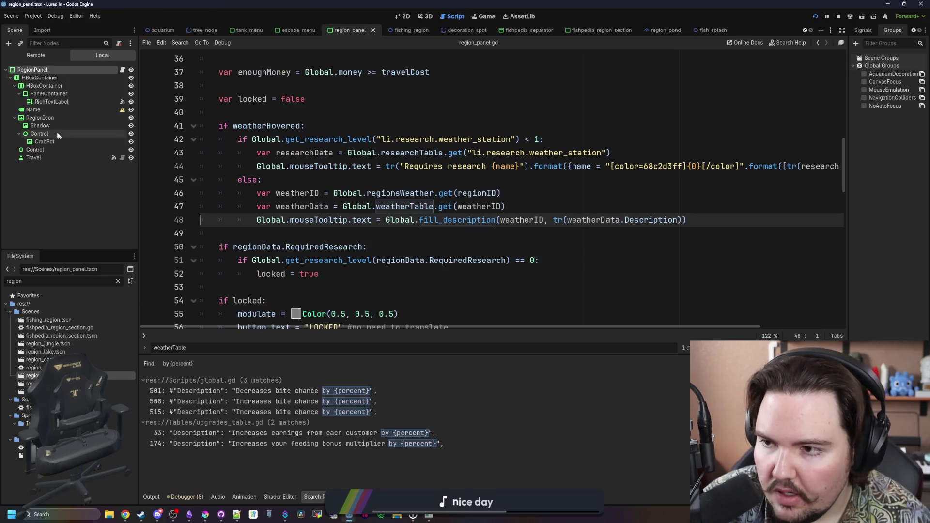
scroll(264, 171, up, 3)
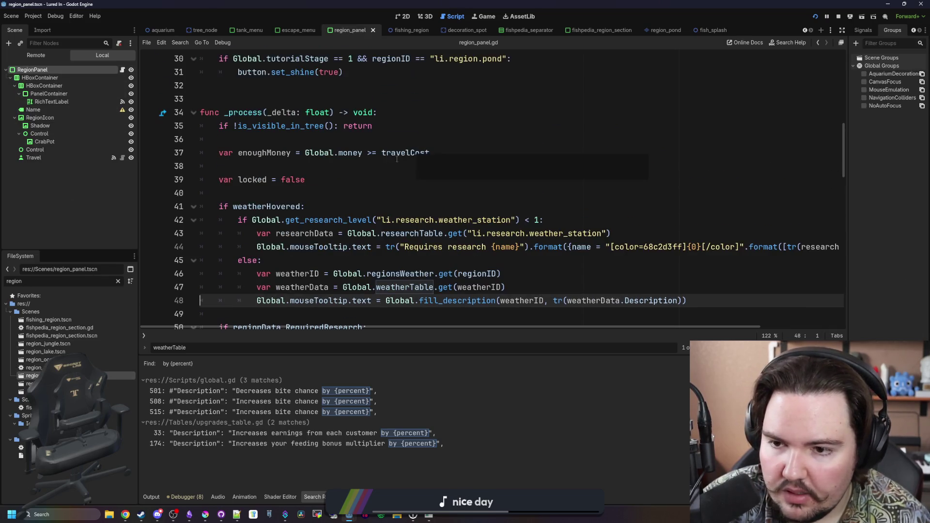
scroll(264, 171, down, 1)
click(474, 179)
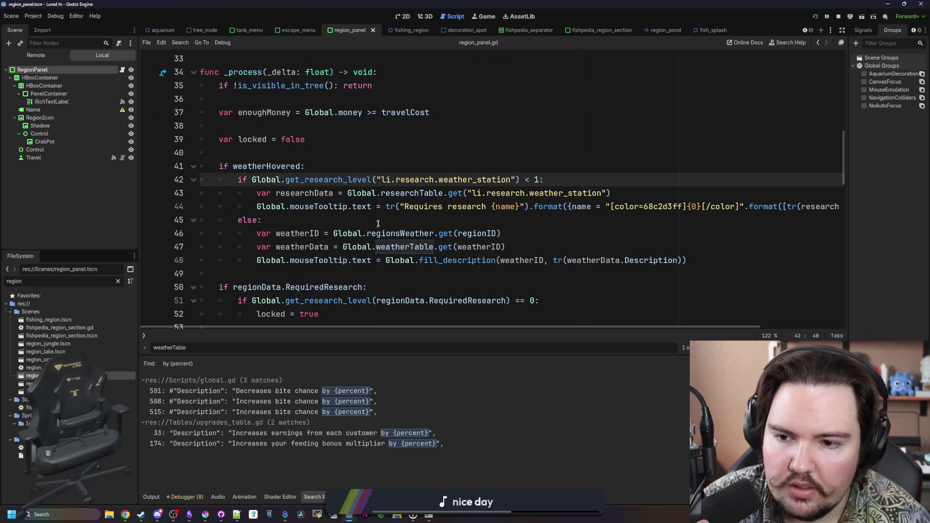
click(474, 220)
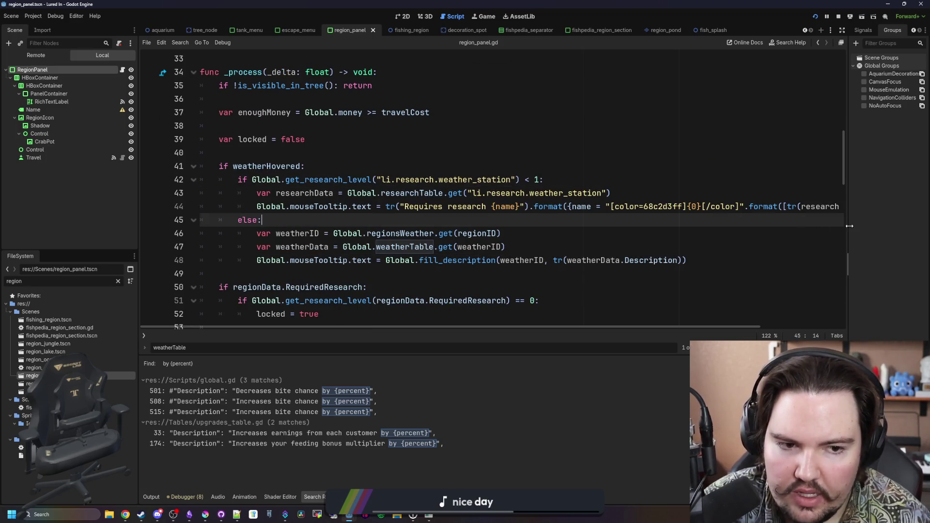
- Replace the weatherData and tooltip lines with Global.generate_weather_effects_description(weatherID)
click(395, 260)
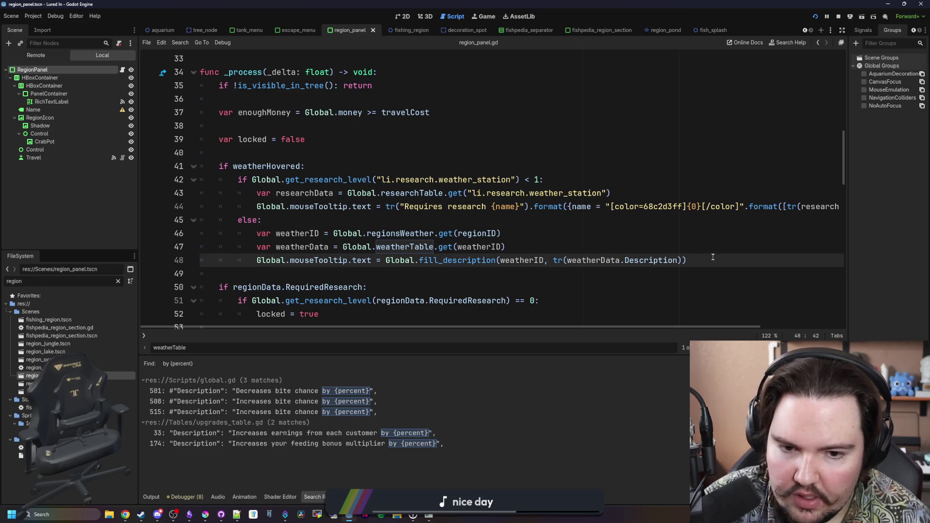
key(ctrl+z)
key(ctrl+z)
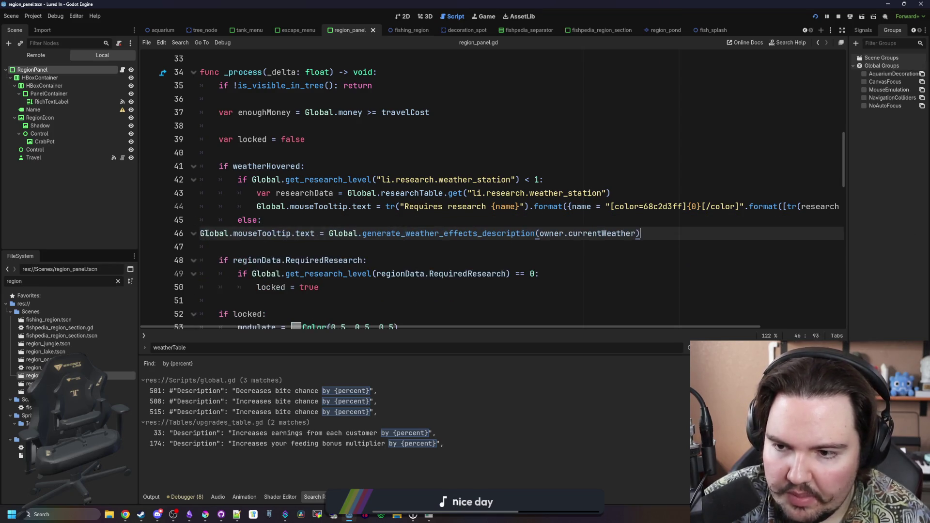
key(ctrl+shift+z)
key(ctrl+shift+z)
click(399, 247)
drag(705, 262, 259, 249)
key(ctrl+v)
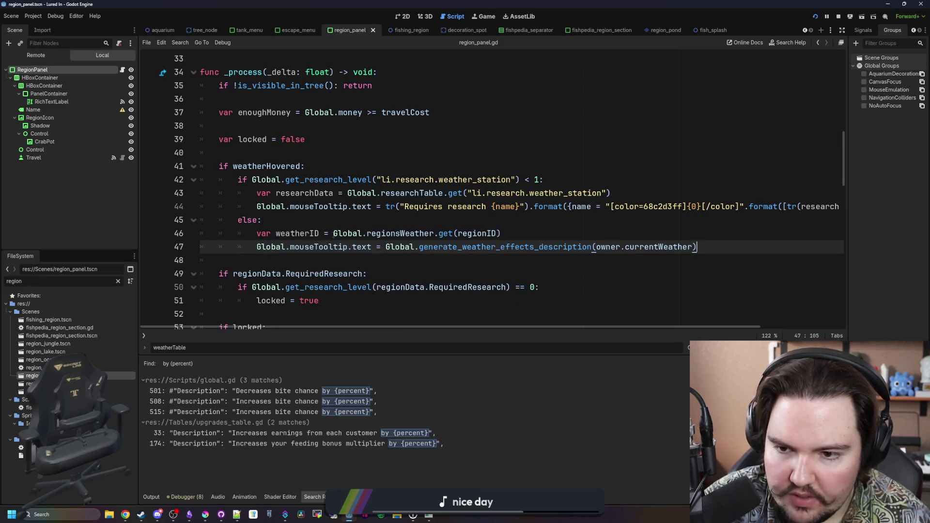
double_click(658, 247)
key(BackSpace)
key(BackSpace)
key(BackSpace)
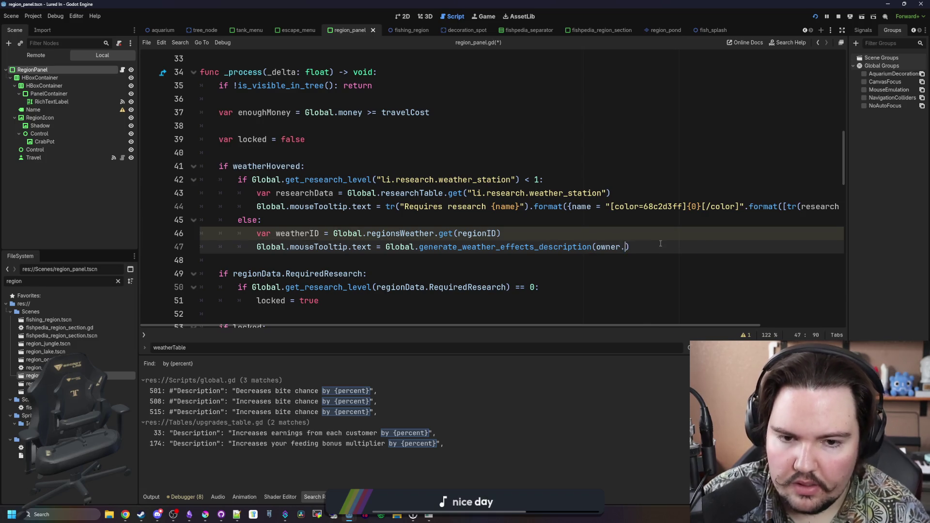
text(weatherID)
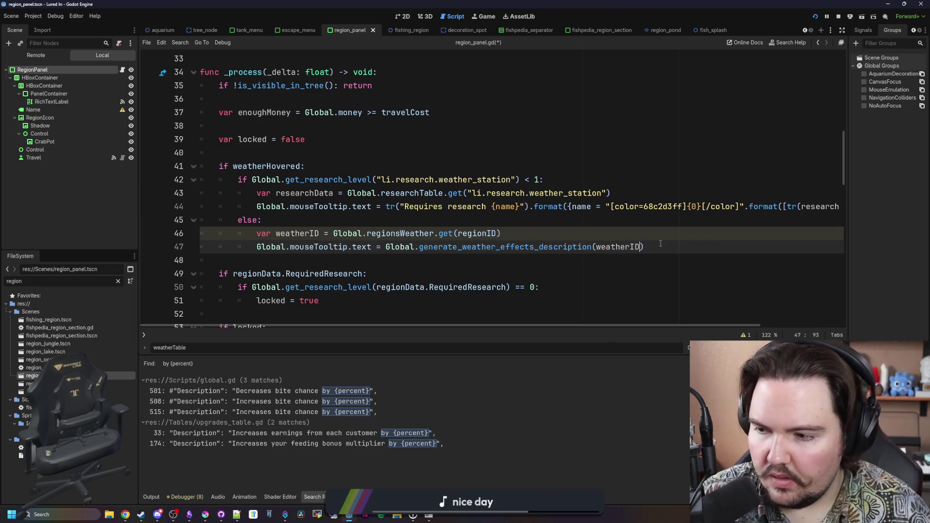
- Save region_panel.gd, then stop and relaunch the game
click(558, 216)
key(ctrl+s)
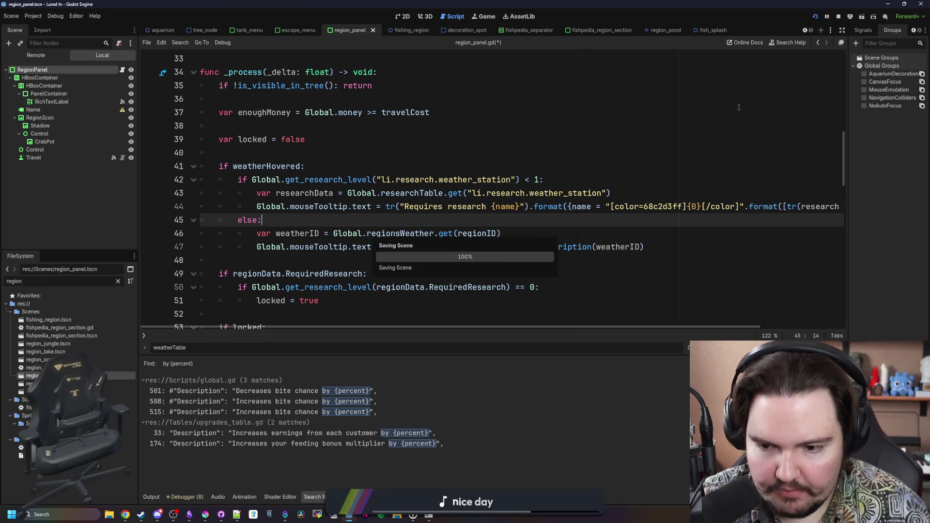
click(837, 18)
click(815, 18)
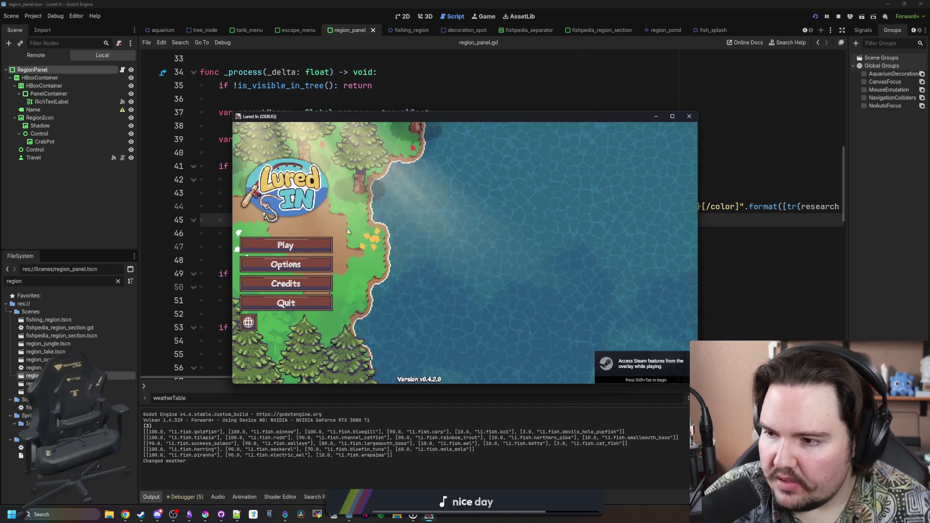
- Start playing from the main menu and open the Travel panel
click(286, 245)
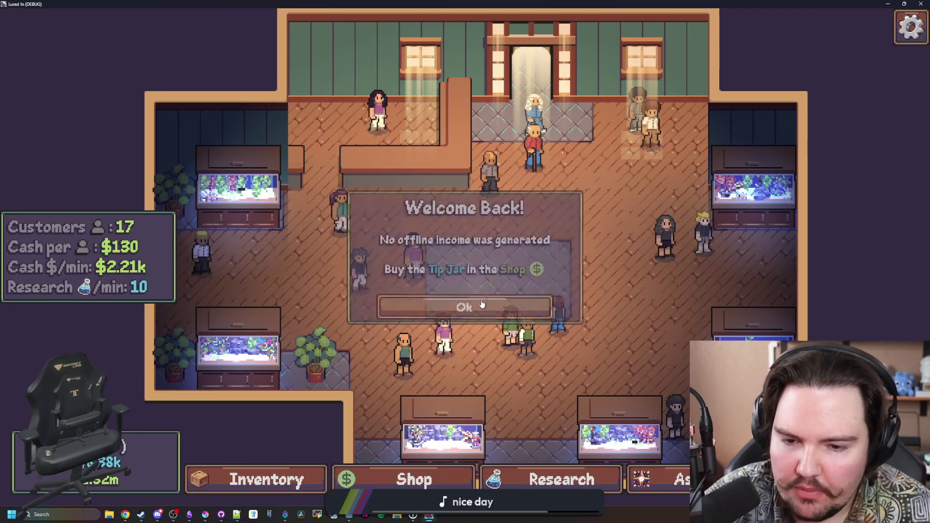
click(482, 305)
scroll(400, 410, up, 2)
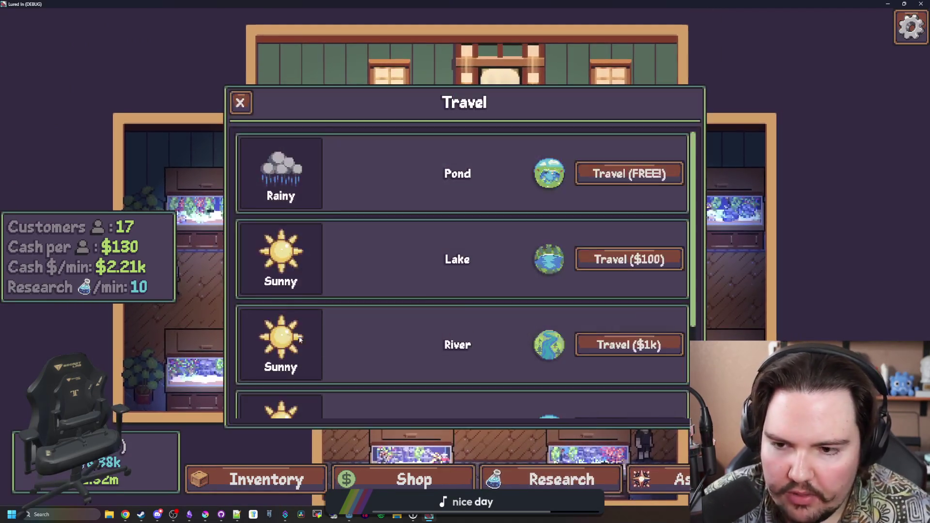
- Read the weather tooltips (Rainy +50% event chance, Sunny 0%), then return to Godot
mouse_move(274, 275)
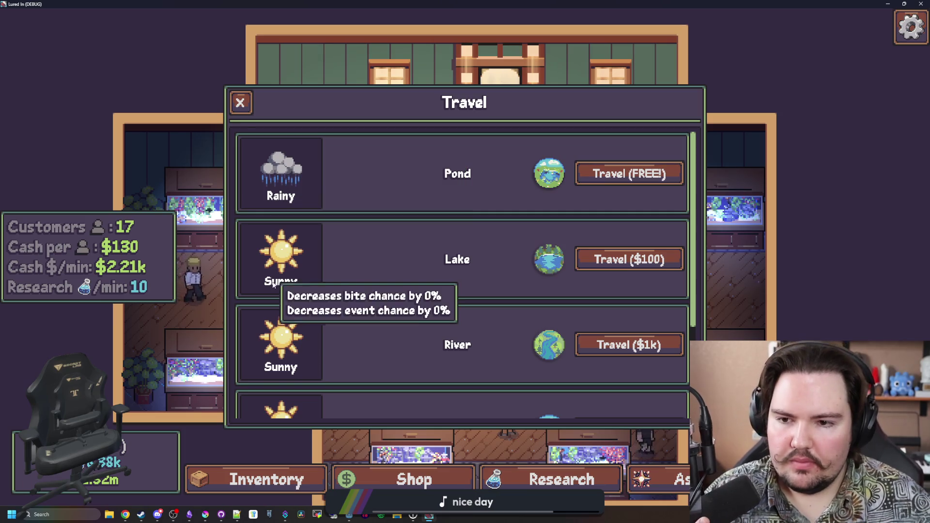
mouse_move(279, 331)
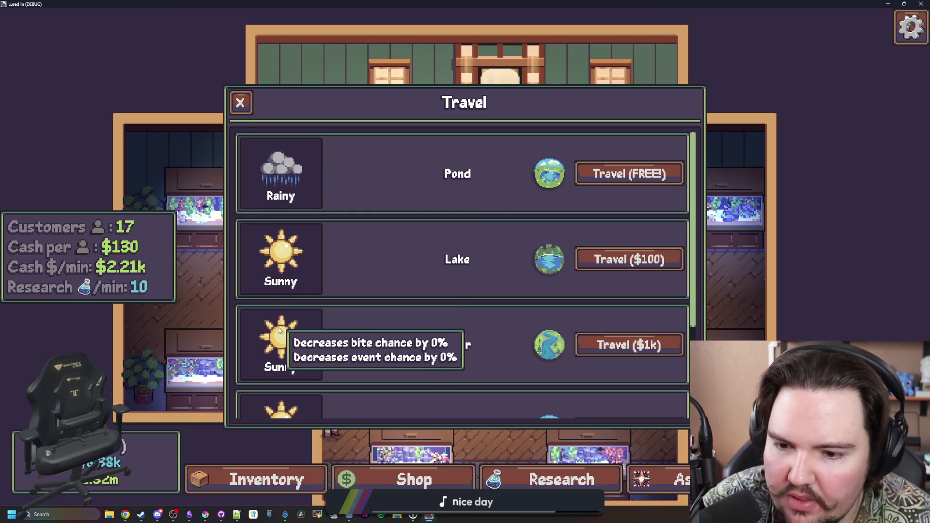
mouse_move(294, 152)
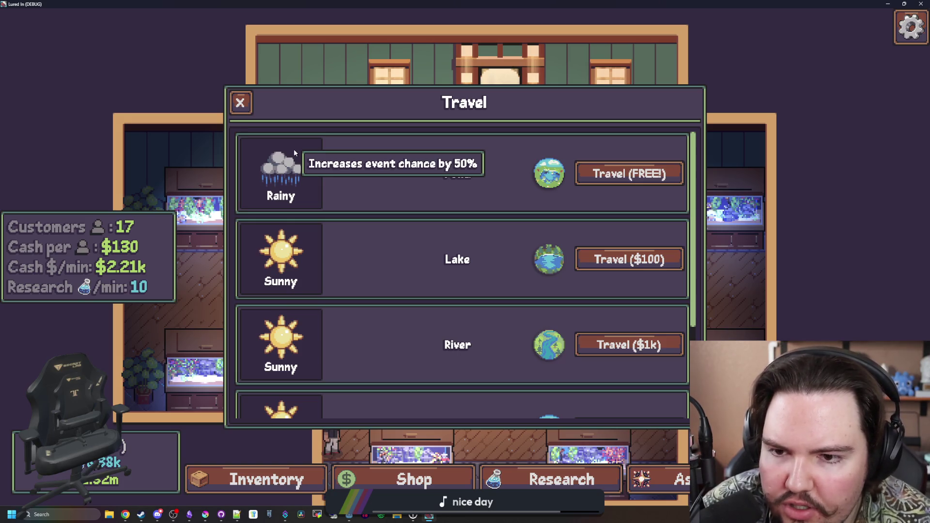
scroll(293, 149, down, 4)
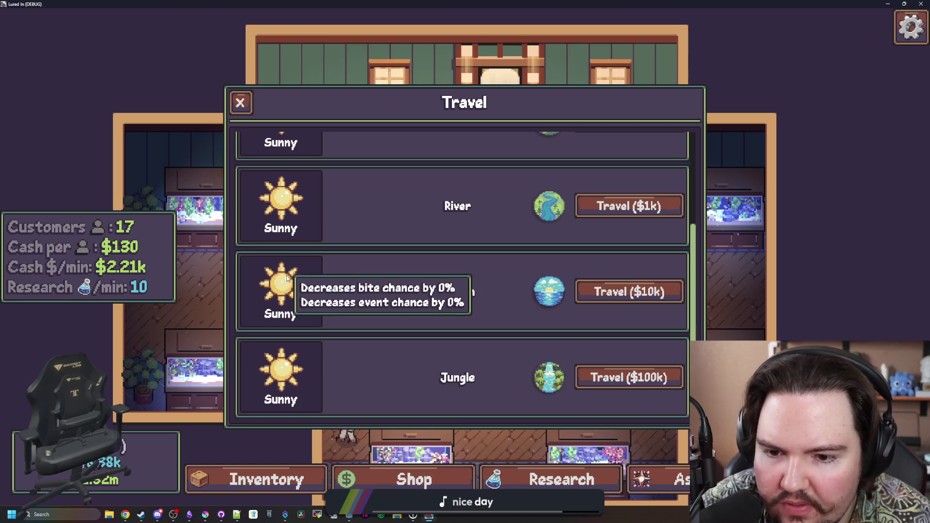
scroll(294, 181, up, 4)
mouse_move(294, 182)
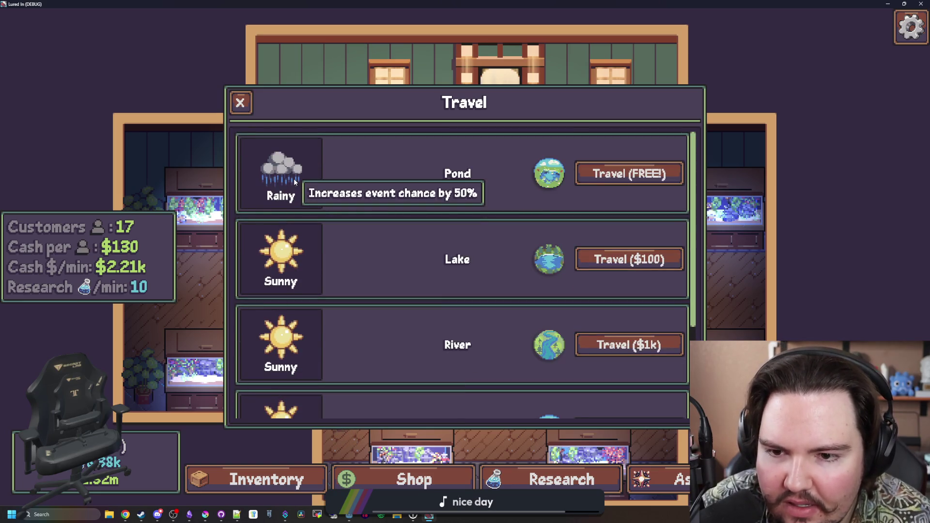
key(alt+Tab)
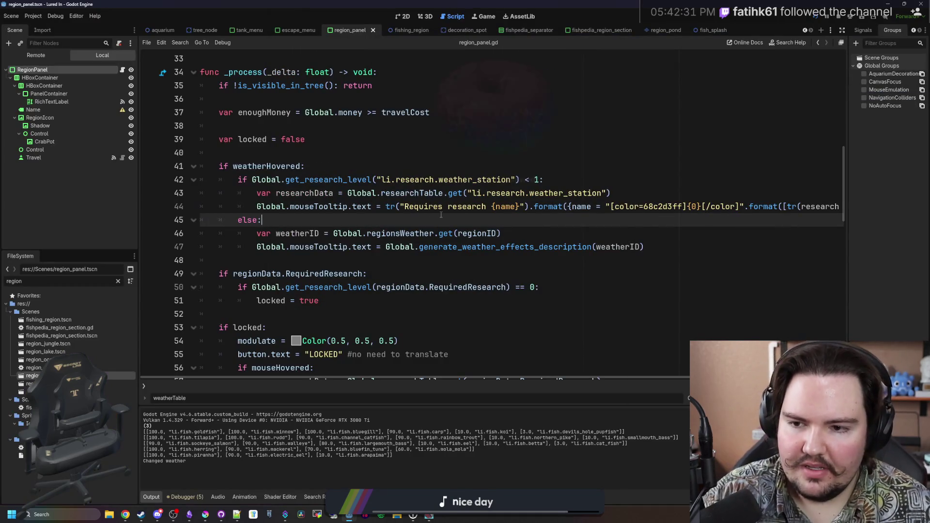
- Jump to the generate_weather_effects_description definition in global.gd
ctrl+click(426, 247)
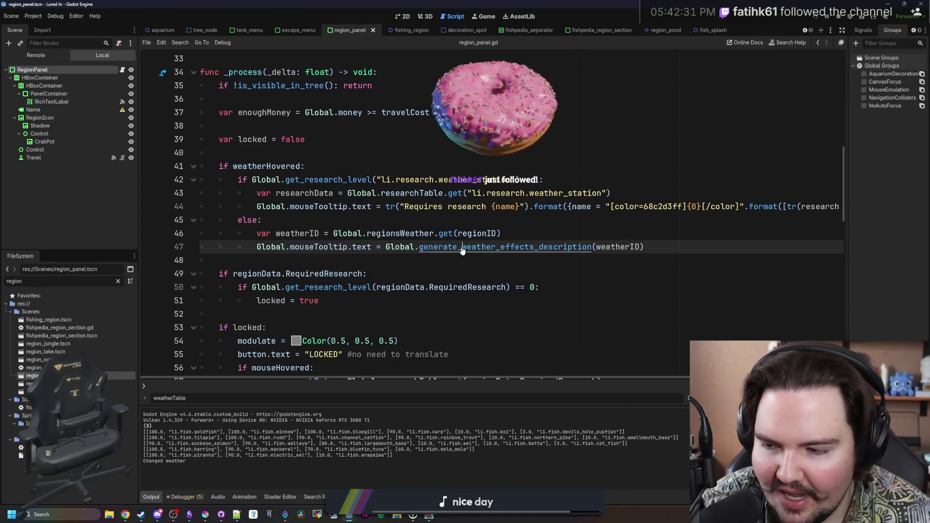
click(488, 258)
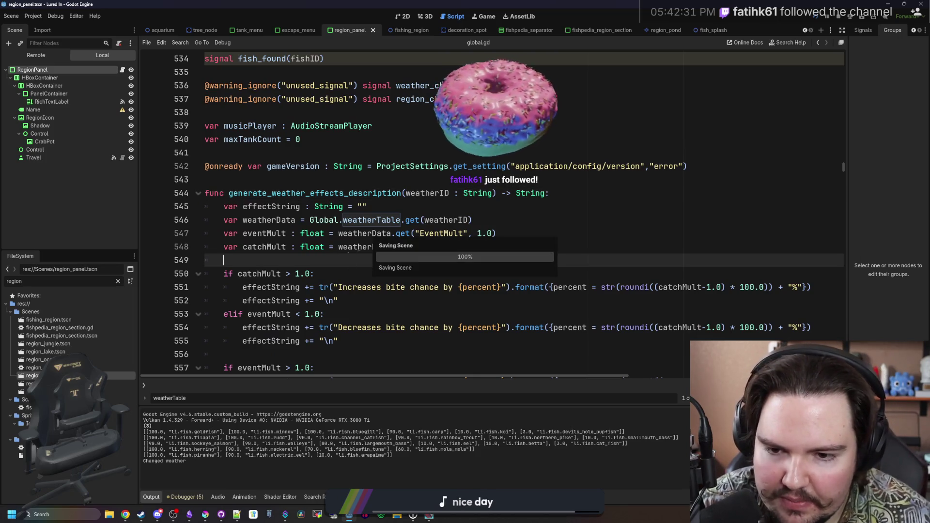
scroll(368, 264, down, 3)
scroll(501, 375, right, 4)
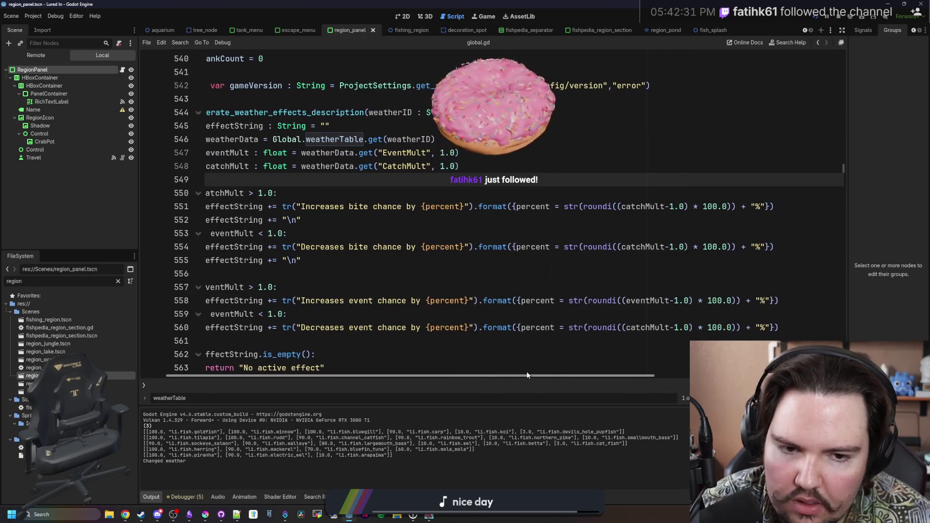
scroll(501, 375, left, 4)
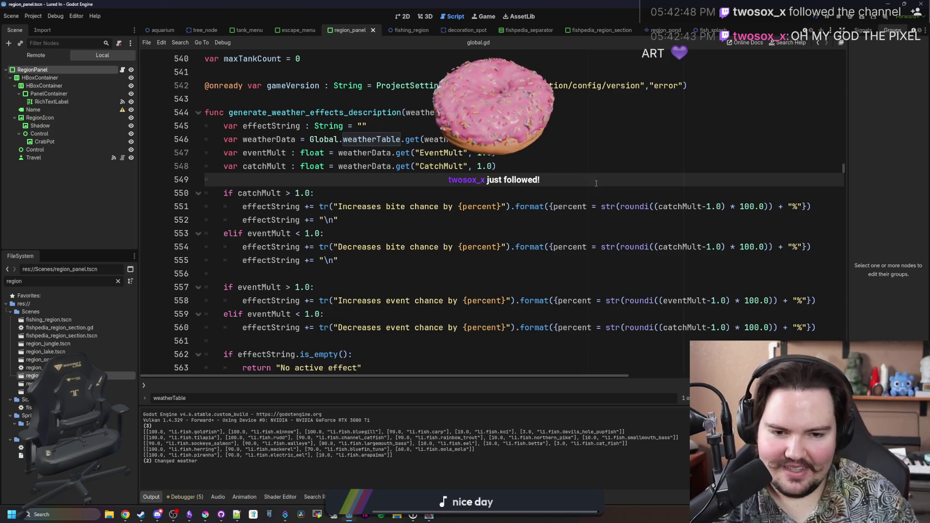
- Make the event-decrease percent on line 560 compute with eventMult
click(685, 292)
double_click(685, 300)
key(ctrl+c)
double_click(685, 327)
key(ctrl+v)
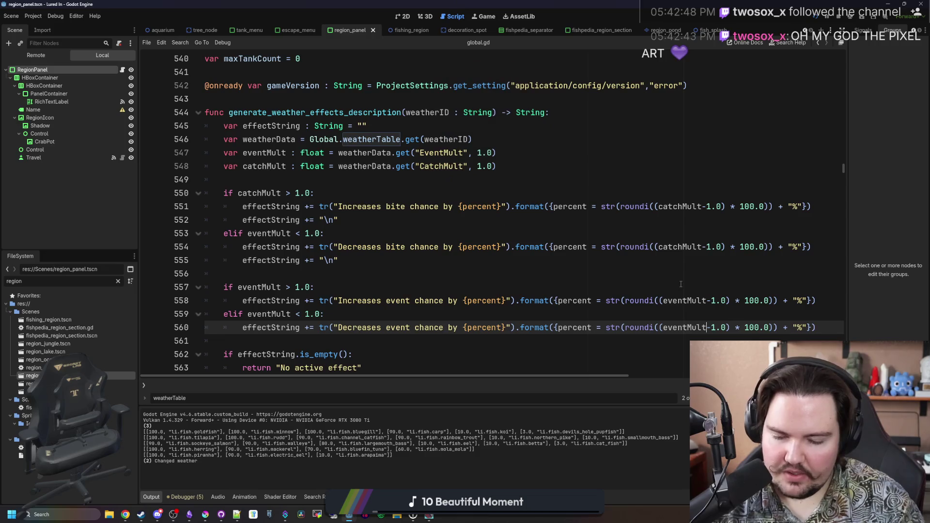
- Make the bite-decrease check on line 553 test catchMult, save, and relaunch the game
click(393, 285)
double_click(269, 193)
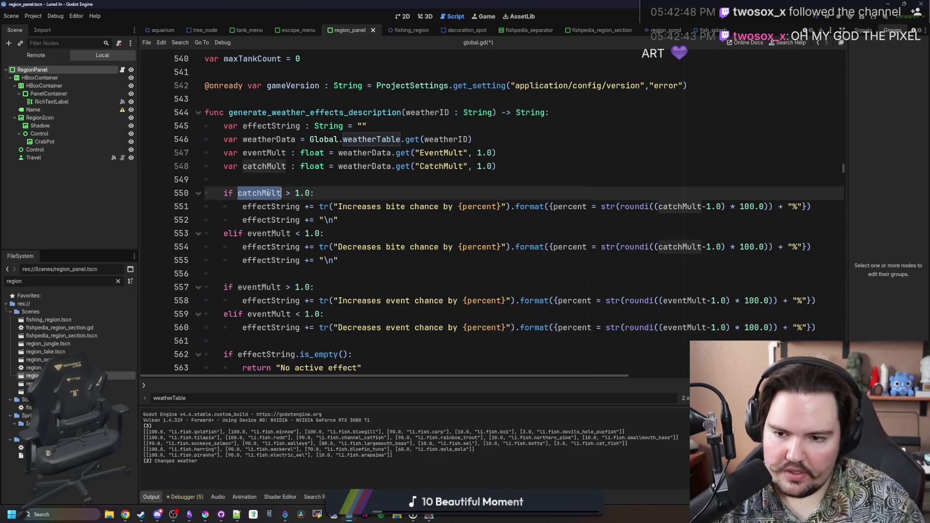
key(ctrl+c)
double_click(272, 233)
key(ctrl+v)
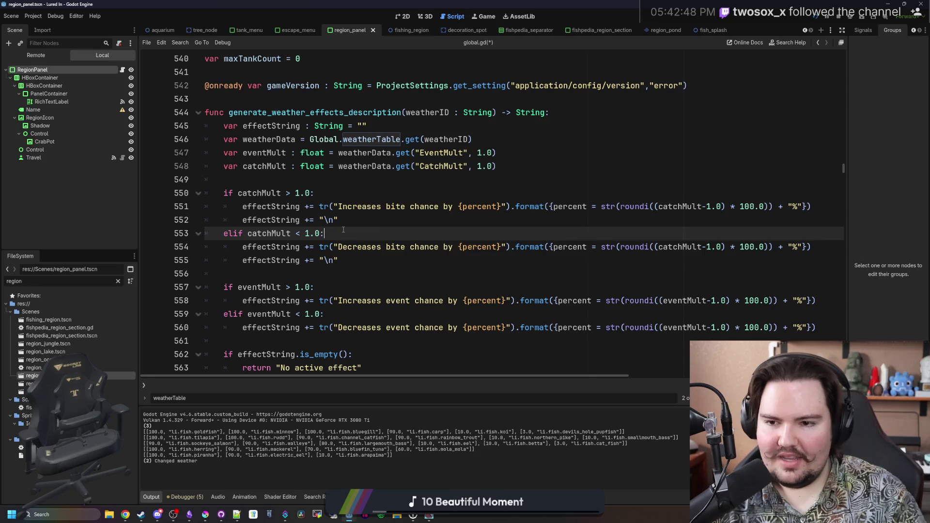
key(ctrl+s)
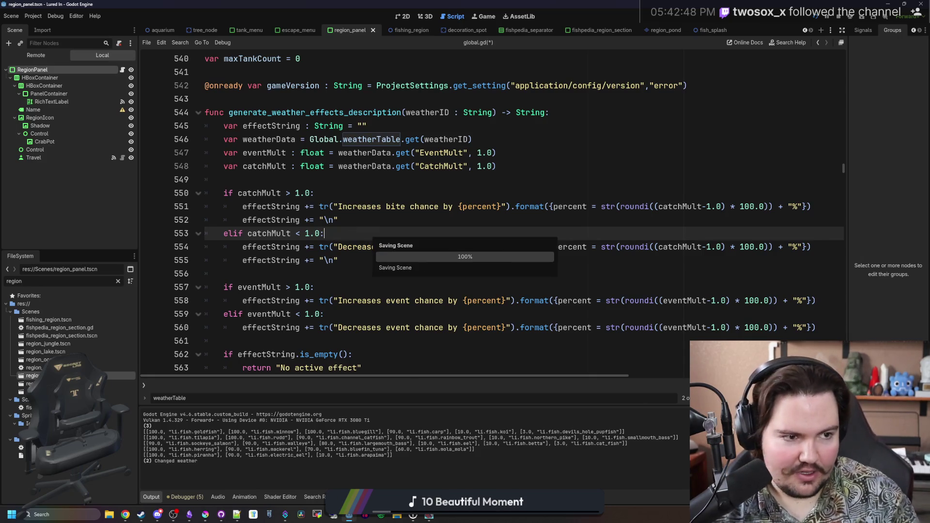
key(alt+Tab)
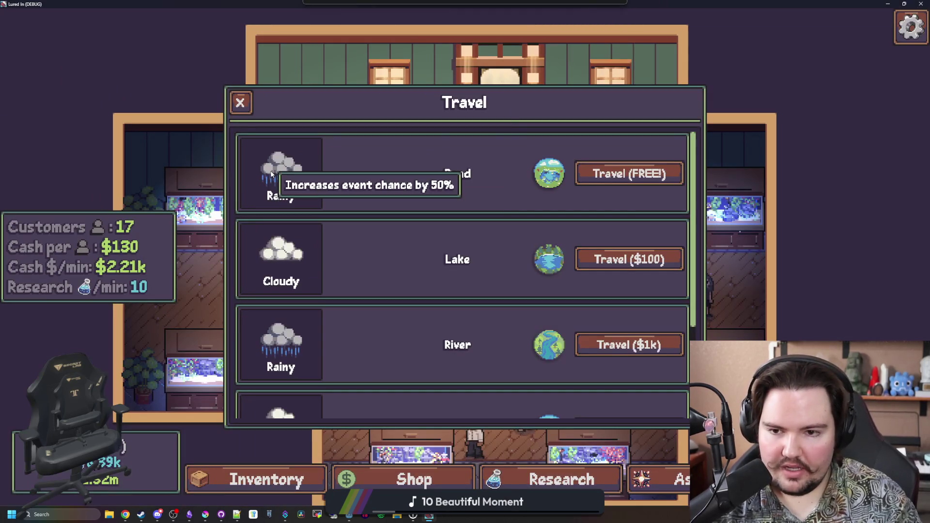
- Read the Rainy and Sunny Travel tooltips, Sunny showing a -10% event decrease, then return to global.gd
scroll(278, 263, down, 1)
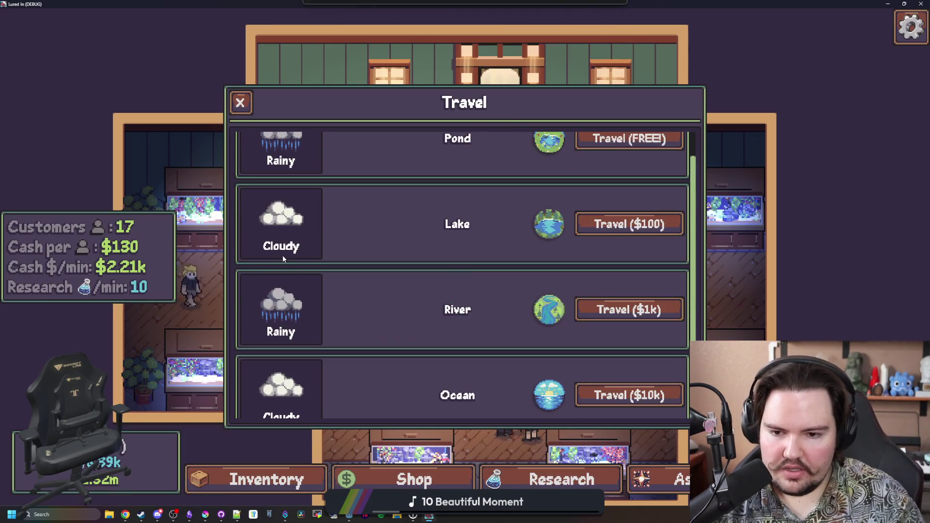
scroll(336, 222, down, 1)
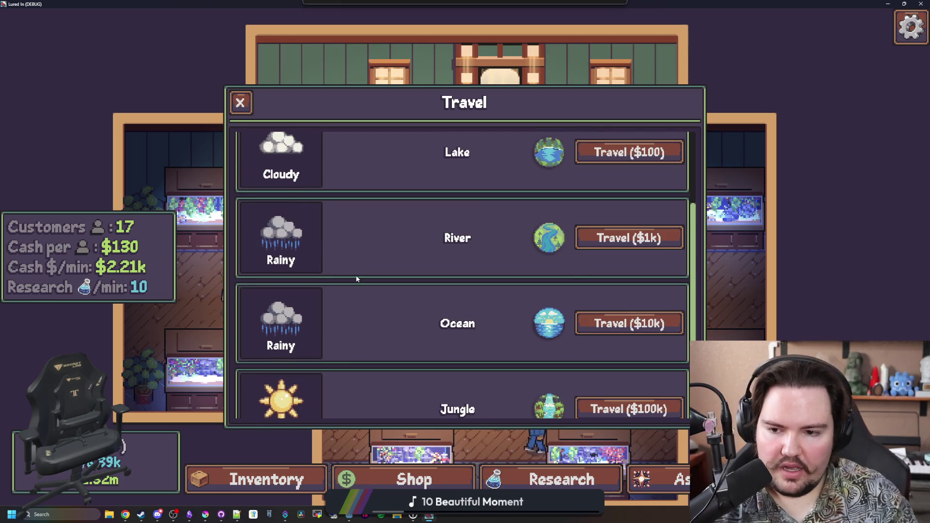
scroll(356, 279, down, 1)
mouse_move(284, 209)
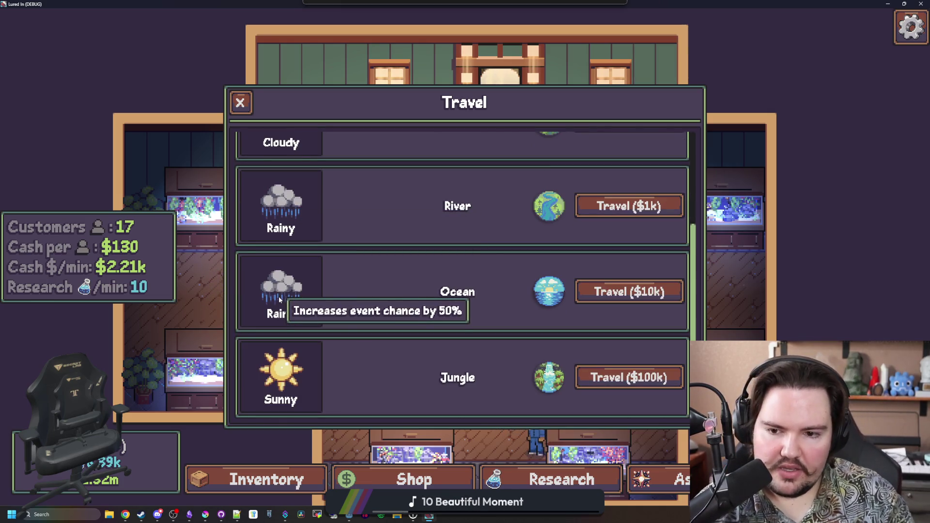
mouse_move(279, 368)
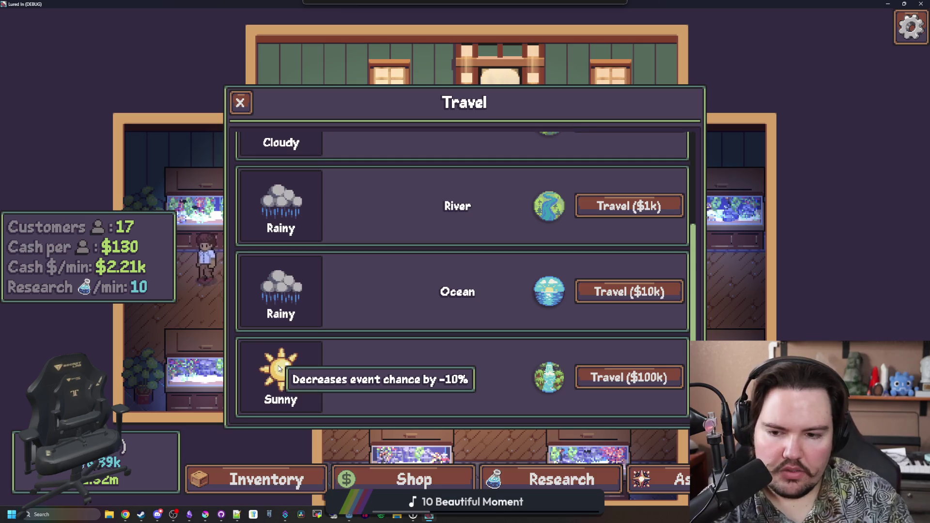
key(alt+Tab)
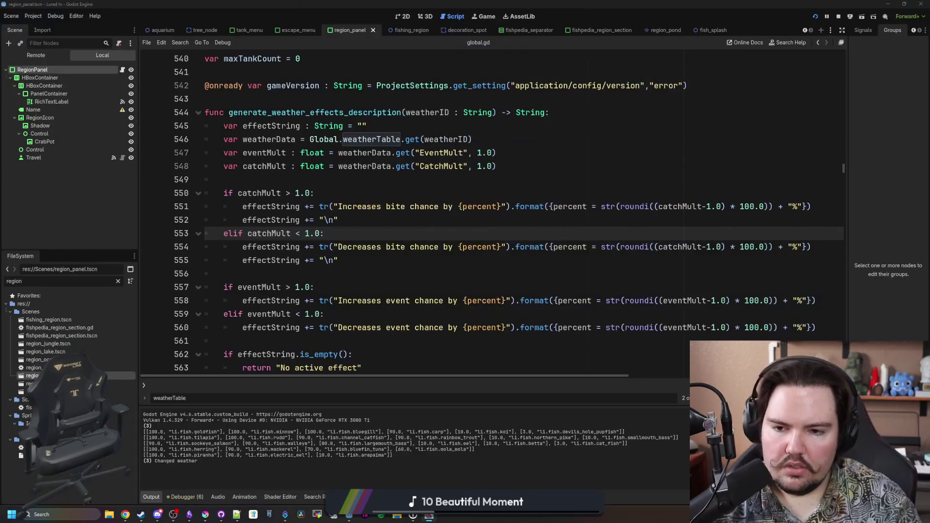
- Save the script and reselect global.gd by filtering the file list for 'glob'
click(398, 260)
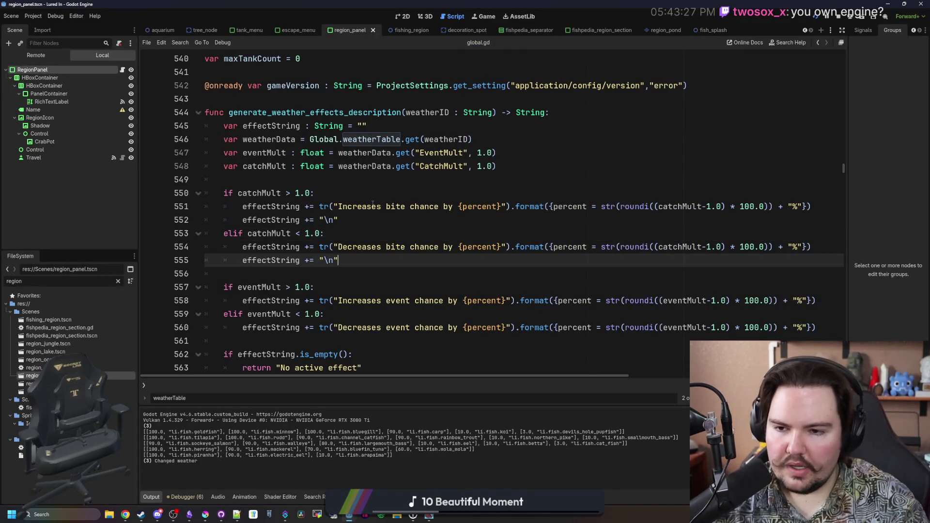
click(421, 178)
key(ctrl+s)
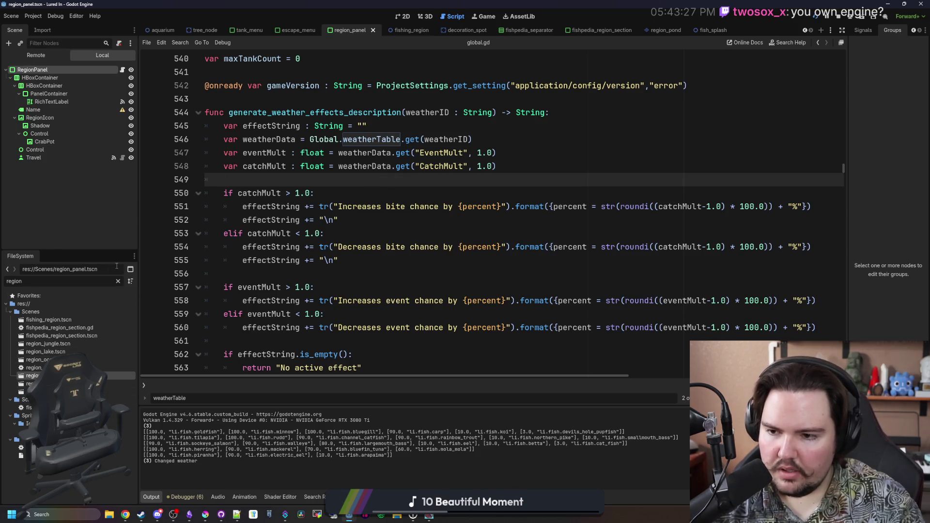
click(118, 282)
text(glob)
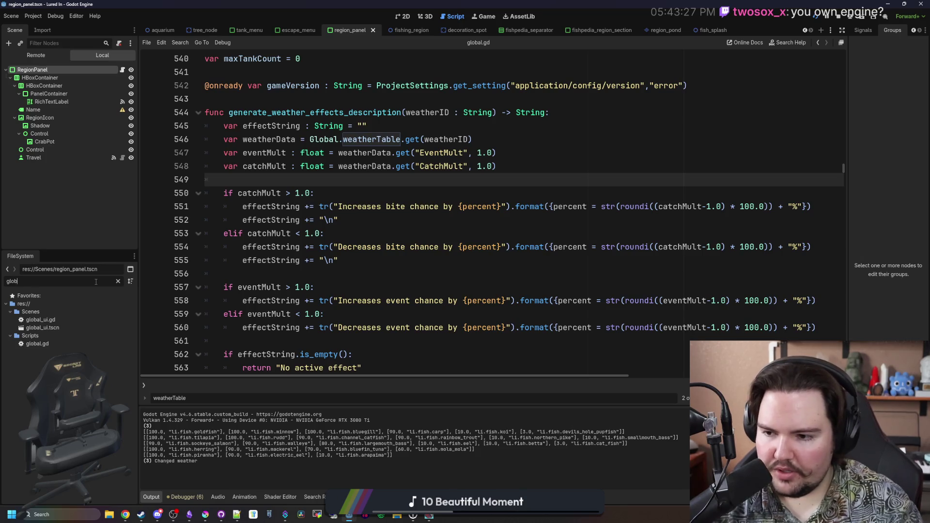
click(38, 343)
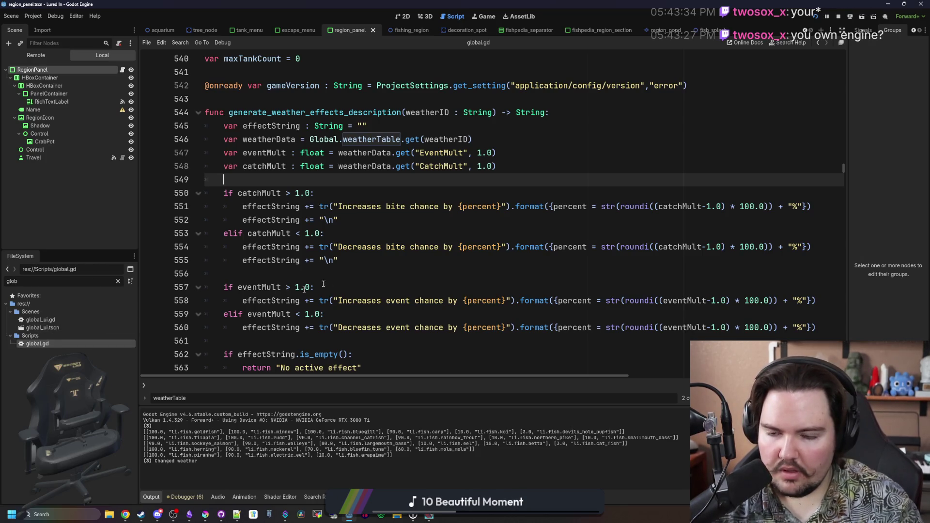
- Find the weatherTable definition and inspect the BiteRate key in the sunny entry
key(ctrl+f)
key(Return)
key(Return)
key(Return)
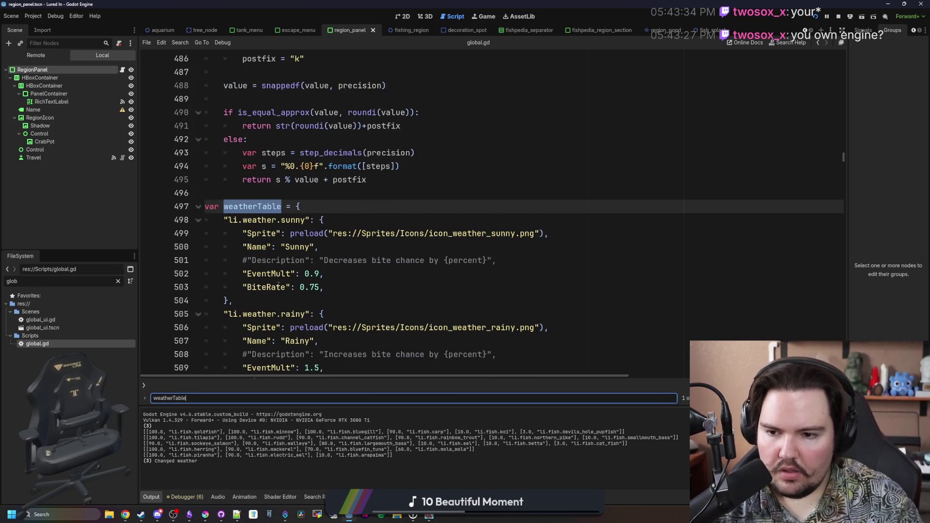
double_click(280, 286)
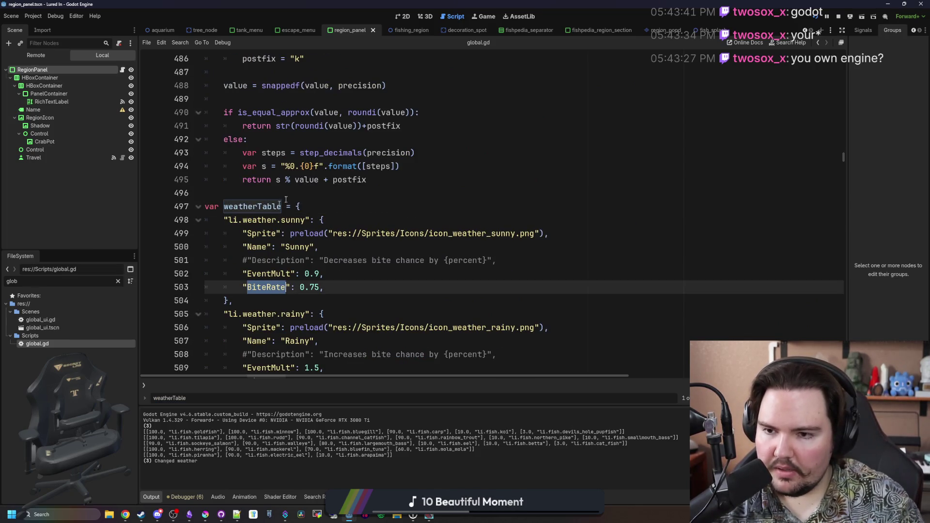
scroll(244, 226, up, 5)
- Search the script for 'calculate' and step through its matches
key(ctrl+f)
text(calculate)
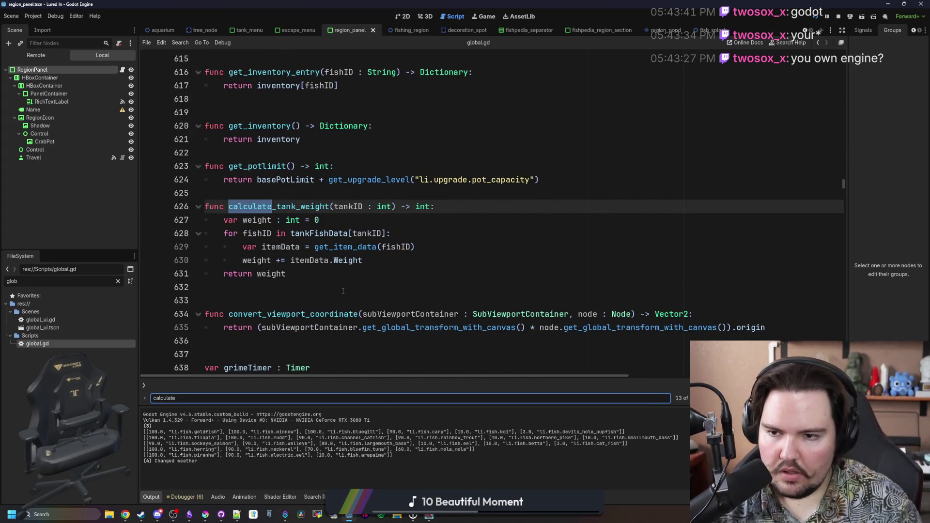
key(Return)
key(Return)
key(Return)
key(Return)
key(Return)
key(Return)
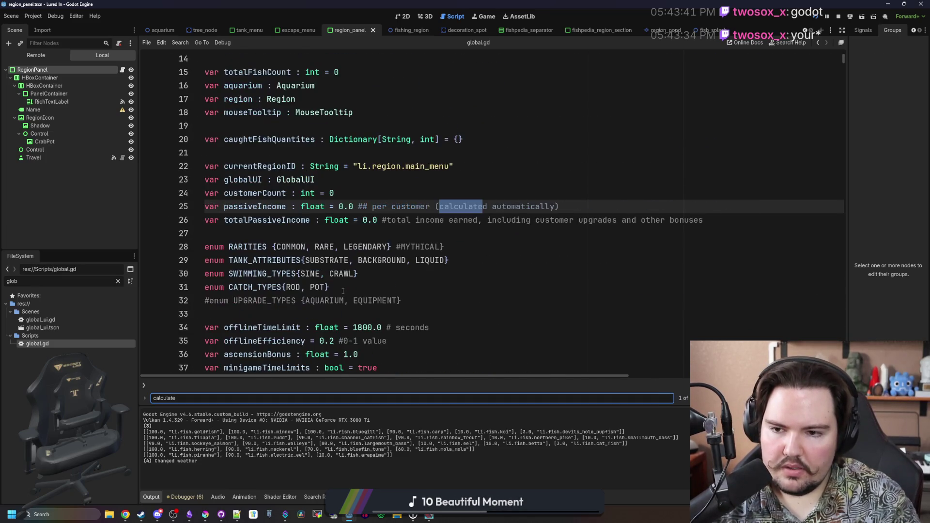
key(Return)
key(Return)
key(Return)
key(Return)
key(Return)
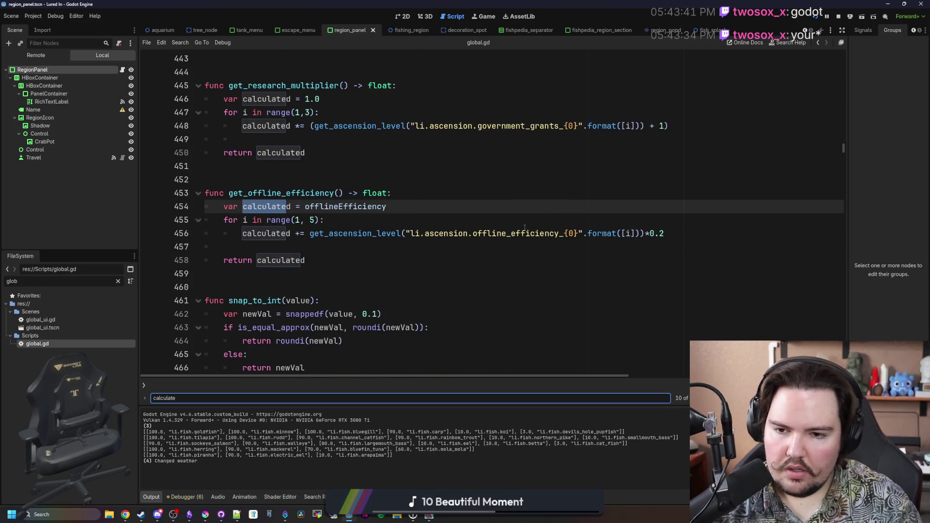
key(ctrl+a)
text(weather_des)
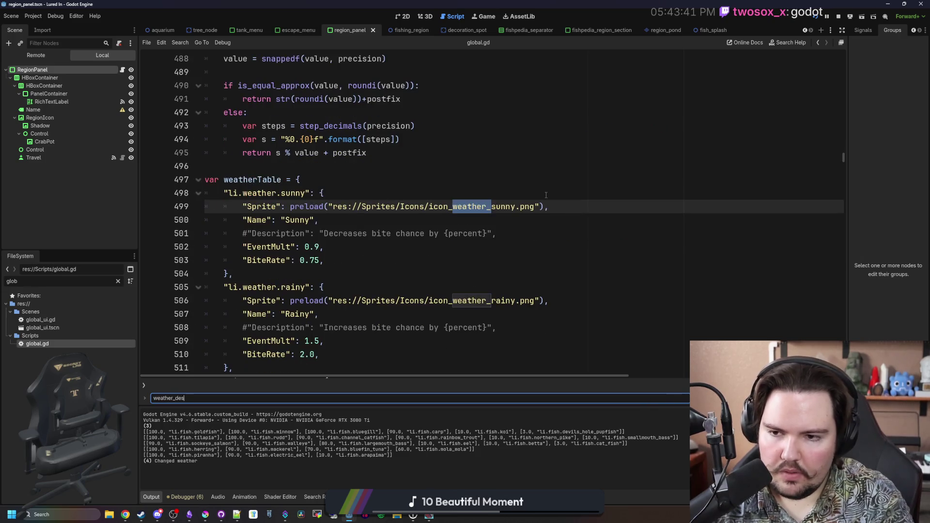
key(BackSpace)
key(BackSpace)
key(BackSpace)
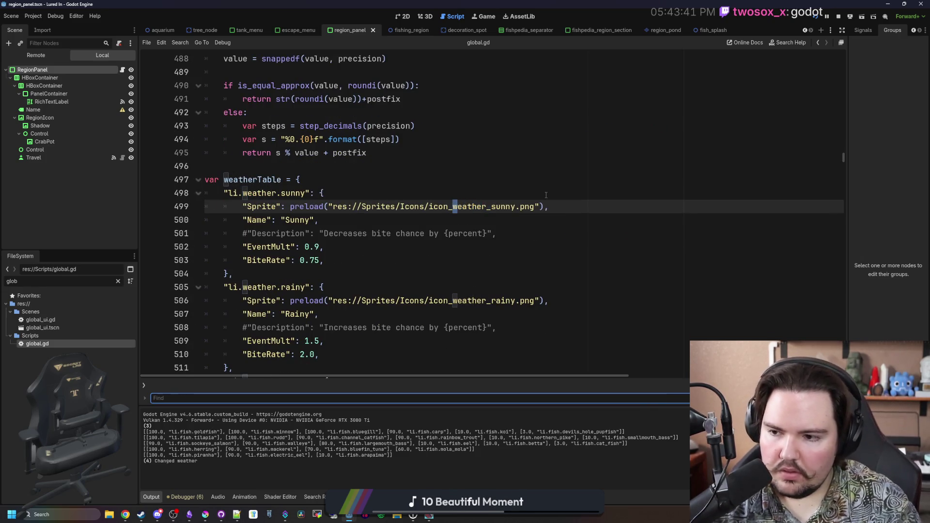
- Search for 'description' to get back to the weather effects description function
click(546, 195)
click(405, 169)
key(ctrl+f)
text(description)
key(Return)
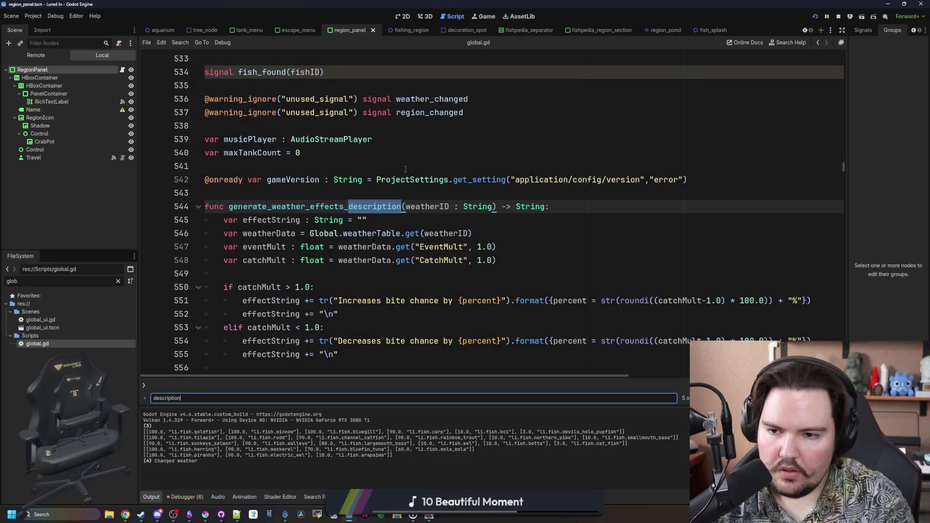
scroll(405, 169, down, 2)
click(337, 192)
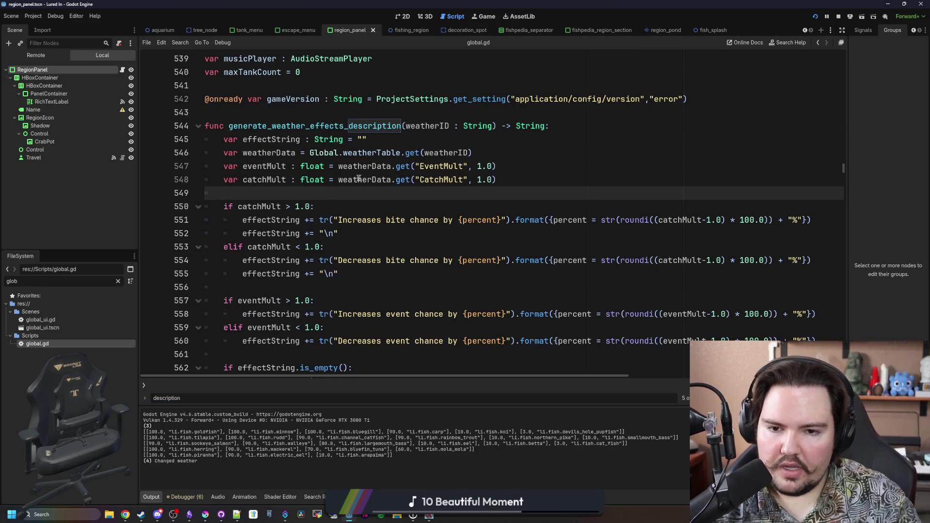
scroll(358, 177, down, 1)
click(468, 198)
scroll(414, 156, up, 1)
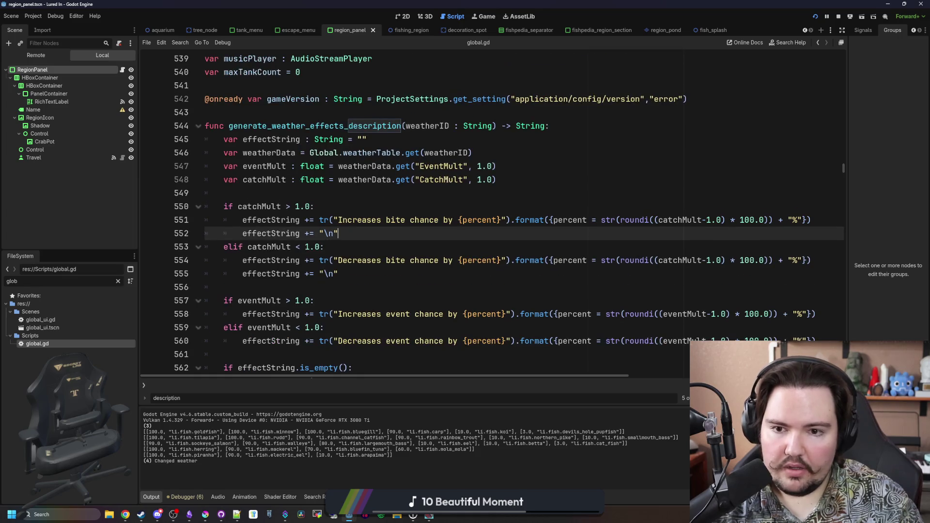
- Replace CatchMult with BiteRate on line 548, save, and launch the game
double_click(441, 180)
text(BiteRate)
click(440, 195)
key(ctrl+s)
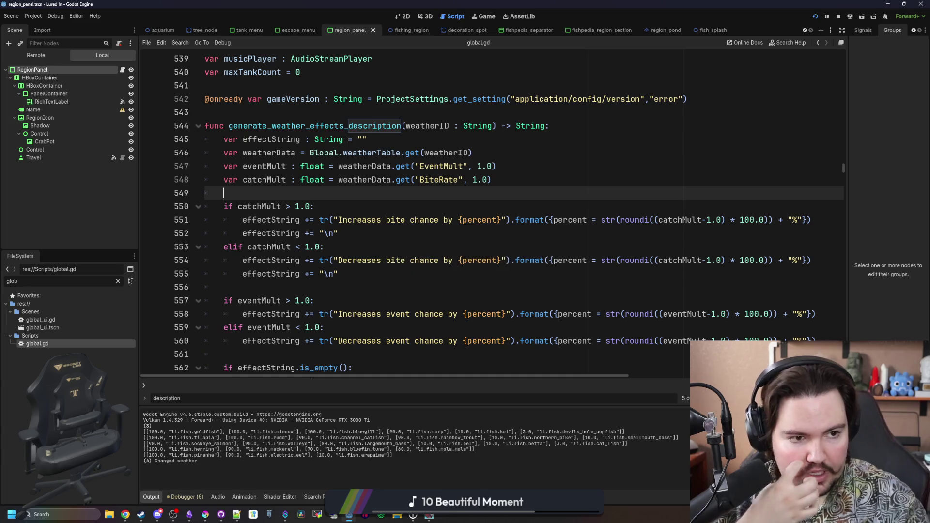
key(alt+Tab)
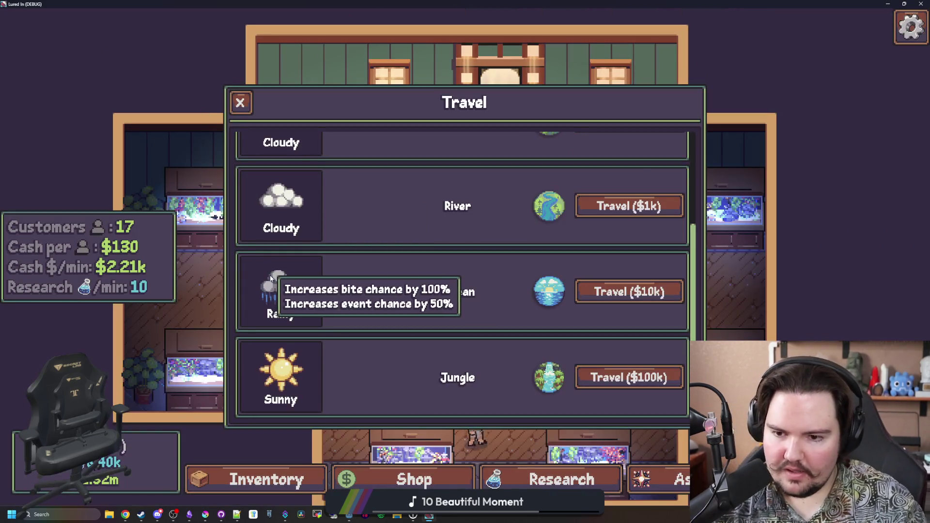
- Scroll the Travel list to the top, read a weather icon's tooltip, and switch back to Godot
scroll(286, 368, up, 3)
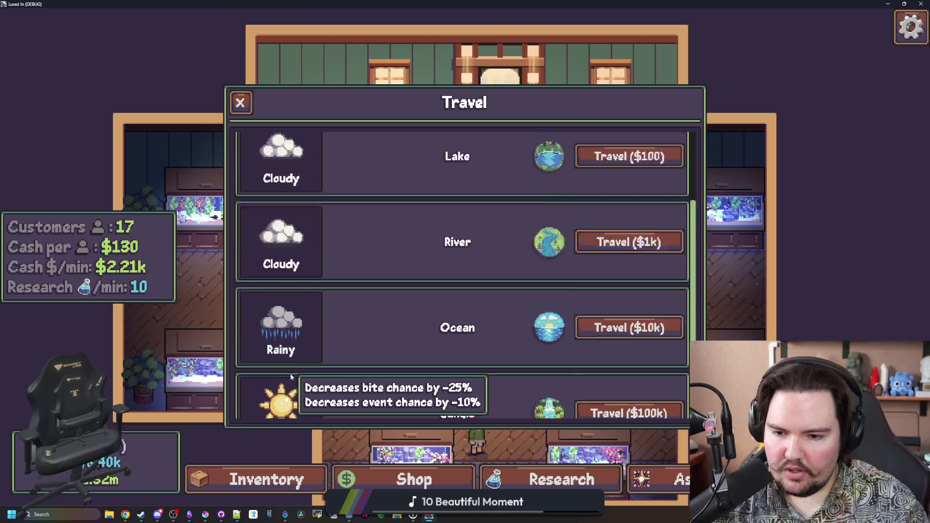
mouse_move(283, 201)
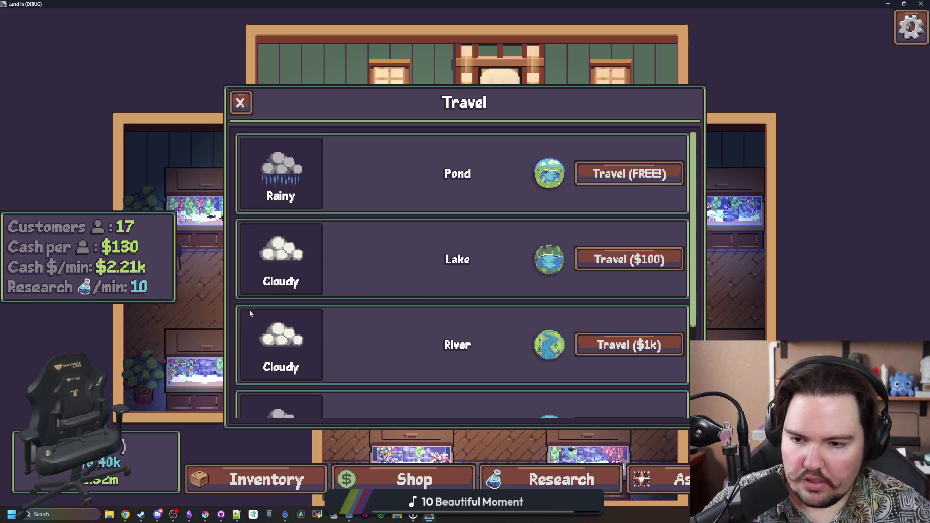
key(alt+Tab)
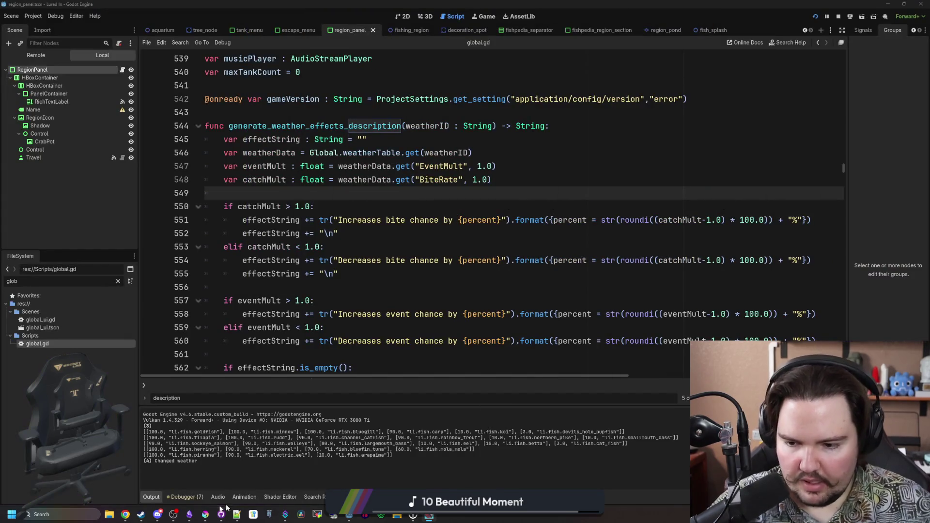
- Open icon_weather_rainy in Krita and sample the cloud's blue-grey colour
click(209, 515)
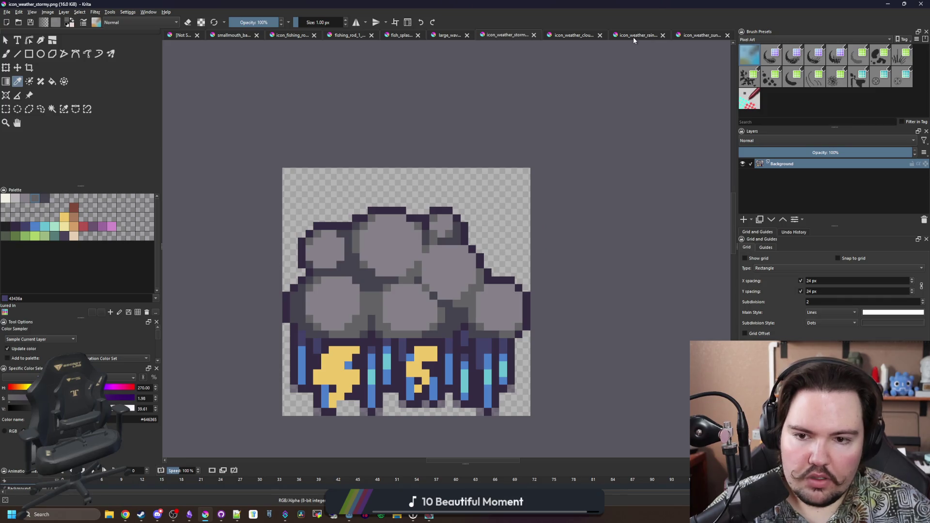
click(633, 37)
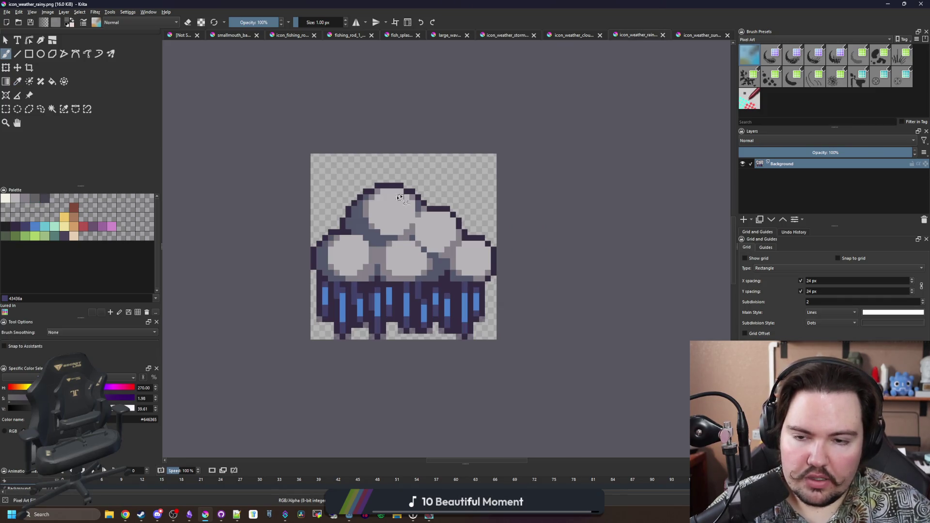
scroll(418, 181, up, 3)
scroll(409, 208, up, 3)
key(p)
click(367, 357)
- Paint the cloud's top-row, staircase and lower-right dark edge pixels blue-grey
key(b)
drag(405, 148, 356, 148)
click(425, 171)
mouse_move(519, 248)
mouse_down()
mouse_move(323, 226)
mouse_move(392, 220)
mouse_up()
click(415, 243)
click(438, 266)
mouse_move(501, 342)
mouse_down()
mouse_move(467, 280)
mouse_move(496, 275)
mouse_up()
click(520, 297)
click(543, 344)
click(543, 321)
click(543, 360)
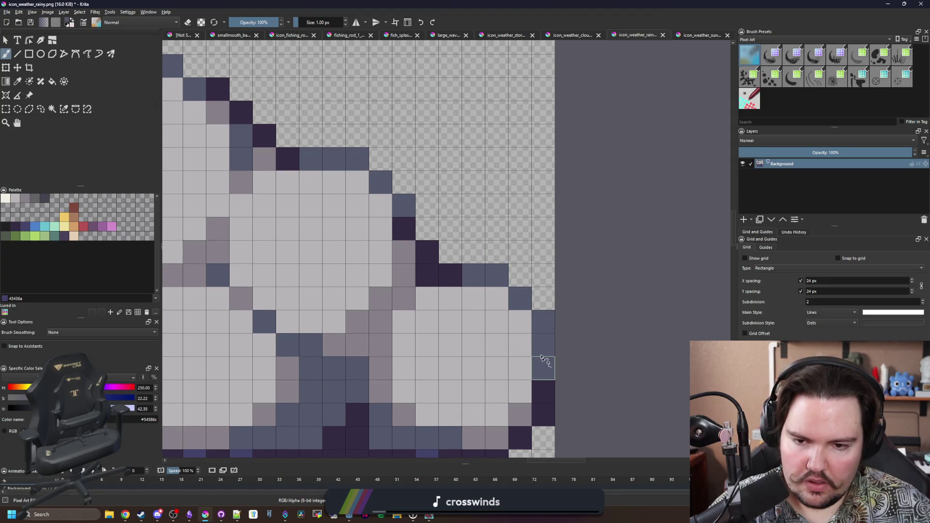
- Save icon_weather_rainy.png, confirming the PNG export settings
scroll(453, 284, down, 6)
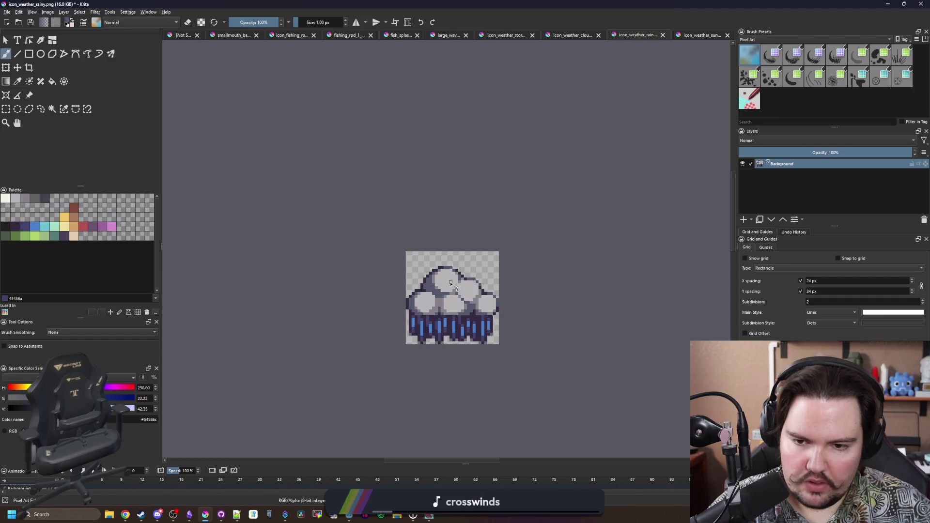
scroll(450, 284, up, 2)
scroll(506, 295, up, 1)
key(ctrl+s)
click(494, 324)
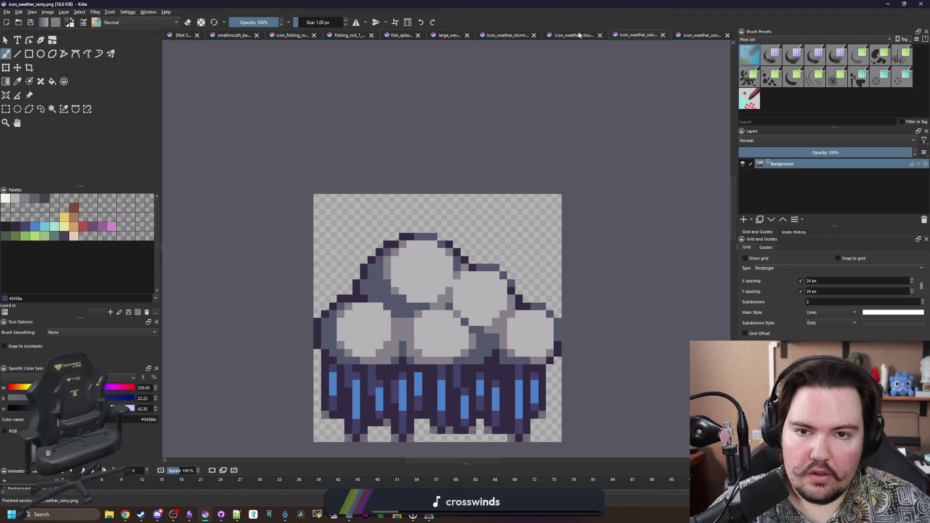
- Open icon_weather_cloudy and paint a cloud outline pixel with the sampled dark grey
click(579, 35)
scroll(410, 230, up, 6)
key(p)
click(410, 231)
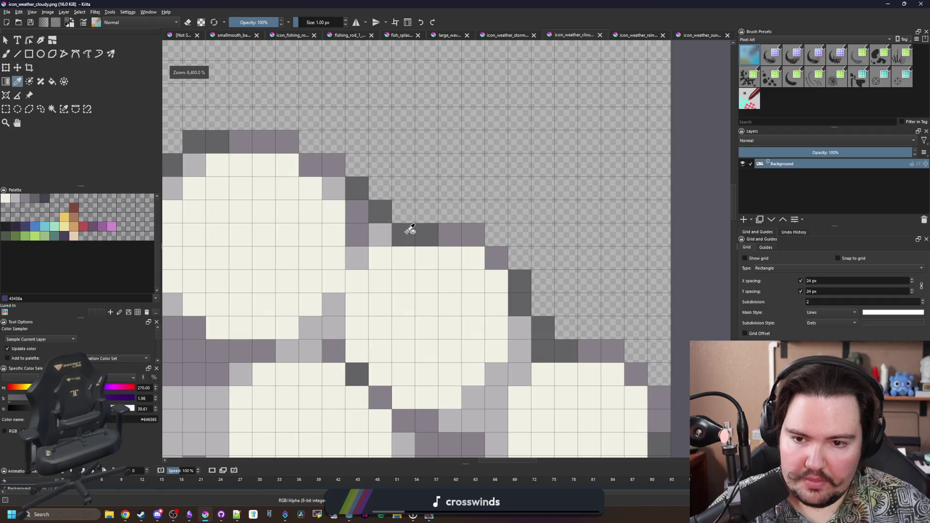
key(b)
click(384, 241)
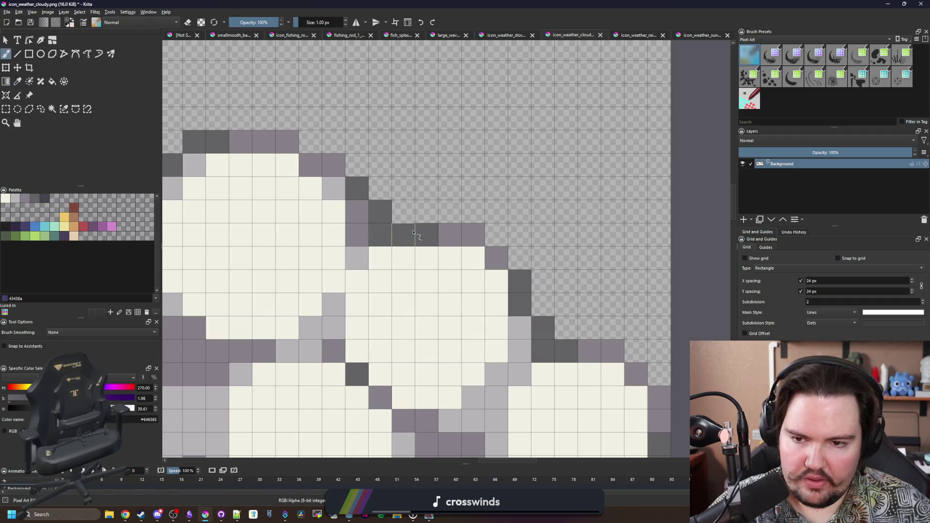
- Pick up the light grey shading colour and lighten one cloud pixel
scroll(385, 240, down, 5)
scroll(422, 266, up, 2)
scroll(421, 266, up, 2)
ctrl+click(425, 254)
scroll(426, 271, down, 4)
scroll(401, 267, down, 4)
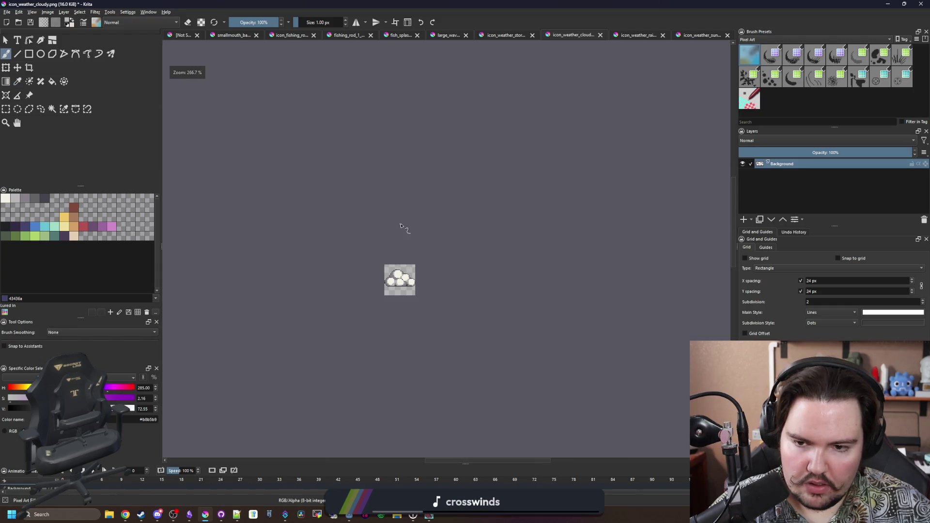
scroll(405, 228, up, 6)
scroll(412, 339, up, 3)
click(408, 295)
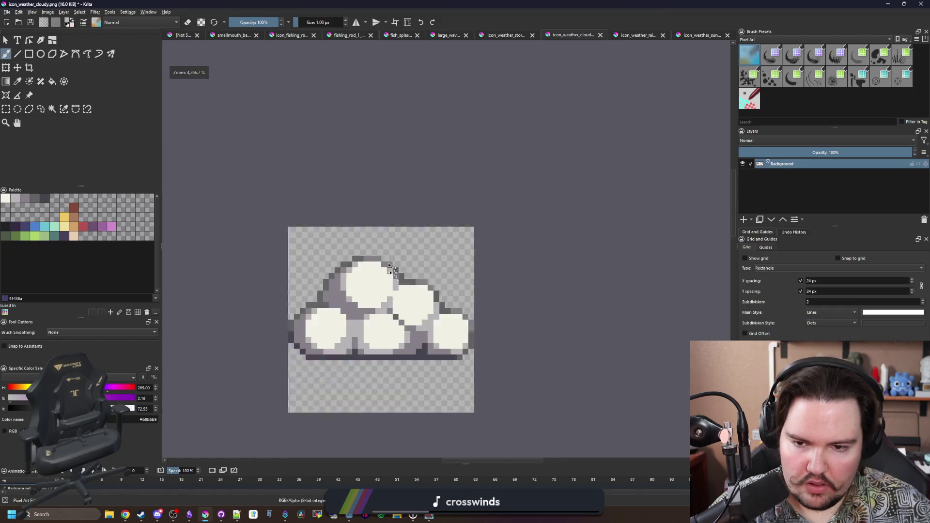
- Repaint several medium-grey cloud pixels, including a 2x2 block, light grey
scroll(402, 271, down, 8)
scroll(394, 218, up, 5)
scroll(389, 254, up, 3)
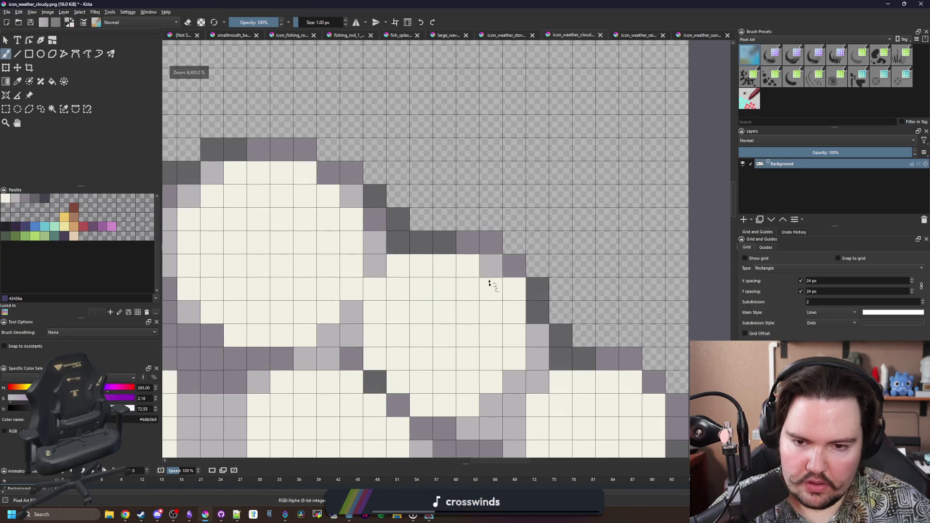
scroll(422, 295, down, 7)
scroll(393, 237, up, 8)
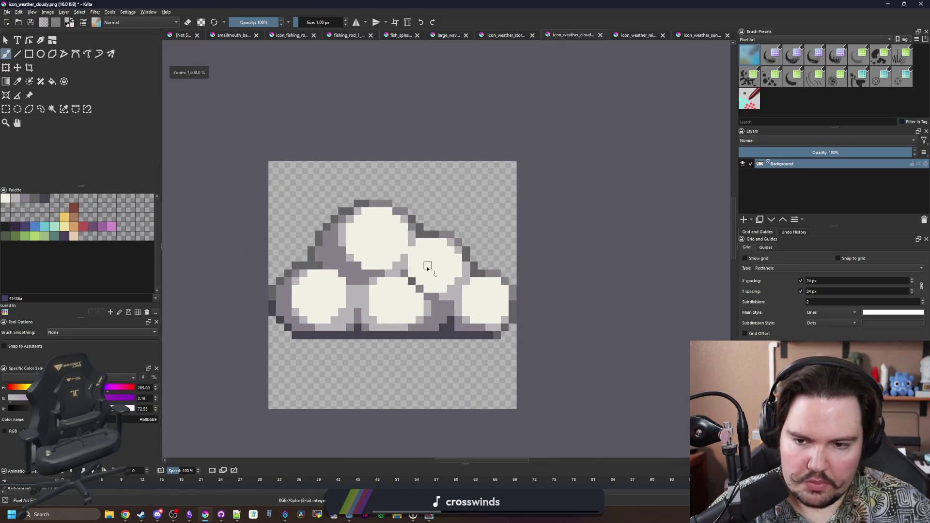
scroll(214, 253, up, 1)
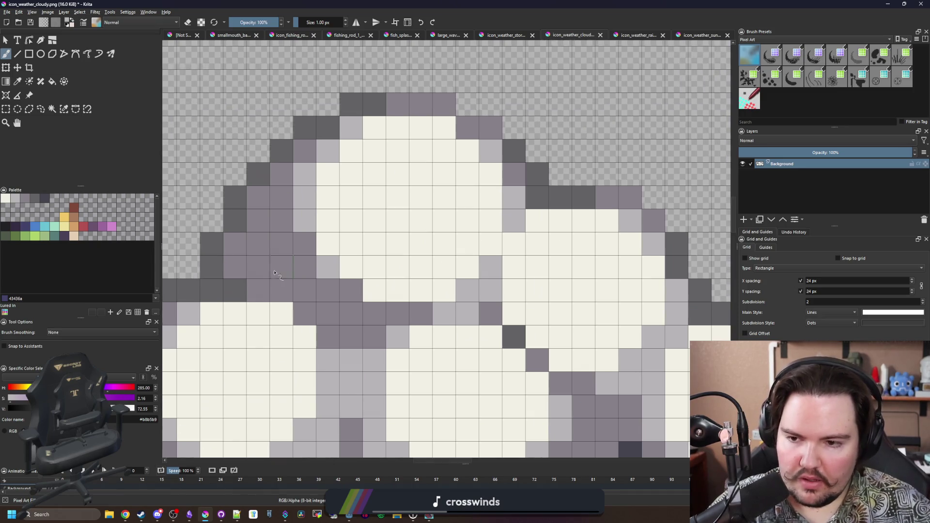
click(258, 267)
drag(235, 266, 258, 249)
click(281, 267)
click(351, 313)
- Resample the dark grey outline colour and save icon_weather_cloudy.png as PNG
scroll(354, 252, down, 10)
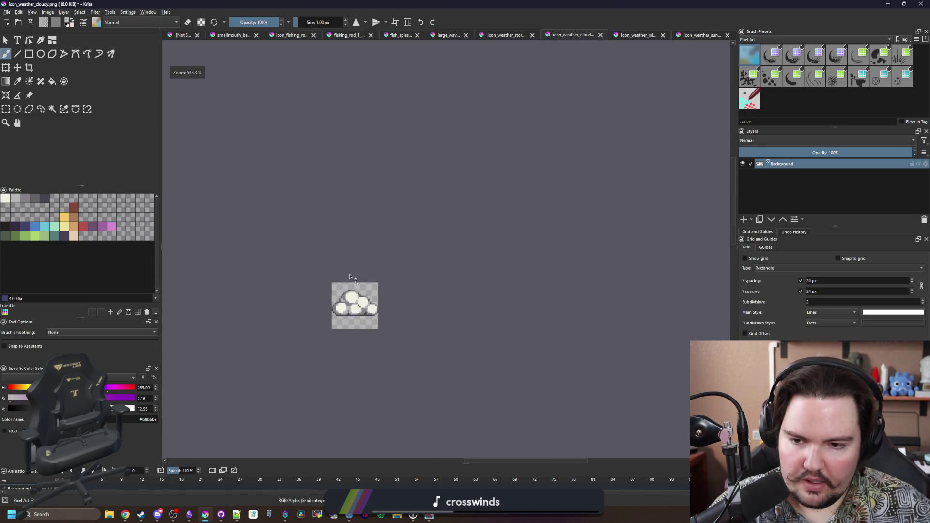
scroll(352, 266, up, 10)
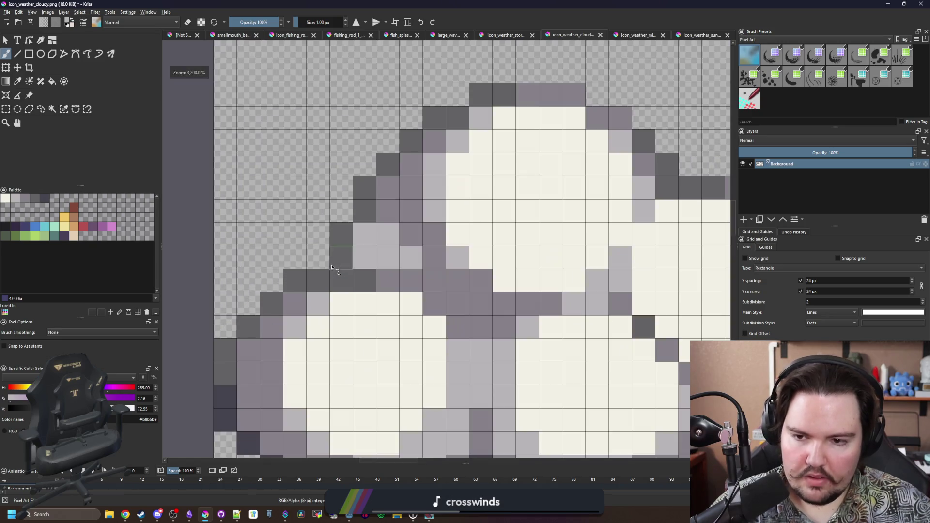
key(p)
click(339, 269)
key(b)
scroll(341, 252, down, 14)
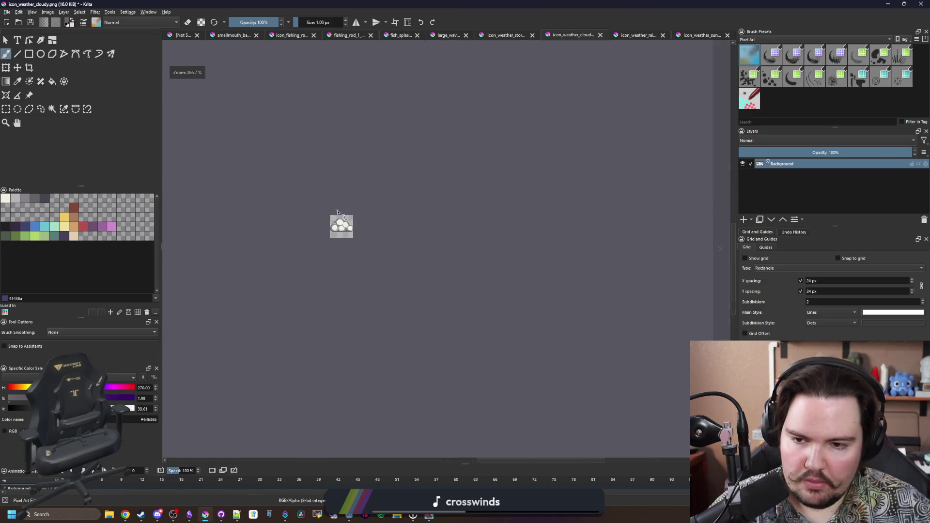
scroll(336, 208, up, 5)
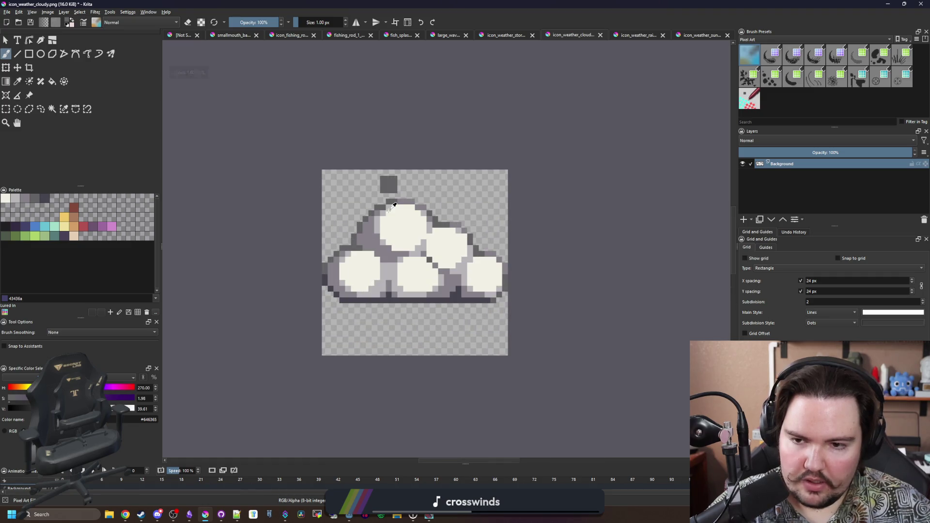
key(ctrl+s)
click(497, 324)
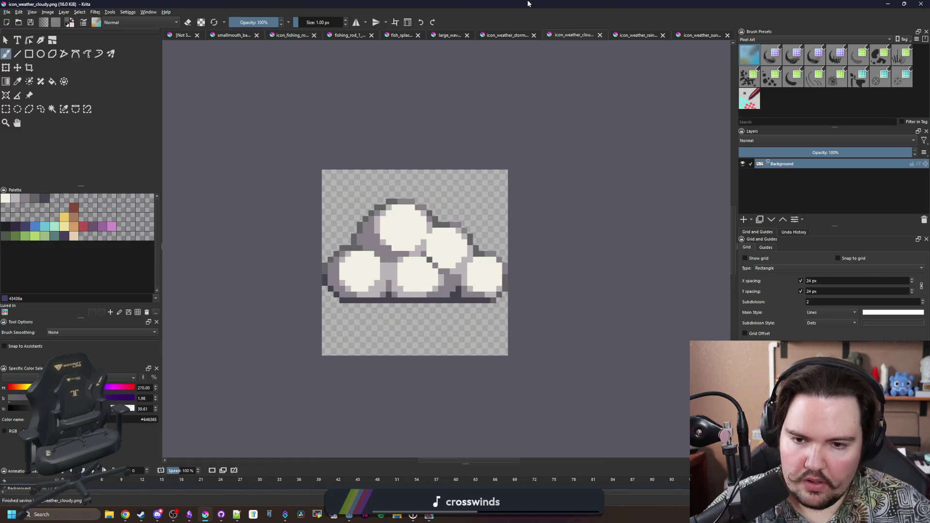
key(alt+Tab)
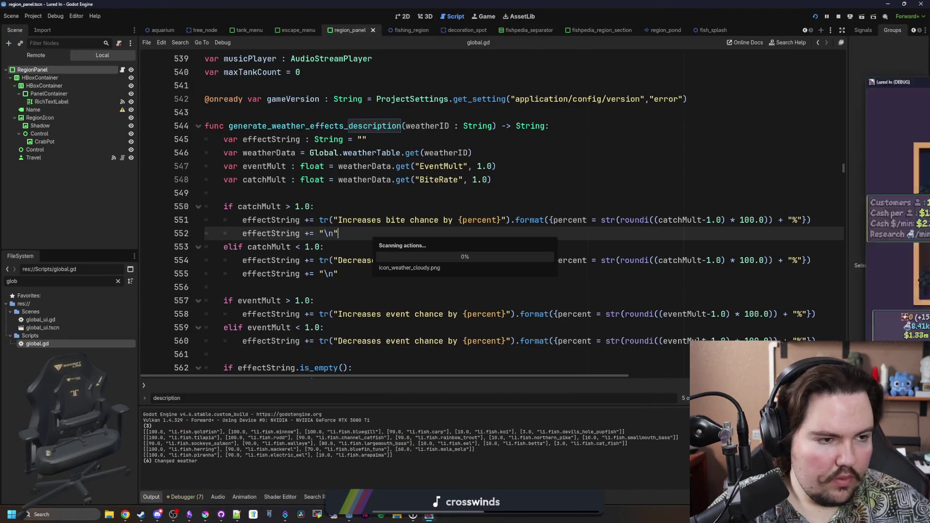
- In the game's Travel panel, read the Cloudy tooltip and Rainy's bite and event increases
key(alt+Tab)
mouse_move(297, 263)
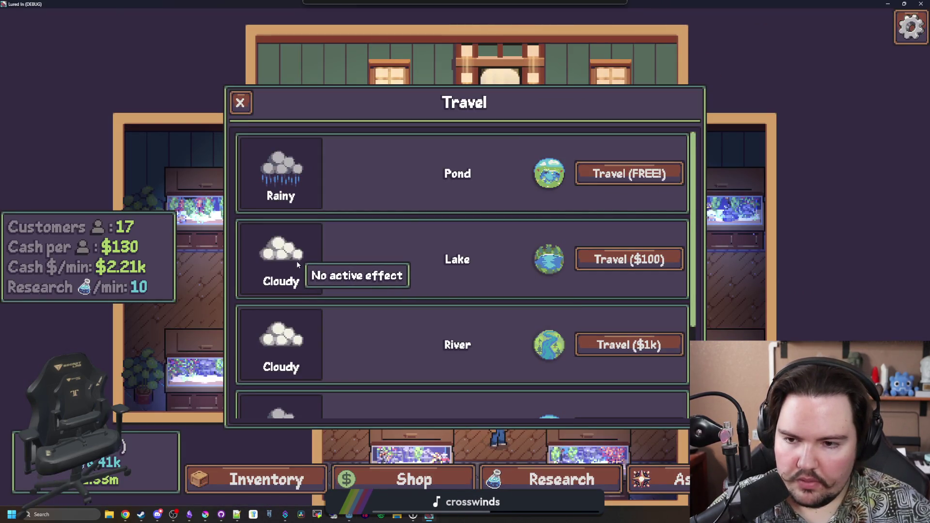
mouse_move(284, 154)
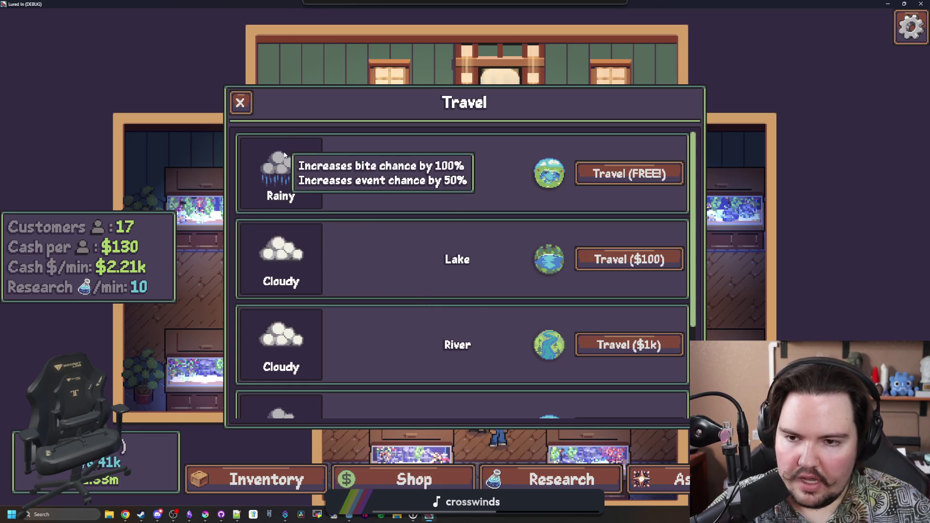
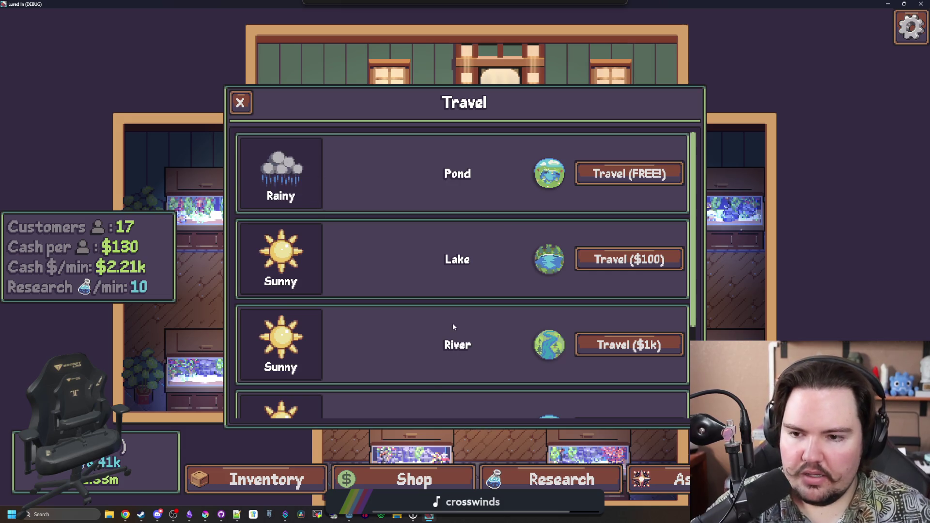
- Stop the running game build and save the scene
scroll(455, 324, down, 3)
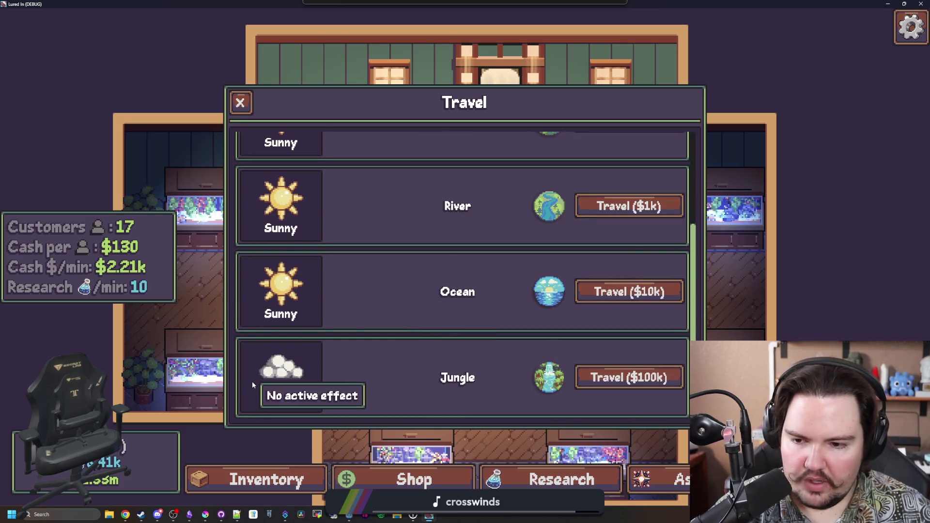
scroll(259, 378, up, 3)
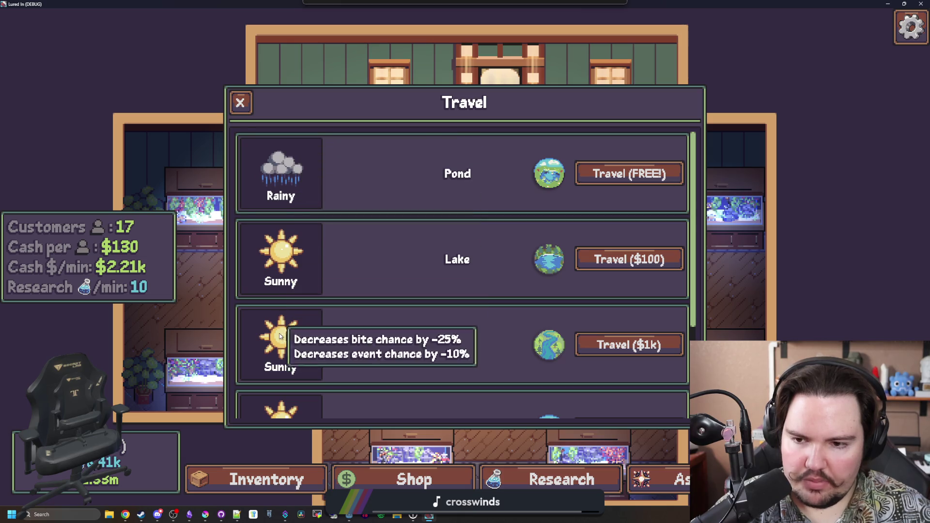
scroll(284, 313, down, 2)
mouse_move(284, 312)
scroll(283, 313, down, 1)
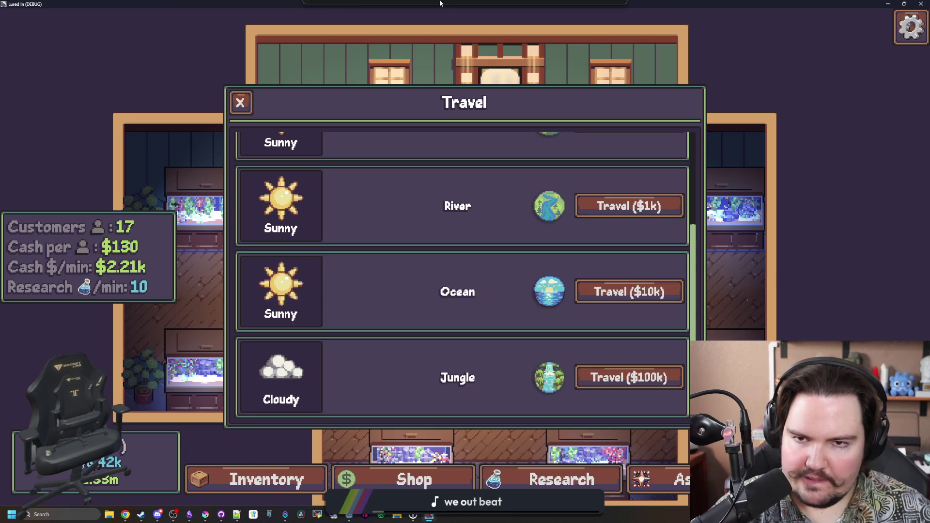
key(F8)
key(ctrl+s)
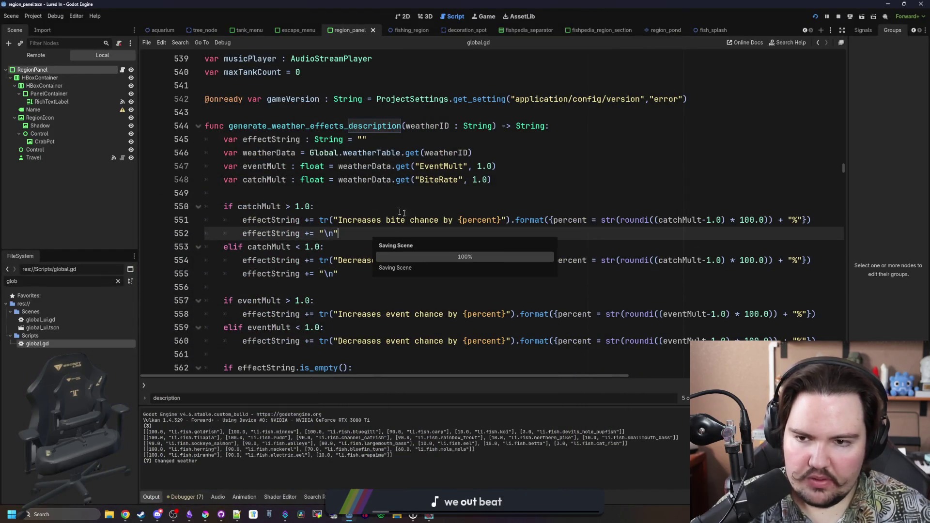
- Wrap the roundi percent calculation on line 554 of global.gd in abs()
click(344, 194)
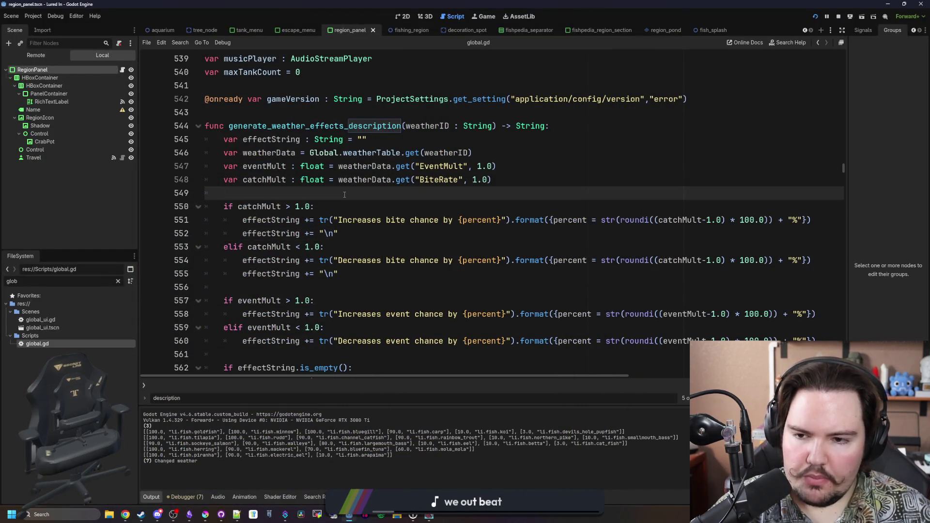
click(668, 270)
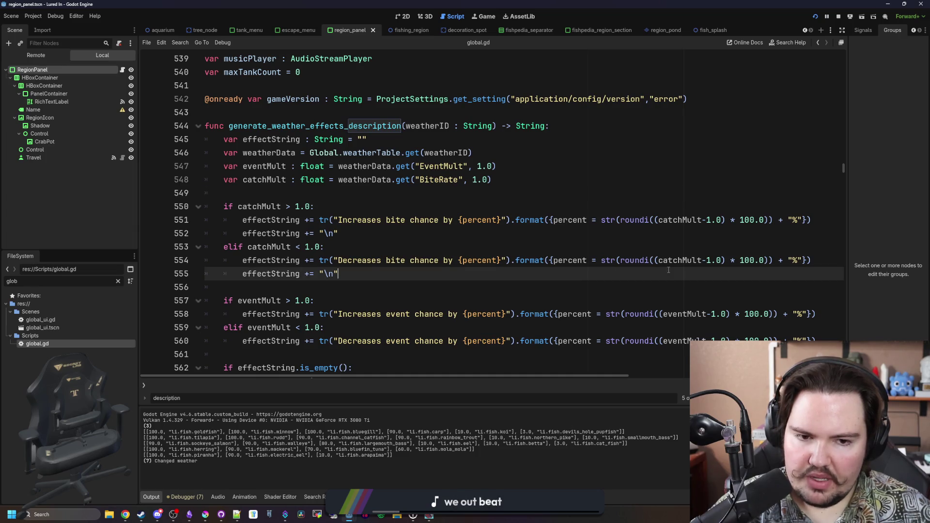
click(618, 261)
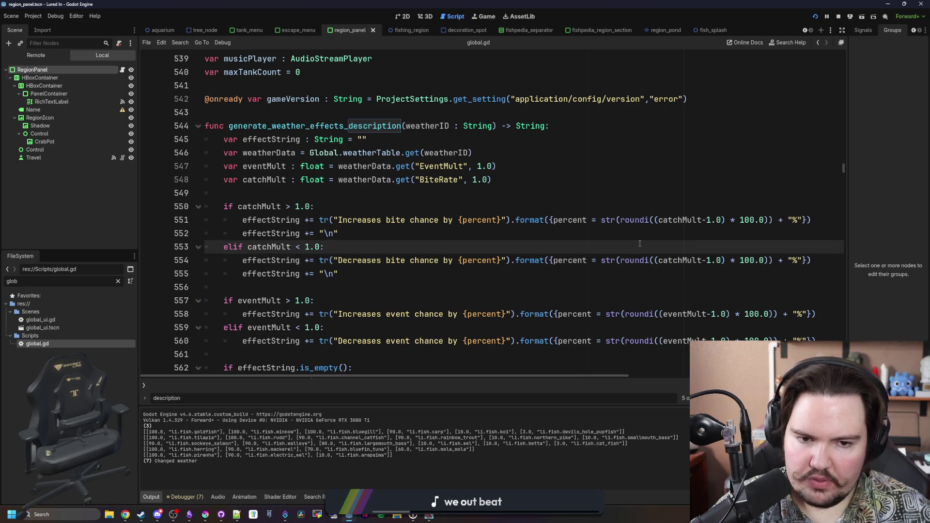
click(669, 188)
click(583, 206)
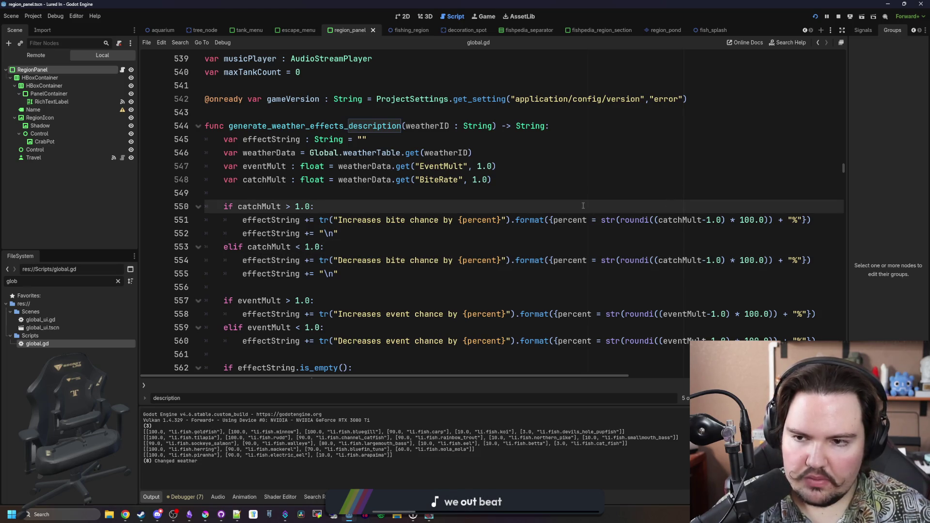
scroll(554, 228, down, 1)
click(624, 205)
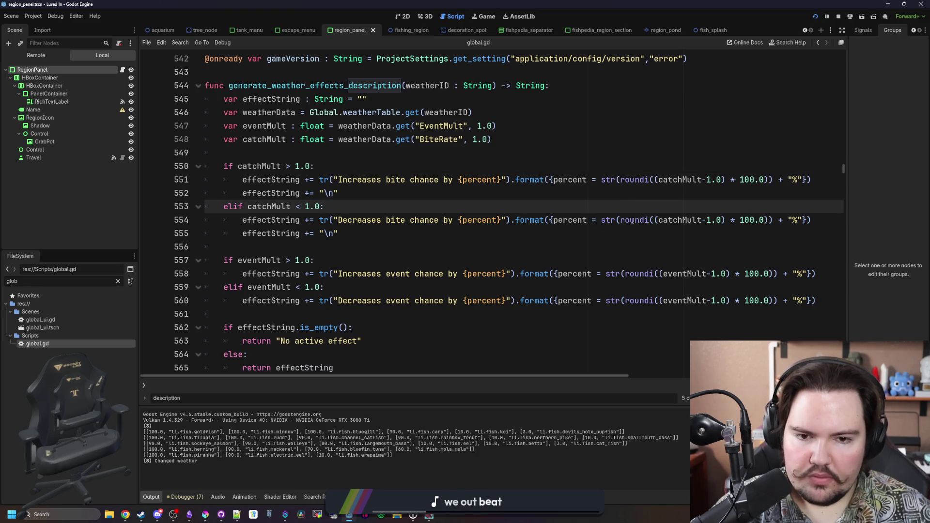
click(621, 220)
text(abs()
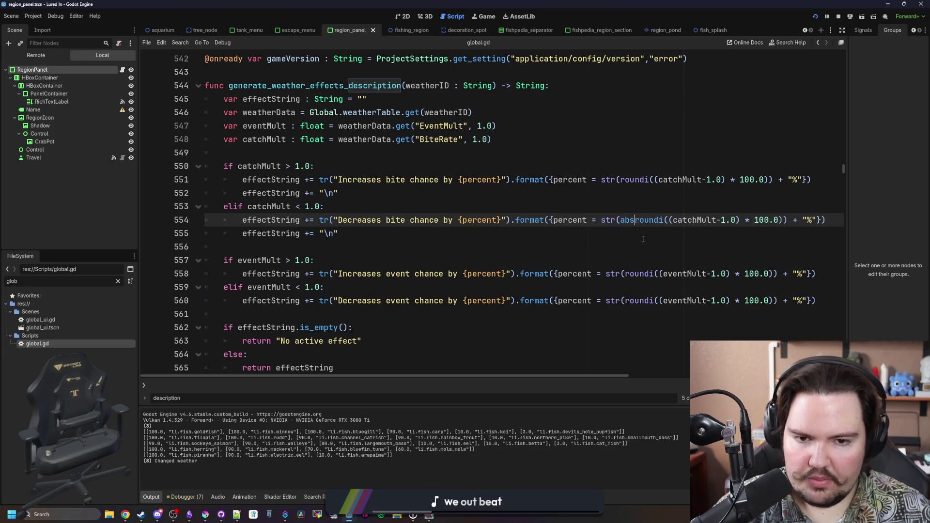
scroll(761, 221, right, 3)
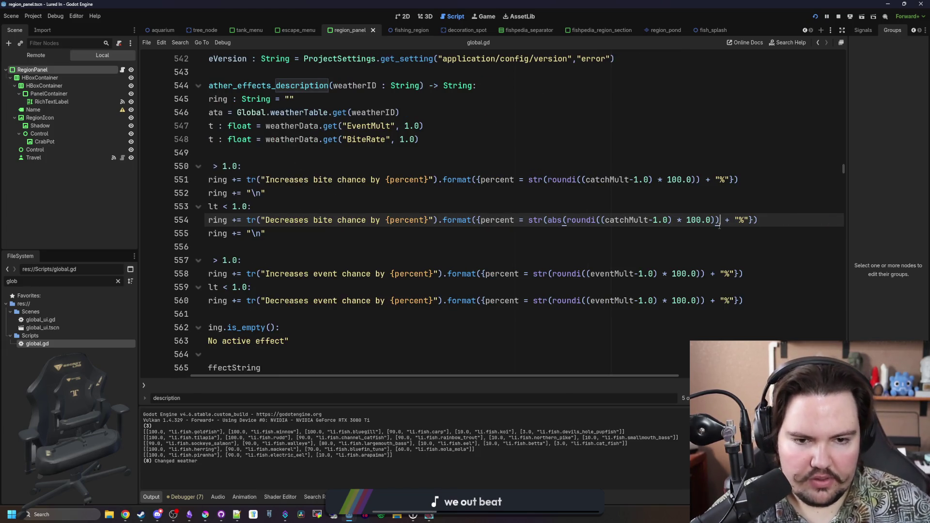
text())
key(Up)
key(Up)
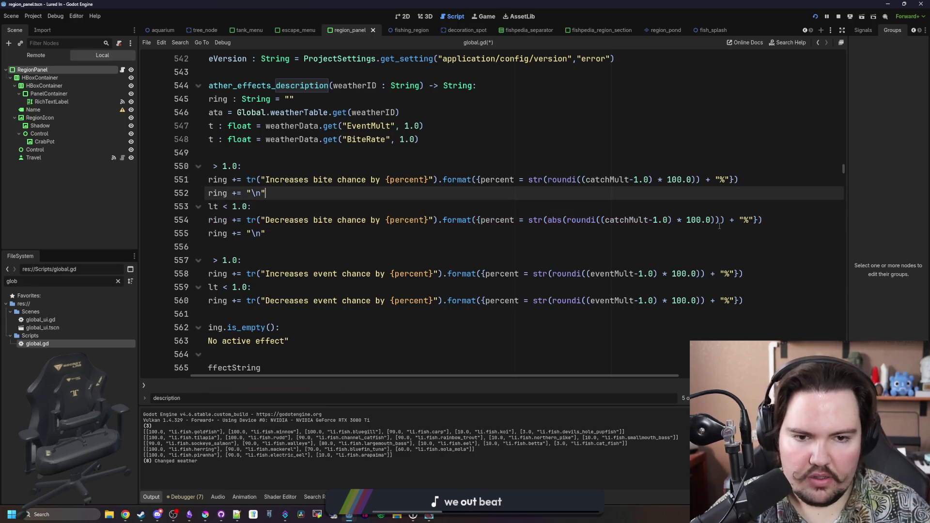
- Add closing parentheses on lines 551 and 558 and wrap line 560's percent in abs()
click(699, 180)
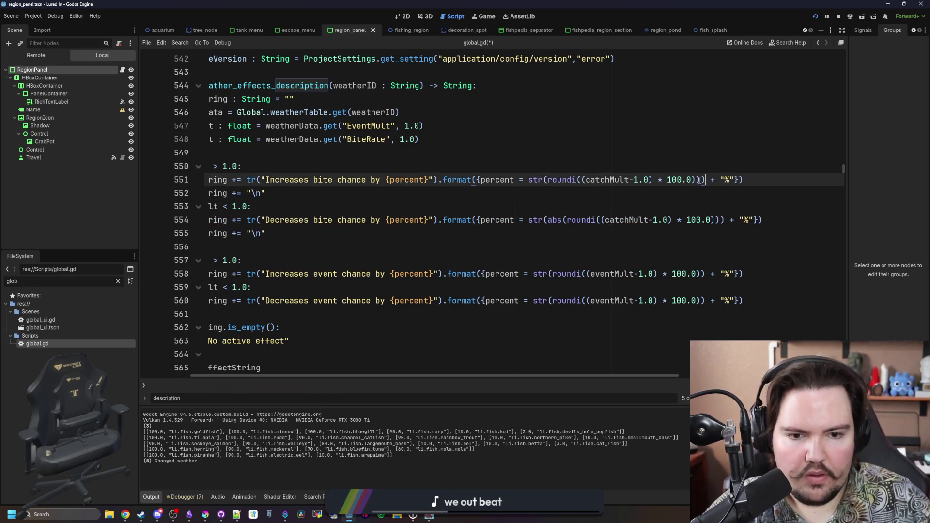
text())
click(700, 274)
text())
key(Down)
key(Down)
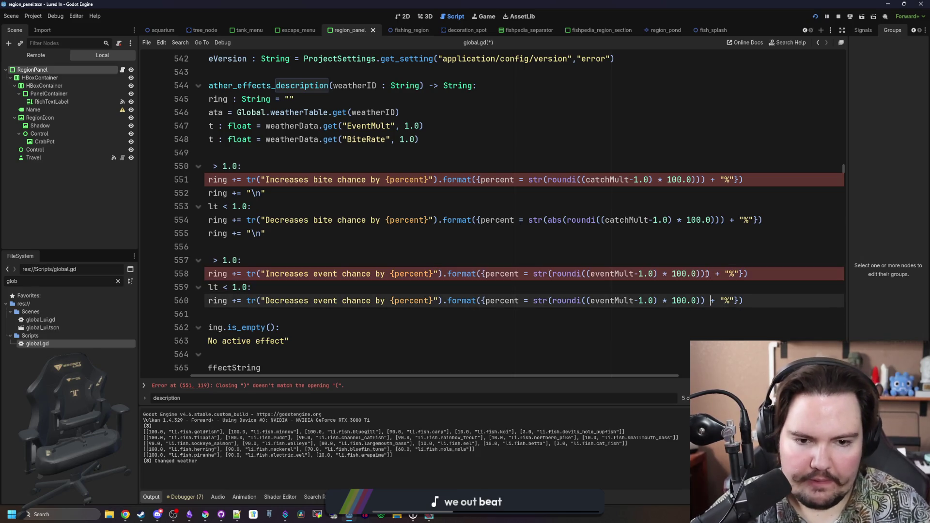
key(Left)
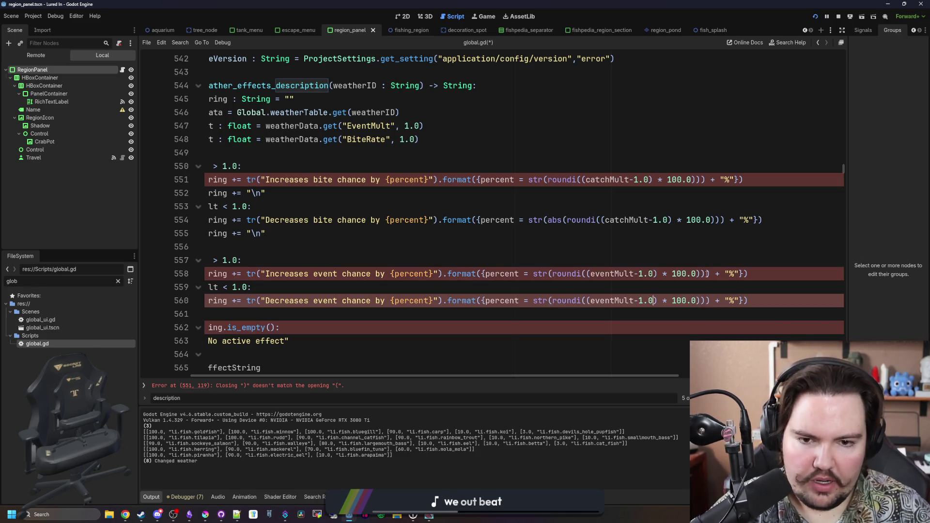
text(abs)
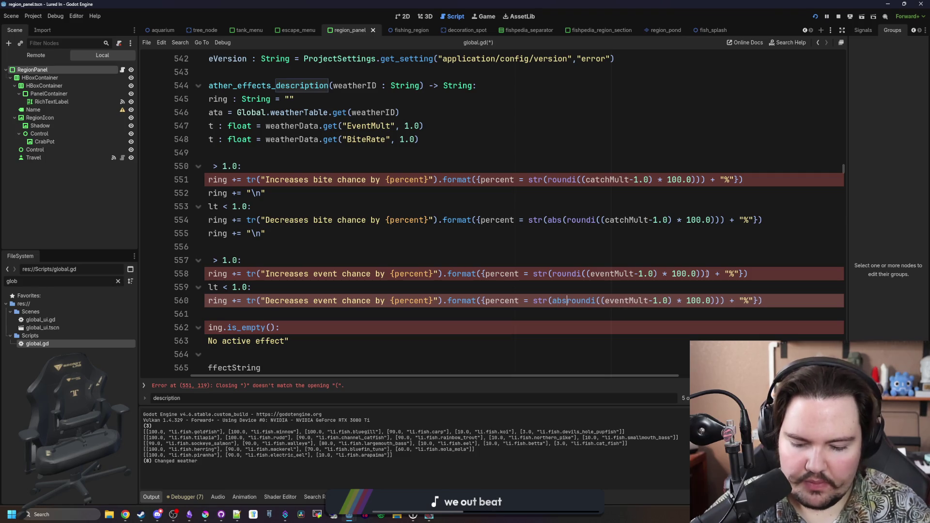
text(()
text(s()
key(Up)
key(Up)
key(Up)
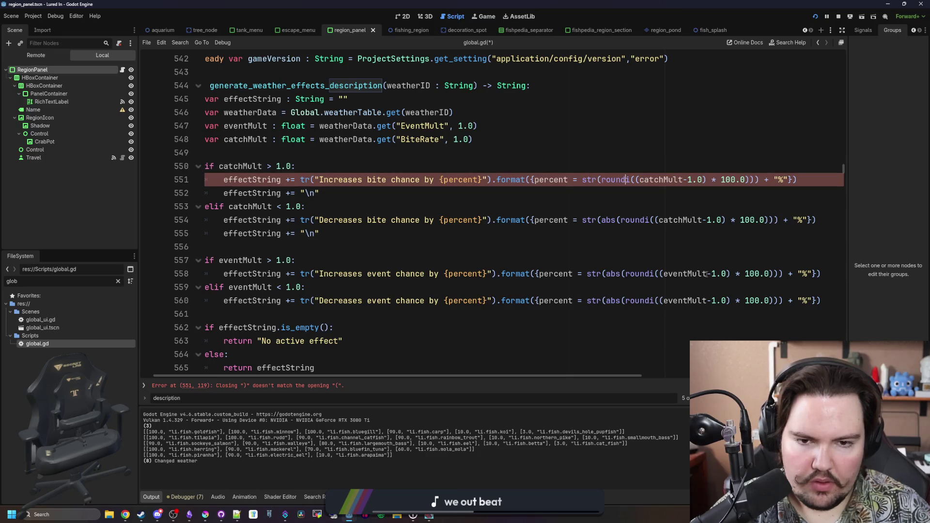
text(abs()
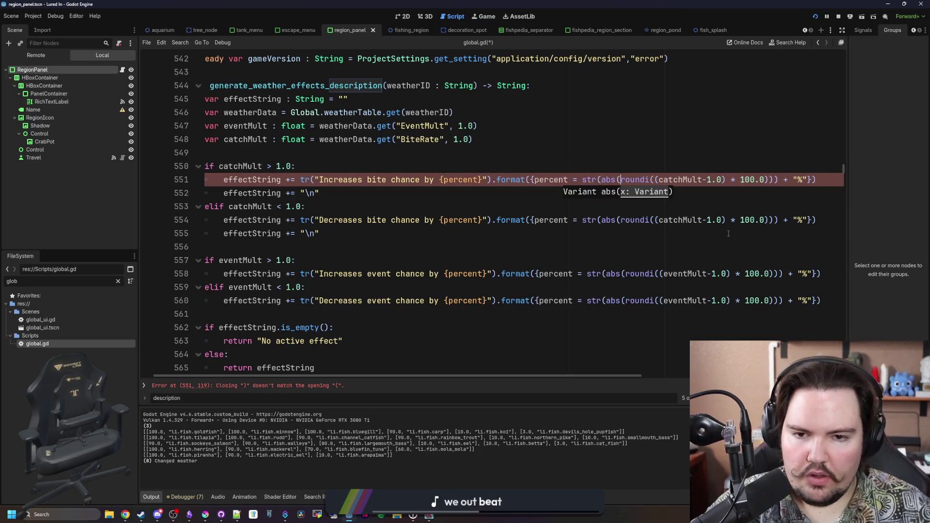
- Save global.gd and switch to the Game tab to relaunch the build
click(596, 164)
key(ctrl+s)
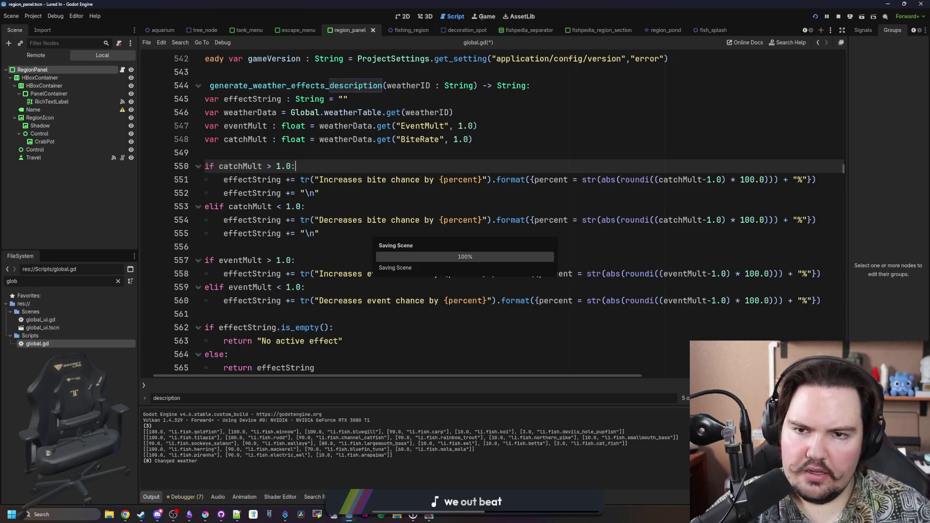
click(482, 18)
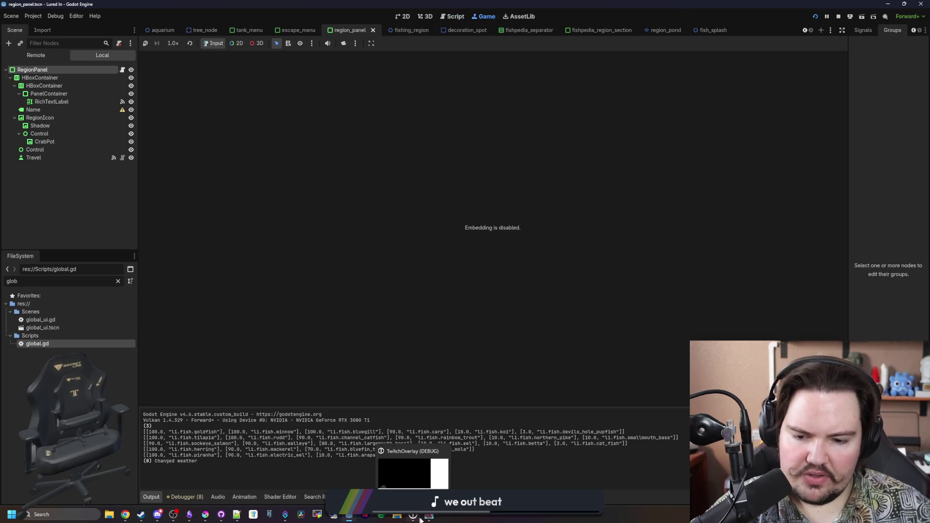
- Maximize the game and check the Travel weather tooltips for plain percentages like 25%
click(422, 518)
double_click(395, 369)
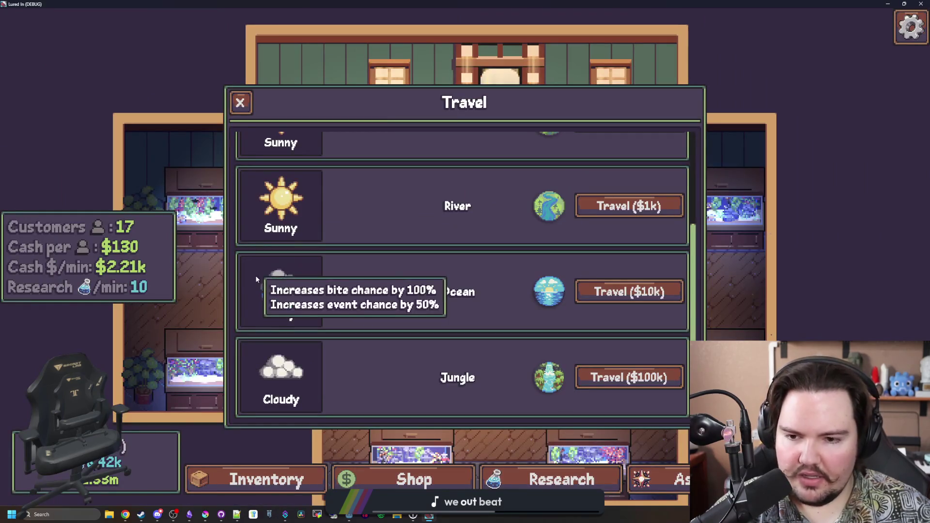
mouse_move(282, 294)
mouse_move(283, 216)
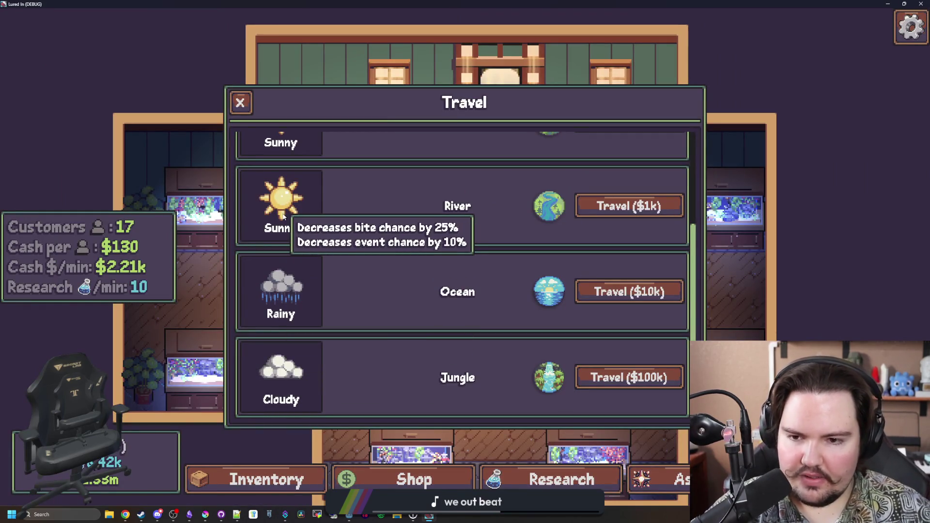
scroll(284, 217, up, 3)
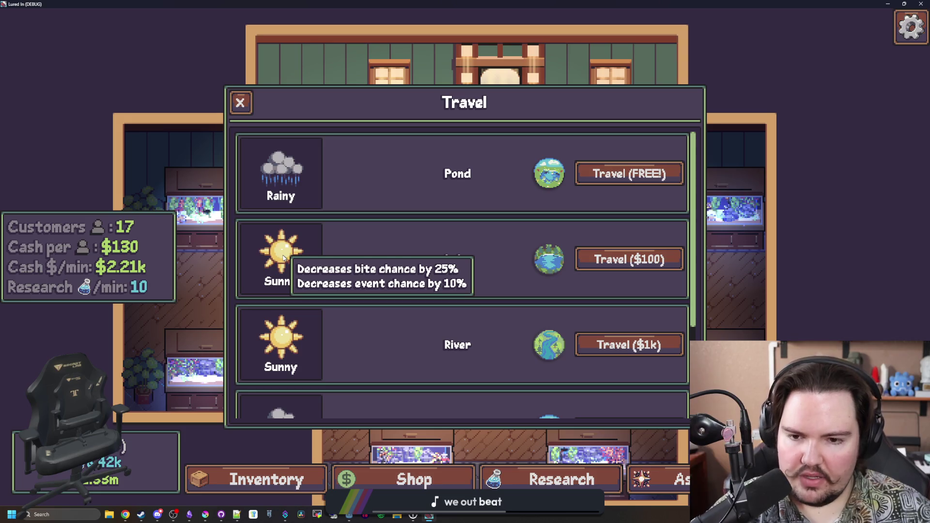
mouse_move(295, 181)
mouse_move(293, 265)
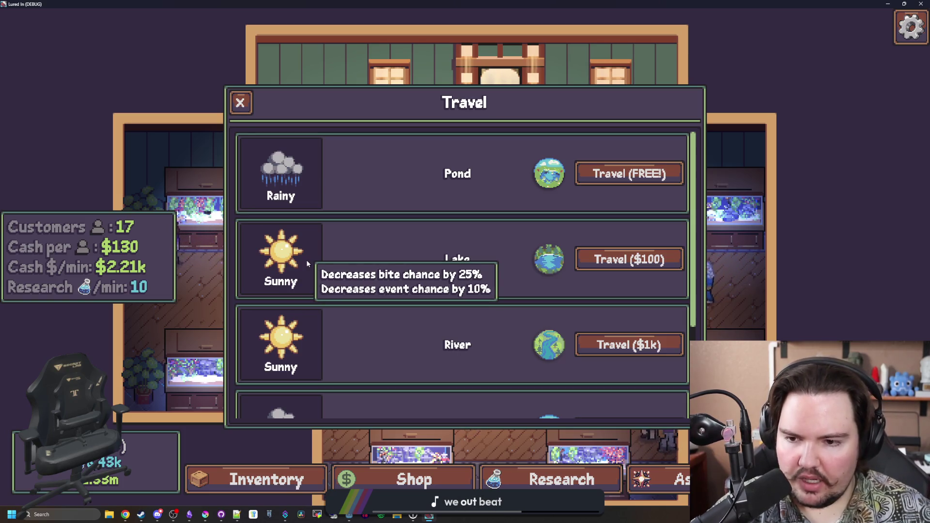
- Relaunch the game, travel for free to the rainy Pond, then restore the window
key(F8)
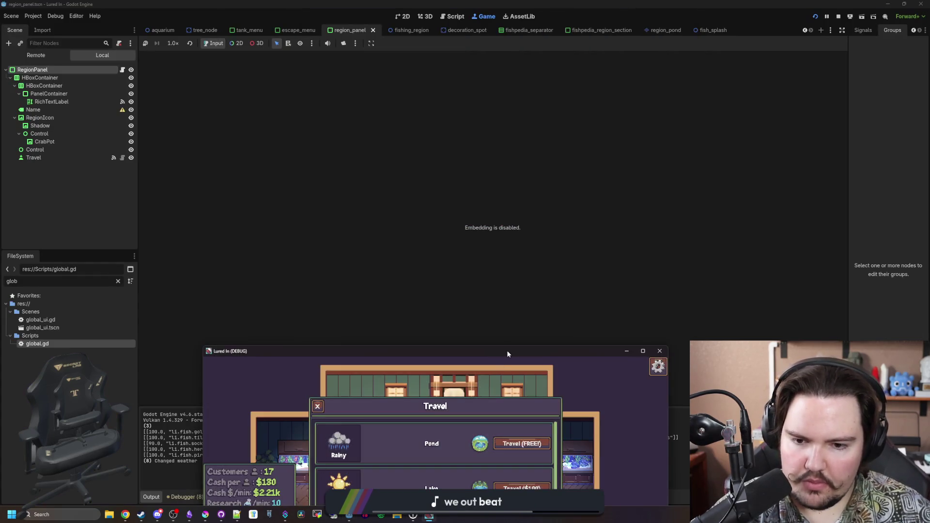
drag(508, 354, 455, 22)
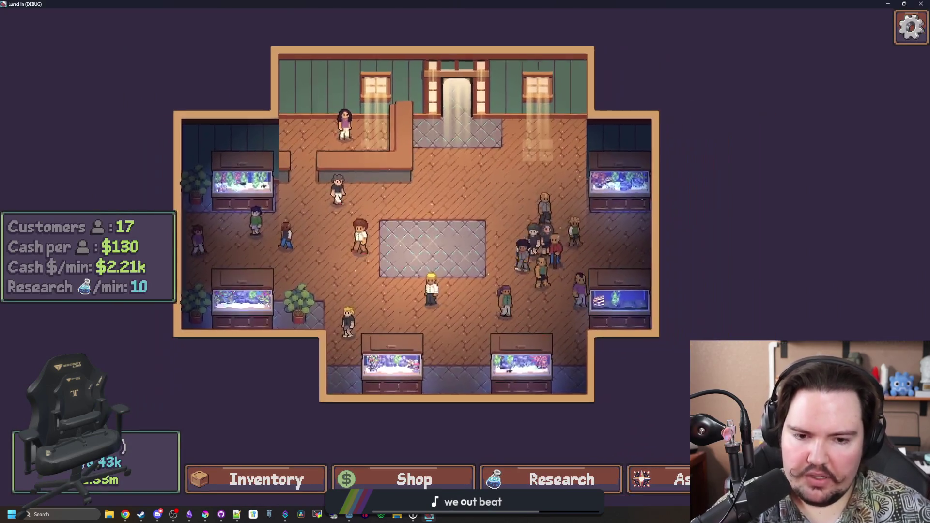
scroll(475, 287, down, 3)
scroll(476, 287, up, 3)
click(597, 175)
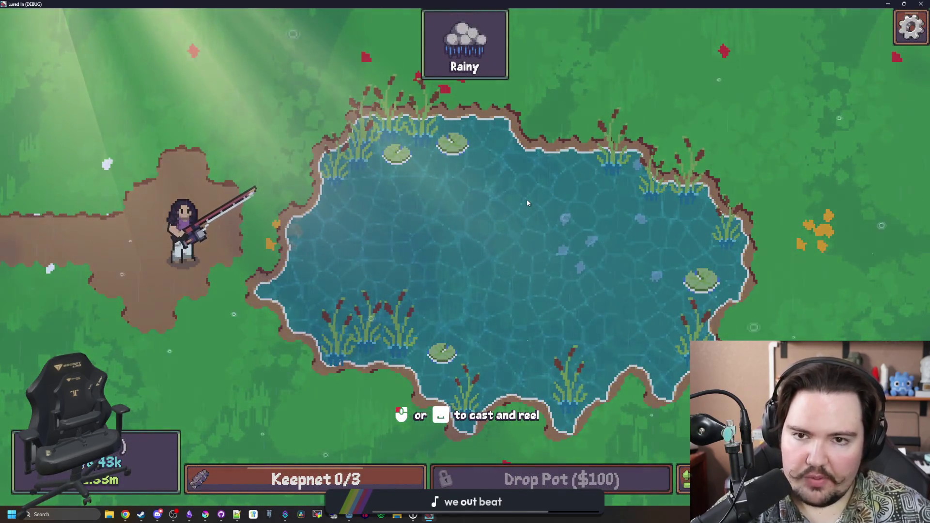
mouse_move(477, 40)
key(super+Down)
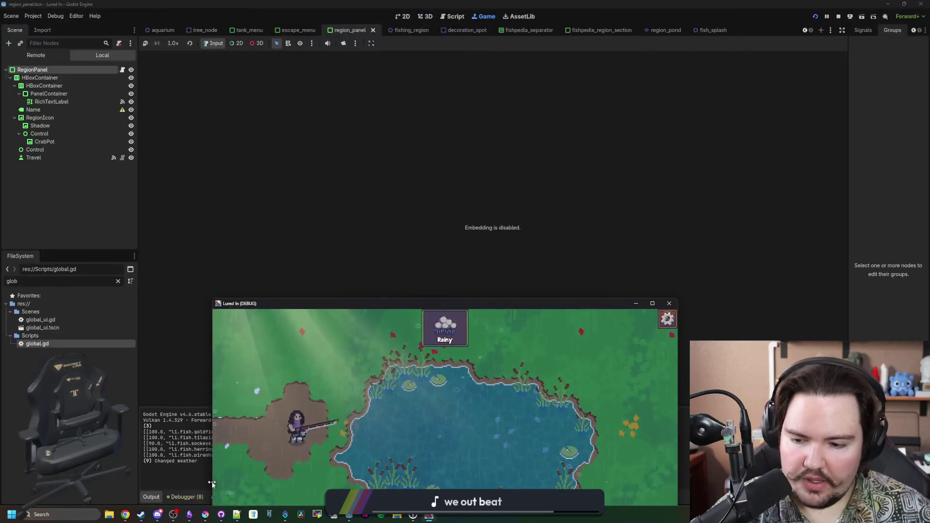
click(208, 515)
- Open the rainy weather icon and retouch cloud pixels in dark purple and lighter grey
double_click(373, 357)
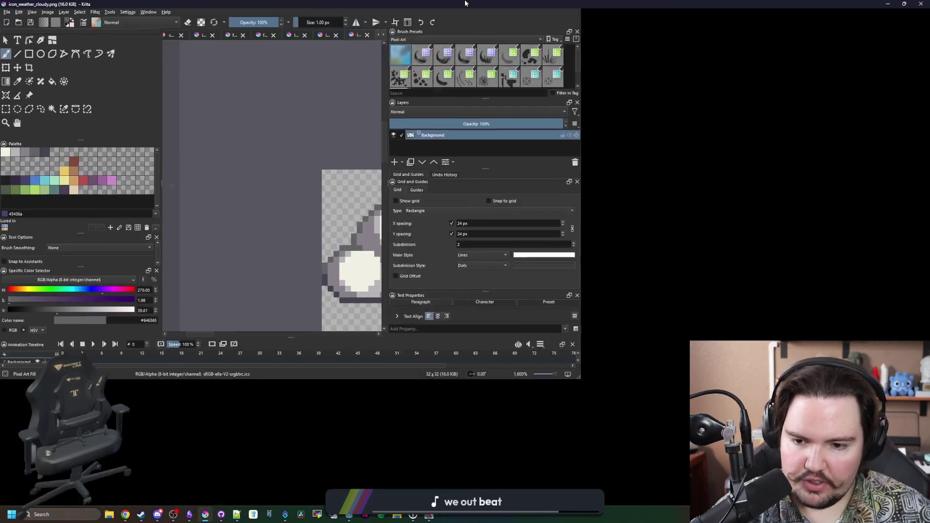
click(624, 36)
scroll(452, 269, up, 4)
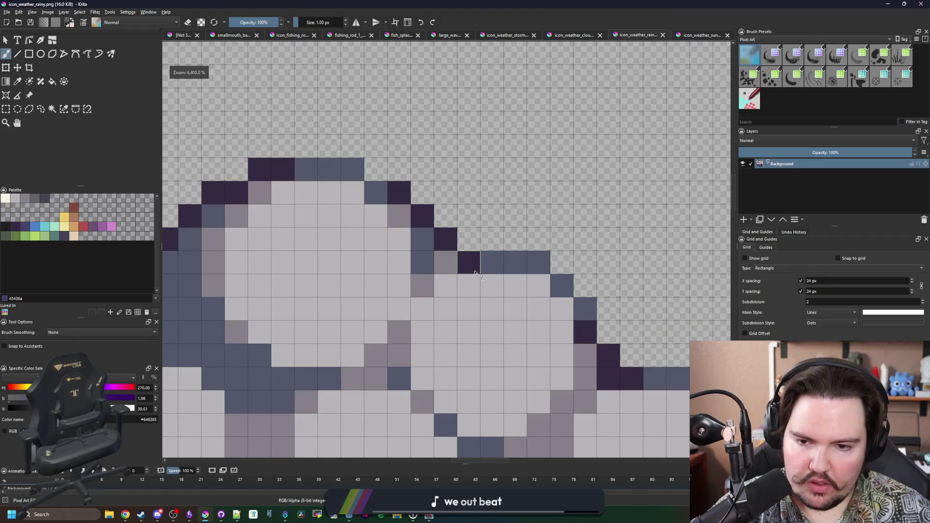
click(452, 269)
ctrl+click(421, 286)
click(427, 265)
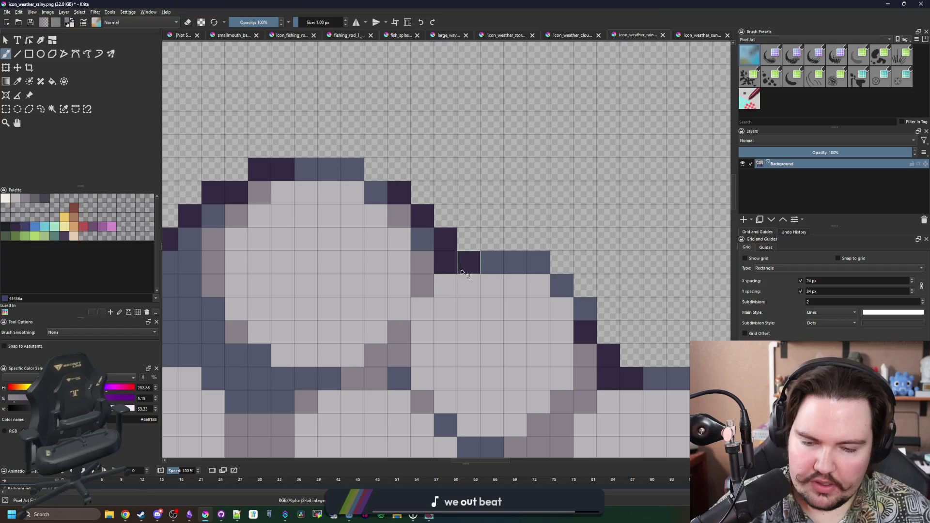
- Paint the stray grey outline pixel in the dark outline colour and save icon_weather_rainy.png
ctrl+click(479, 267)
click(490, 262)
scroll(394, 235, down, 4)
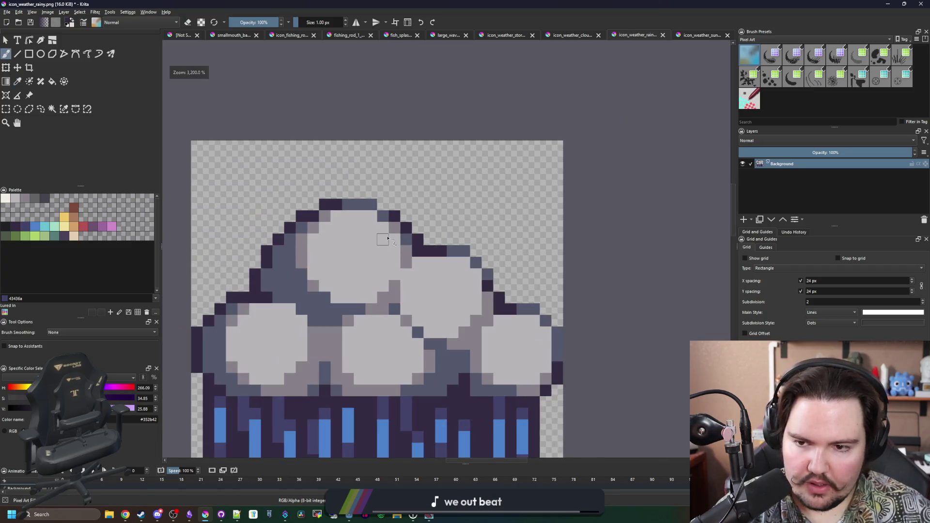
scroll(390, 232, down, 3)
scroll(390, 235, up, 3)
scroll(387, 242, down, 4)
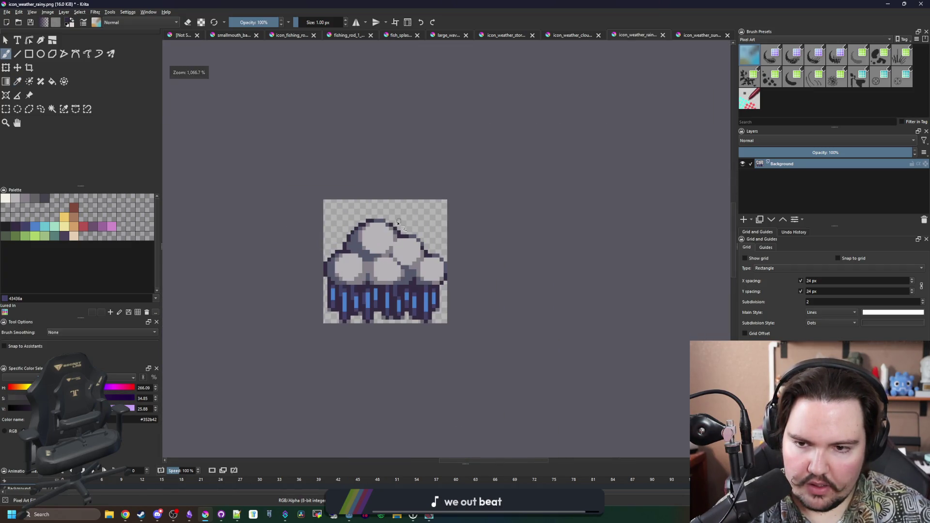
scroll(387, 245, up, 1)
key(ctrl+s)
click(501, 324)
key(alt+Tab)
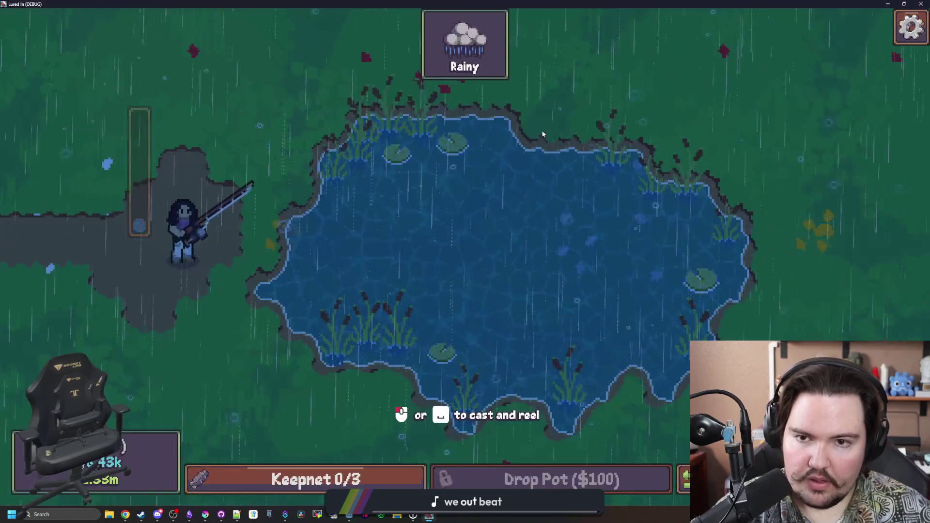
- Read the Rainy weather tooltip, then make a quick test cast and reel it back in
mouse_move(495, 38)
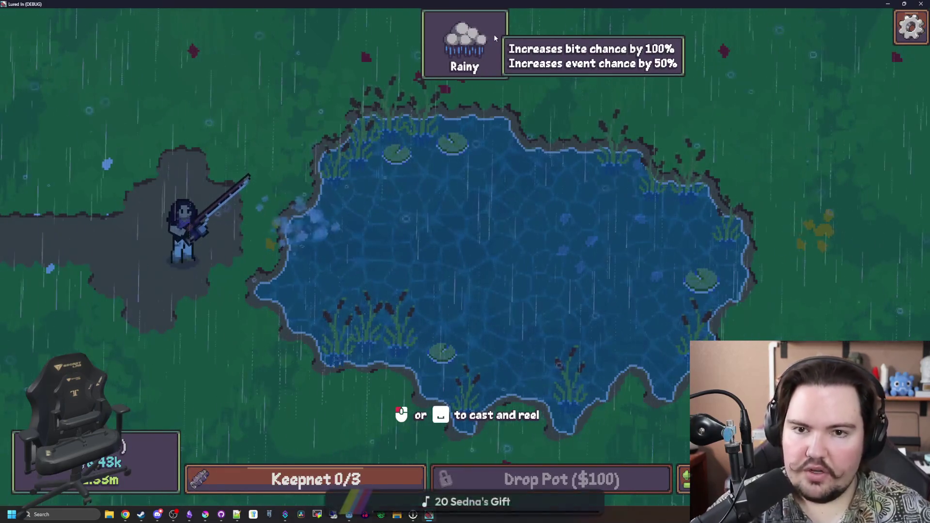
click(416, 234)
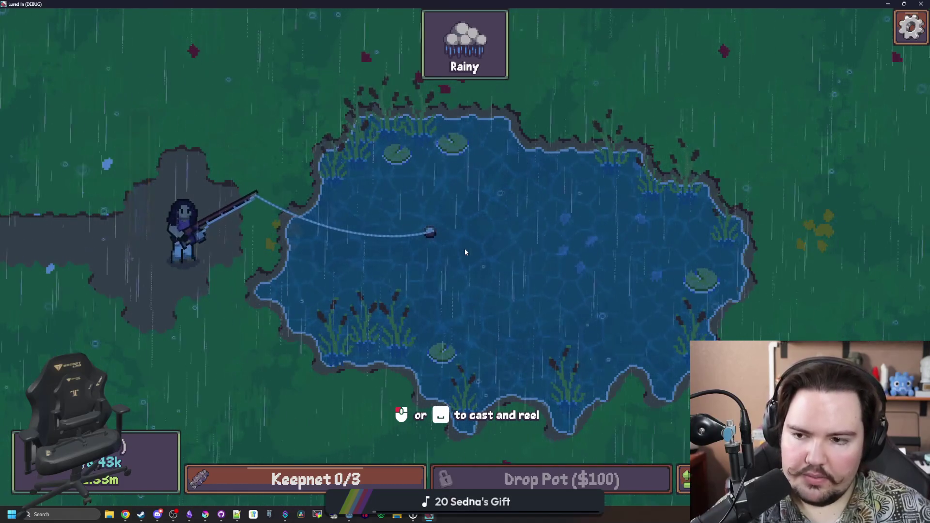
click(468, 232)
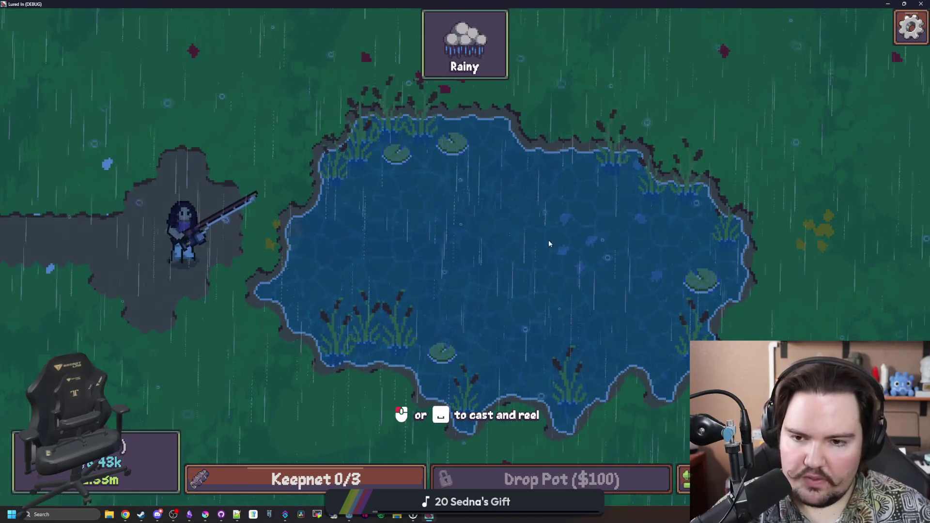
mouse_move(469, 60)
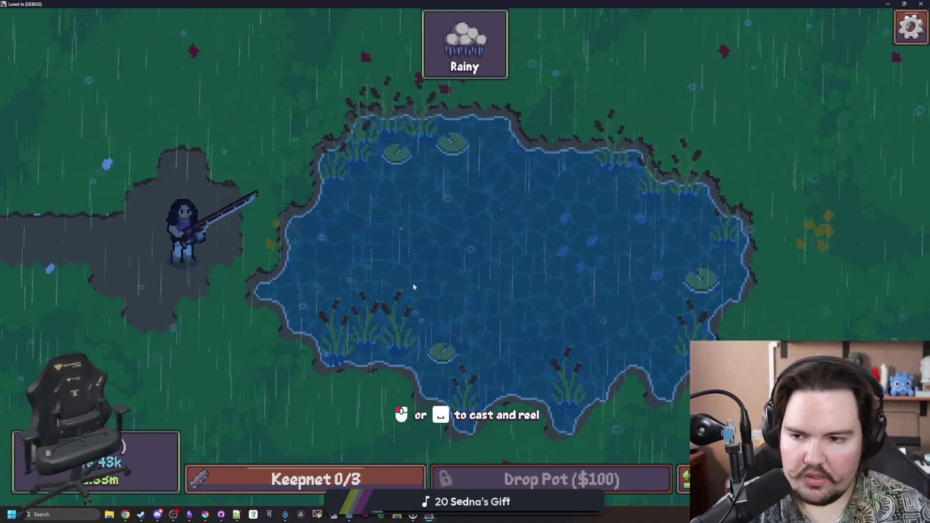
- Cast into the pond, hook the bite, win Sink Your Hook to land a Minnow
drag(322, 306, 334, 320)
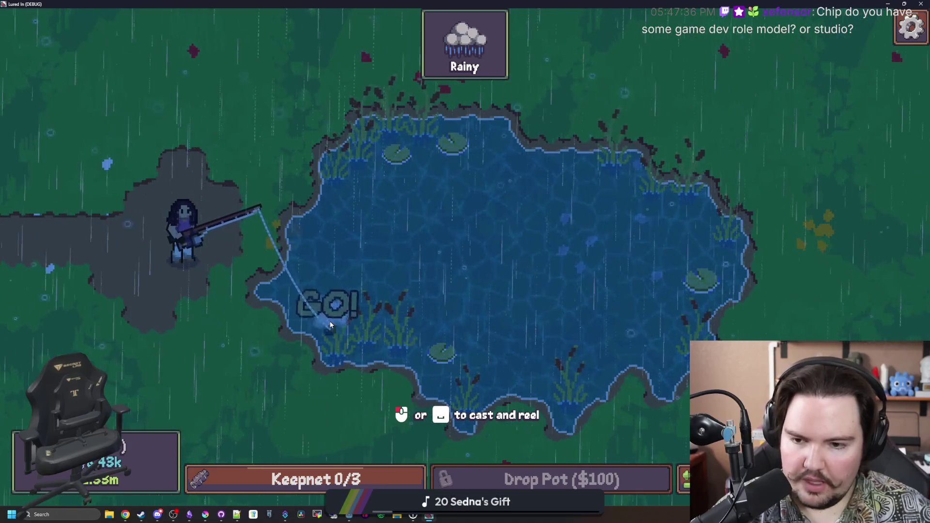
click(331, 324)
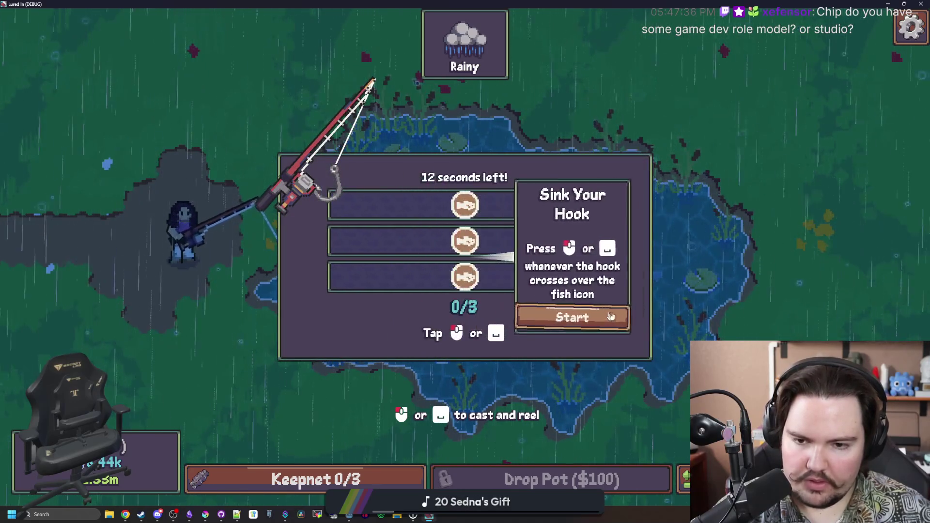
click(679, 310)
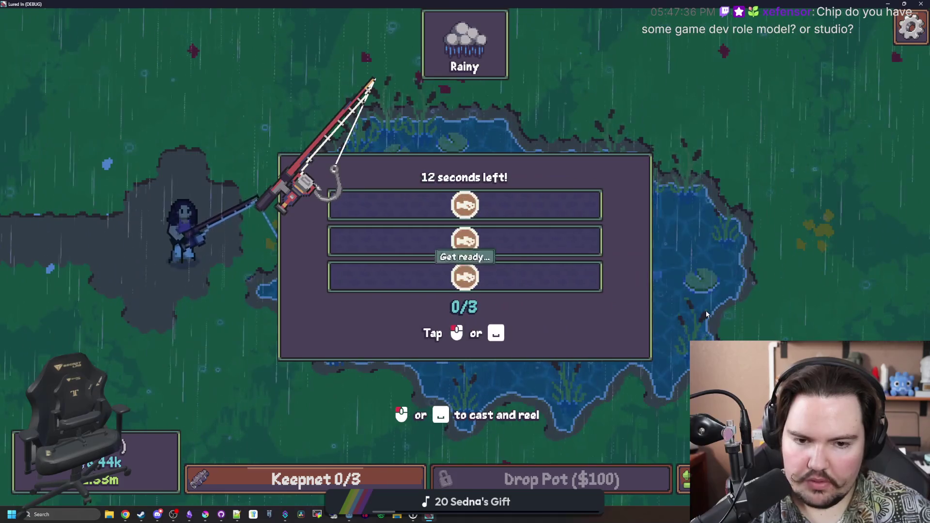
click(496, 232)
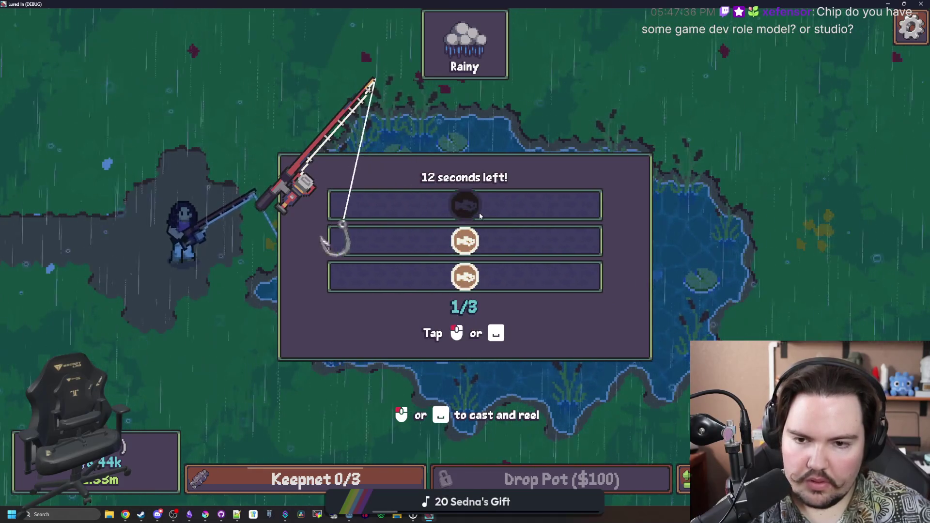
click(487, 233)
click(487, 233)
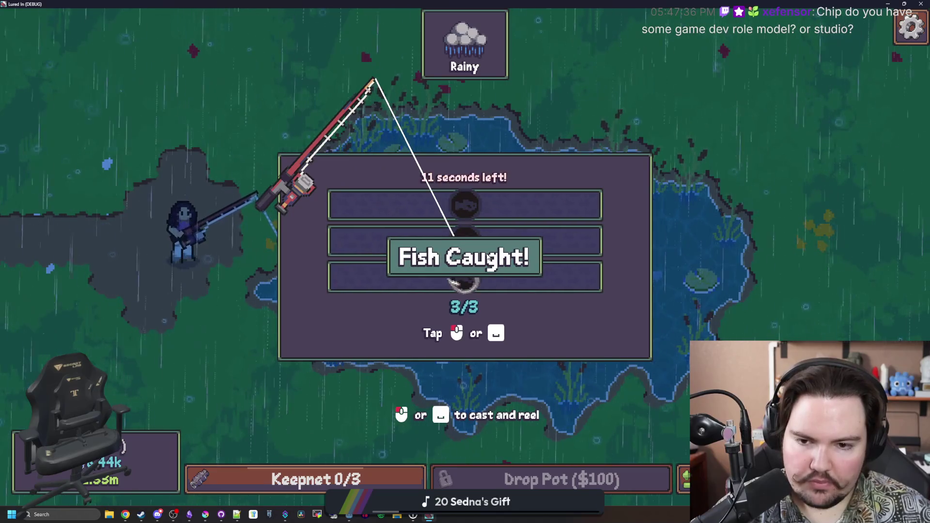
key(super+Down)
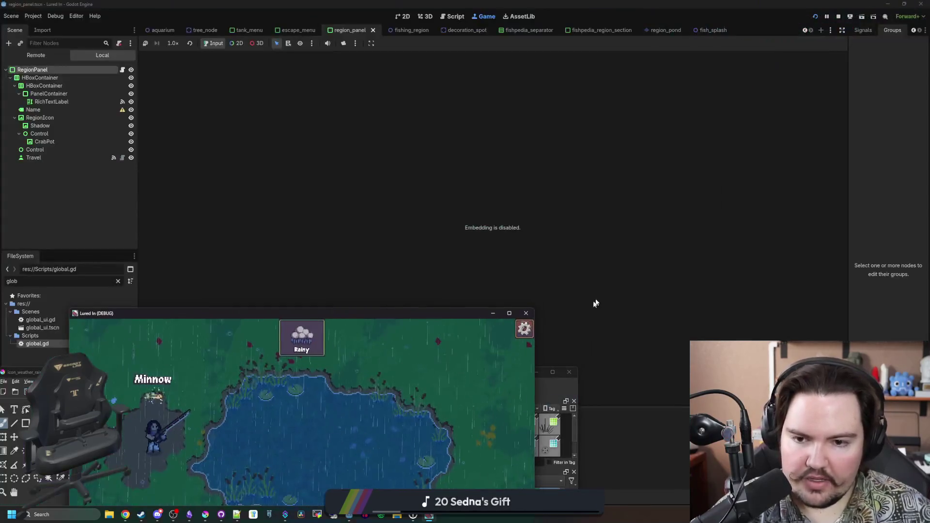
- Close the running game and save in the Godot editor
click(527, 314)
click(213, 246)
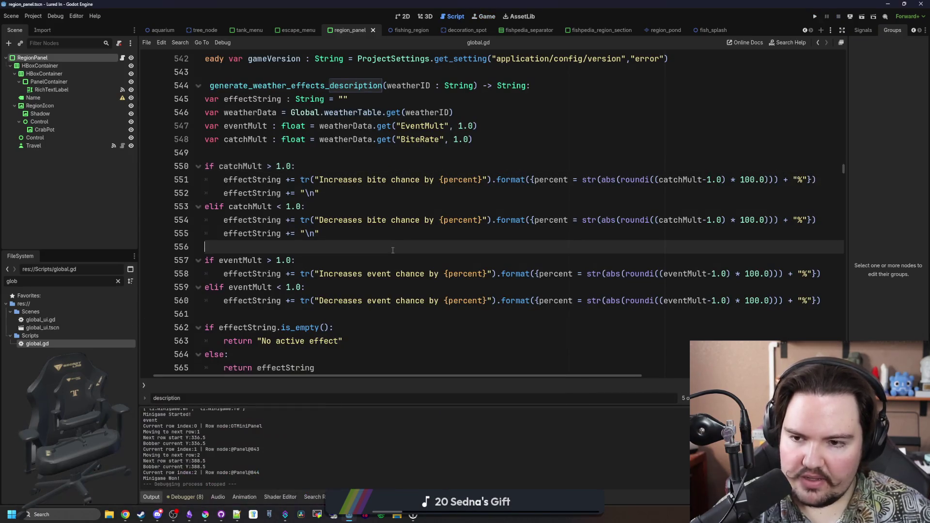
key(ctrl+s)
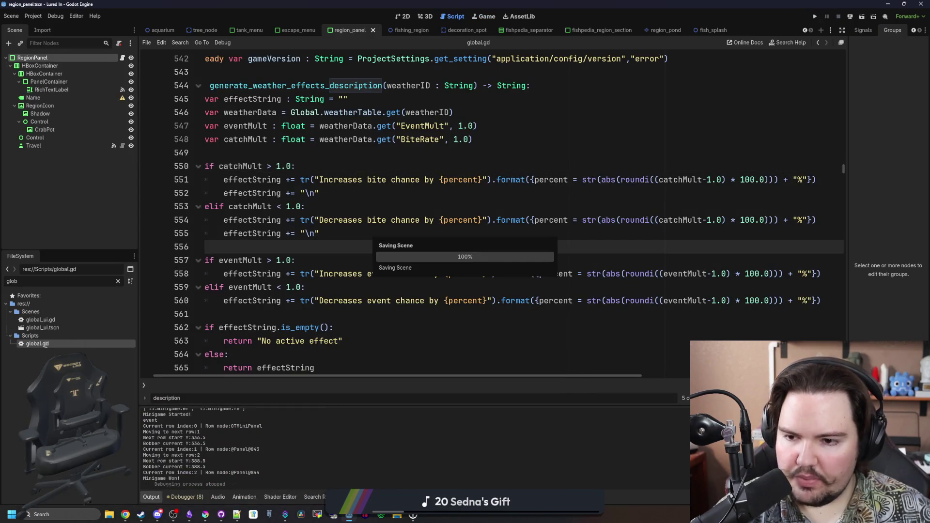
- Copy the catchMult BiteRate lookup on line 548 of global.gd
scroll(313, 289, up, 2)
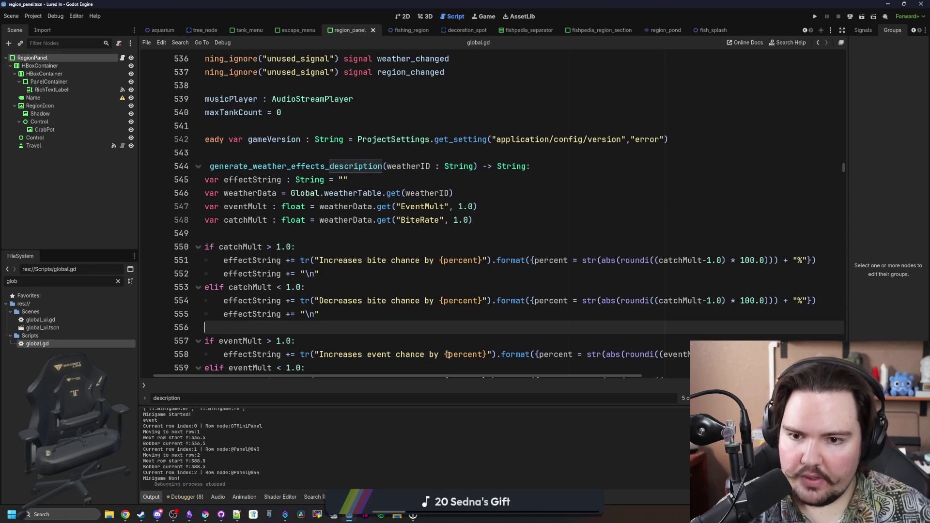
scroll(452, 376, left, 2)
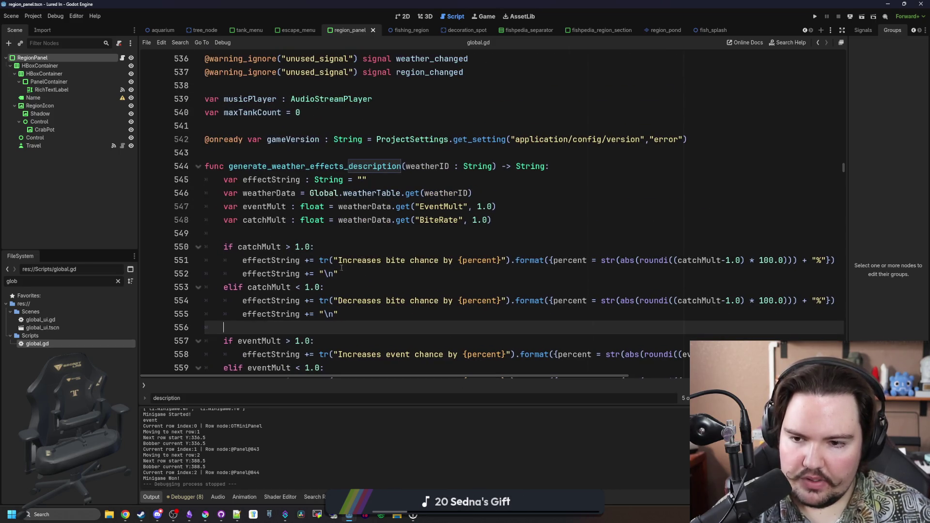
click(503, 233)
click(509, 215)
drag(508, 215, 224, 220)
key(ctrl+c)
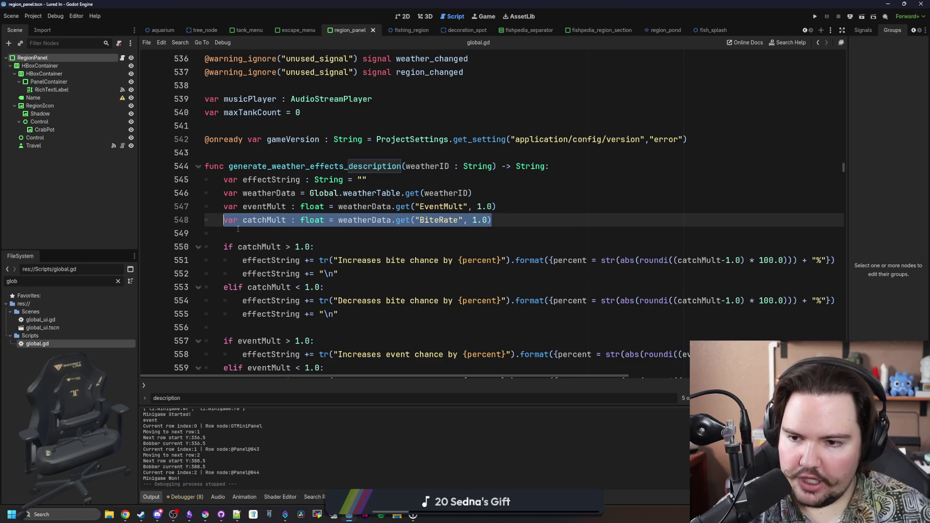
click(225, 227)
key(ctrl+s)
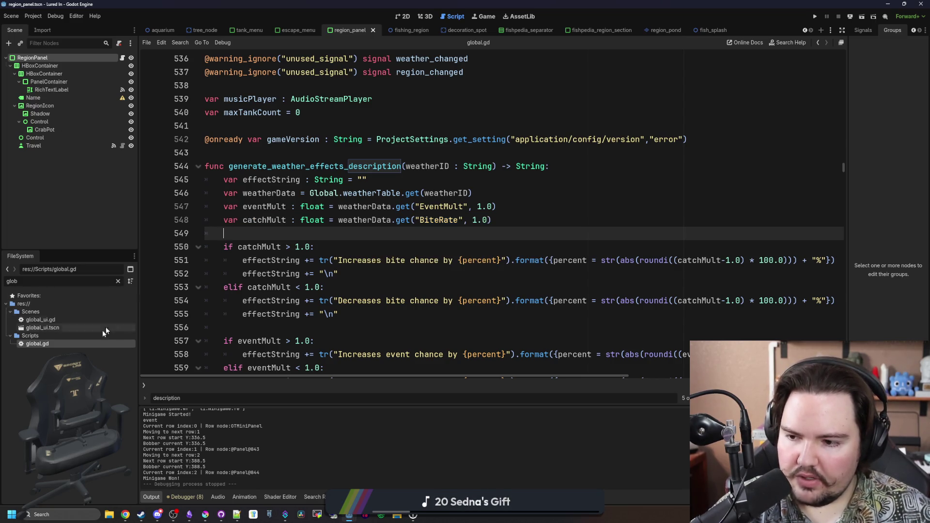
- Filter the FileSystem for 'reg' and open fishing_region.gd
key(BackSpace)
key(BackSpace)
key(BackSpace)
text(reg)
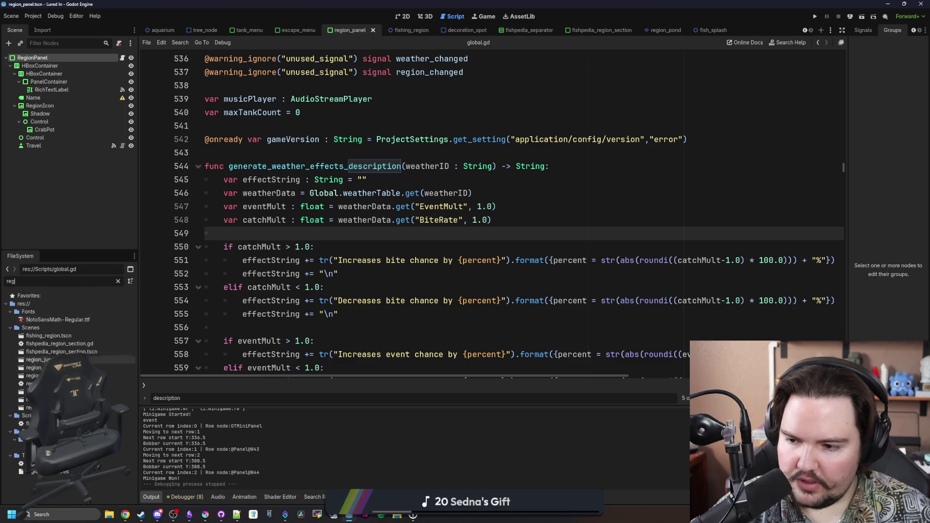
double_click(126, 424)
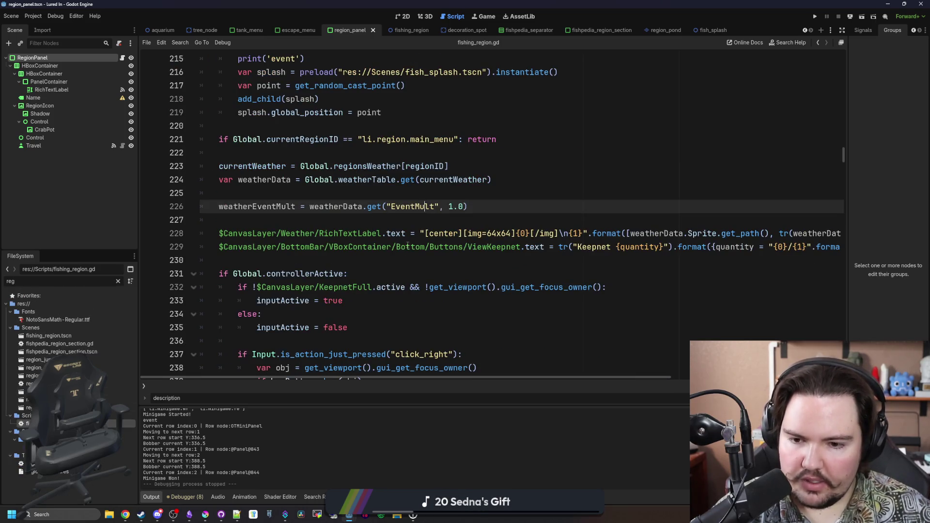
- Search fishing_region.gd for 'mult' to find the bite multiplier declaration
scroll(407, 244, up, 6)
scroll(355, 252, down, 14)
scroll(251, 263, up, 9)
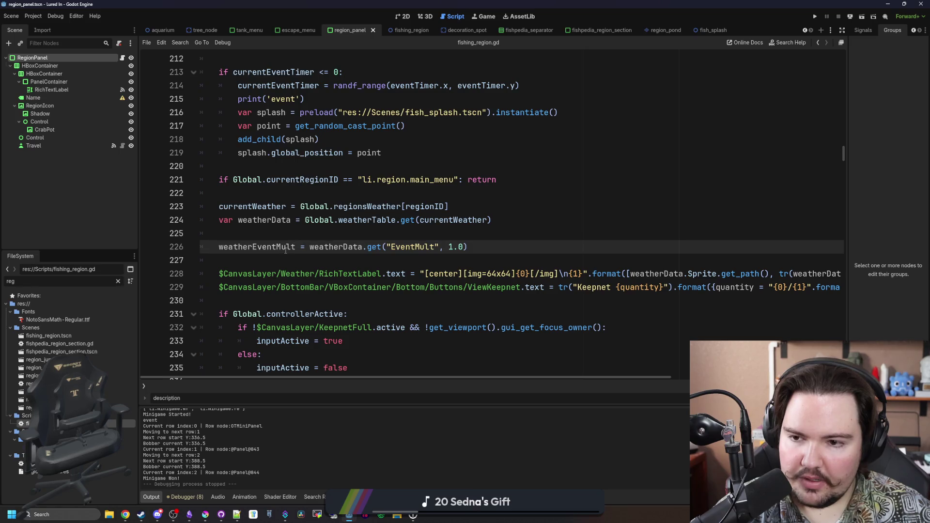
scroll(274, 235, up, 4)
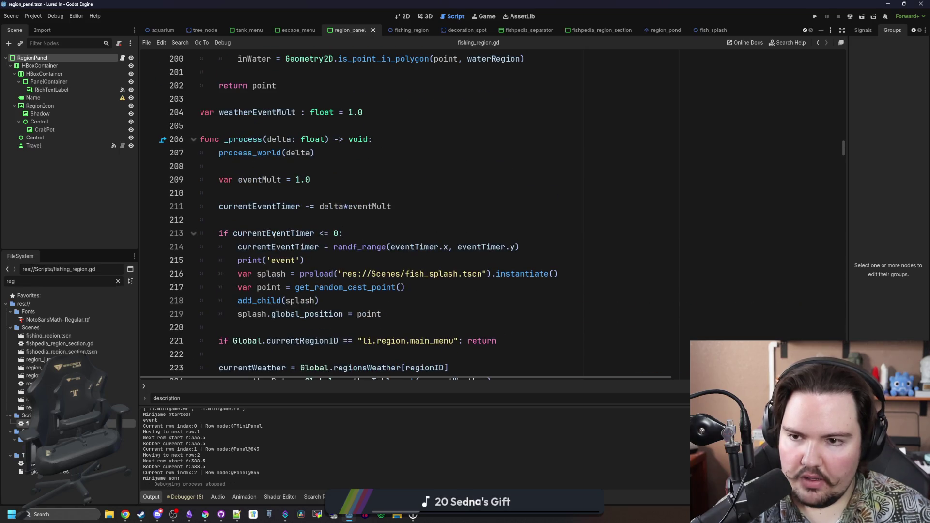
click(301, 192)
key(ctrl+f)
text(mult)
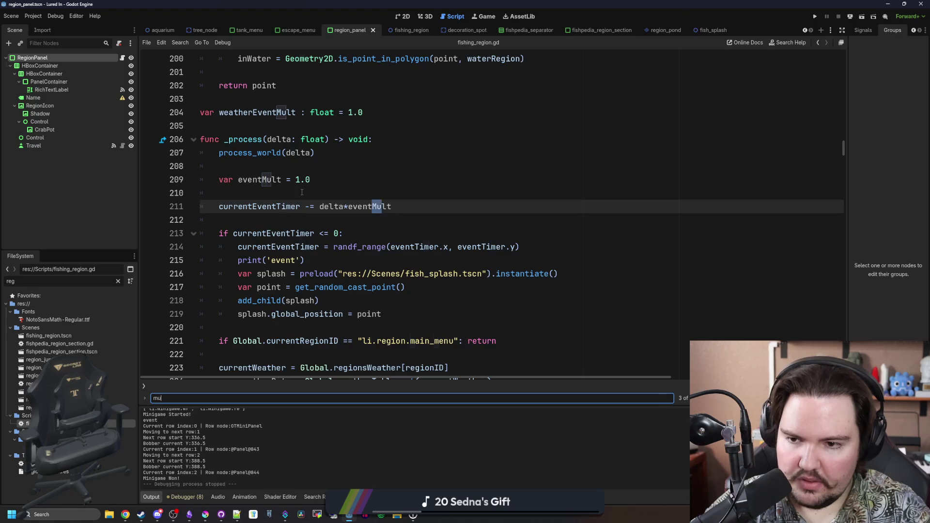
key(Return)
key(Return)
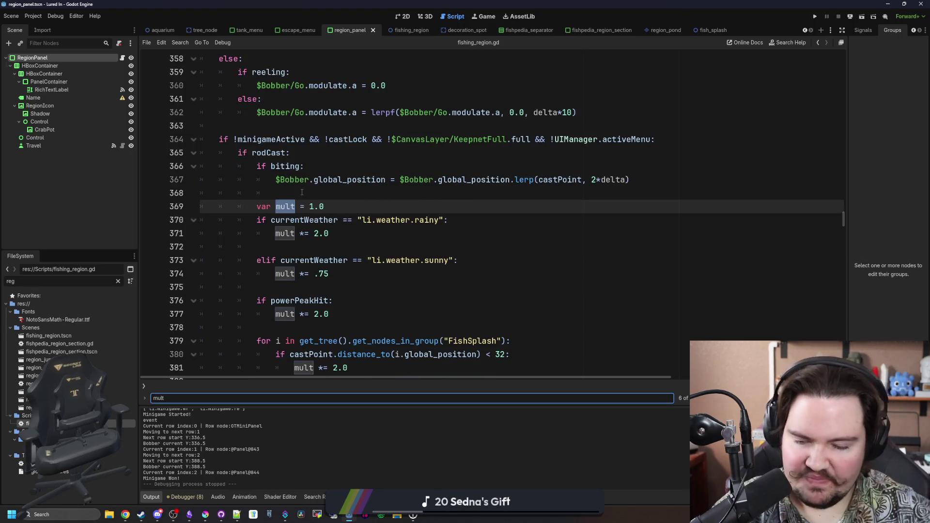
- Below line 369, paste the BiteRate lookup and replace its 'var catchMult' prefix with 'weather'
scroll(369, 205, down, 1)
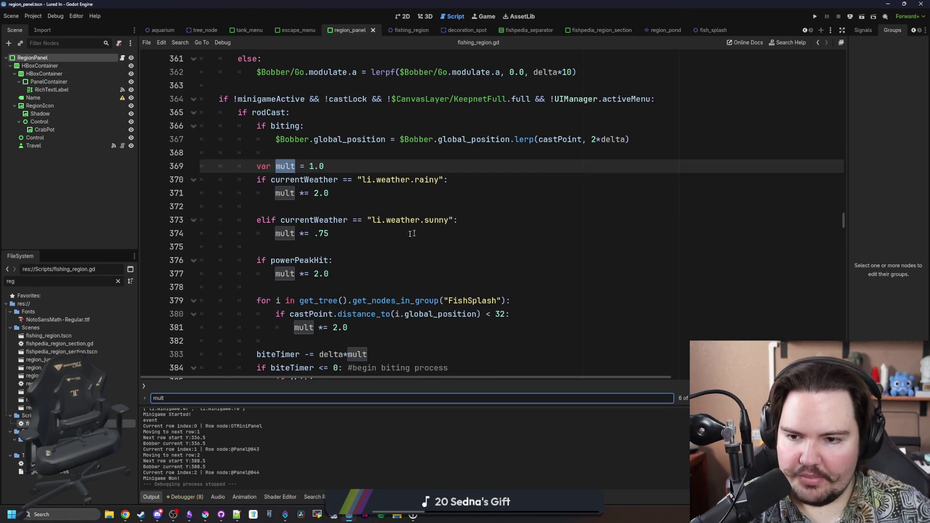
drag(370, 230, 339, 194)
click(317, 206)
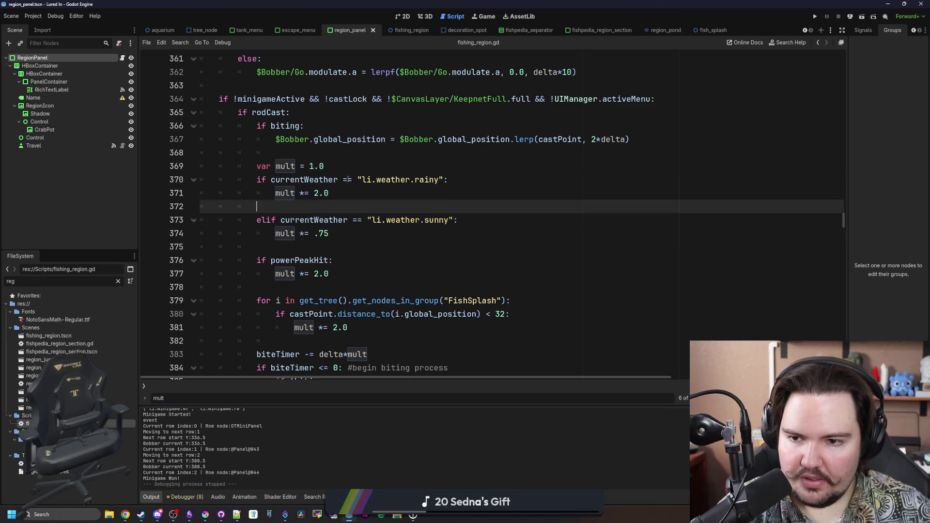
click(354, 172)
key(Return)
key(Return)
key(Return)
key(Up)
key(ctrl+v)
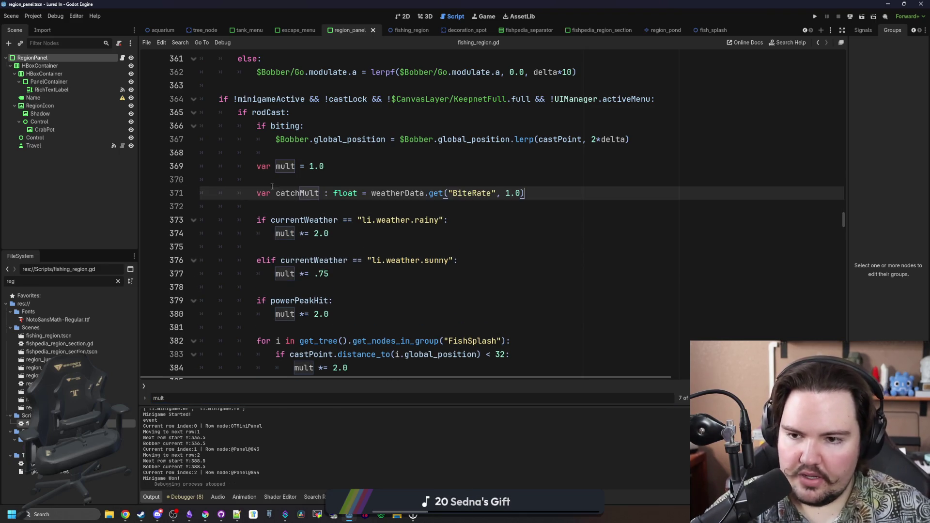
drag(371, 193, 256, 193)
key(BackSpace)
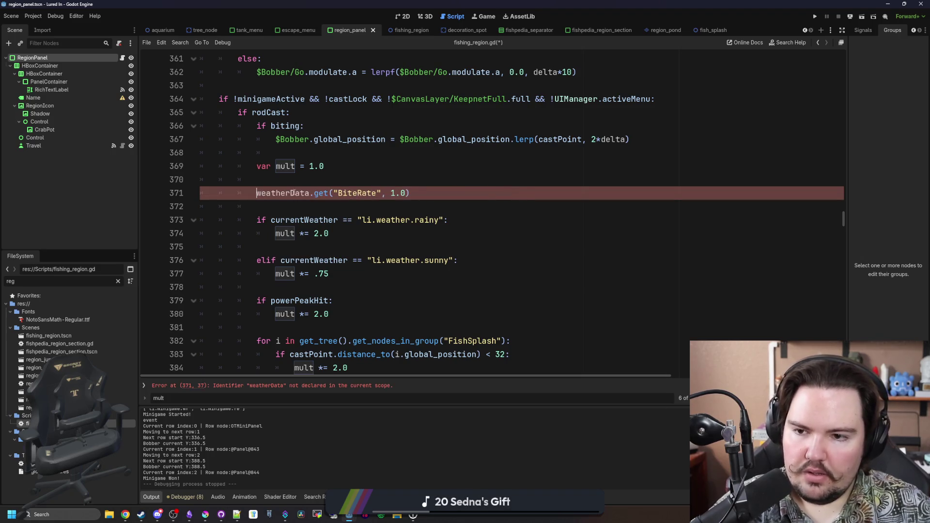
text(weat)
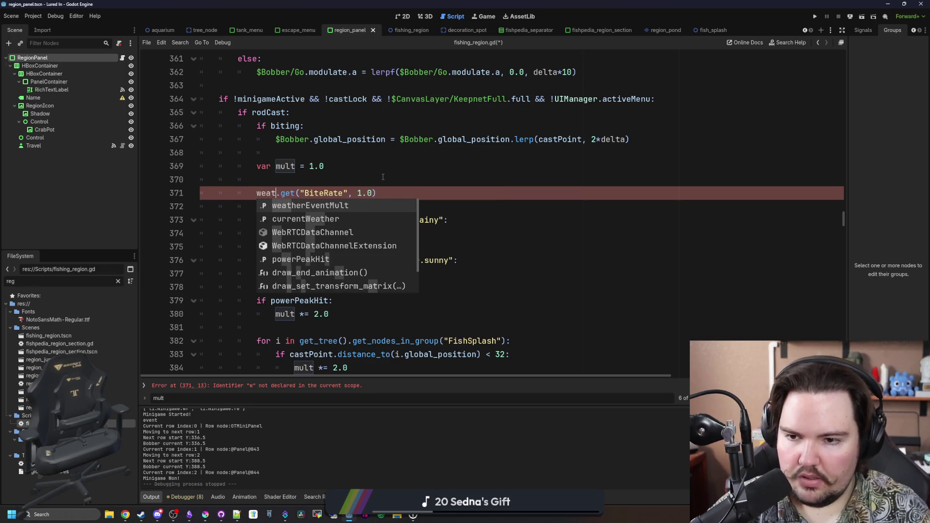
text(her)
scroll(412, 204, up, 10)
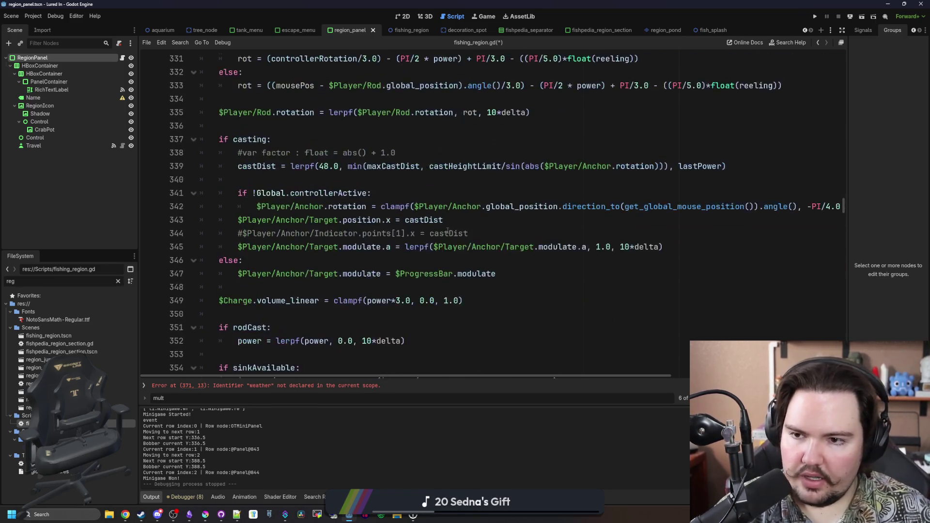
- Search fishing_region.gd for 'weather' to locate the weatherData declaration
scroll(442, 232, up, 2)
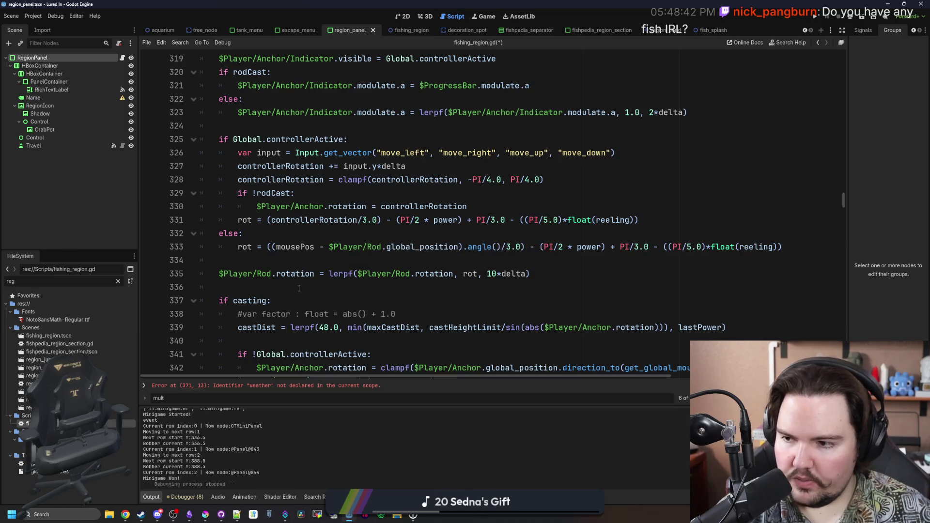
scroll(314, 263, up, 5)
scroll(313, 262, down, 7)
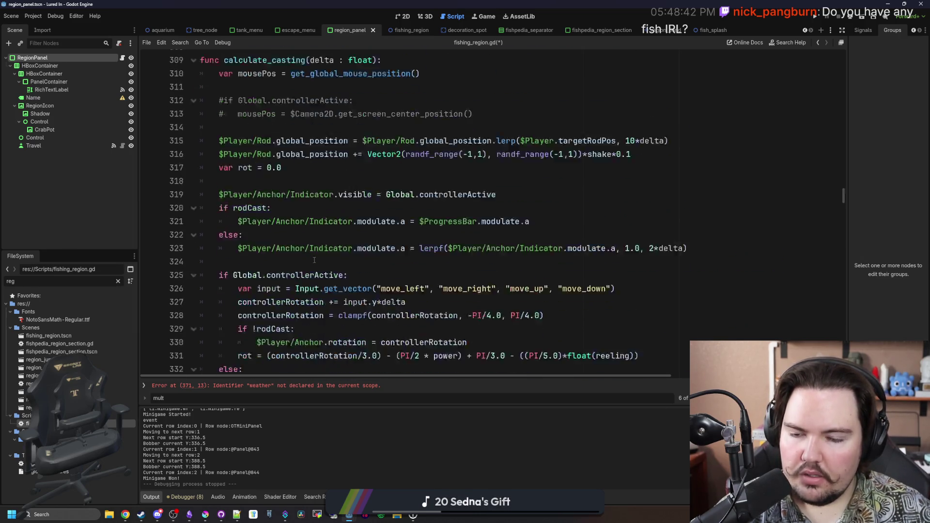
scroll(313, 262, down, 2)
scroll(314, 262, up, 3)
scroll(314, 262, down, 14)
scroll(414, 234, down, 19)
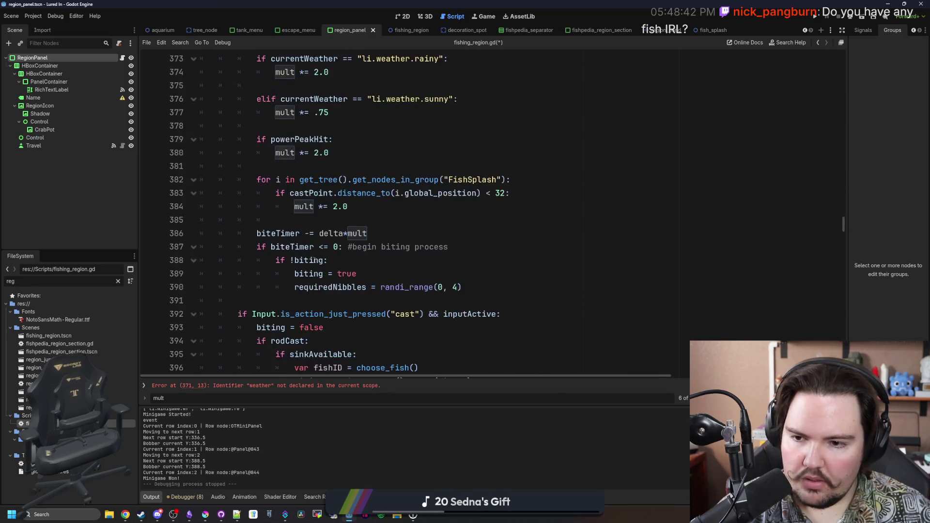
click(414, 234)
key(ctrl+f)
text(weather)
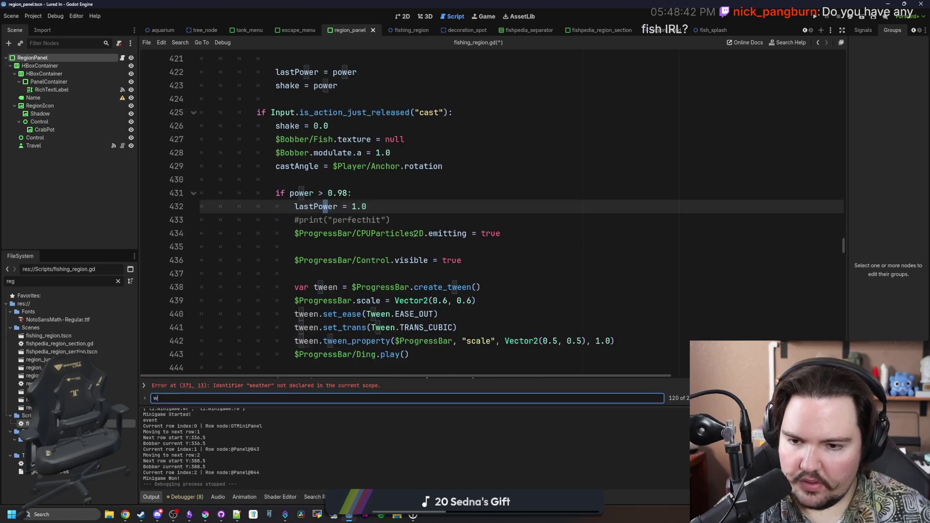
key(Return)
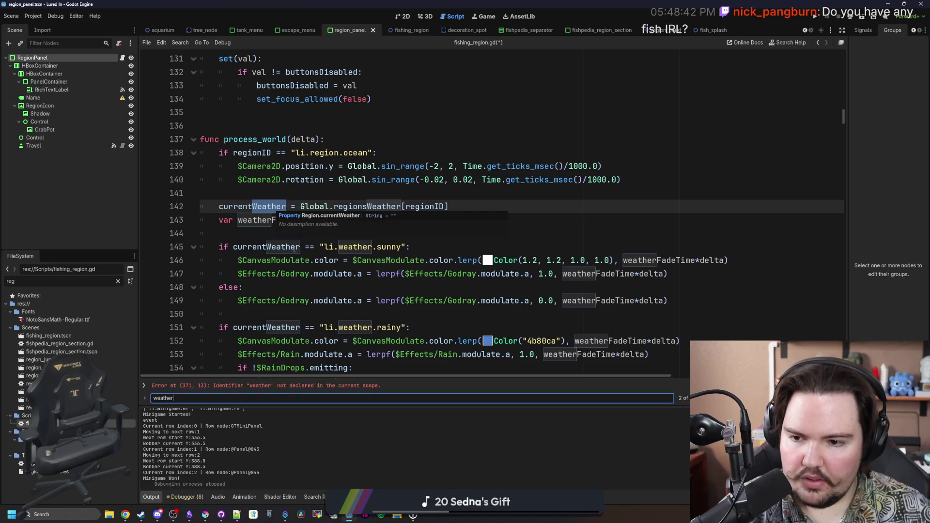
- Begin removing the 'var' keyword before weatherData on line 224
scroll(290, 252, down, 9)
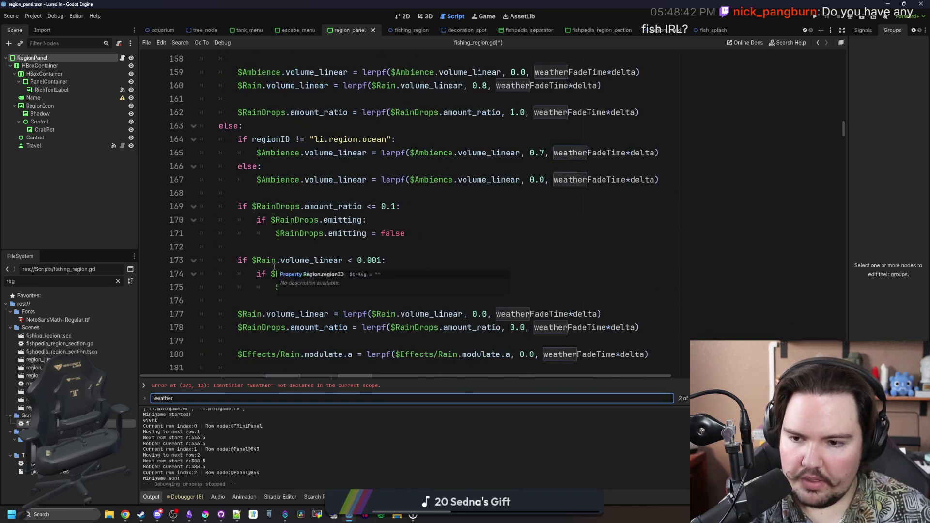
scroll(274, 266, down, 5)
scroll(290, 261, up, 8)
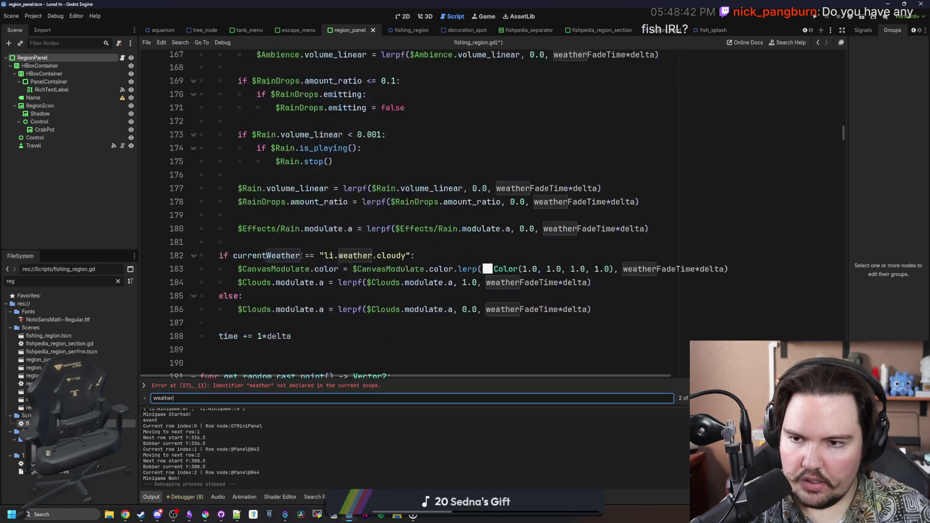
scroll(301, 257, up, 5)
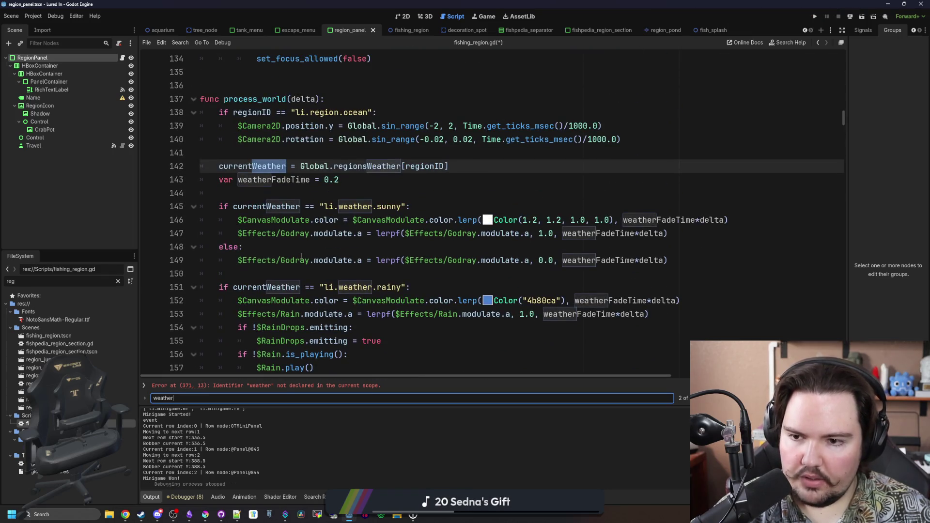
scroll(301, 256, up, 1)
scroll(300, 256, down, 18)
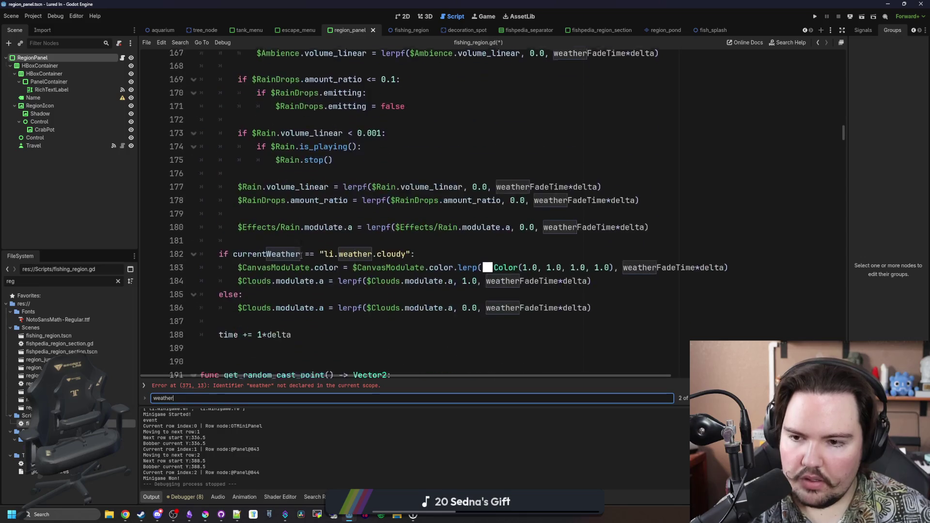
scroll(301, 256, down, 9)
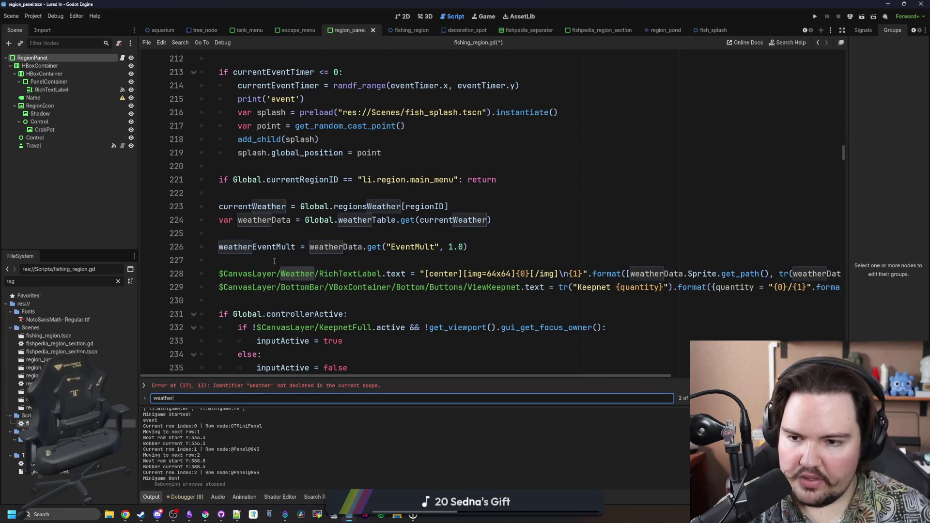
click(259, 261)
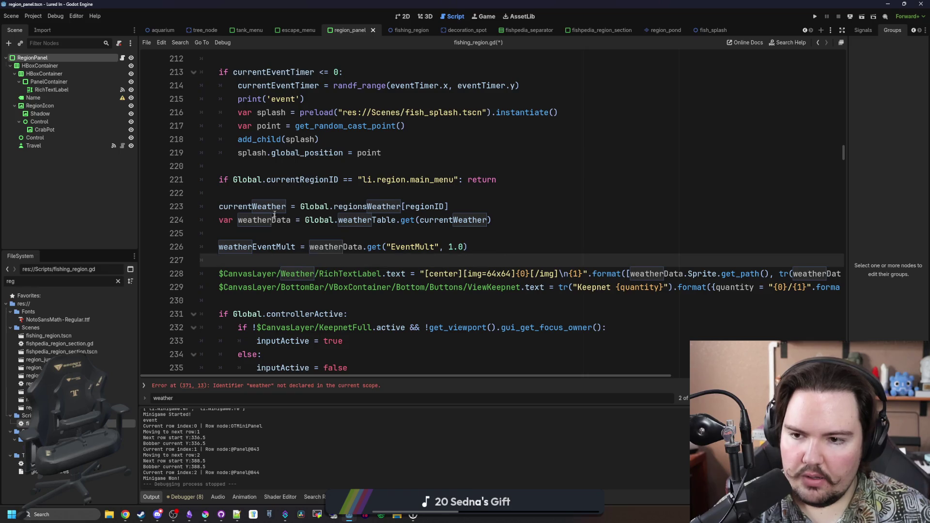
double_click(278, 206)
double_click(242, 219)
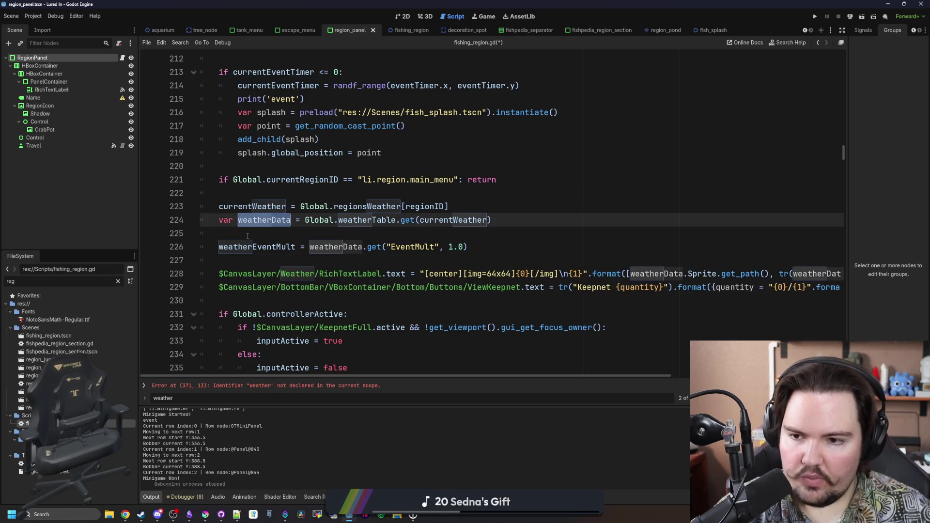
key(Left)
key(BackSpace)
key(BackSpace)
key(BackSpace)
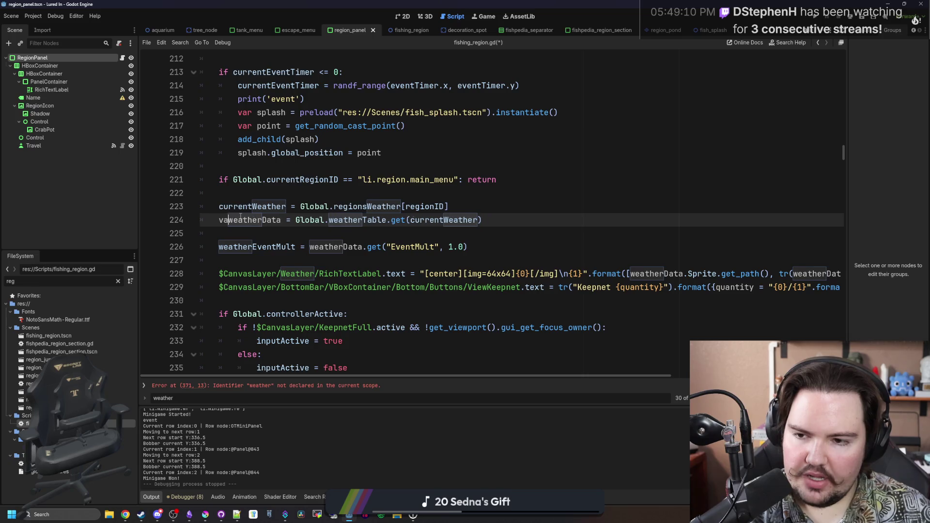
- Add 'var weatherData : Dictionary' on a new line below the currentWeather declaration
ctrl+click(265, 207)
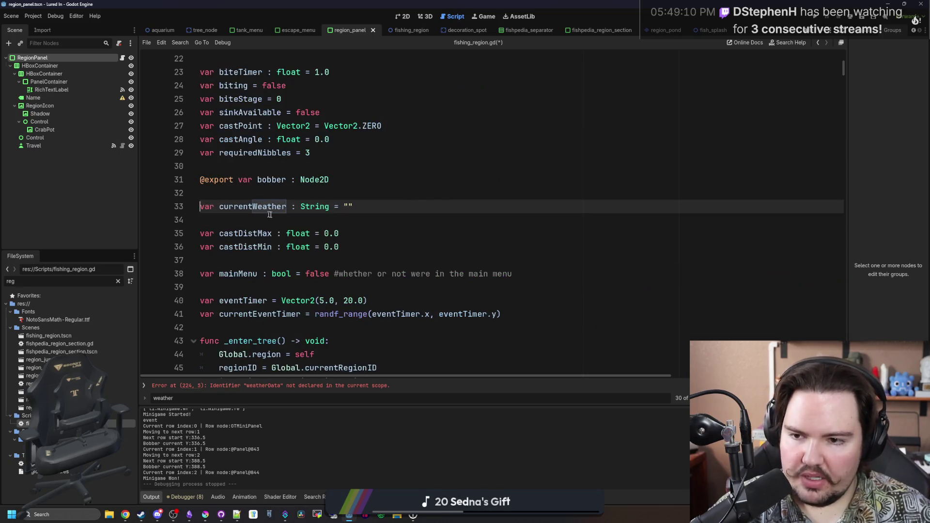
key(End)
key(Return)
text(v)
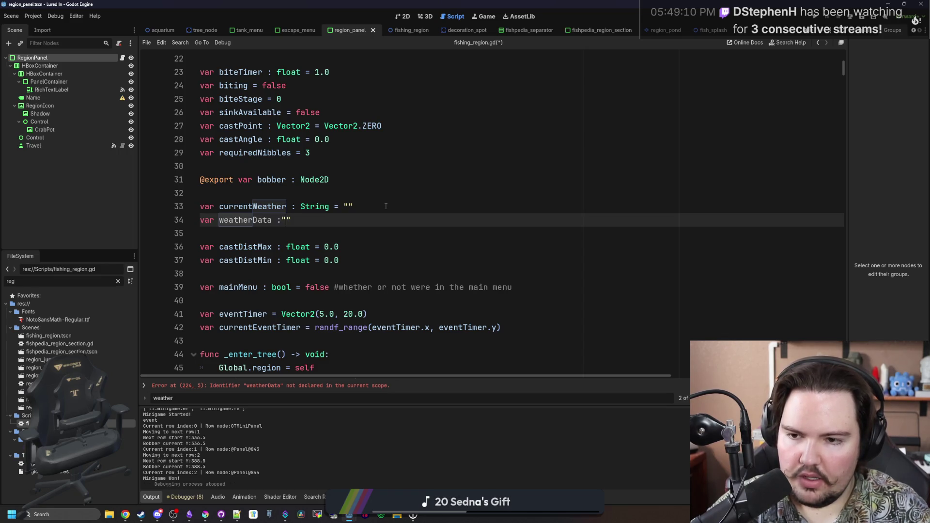
key(BackSpace)
text(Dictionary)
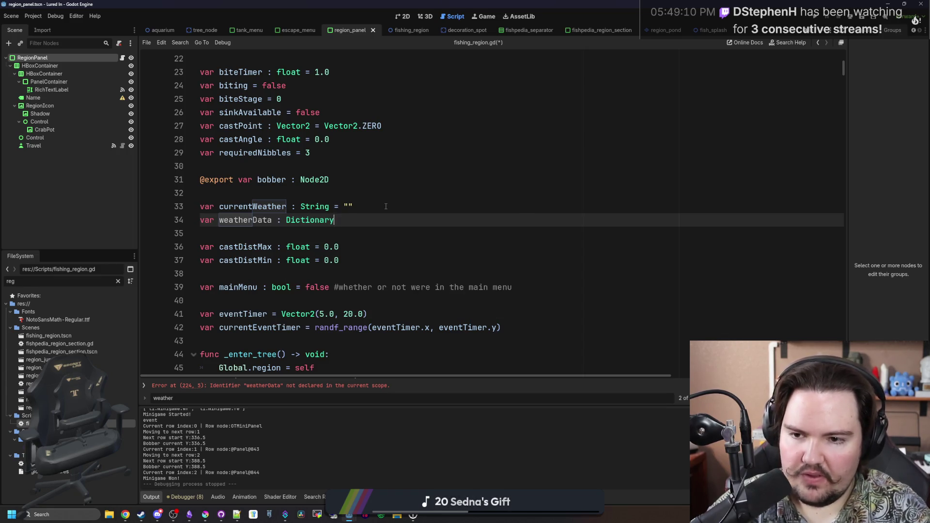
- Delete the stray weatherData assignment and jump to the undeclared-identifier error on line 372
click(386, 206)
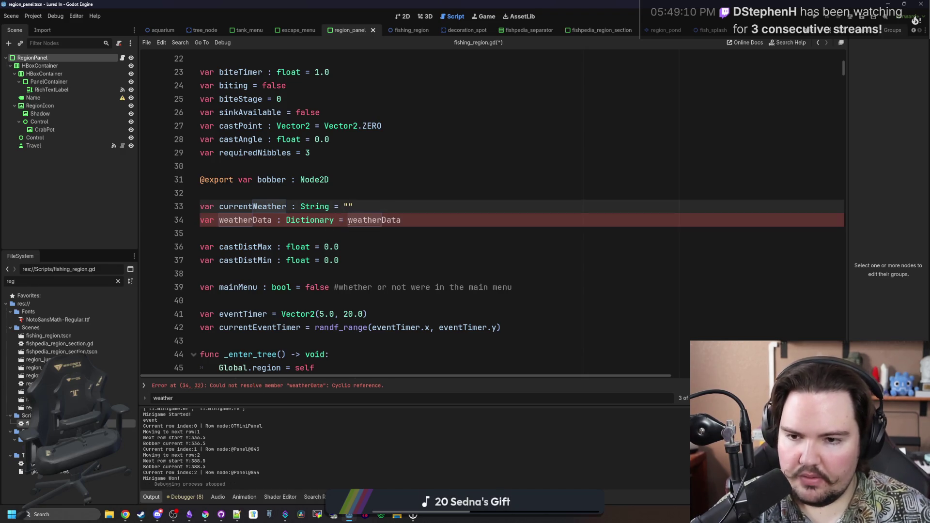
double_click(358, 220)
key(BackSpace)
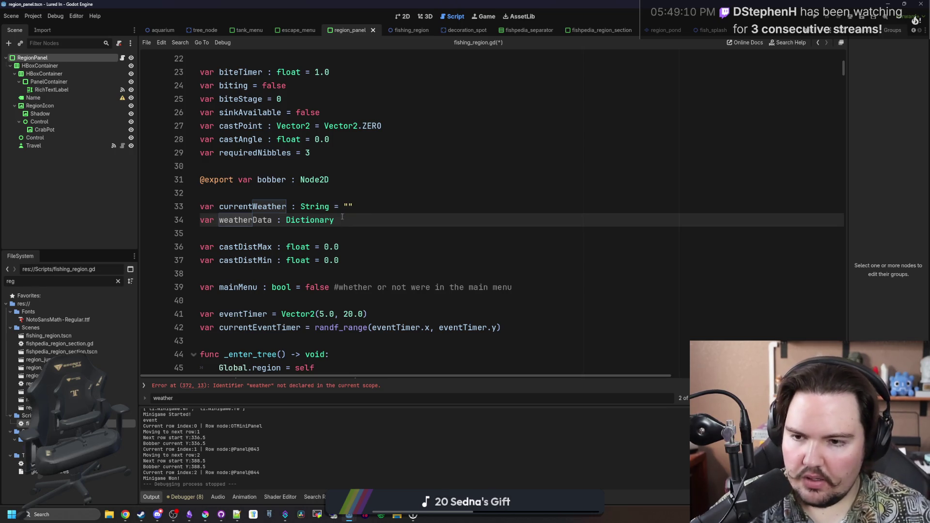
double_click(244, 221)
click(316, 386)
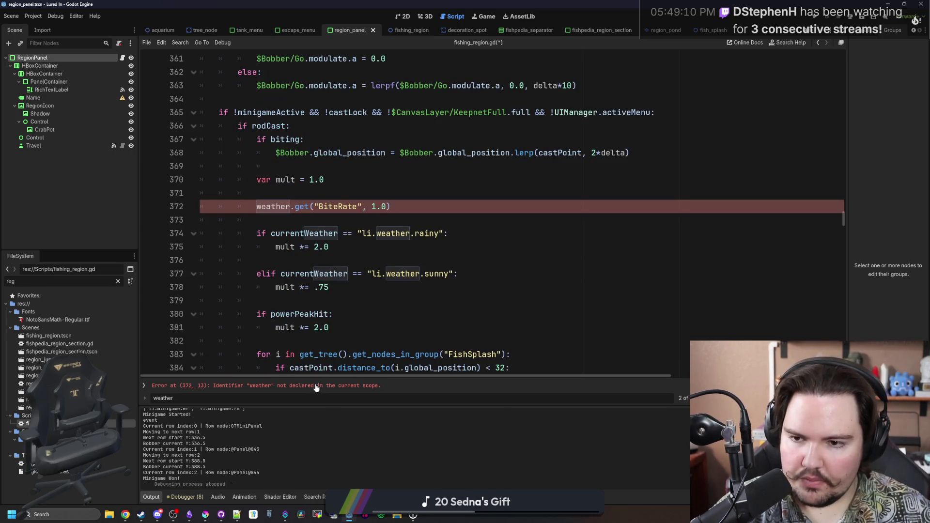
- Change line 372 of fishing_region.gd to mult *= weatherData.get("BiteRate", 1.0)
scroll(285, 218, up, 15)
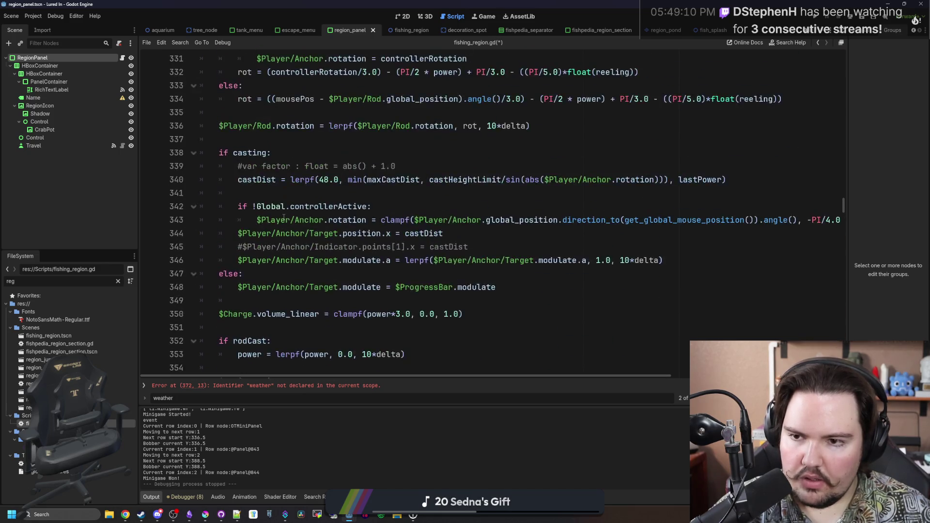
scroll(284, 218, down, 20)
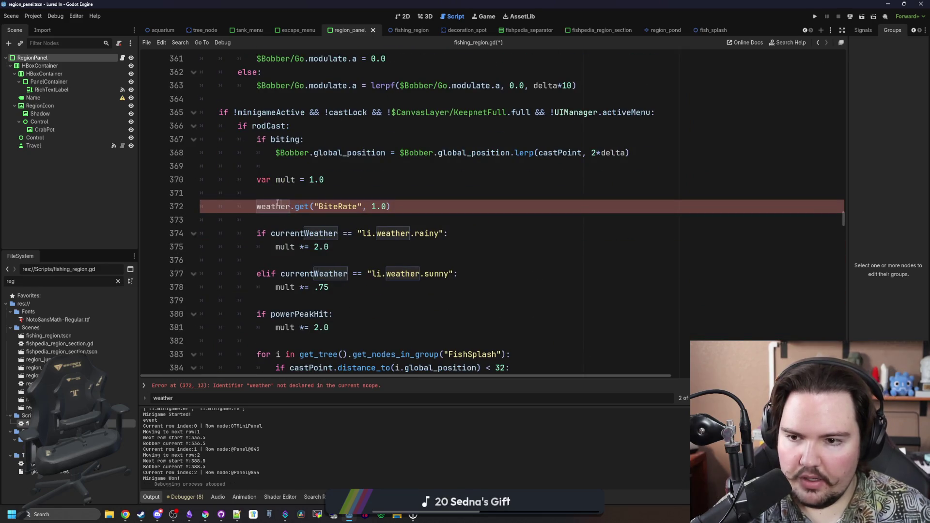
text(Data)
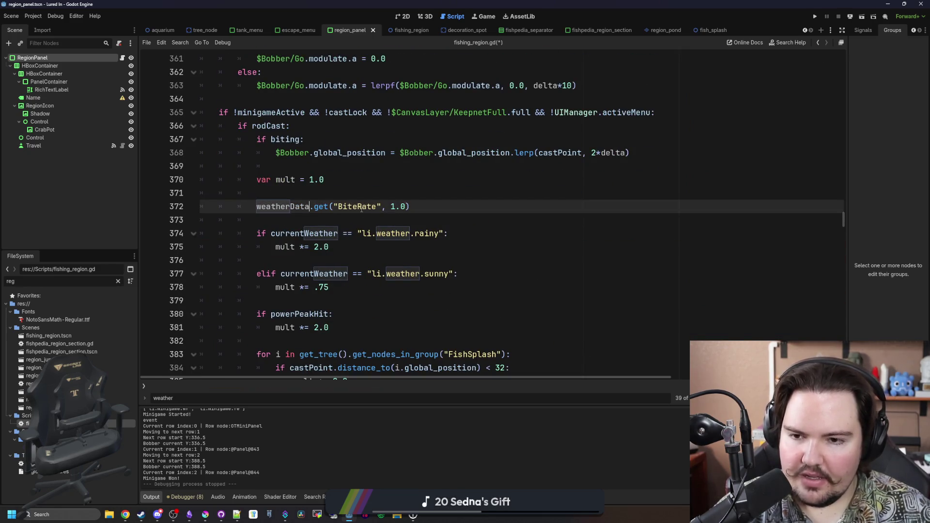
double_click(366, 207)
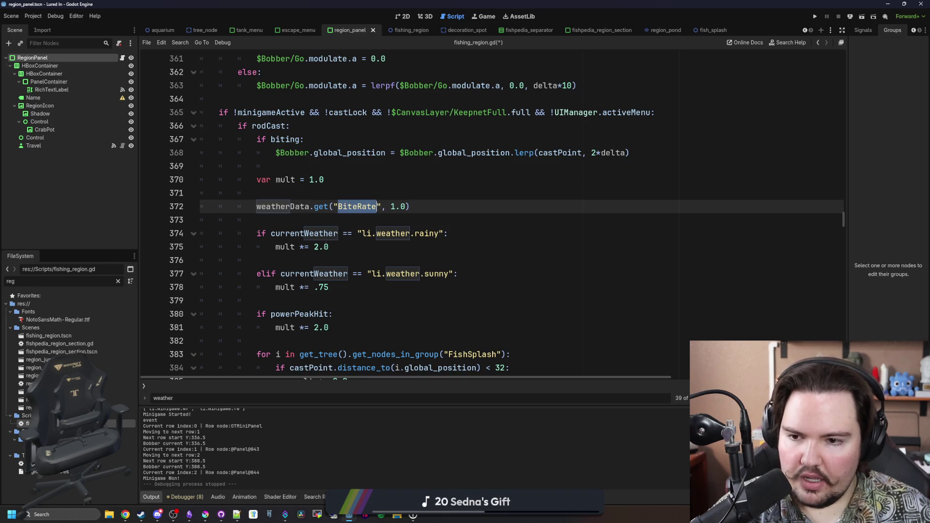
text(mult *=)
- Delete the hard-coded rainy/sunny if/elif block, save the script, and run the game
scroll(406, 166, down, 1)
mouse_move(352, 248)
mouse_down()
mouse_move(218, 207)
mouse_move(254, 193)
mouse_up()
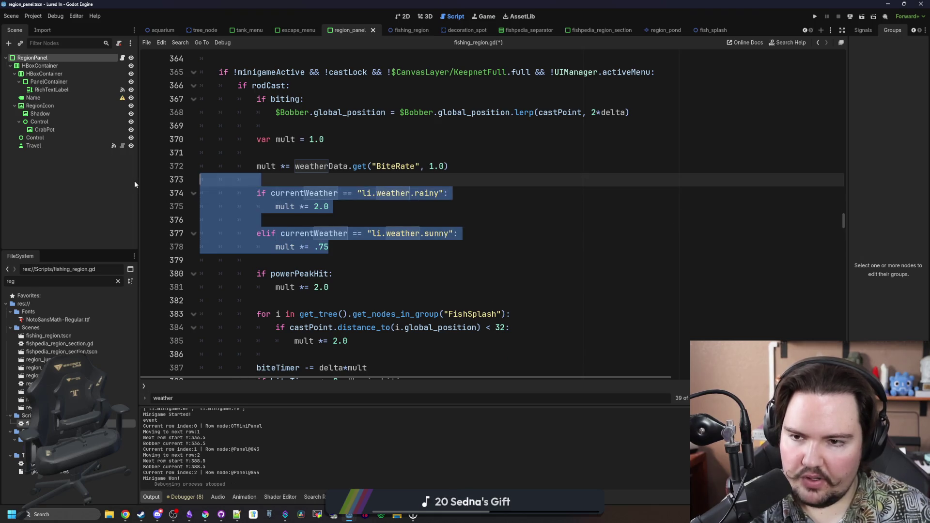
key(BackSpace)
click(310, 155)
click(306, 180)
key(ctrl+s)
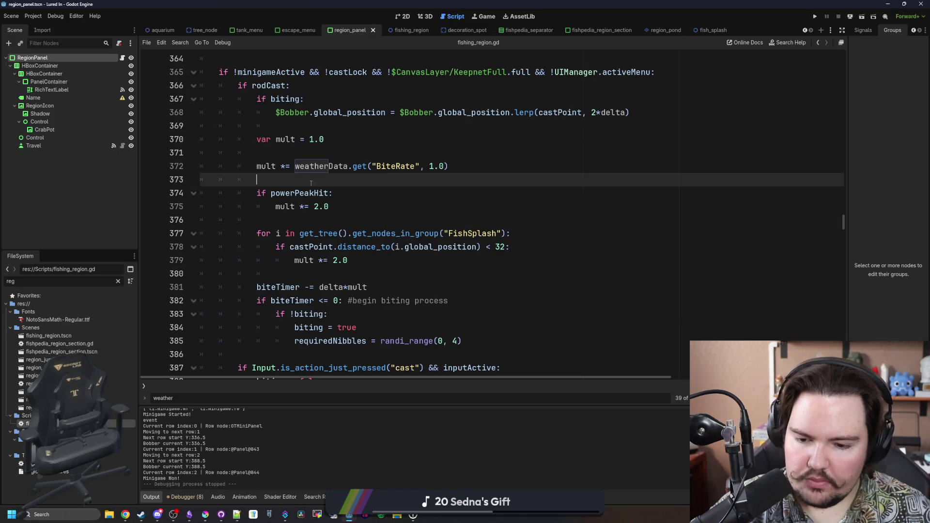
click(815, 17)
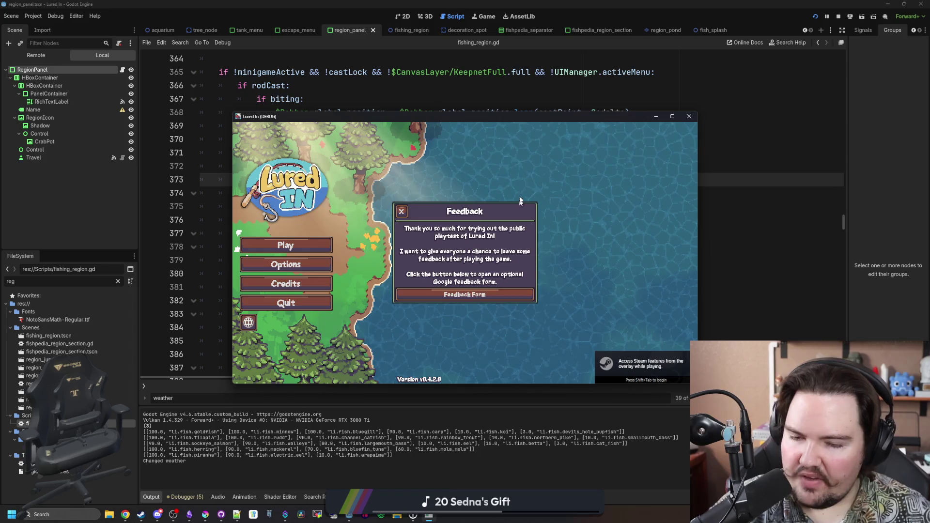
- Dismiss the feedback popup, maximize the game window, start playing and close Welcome Back
key(Escape)
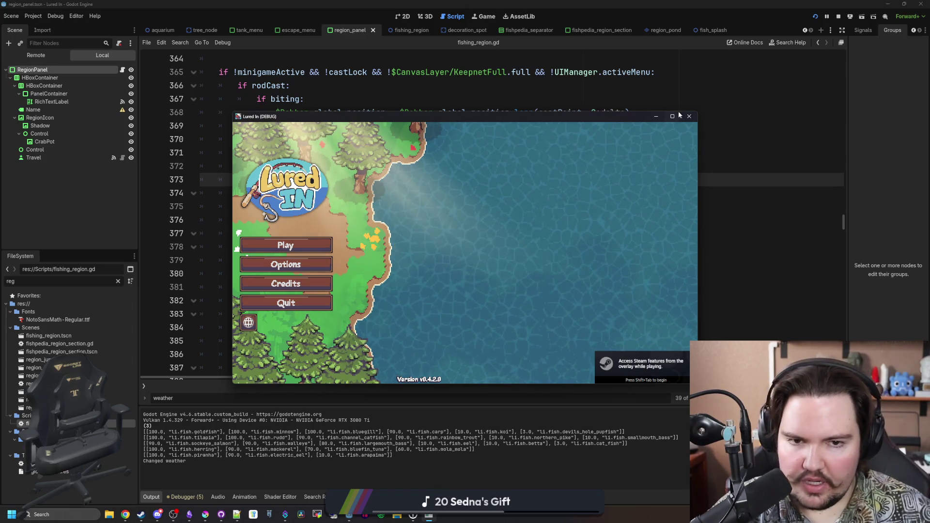
click(673, 115)
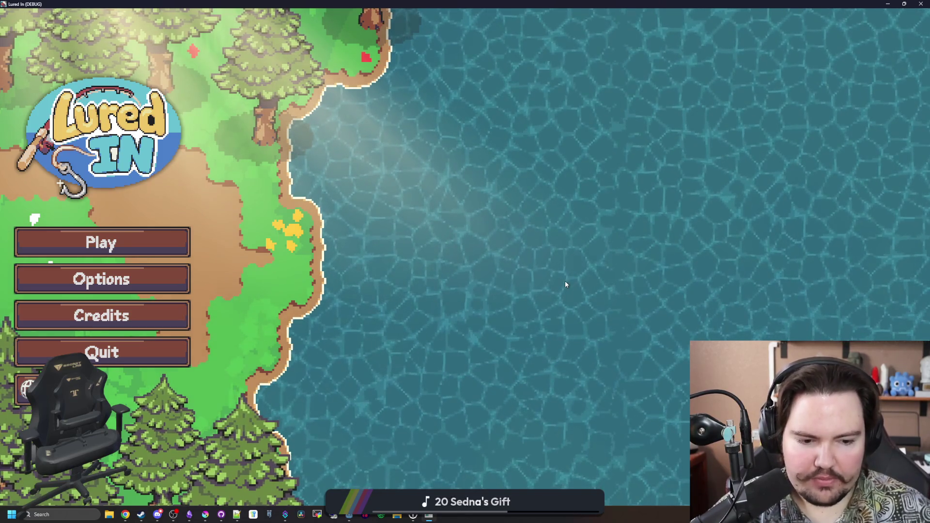
click(145, 242)
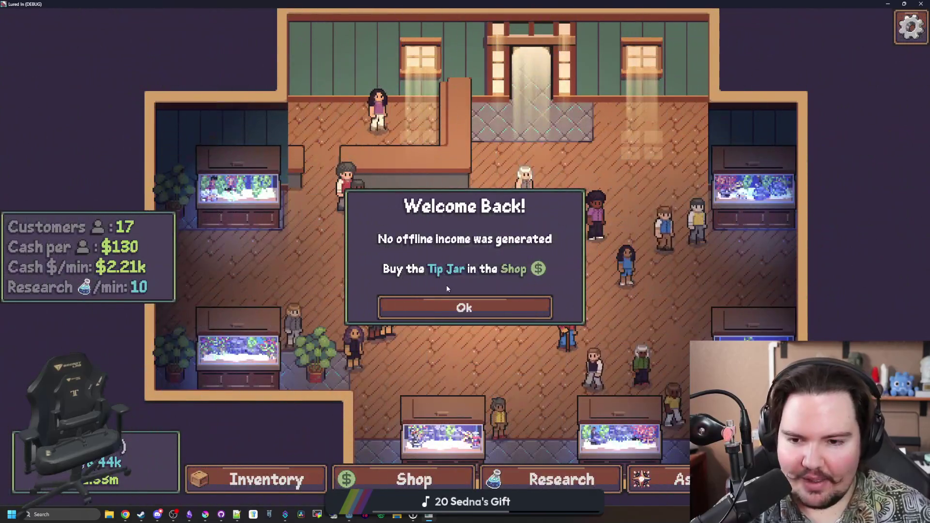
click(457, 295)
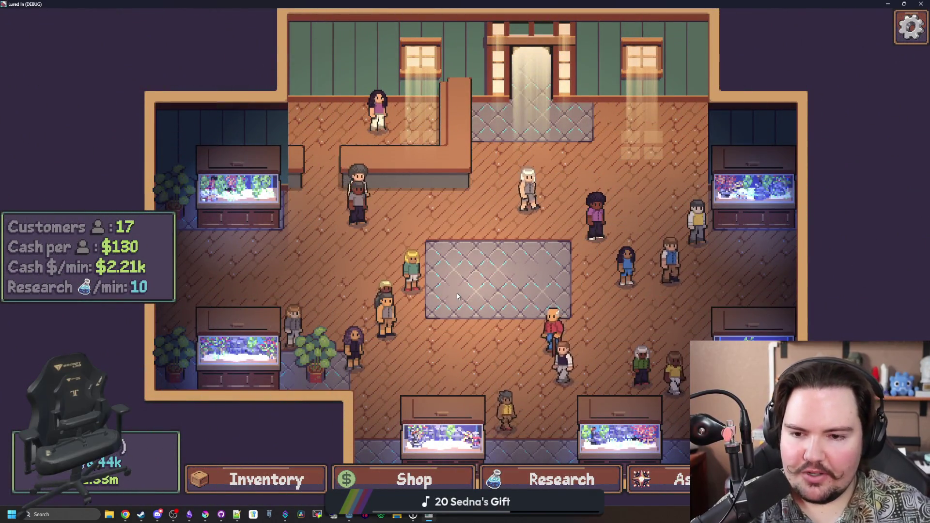
- Zoom the aquarium shop view in and out to look it over
scroll(457, 296, up, 2)
scroll(429, 259, down, 3)
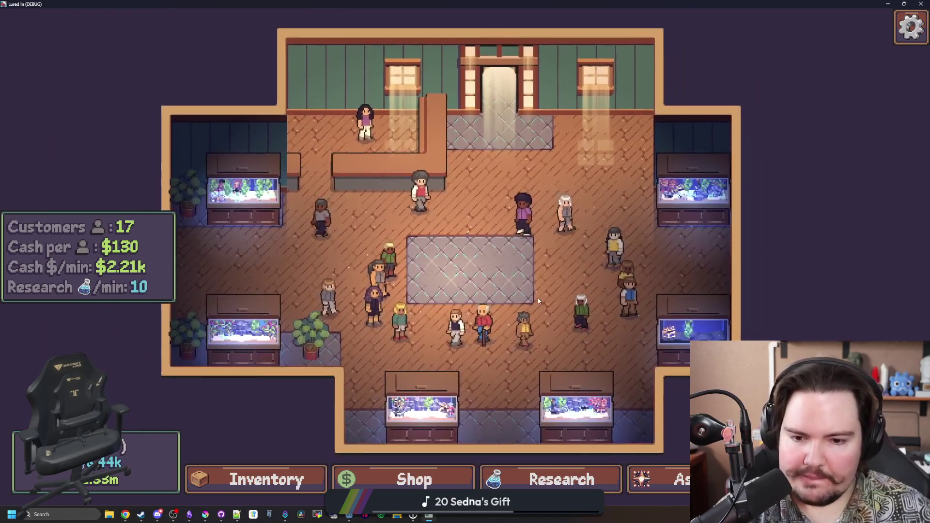
scroll(470, 301, up, 2)
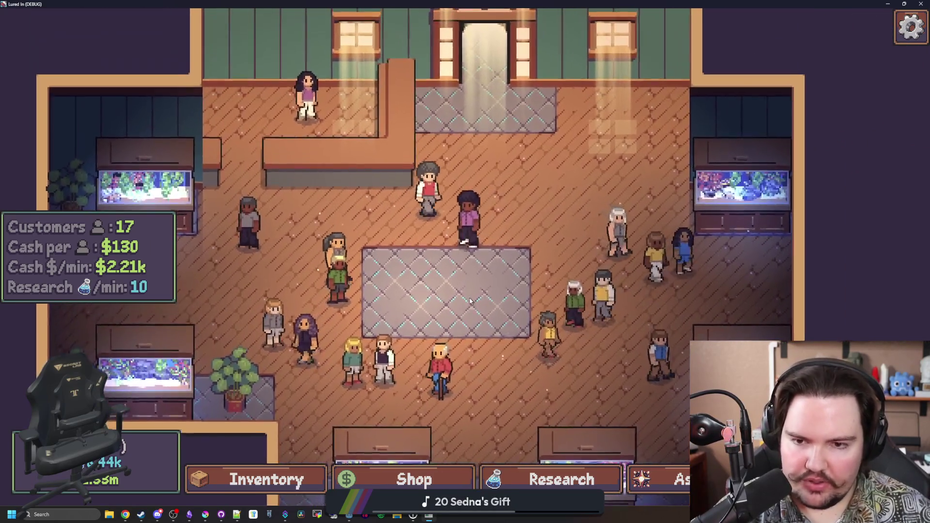
scroll(470, 301, down, 3)
scroll(542, 185, up, 3)
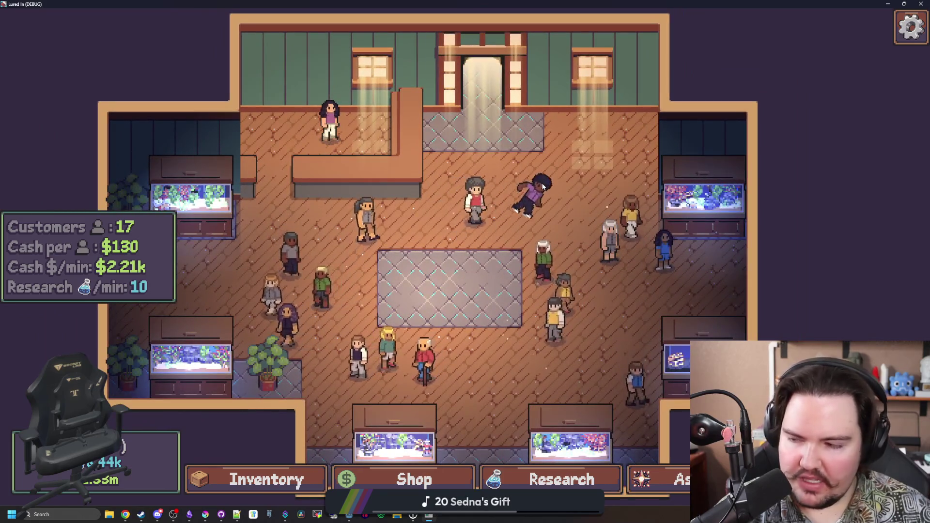
scroll(428, 264, down, 2)
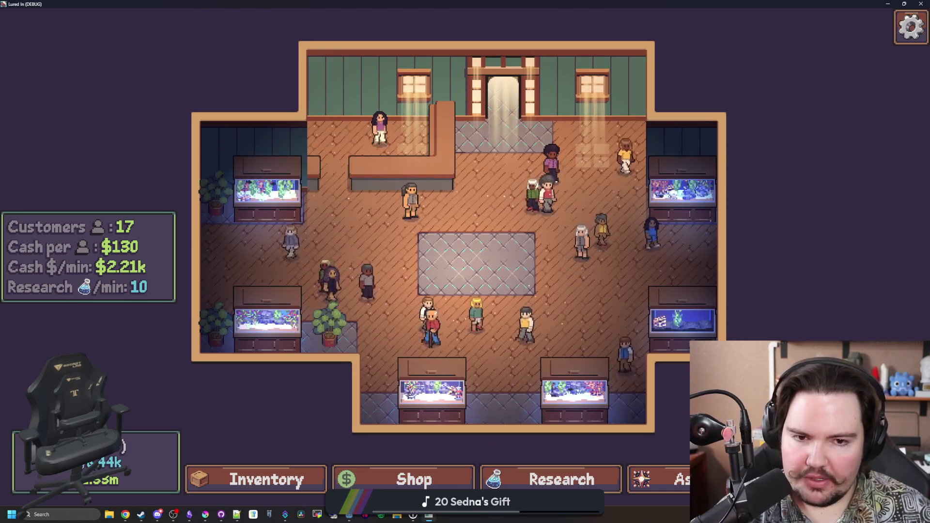
- Open the Travel destinations list and read each destination's weather tooltips
click(486, 302)
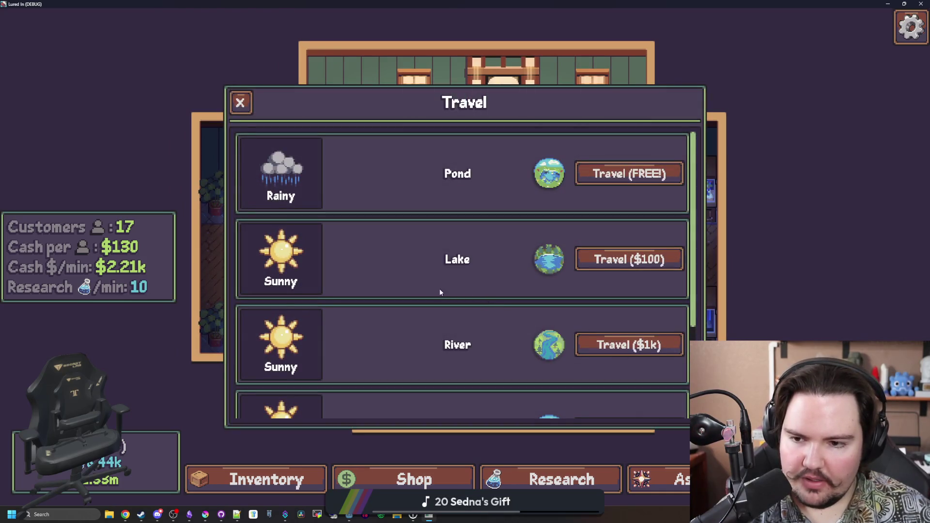
scroll(393, 276, down, 3)
scroll(394, 277, up, 3)
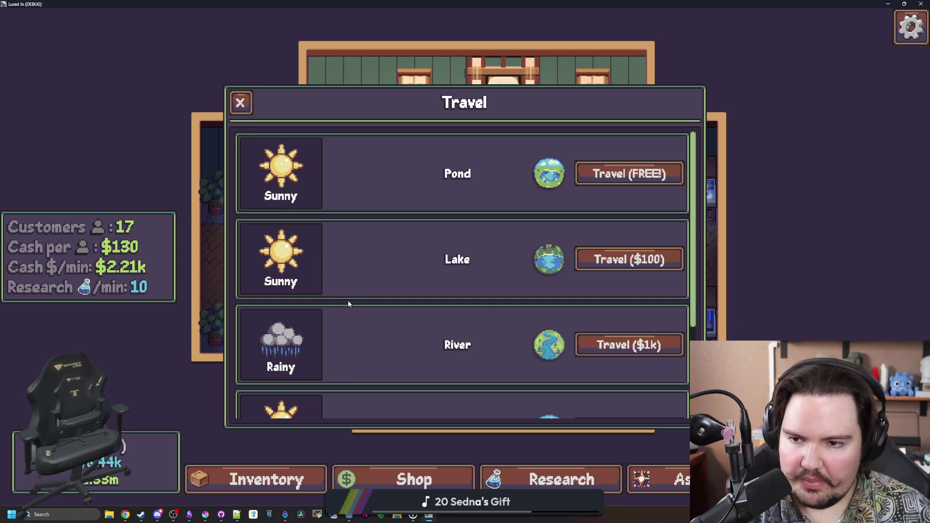
scroll(348, 303, down, 3)
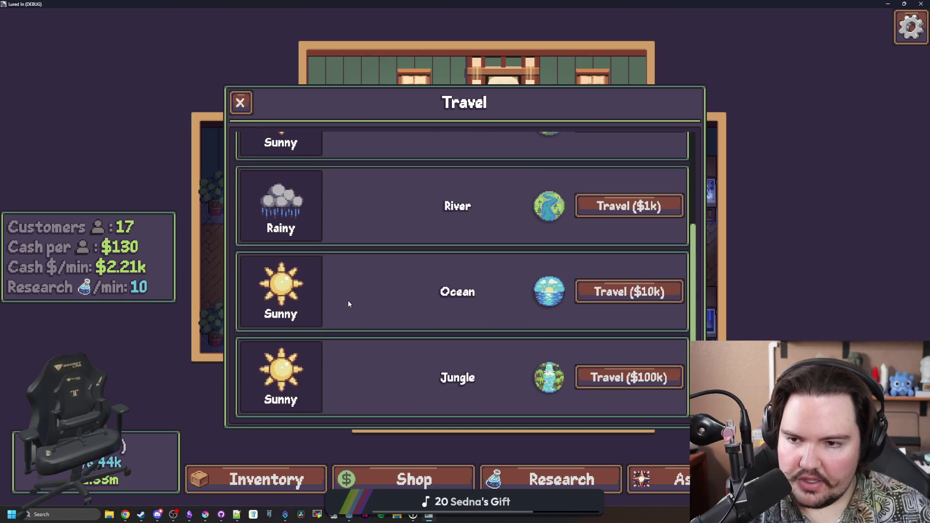
scroll(348, 303, up, 3)
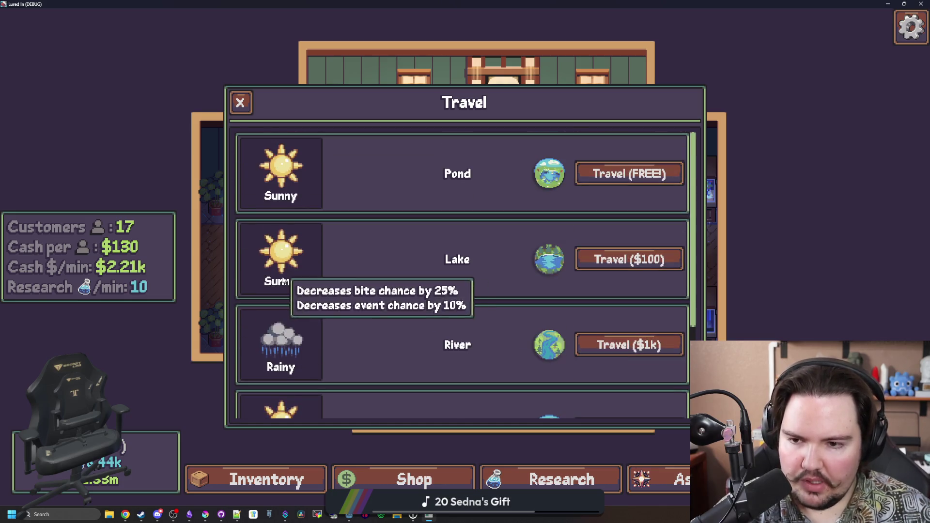
scroll(287, 361, down, 1)
scroll(324, 352, down, 2)
scroll(328, 243, up, 3)
- Travel free to the Pond, cast and reel in a line, then bring Chrome up full-screen
click(627, 173)
drag(413, 237, 533, 264)
click(613, 281)
drag(613, 282, 532, 275)
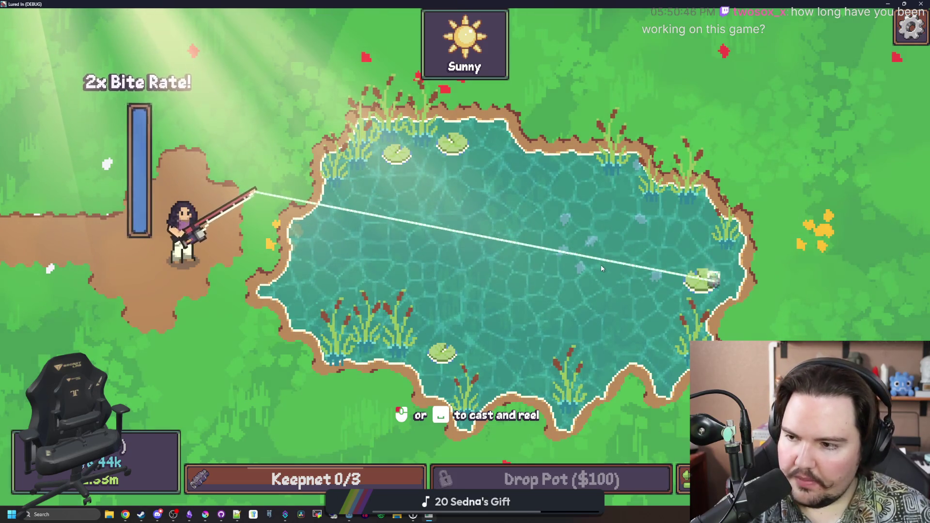
click(520, 274)
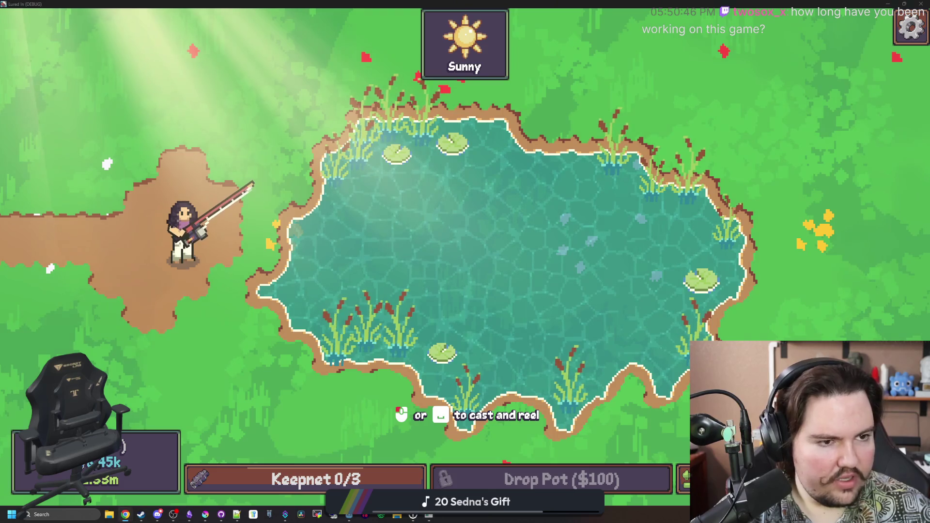
click(125, 515)
mouse_move(436, 114)
mouse_down()
mouse_move(346, 4)
mouse_move(334, 4)
mouse_up()
- Search Google for 'wube factorio' and open the Factorio on Steam result
text(wube)
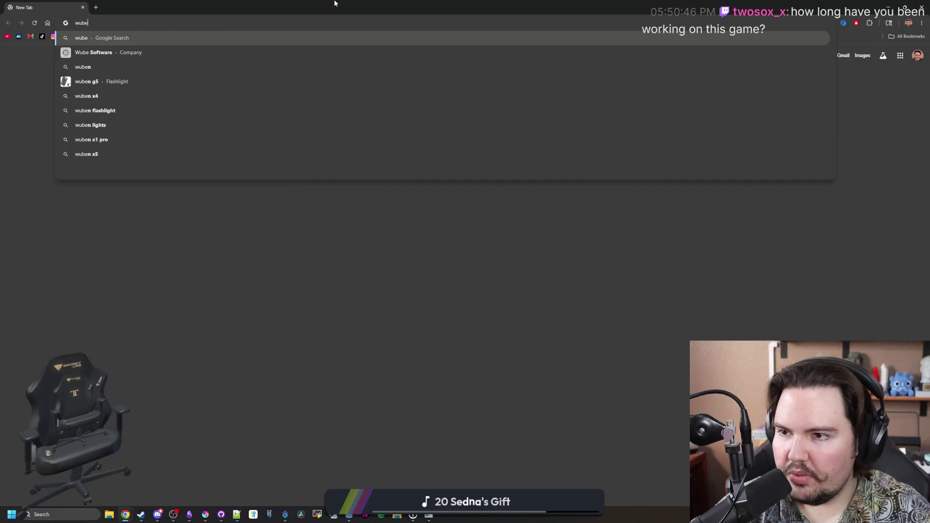
key(Return)
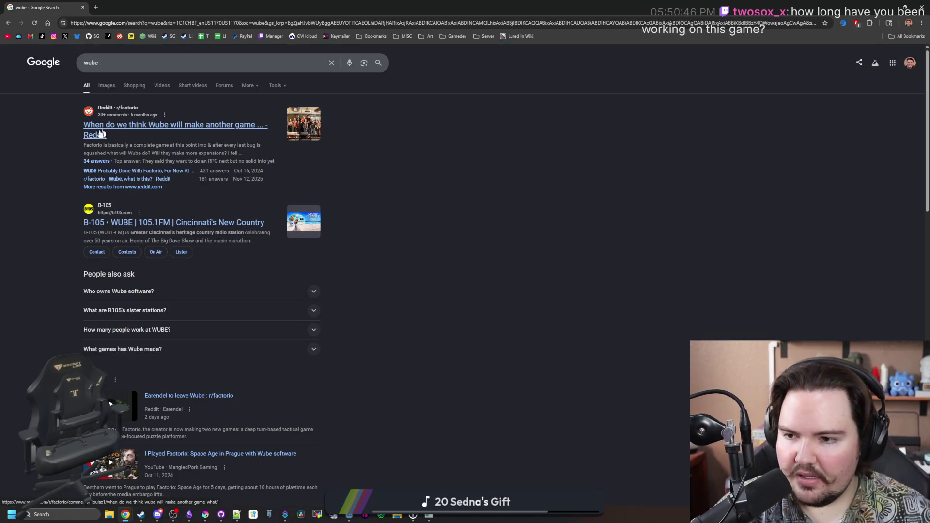
click(134, 58)
text(factorio)
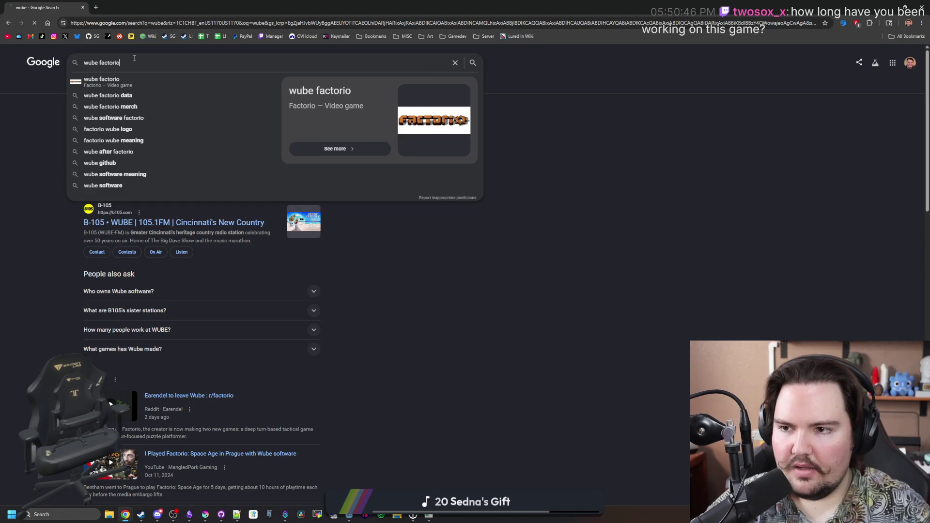
key(Return)
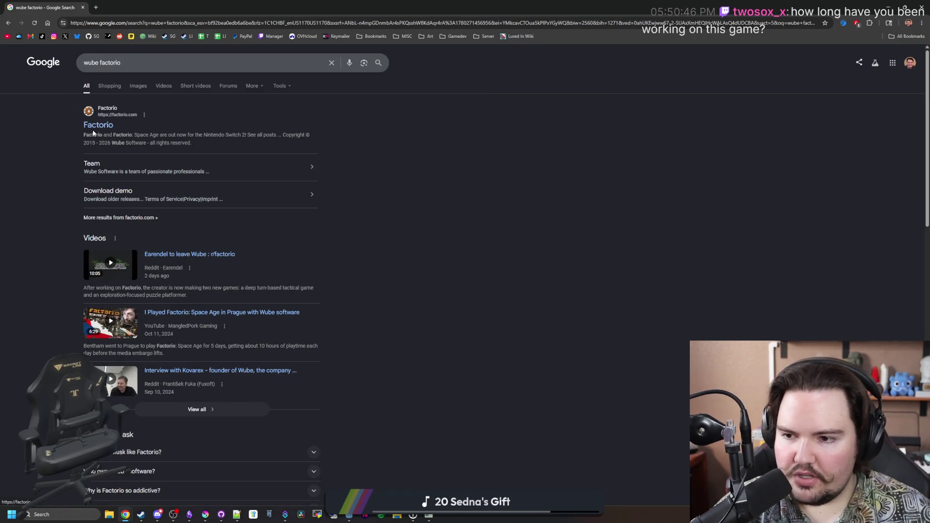
scroll(94, 133, down, 4)
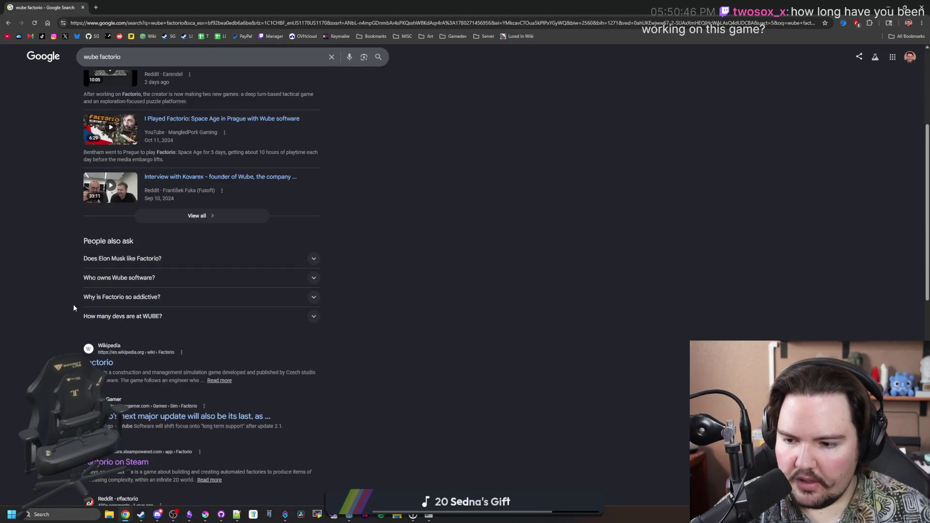
click(143, 464)
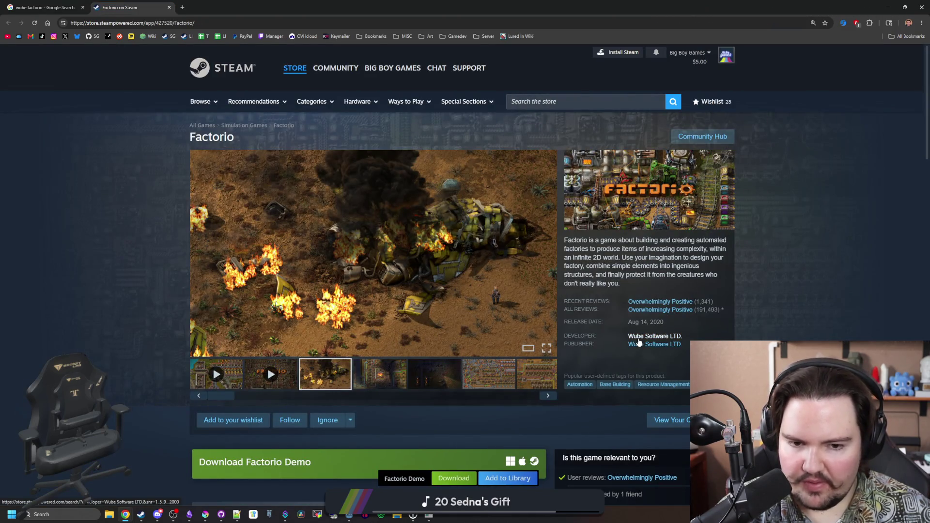
- Scroll the Factorio store page and view the fifth, second and third screenshots
scroll(702, 325, down, 6)
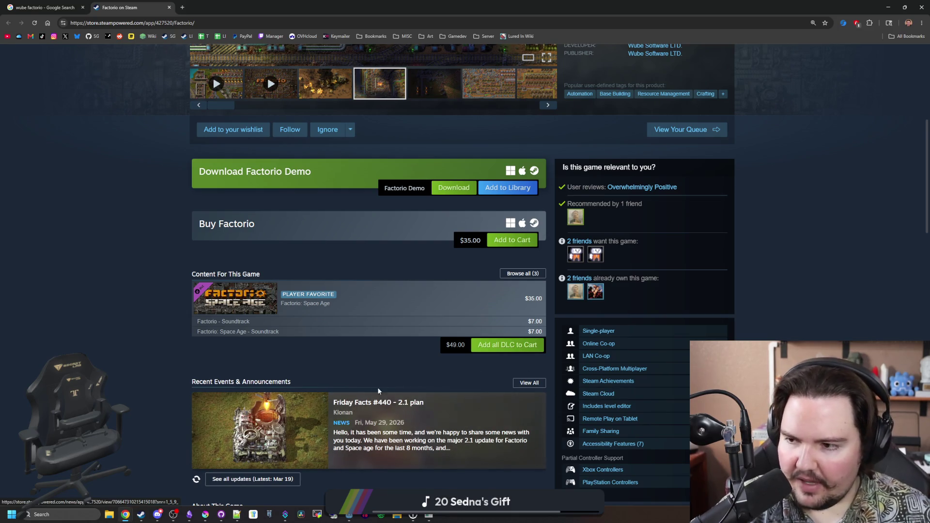
scroll(377, 395, down, 8)
scroll(381, 271, down, 4)
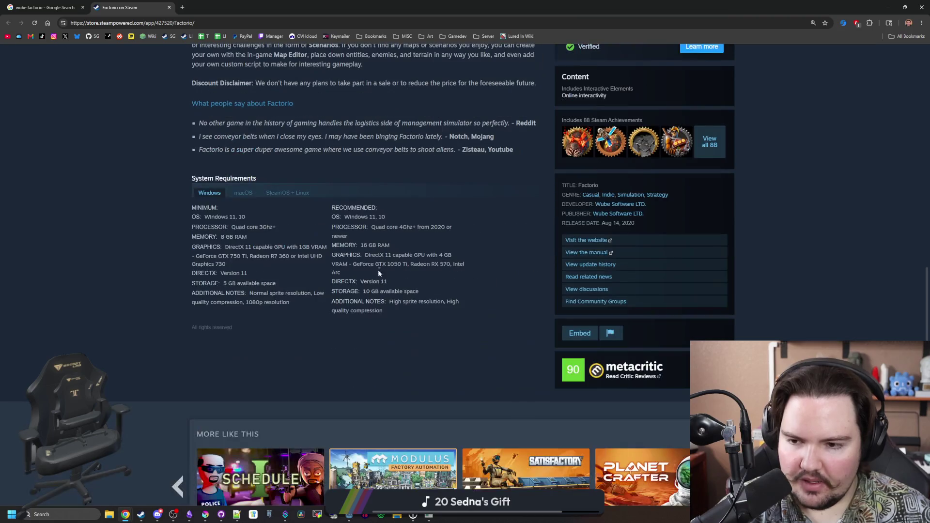
scroll(282, 203, up, 17)
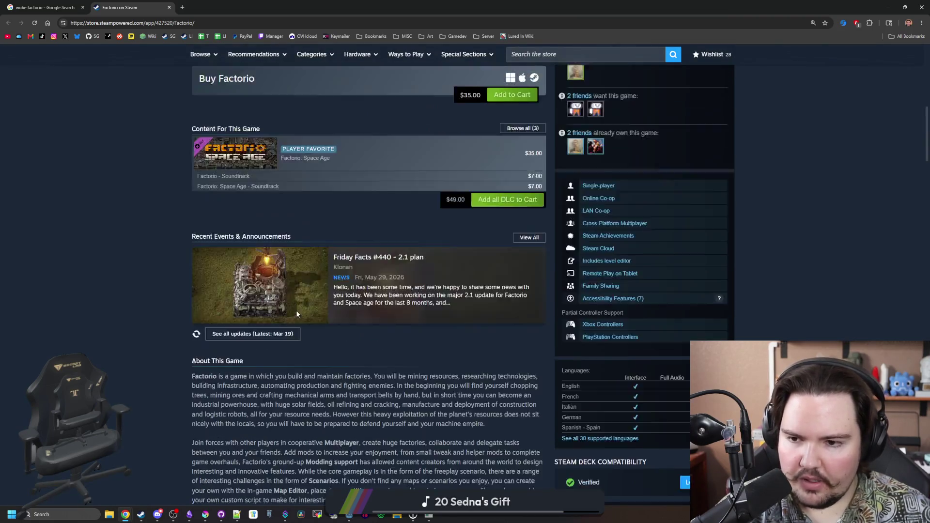
scroll(296, 314, up, 2)
scroll(432, 285, down, 1)
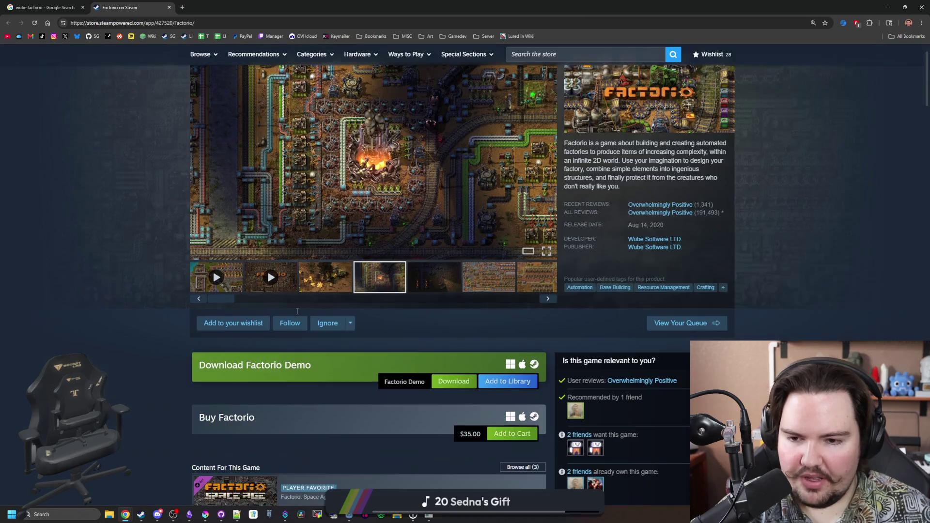
click(433, 284)
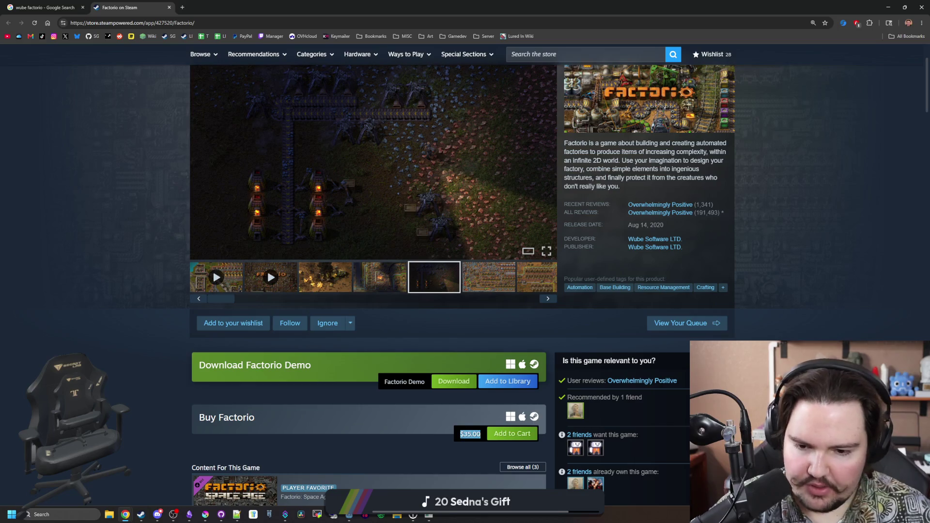
scroll(368, 290, down, 2)
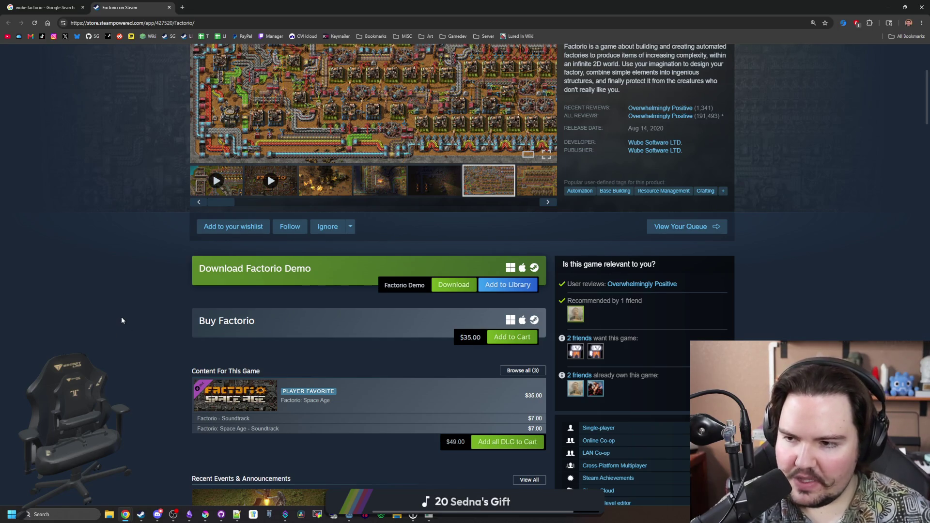
scroll(121, 320, up, 4)
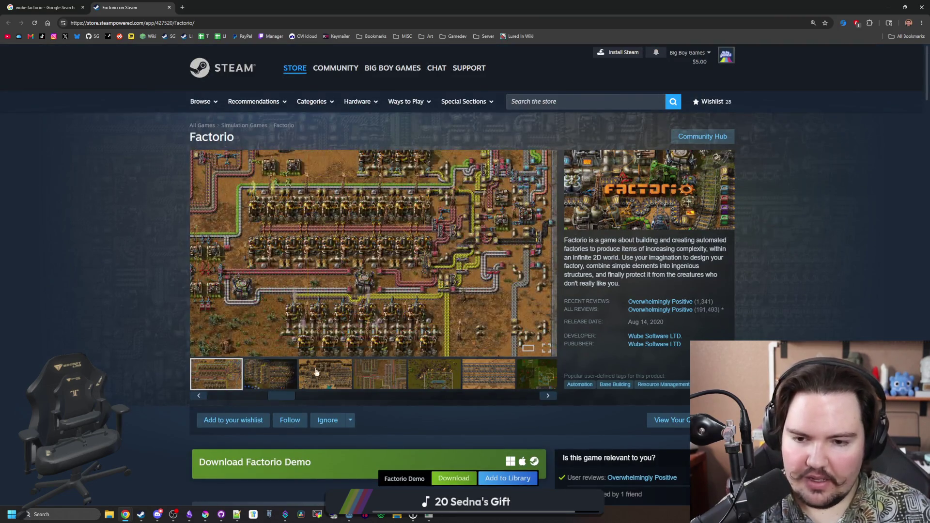
click(286, 372)
click(321, 371)
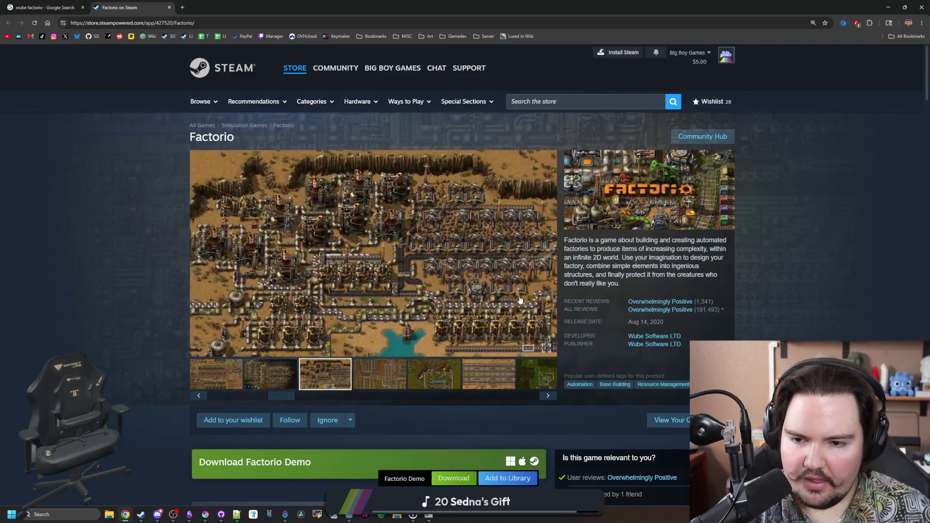
- Flip through the remaining Factorio screenshots, then resize the browser and select the page address
click(383, 373)
click(428, 375)
click(488, 373)
click(549, 366)
click(551, 253)
click(551, 254)
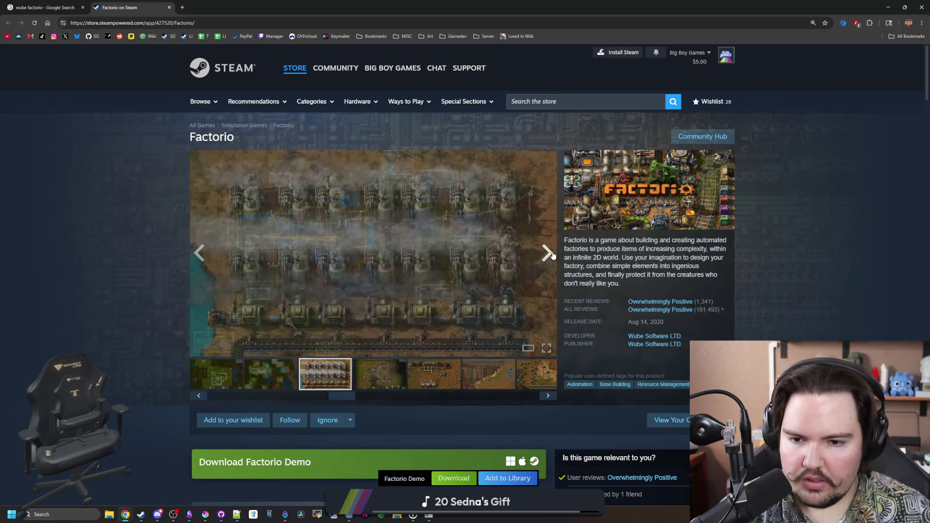
click(551, 254)
click(551, 254)
click(552, 254)
click(551, 254)
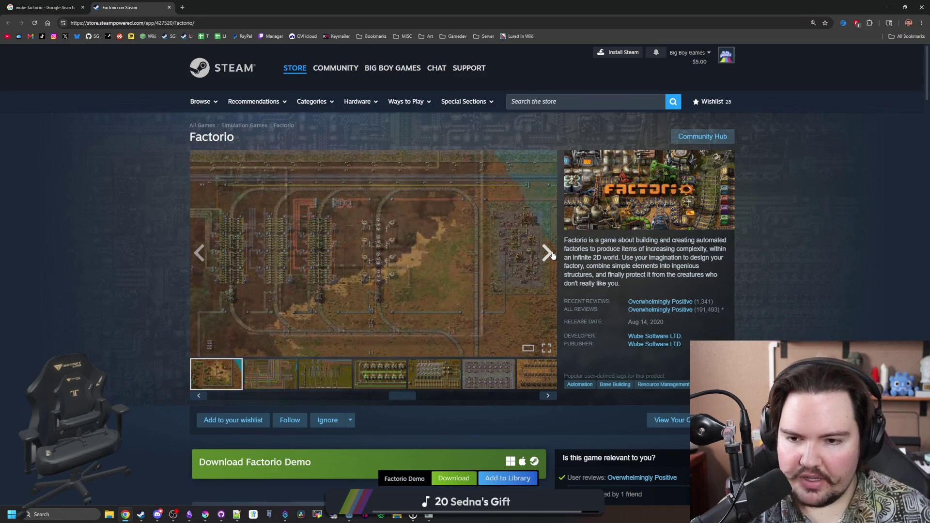
click(551, 254)
click(551, 254)
click(551, 254)
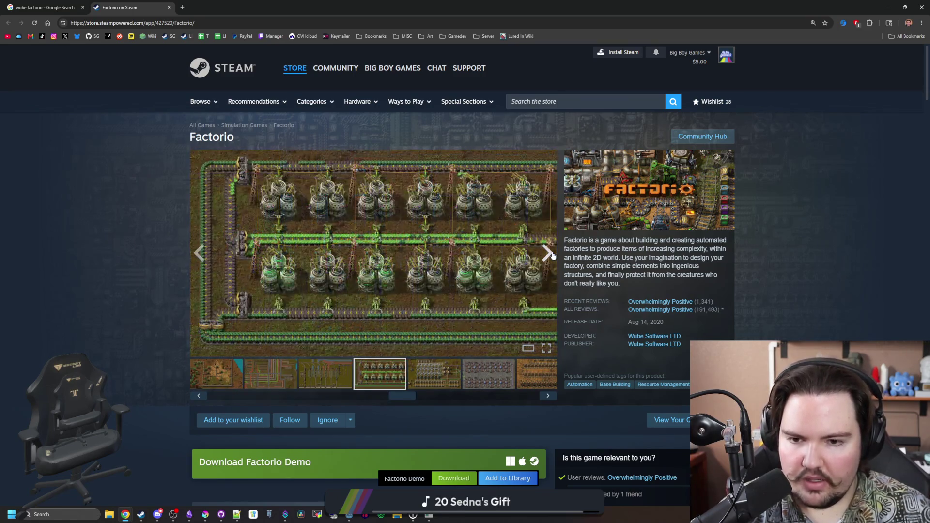
click(551, 254)
click(551, 254)
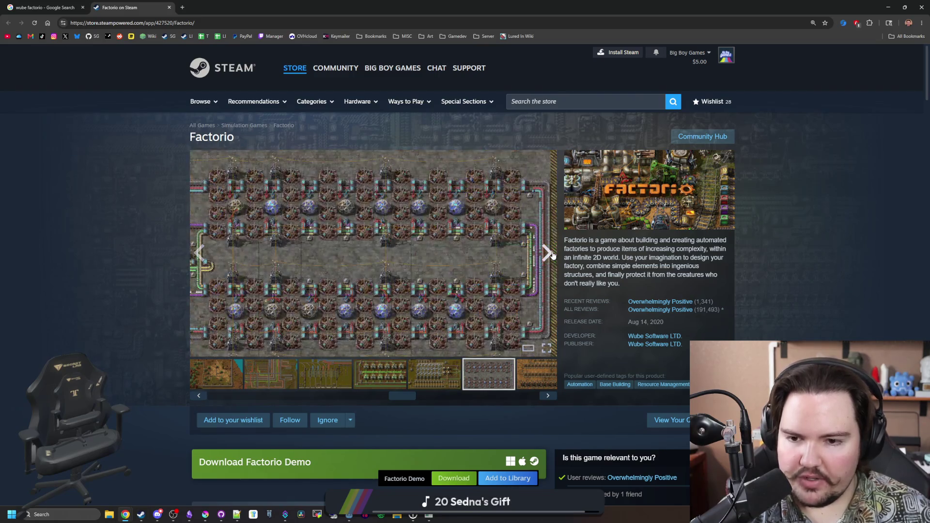
click(551, 253)
click(551, 254)
click(551, 254)
click(547, 252)
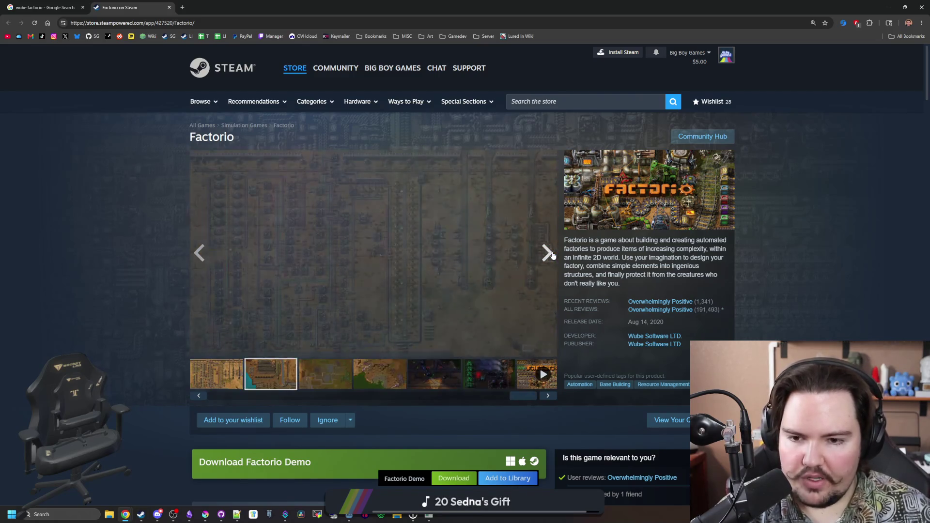
click(547, 253)
click(547, 253)
click(548, 253)
click(547, 253)
click(547, 253)
click(547, 253)
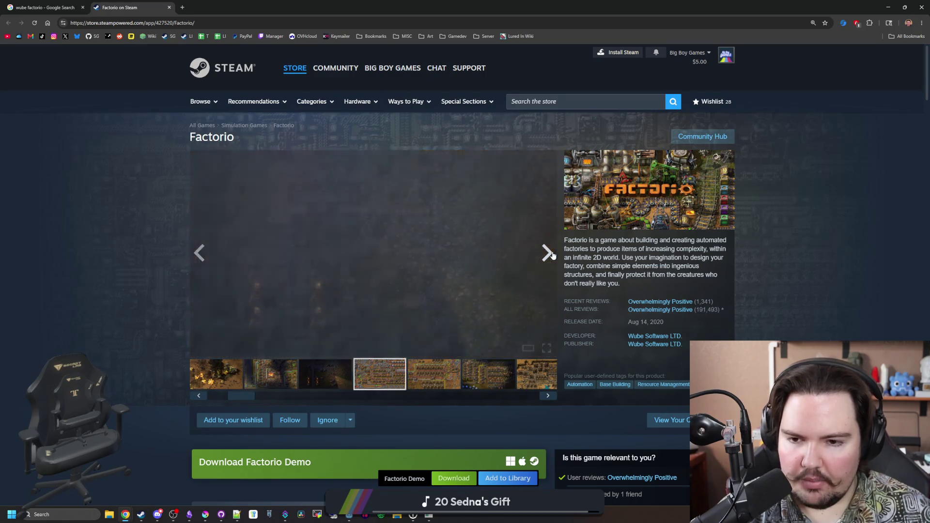
click(548, 253)
mouse_move(431, 7)
mouse_down()
mouse_move(415, 80)
mouse_move(463, 255)
mouse_move(472, 68)
mouse_move(460, 91)
mouse_move(456, 2)
mouse_up()
click(340, 22)
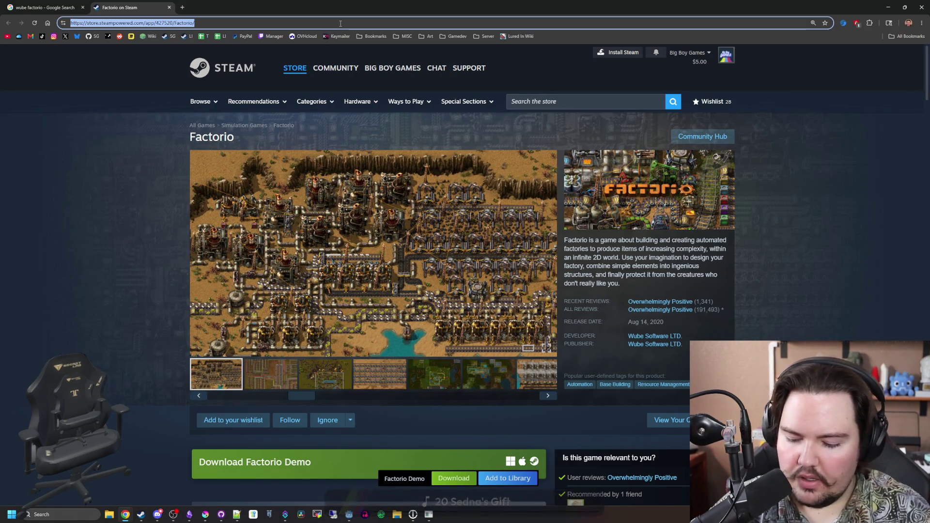
- Search for 'massive monster' and look through its image results, including the Steam developer logo
text(massive monst)
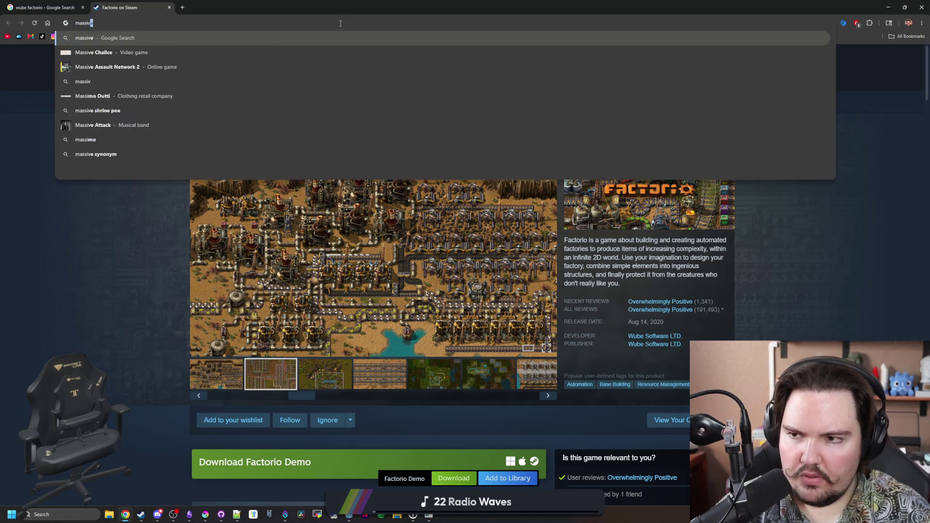
key(Return)
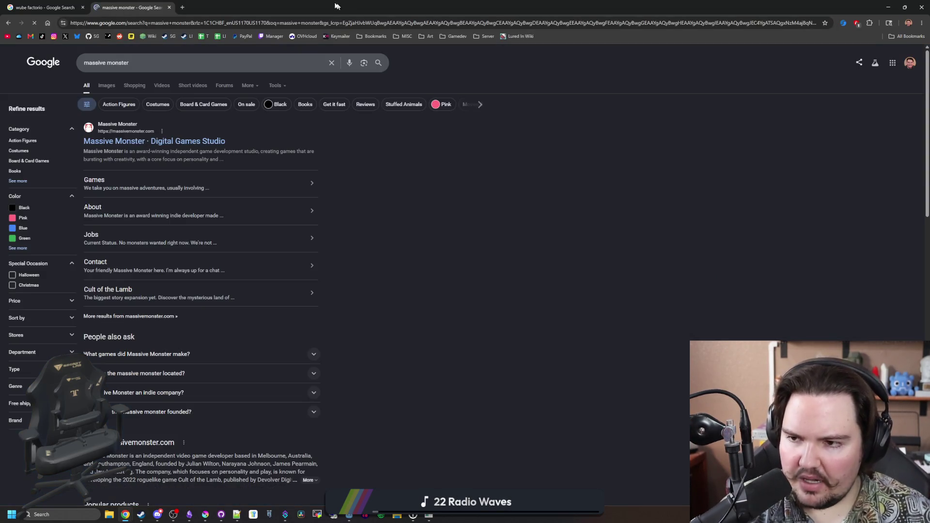
scroll(113, 180, down, 5)
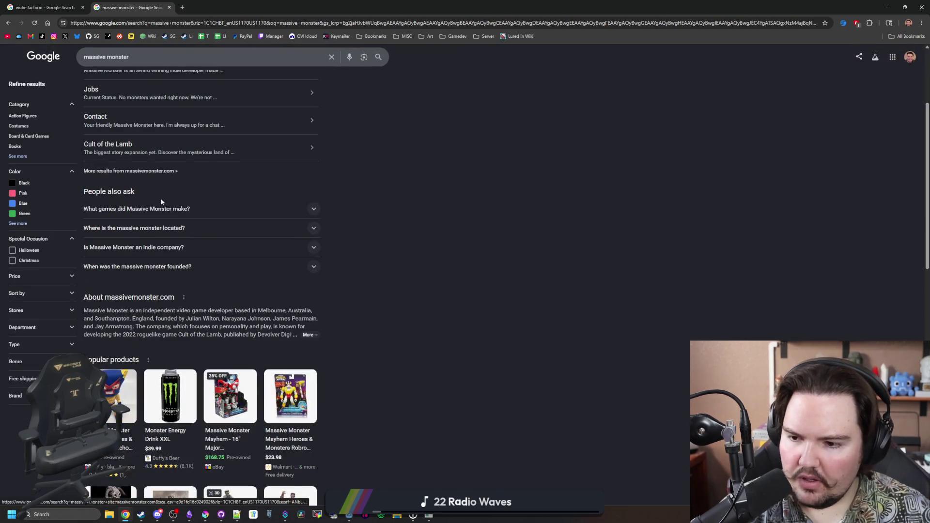
scroll(139, 252, down, 4)
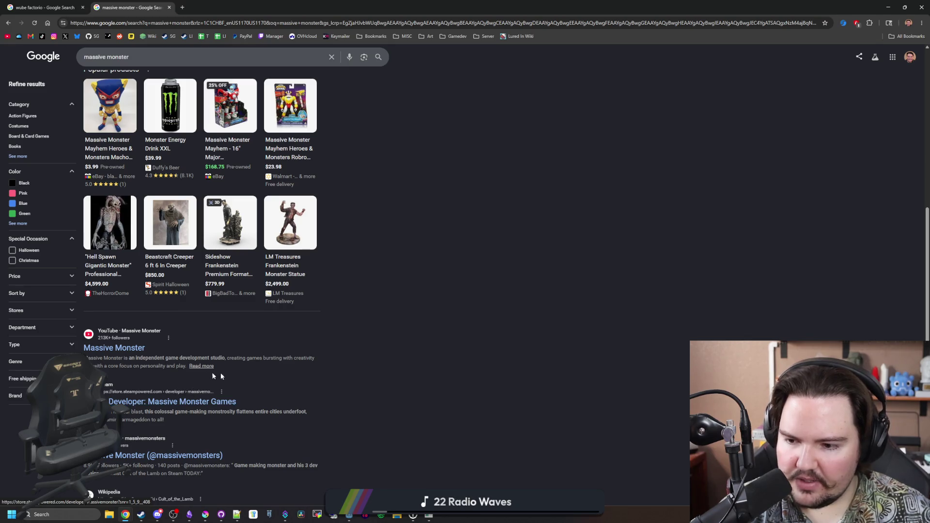
scroll(375, 326, up, 9)
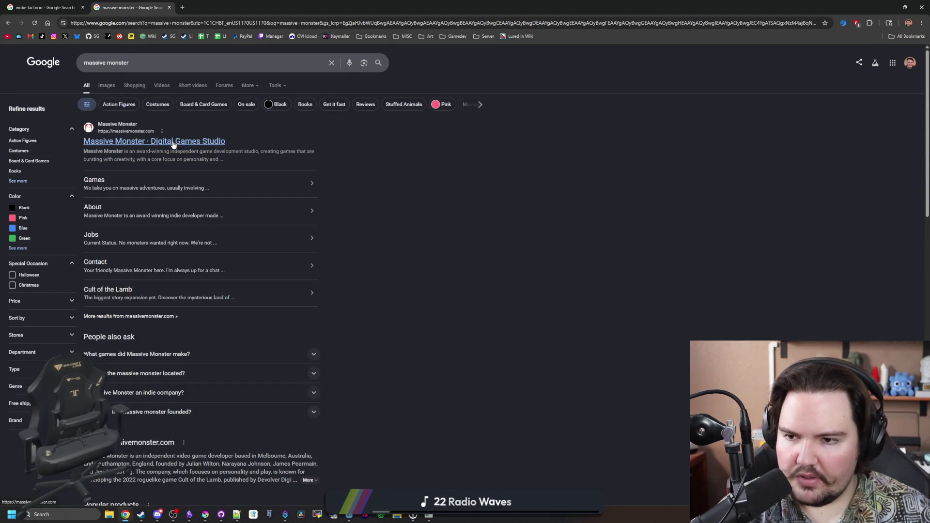
click(107, 86)
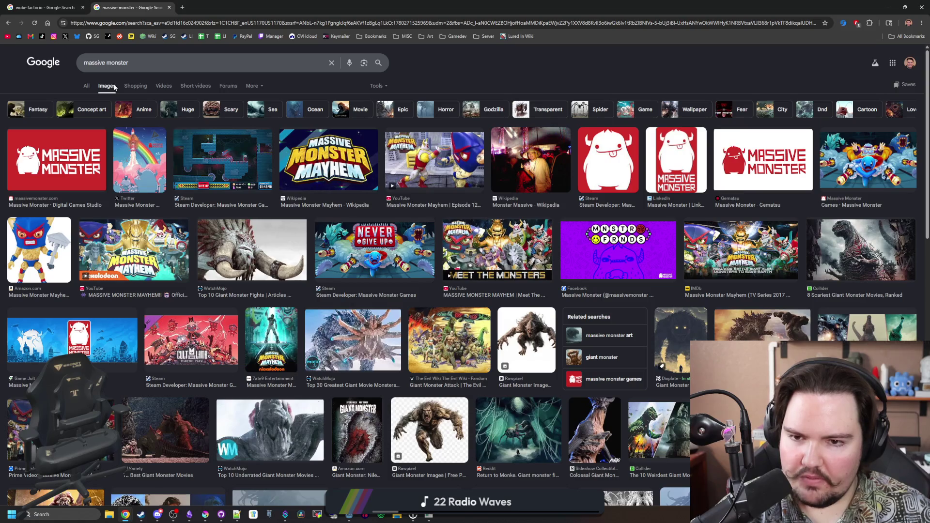
click(589, 160)
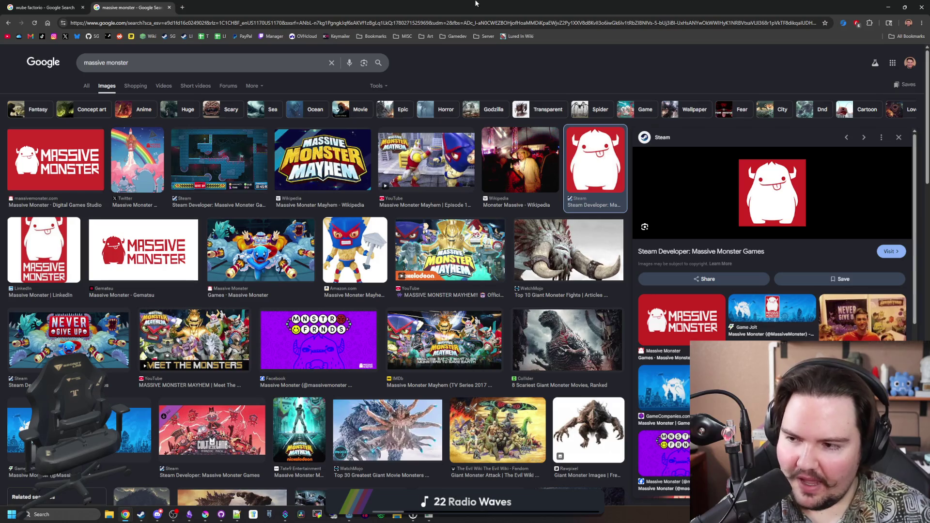
double_click(412, 3)
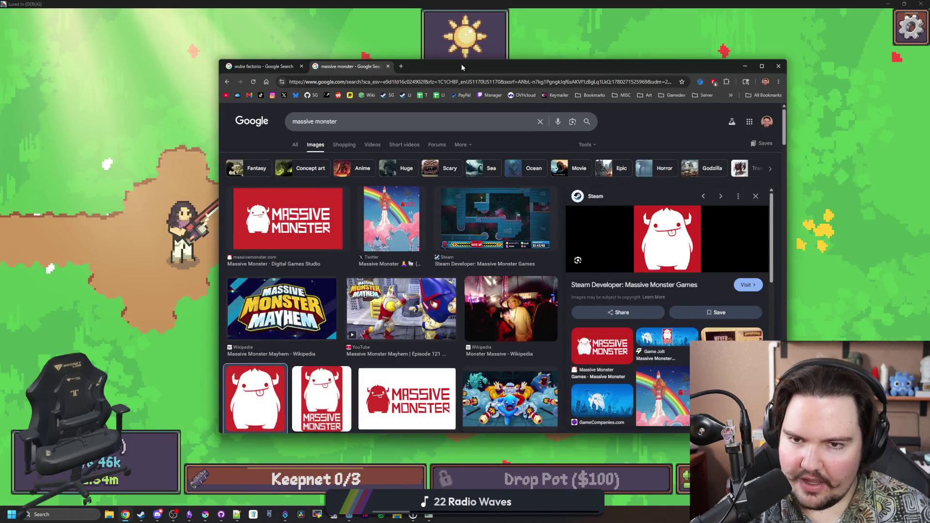
double_click(465, 57)
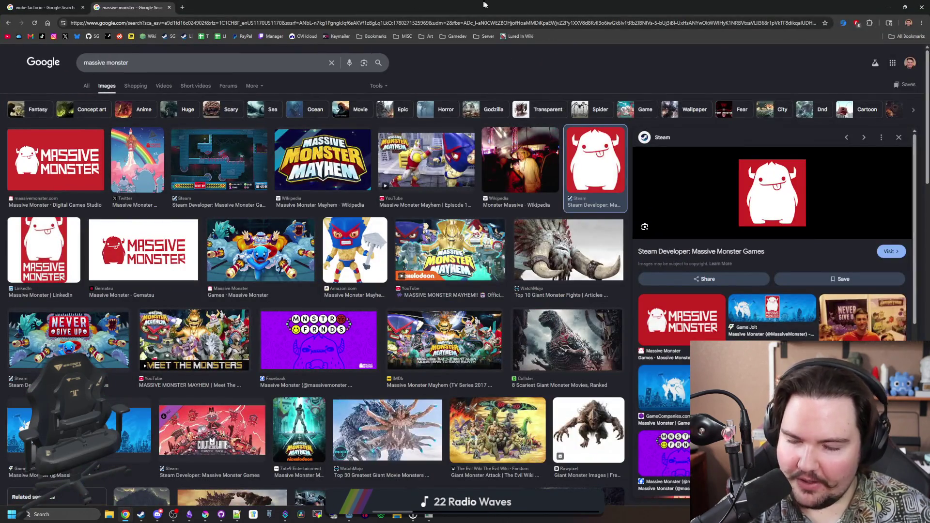
click(86, 86)
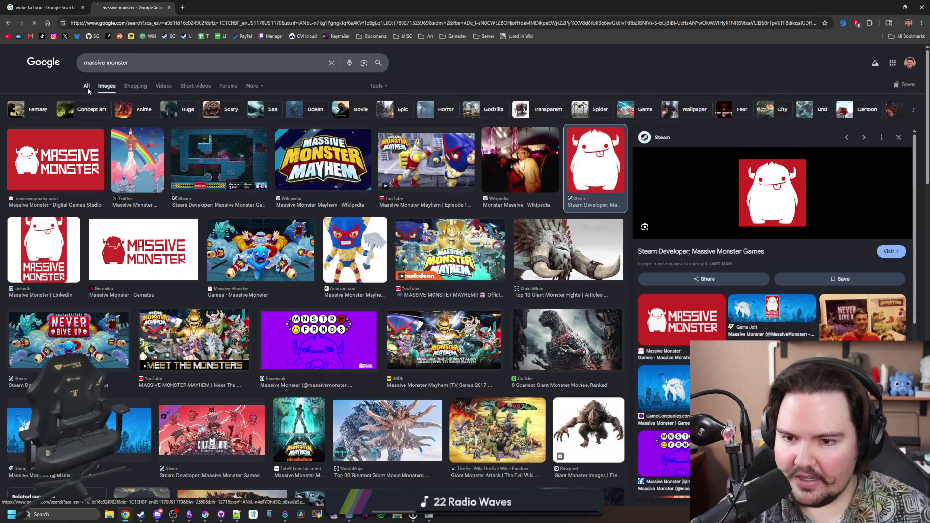
- Search for 'cult of the lamb' and open its Steam store page
click(168, 23)
text(cu)
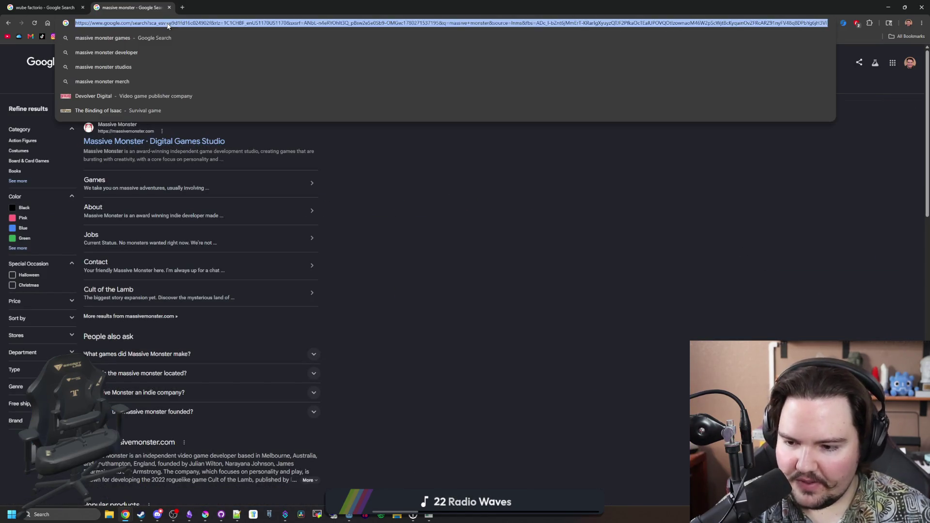
text(lt of the lamb)
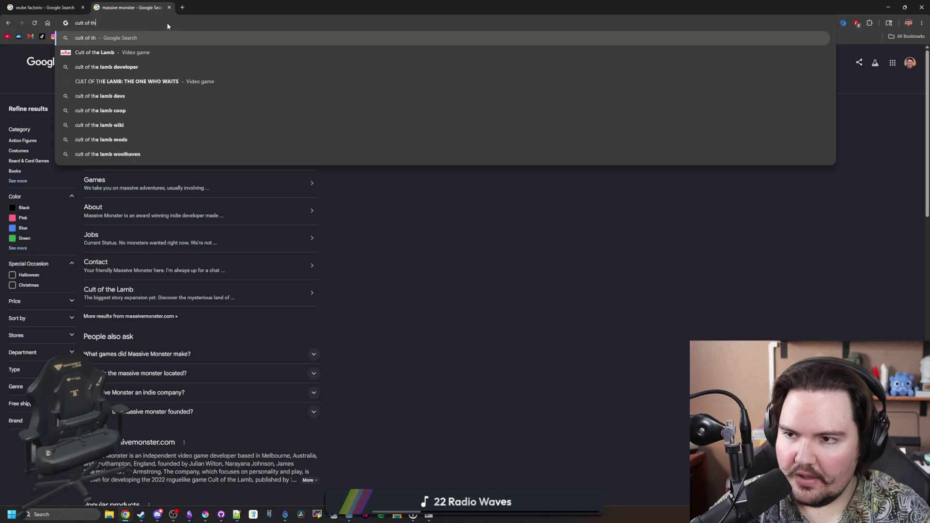
key(Return)
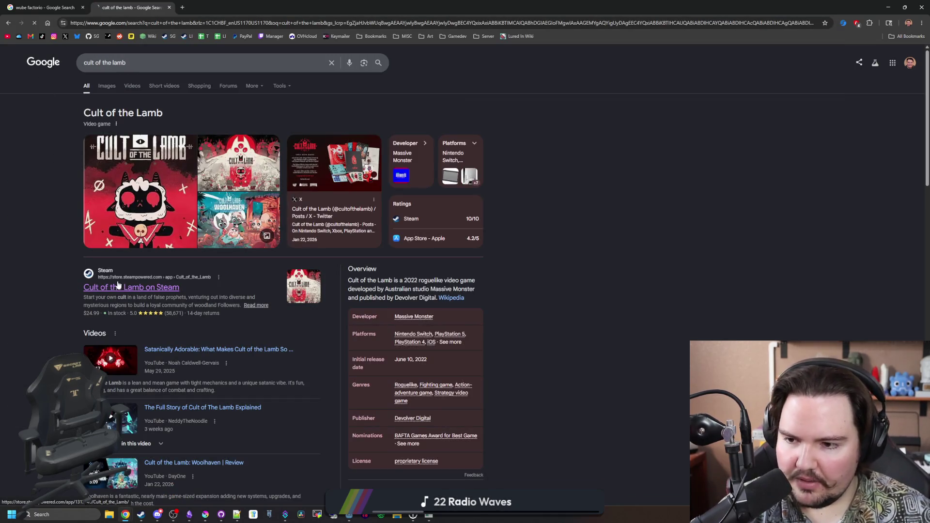
click(118, 286)
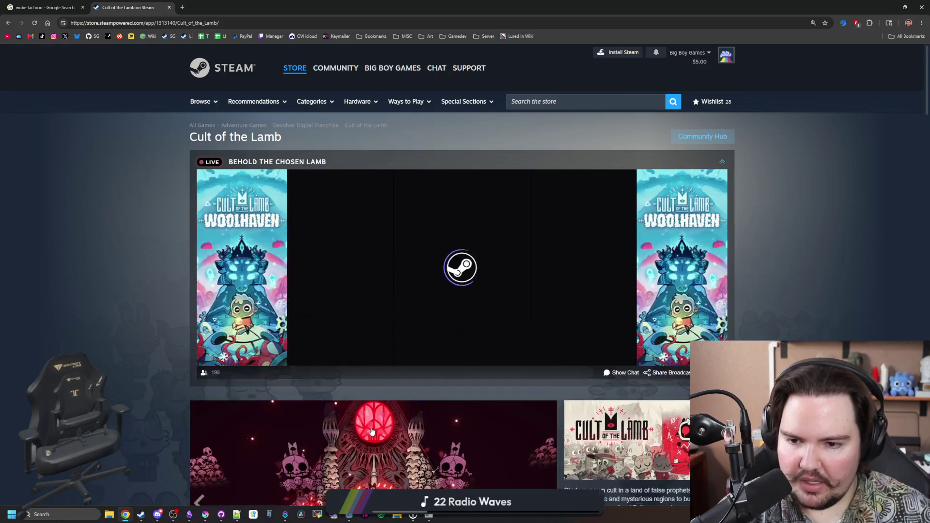
- Click through the Cult of the Lamb screenshot gallery, from dungeon to festival scenes
scroll(387, 378, down, 5)
click(379, 393)
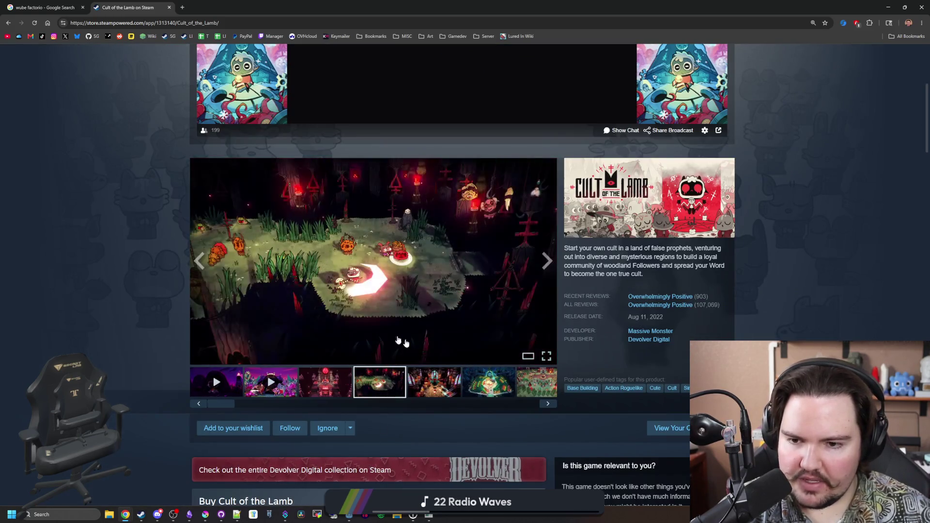
click(421, 393)
drag(421, 405, 267, 404)
click(217, 393)
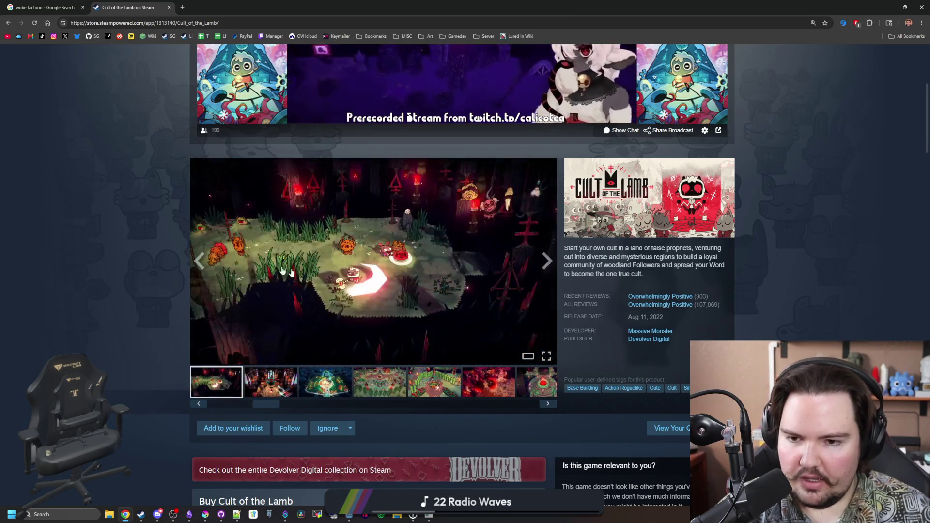
click(380, 392)
click(424, 390)
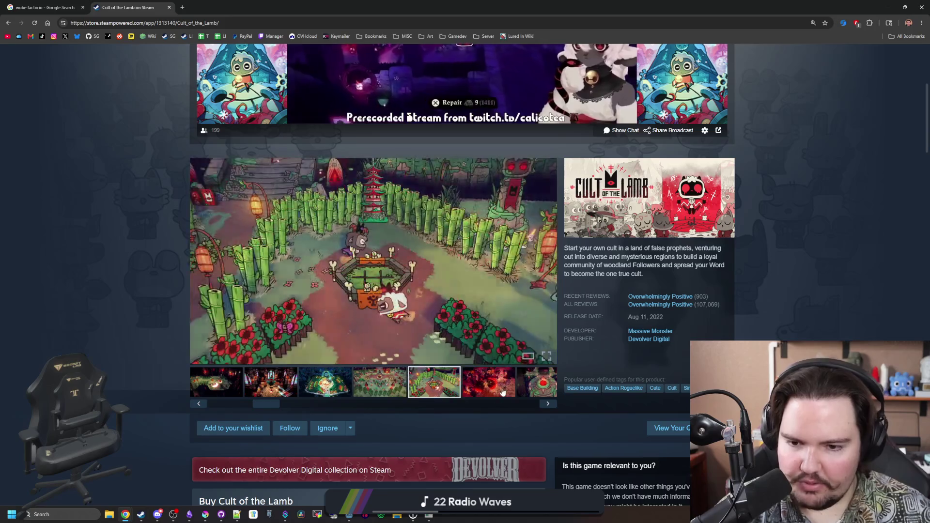
click(488, 390)
click(264, 380)
click(323, 383)
click(376, 384)
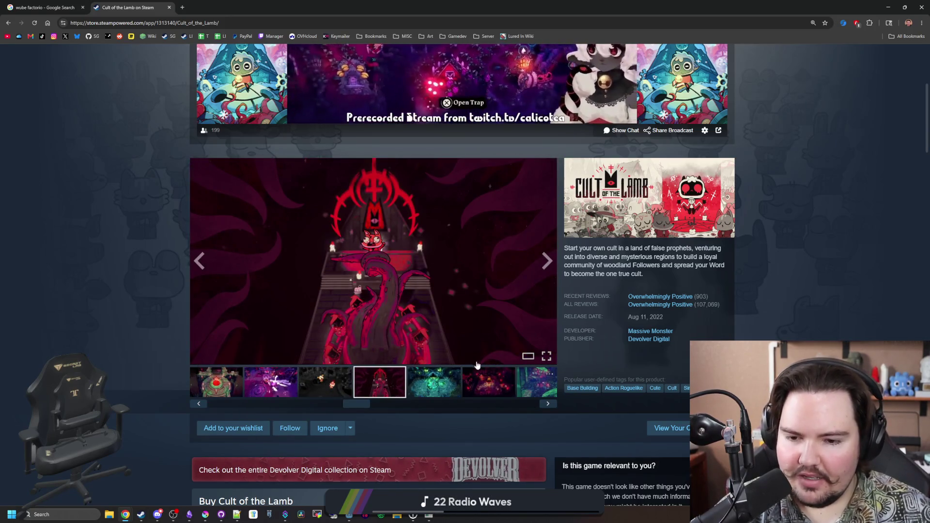
click(434, 382)
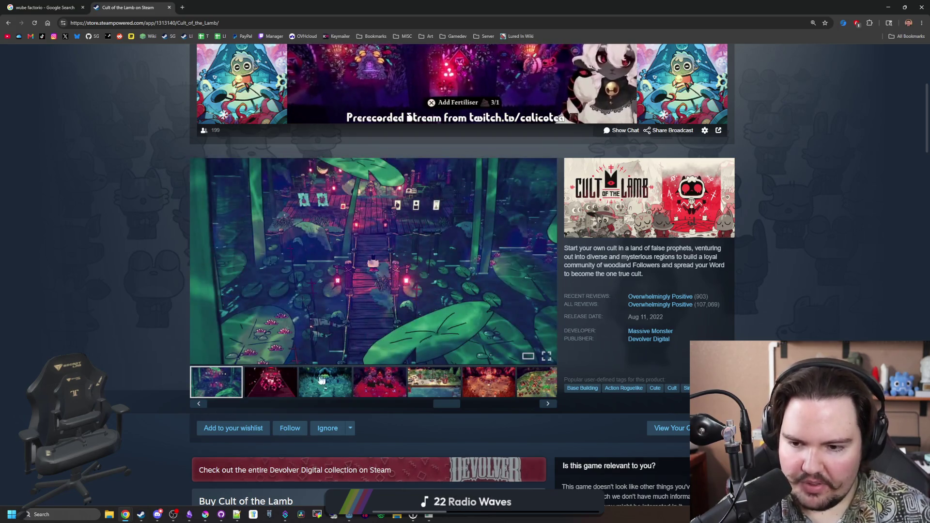
click(270, 382)
click(324, 382)
click(379, 381)
click(454, 380)
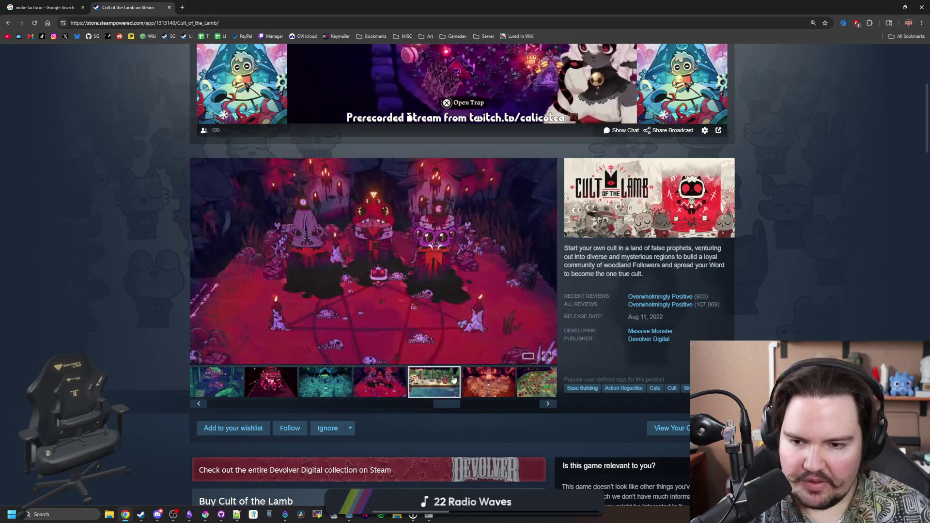
click(488, 381)
click(530, 381)
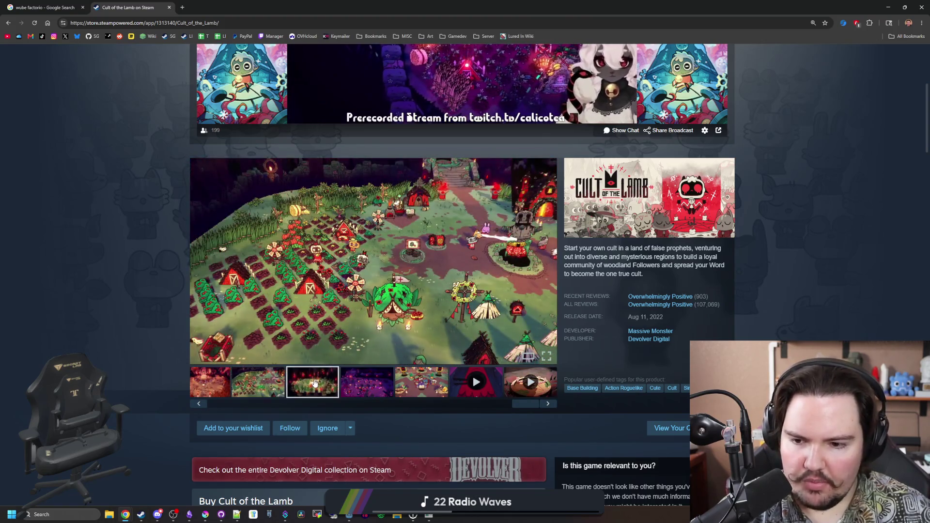
click(314, 384)
click(367, 382)
click(420, 389)
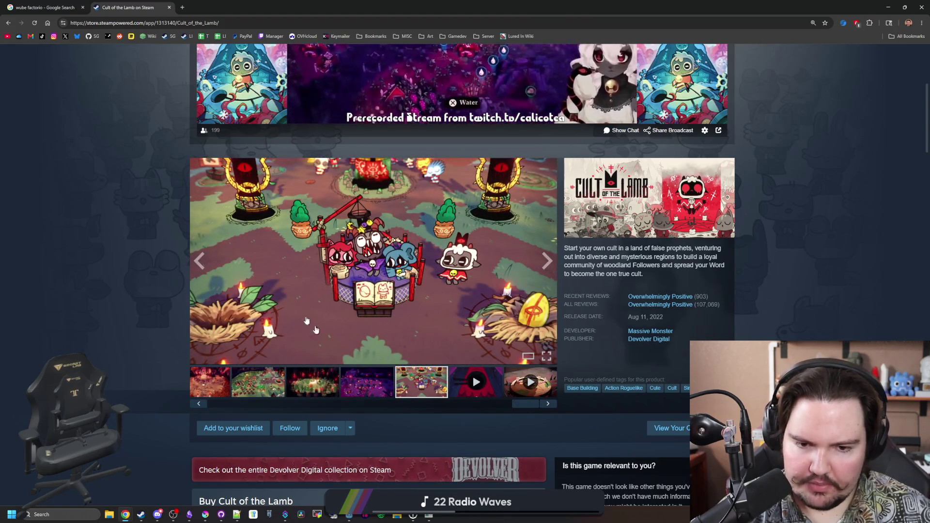
- Scroll the Cult of the Lamb page, then close the tab and shrink the browser
scroll(354, 352, down, 20)
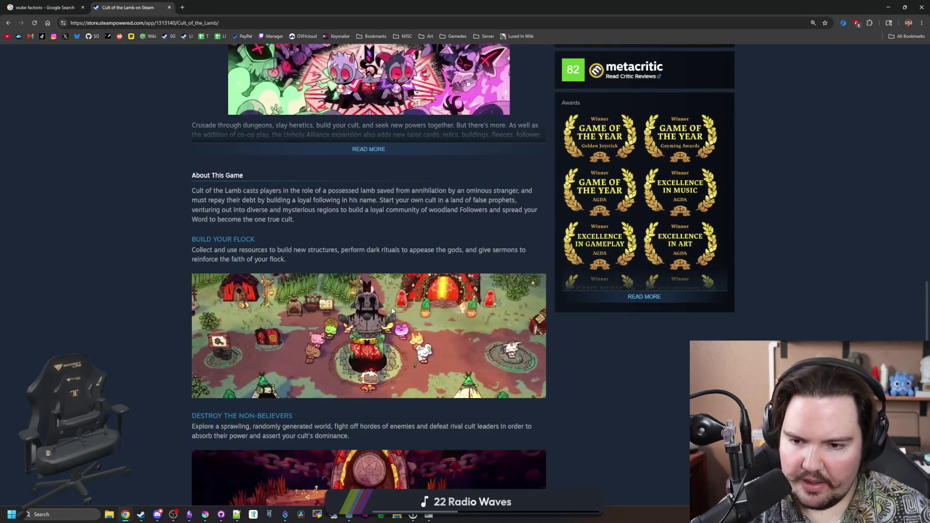
scroll(393, 311, down, 20)
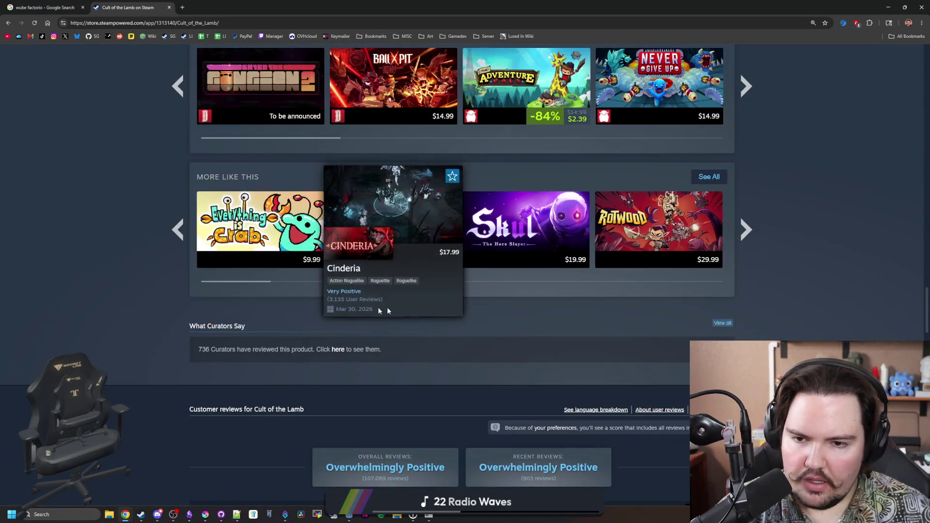
scroll(142, 290, down, 10)
scroll(142, 291, down, 20)
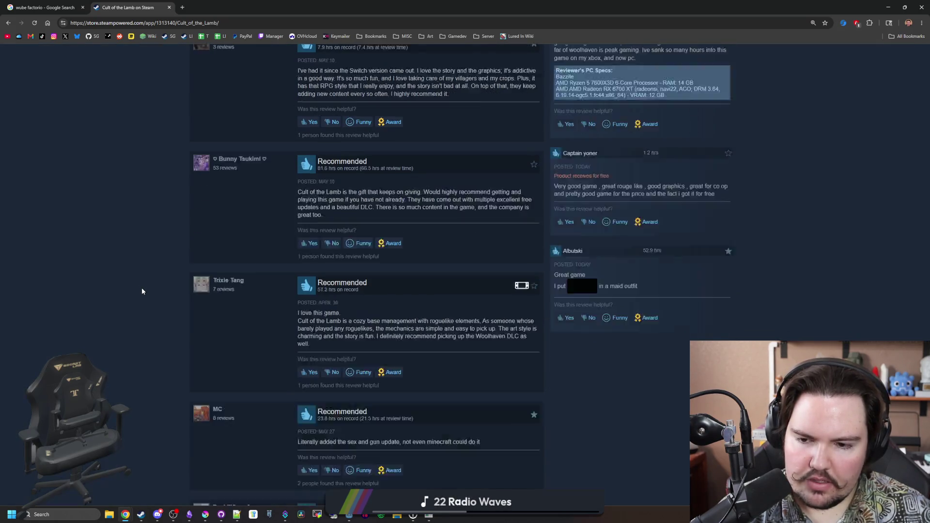
key(Home)
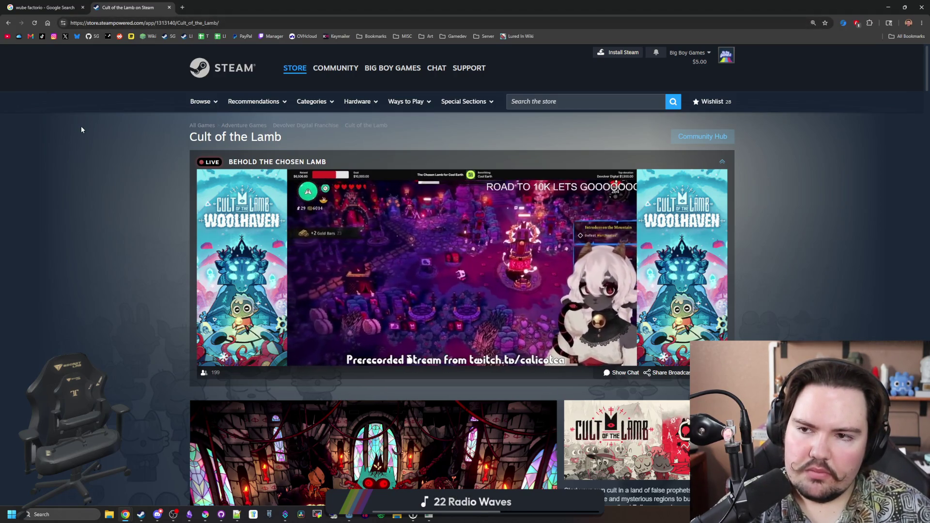
scroll(114, 168, down, 5)
scroll(111, 170, down, 6)
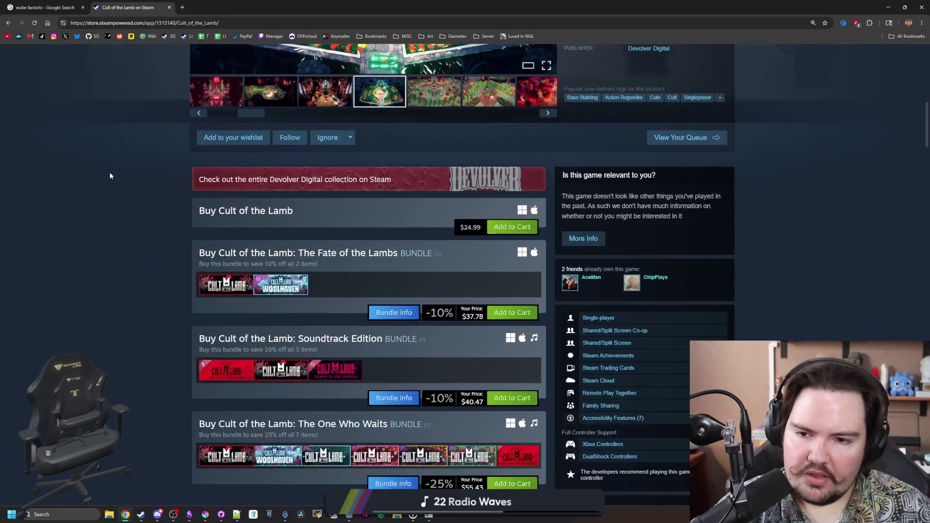
scroll(109, 176, up, 10)
key(ctrl+w)
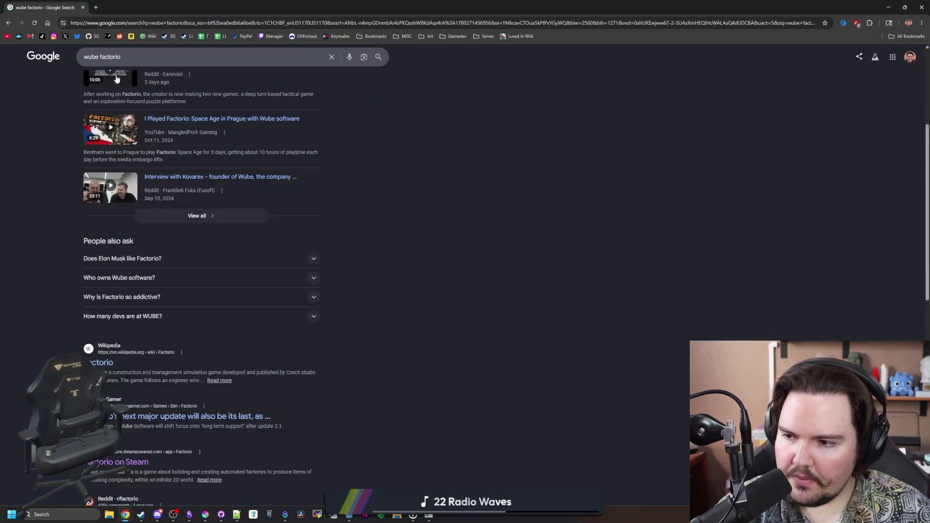
key(super+Down)
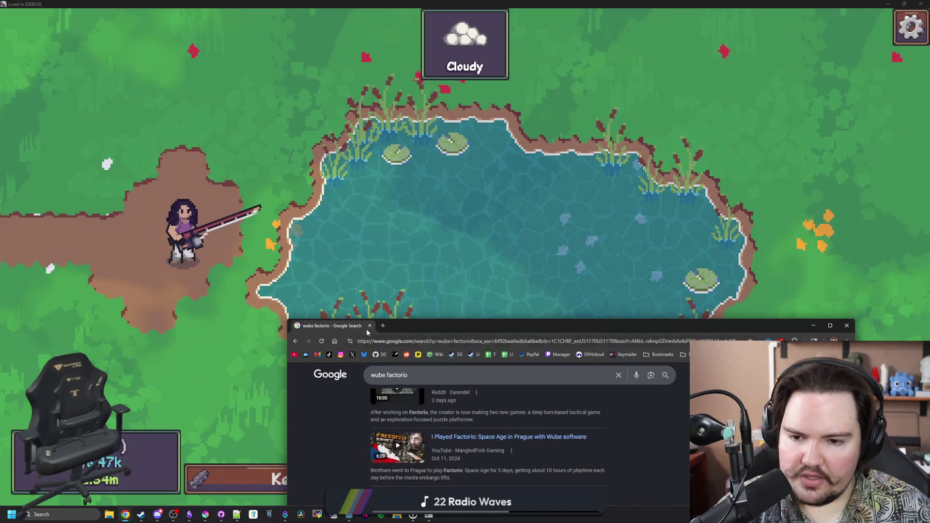
- Go back to the running game and cast the fishing line into the pond
key(super+Down)
click(442, 258)
drag(445, 260, 445, 260)
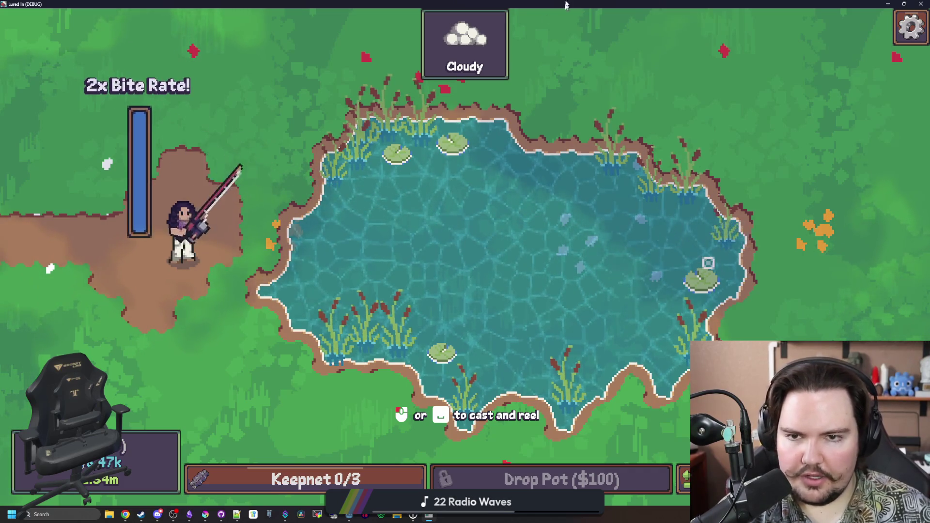
- Return to the Godot editor, stop the running game, and scroll the script to the event timer
key(super+Down)
key(super+Down)
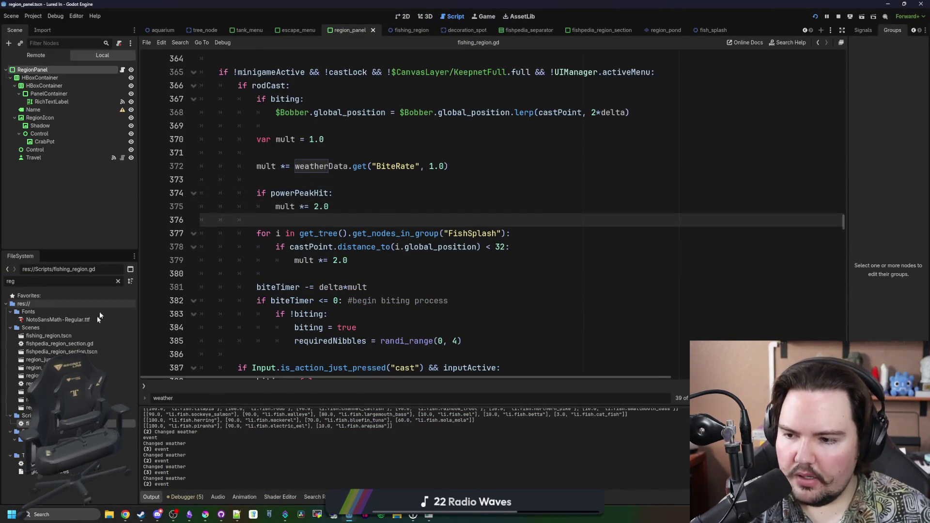
click(29, 431)
scroll(361, 209, up, 15)
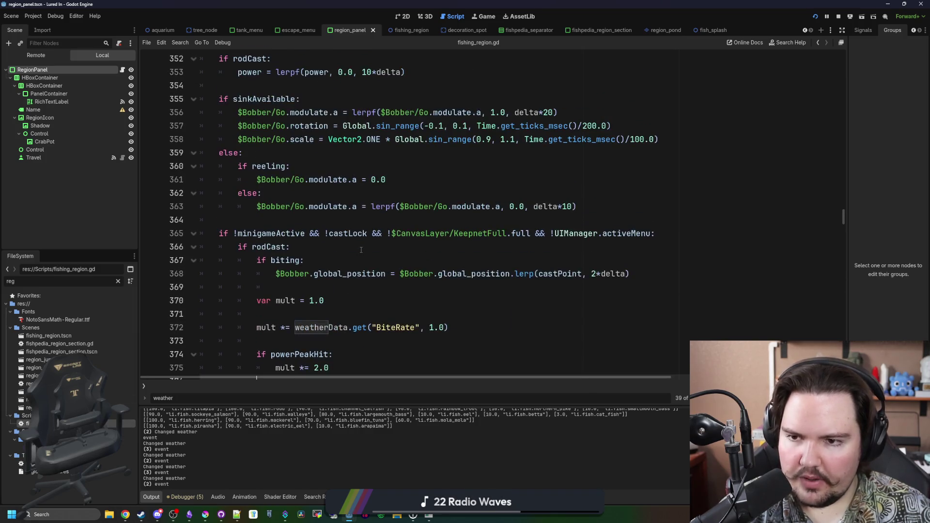
scroll(360, 209, up, 8)
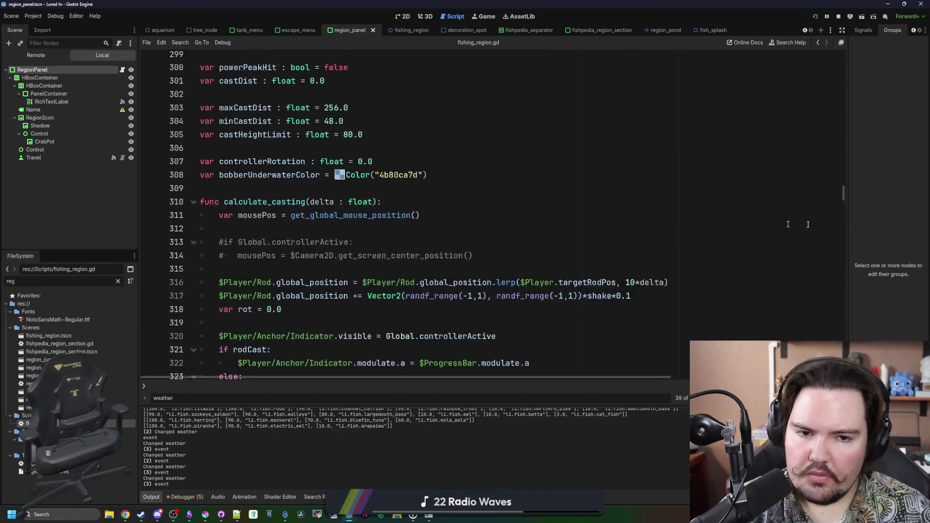
click(839, 17)
drag(843, 192, 838, 68)
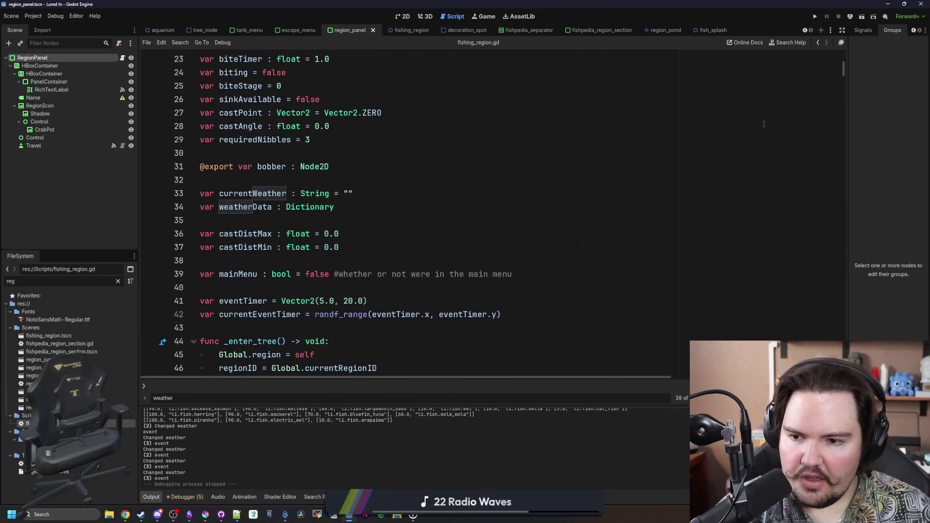
- Change line 41's eventTimer to Vector2(5.0, 40.0), save the script, and run the project
click(349, 301)
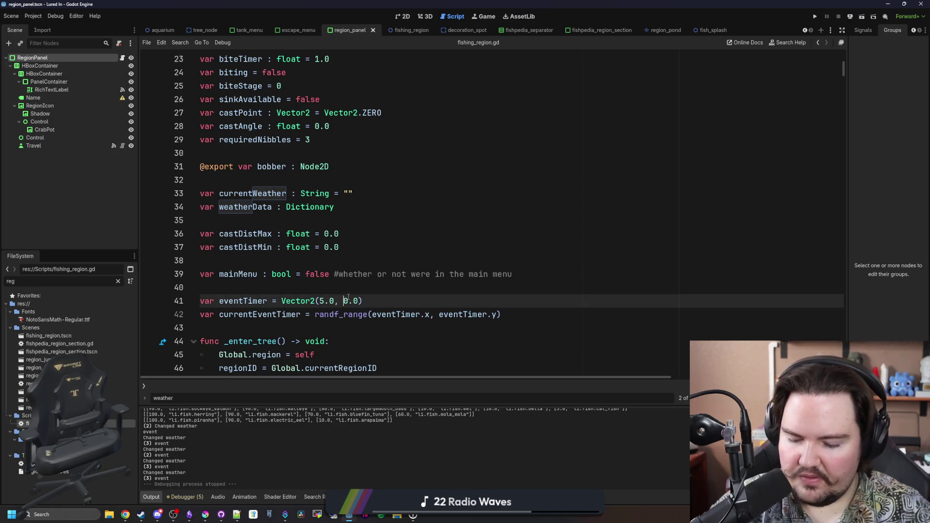
text(4)
click(372, 283)
key(ctrl+s)
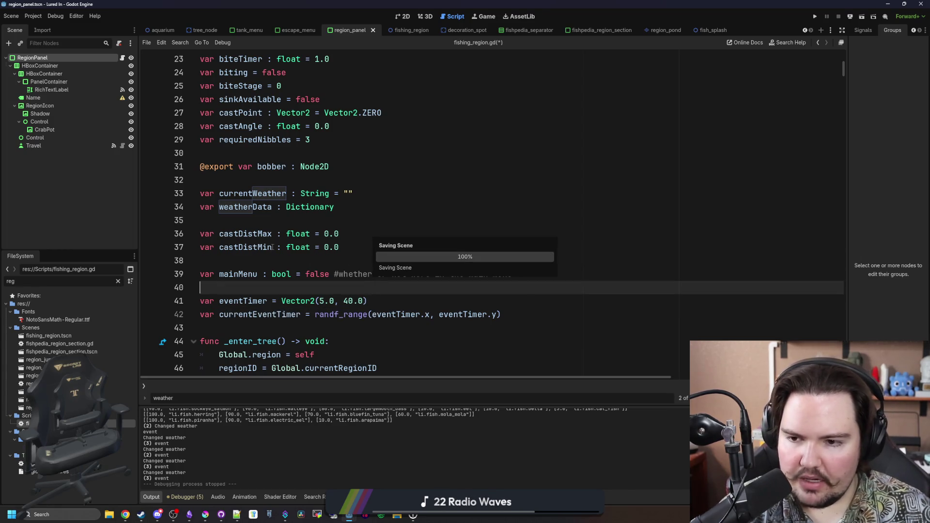
click(265, 263)
key(ctrl+s)
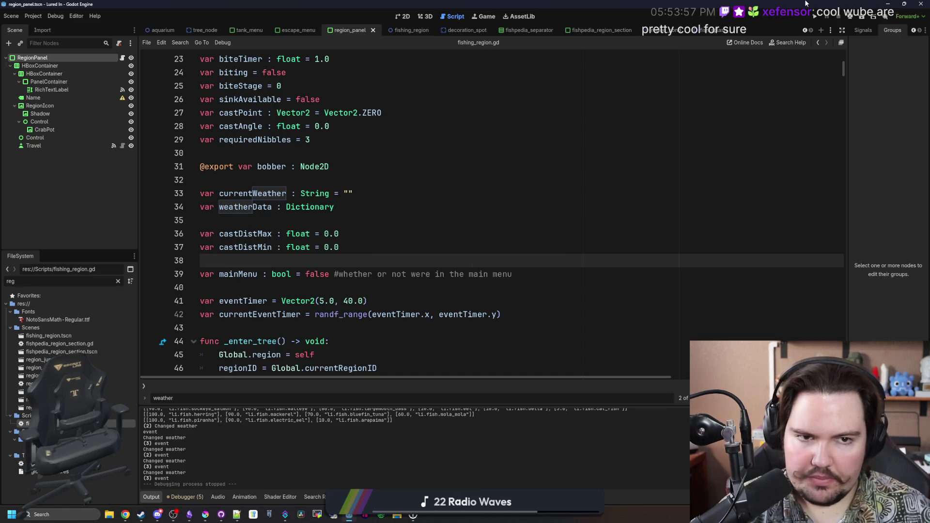
click(816, 18)
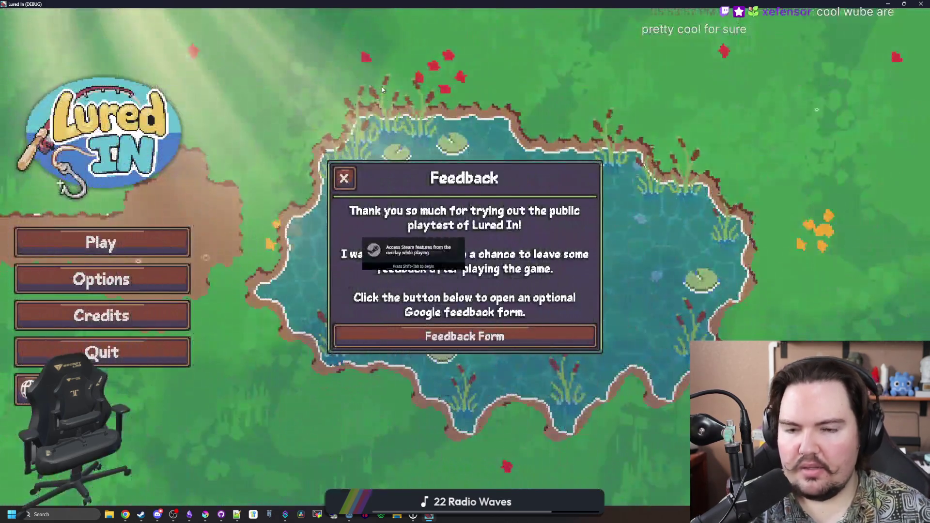
- Close the Feedback popup, start the game, dismiss Welcome Back, and open the Travel list
click(338, 178)
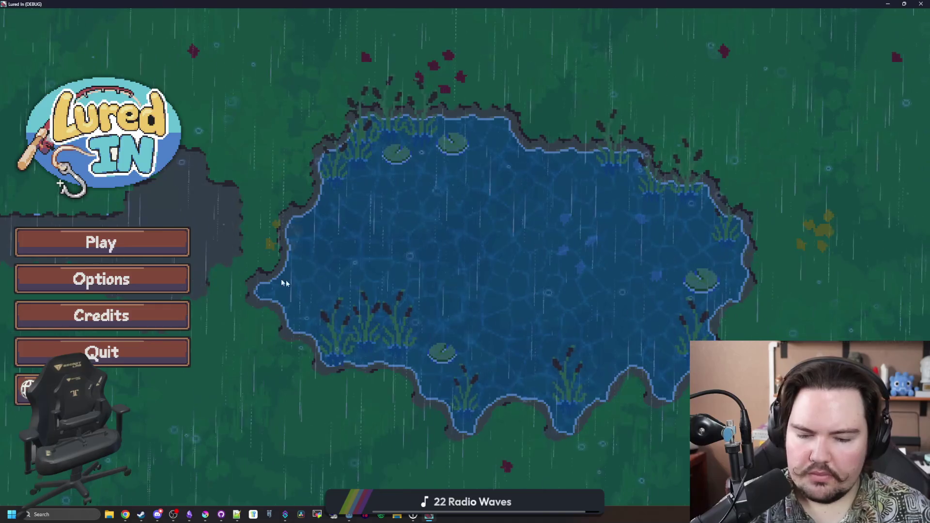
click(103, 239)
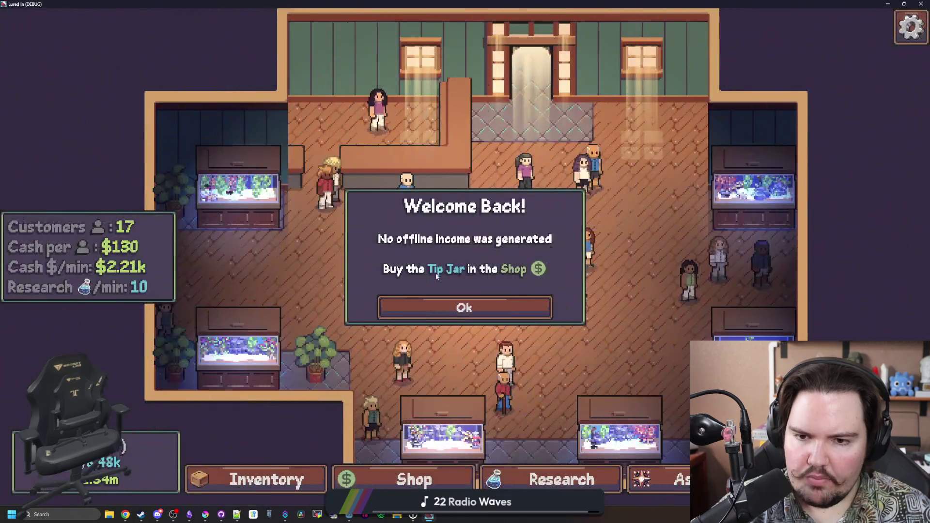
click(471, 306)
click(712, 479)
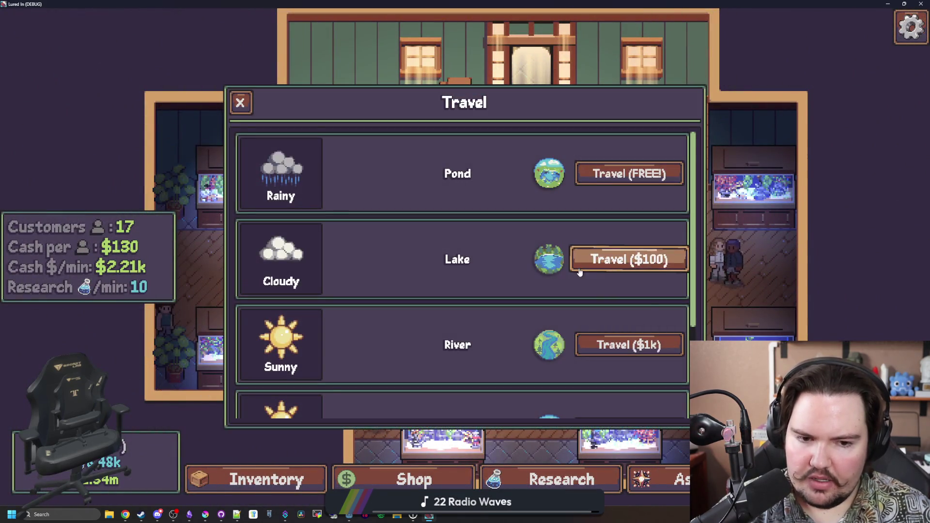
- Check the weather icon tooltips in the Travel list, then bring up the rainy icon in Krita
mouse_move(282, 180)
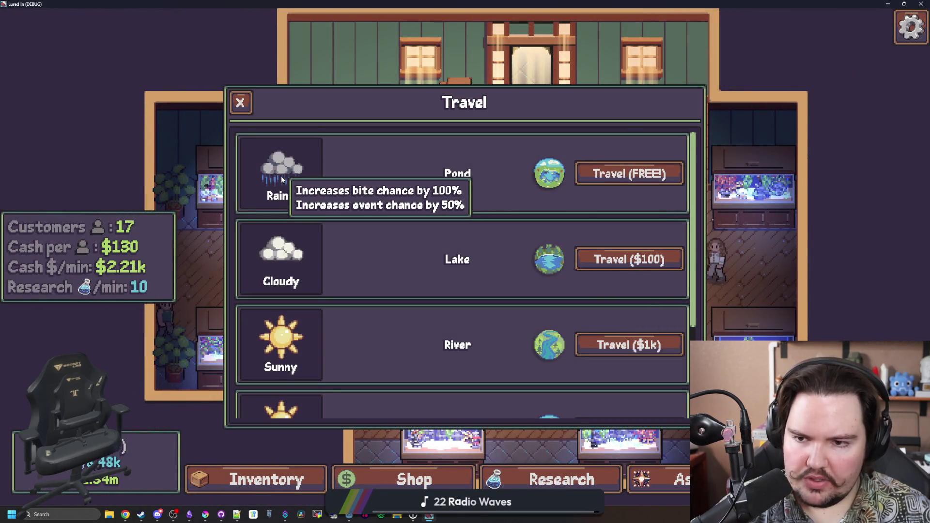
scroll(420, 218, down, 3)
mouse_move(301, 287)
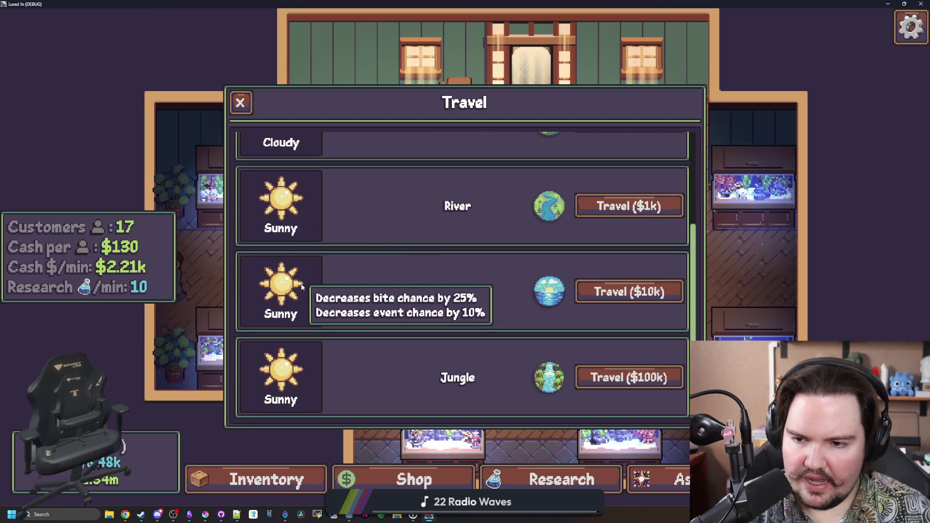
scroll(427, 289, up, 3)
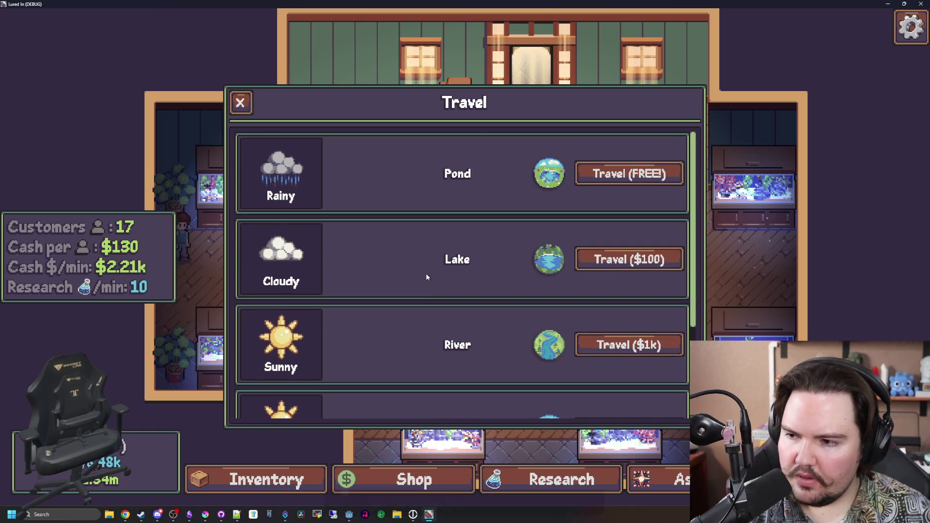
scroll(426, 277, down, 3)
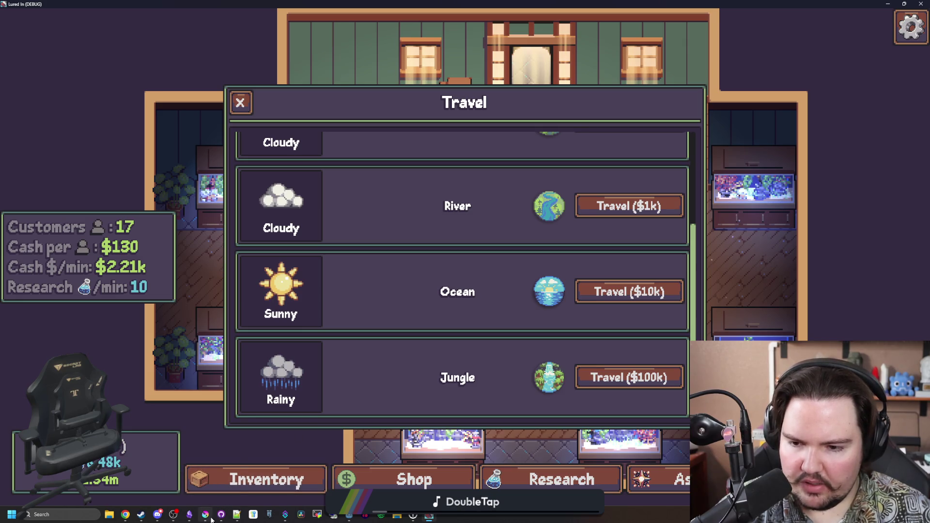
click(210, 490)
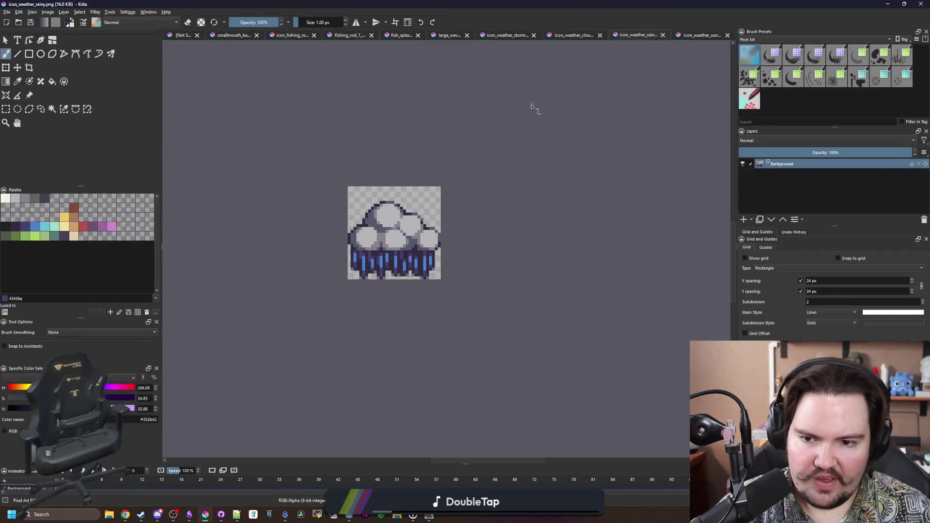
- Recolour pixels in the rainy cloud with dark slate and mauve grey, and save icon_weather_rainy.png
scroll(532, 105, up, 3)
scroll(386, 237, up, 3)
ctrl+click(409, 185)
click(399, 212)
scroll(399, 218, down, 8)
scroll(391, 305, up, 7)
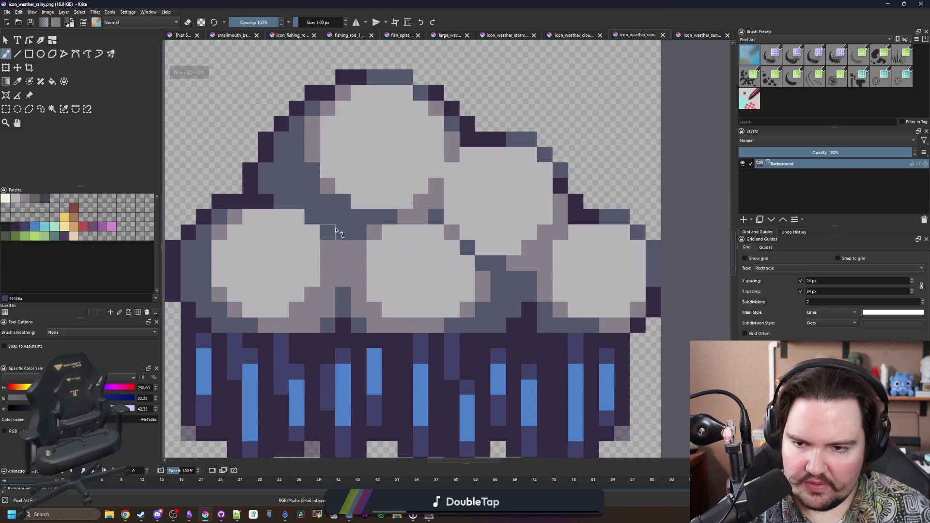
scroll(334, 235, up, 1)
scroll(339, 242, down, 4)
scroll(347, 256, up, 6)
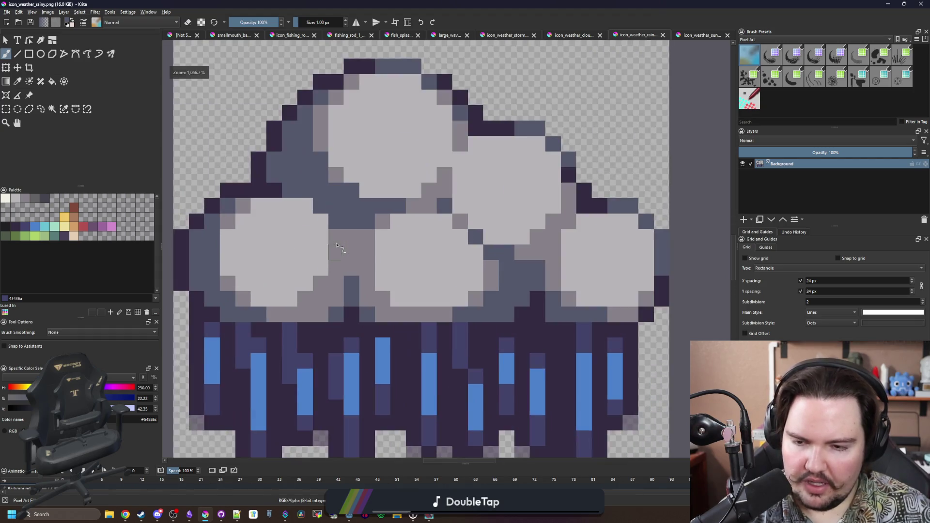
ctrl+click(312, 188)
scroll(354, 203, down, 7)
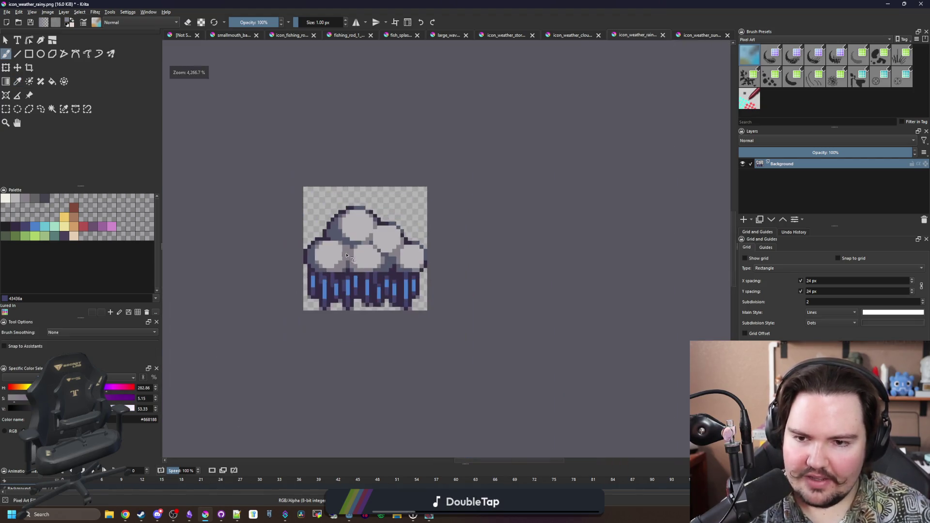
scroll(354, 296, up, 3)
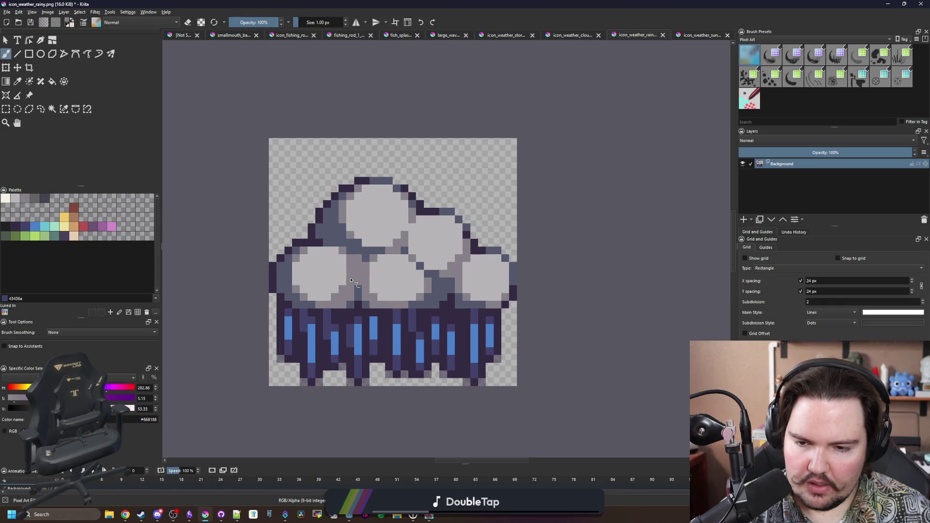
scroll(354, 270, up, 3)
key(ctrl+s)
click(492, 328)
- Paint four dark cloud pixels light grey in icon_weather_cloudy.png, save it, and restore Krita's window down
click(693, 35)
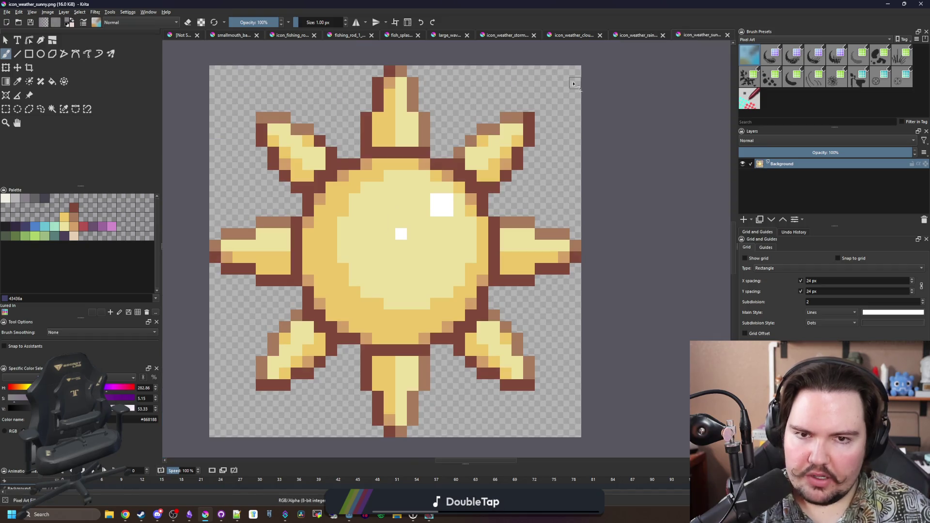
click(573, 36)
scroll(382, 262, up, 4)
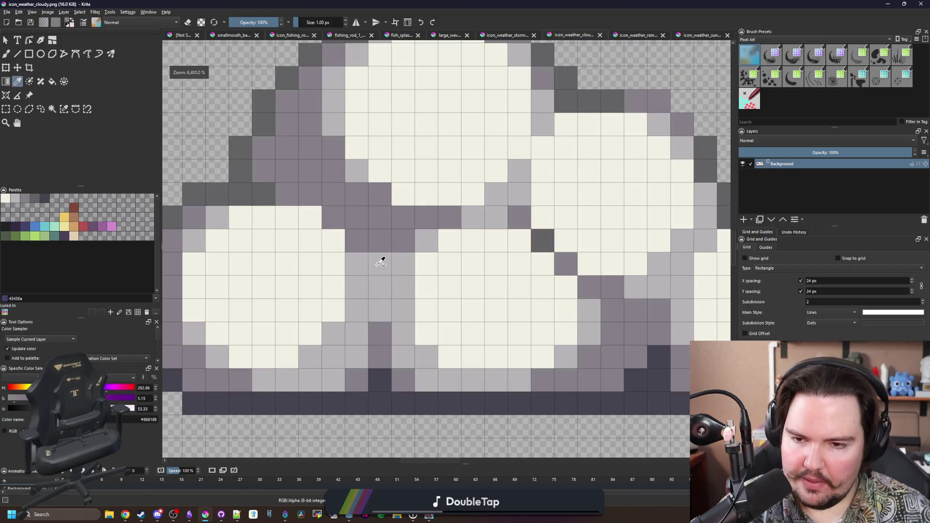
ctrl+click(382, 257)
drag(333, 217, 379, 241)
scroll(359, 240, down, 6)
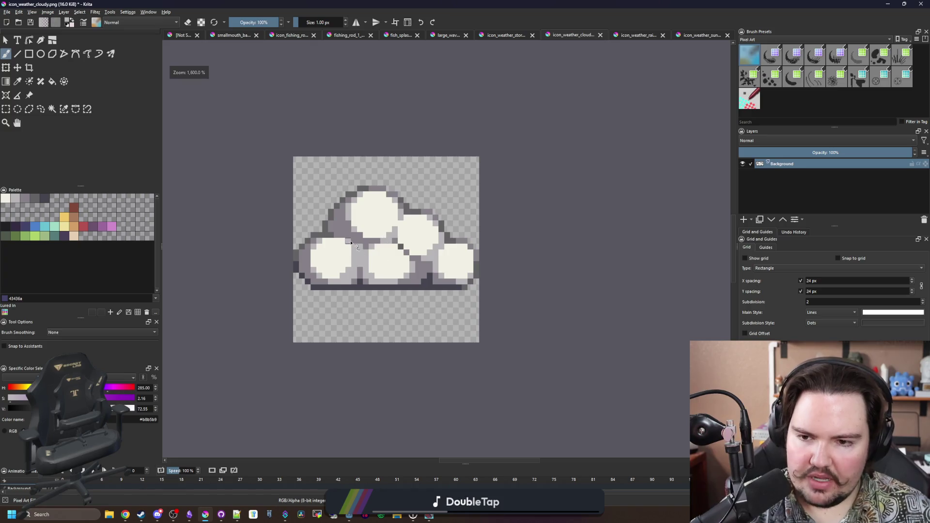
scroll(357, 284, up, 6)
scroll(357, 285, down, 5)
scroll(359, 300, down, 2)
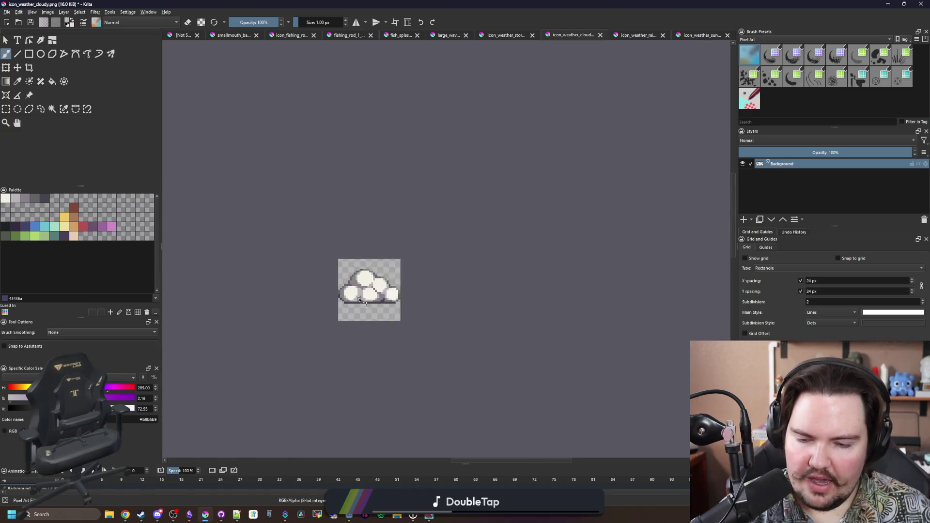
scroll(368, 291, up, 4)
key(ctrl+s)
key(Return)
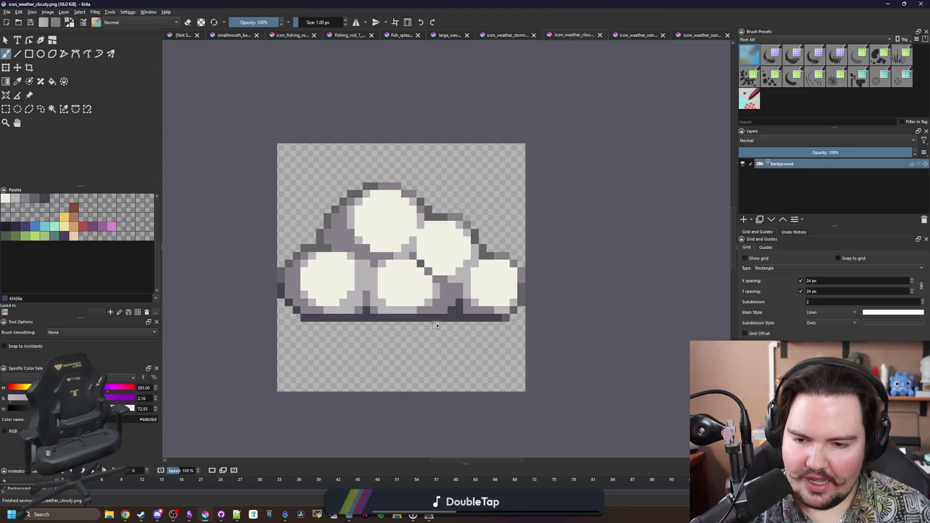
scroll(424, 278, up, 1)
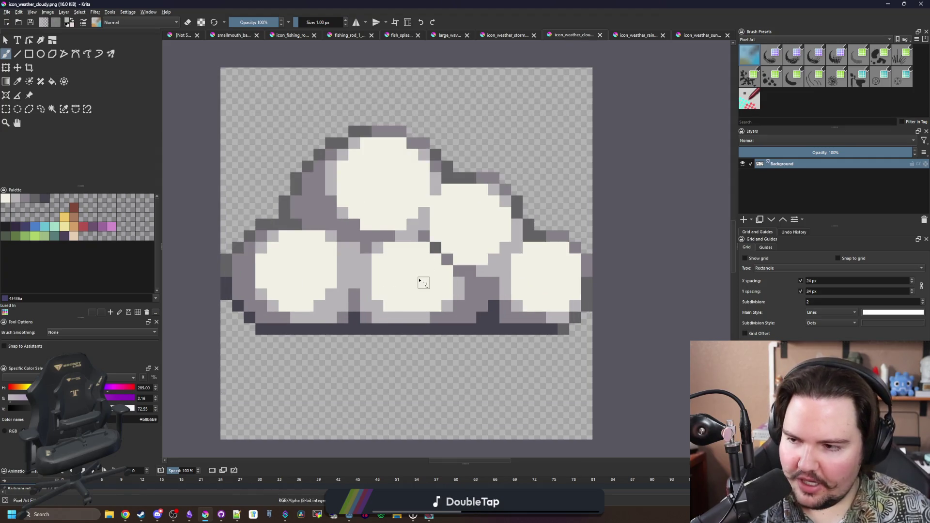
double_click(733, 3)
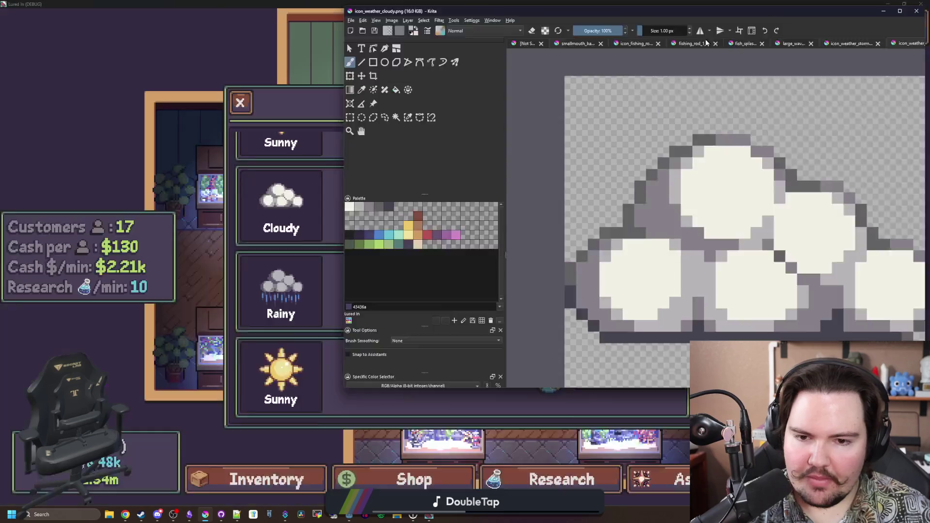
- Bring the game's Travel list to the front and scroll through the locations' weather icons
click(428, 236)
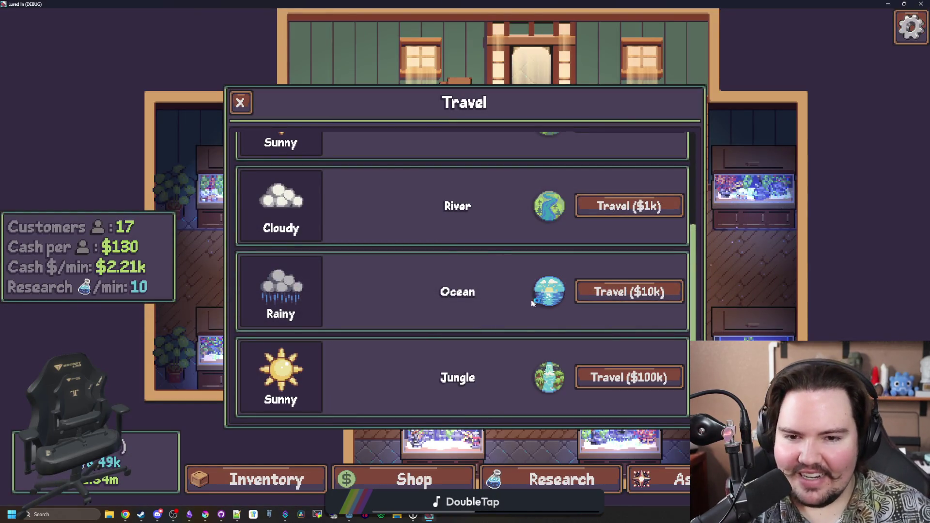
scroll(505, 242, up, 2)
scroll(505, 243, down, 2)
scroll(504, 242, up, 2)
scroll(505, 242, down, 2)
scroll(506, 245, up, 2)
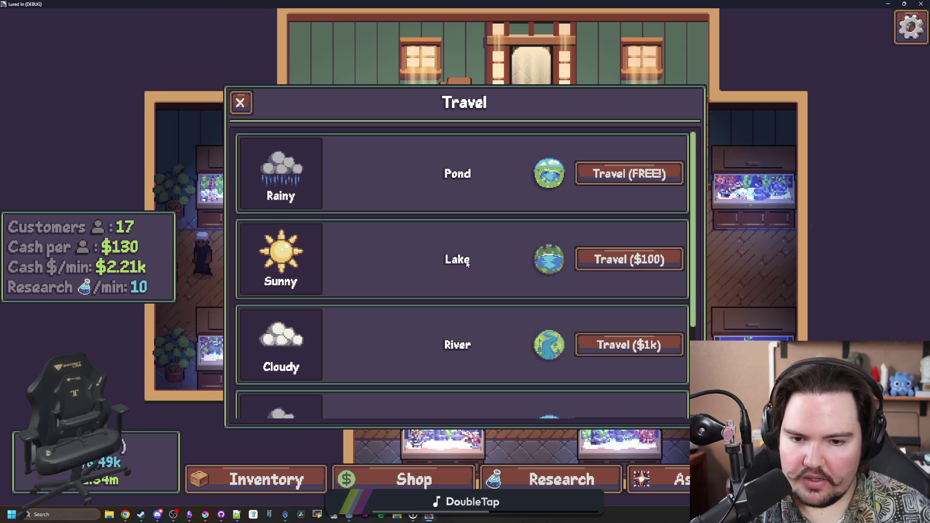
scroll(465, 263, down, 2)
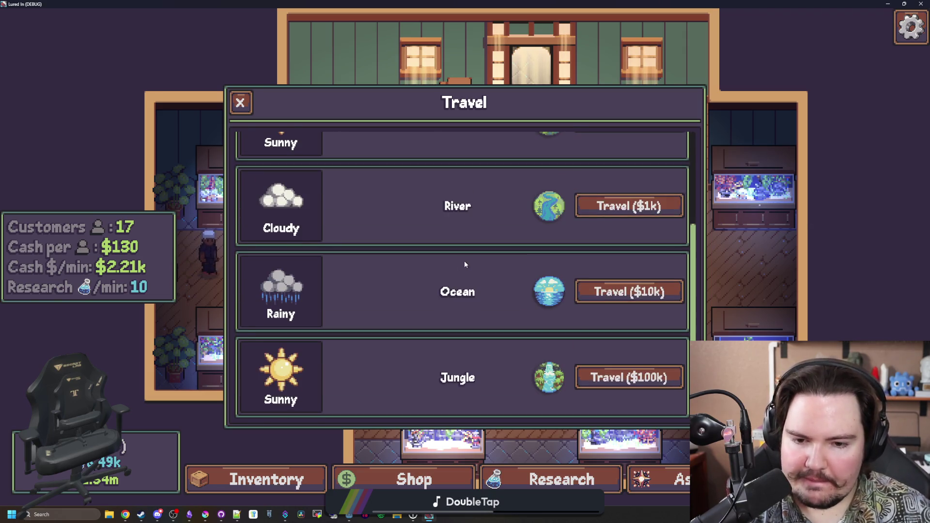
- Read the Rainy tooltip ('Increases bite chance by 100%'), then shrink and close the debug game window
mouse_move(285, 368)
scroll(293, 333, up, 2)
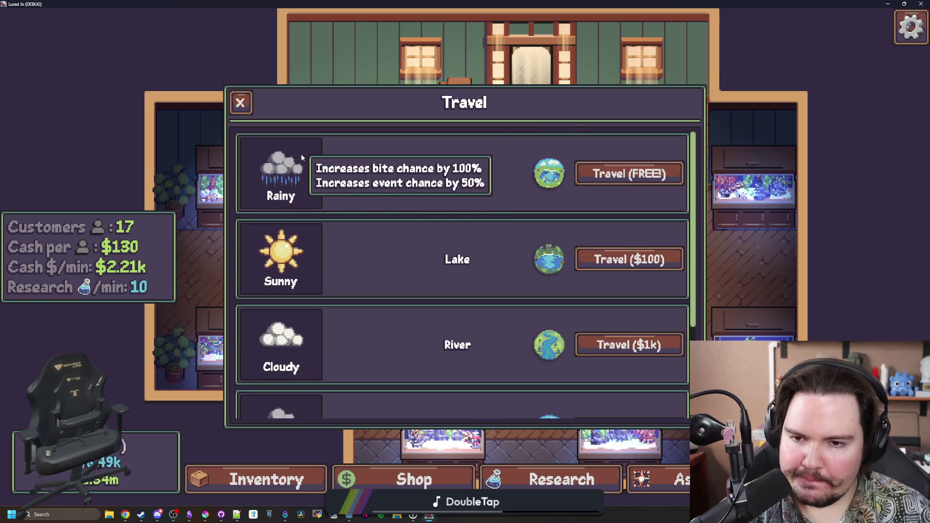
drag(523, 4, 343, 307)
click(538, 311)
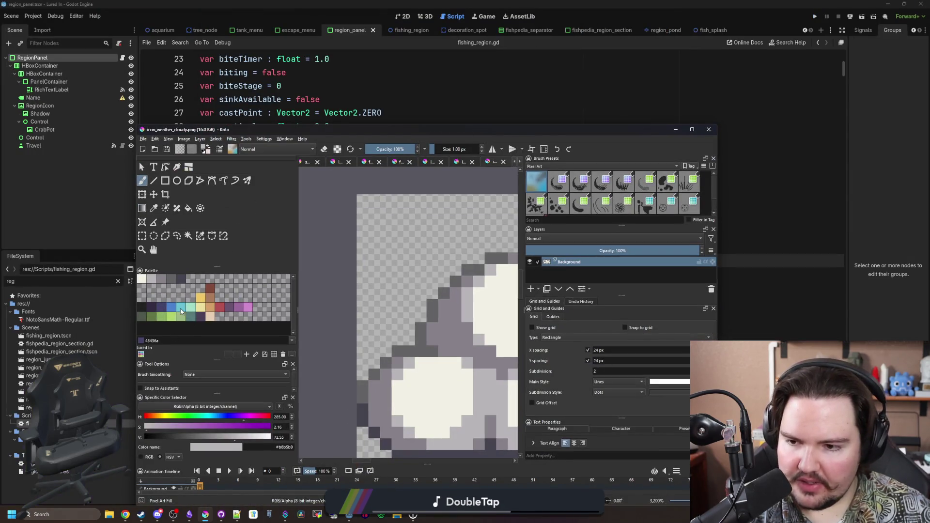
- Sample the light blue #68c2d3, then filter the FileSystem for 'glob' and open global.gd
click(181, 309)
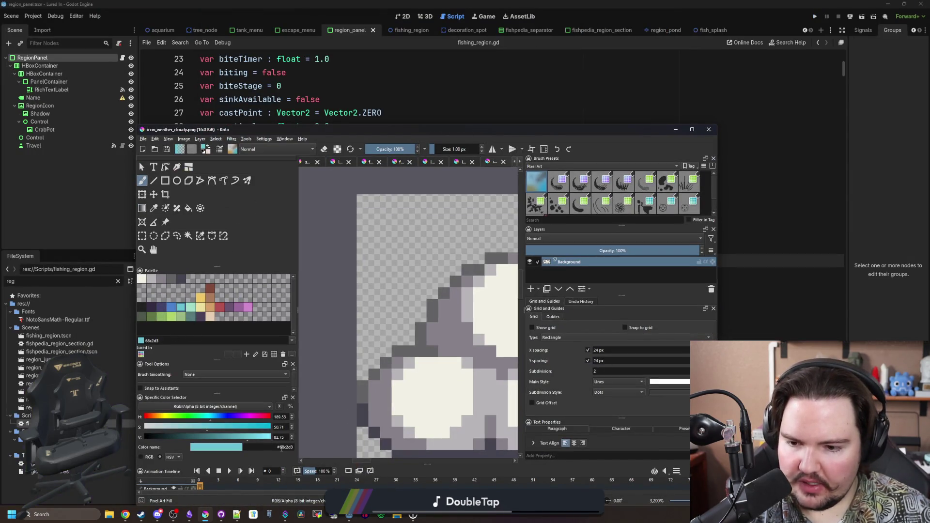
click(133, 287)
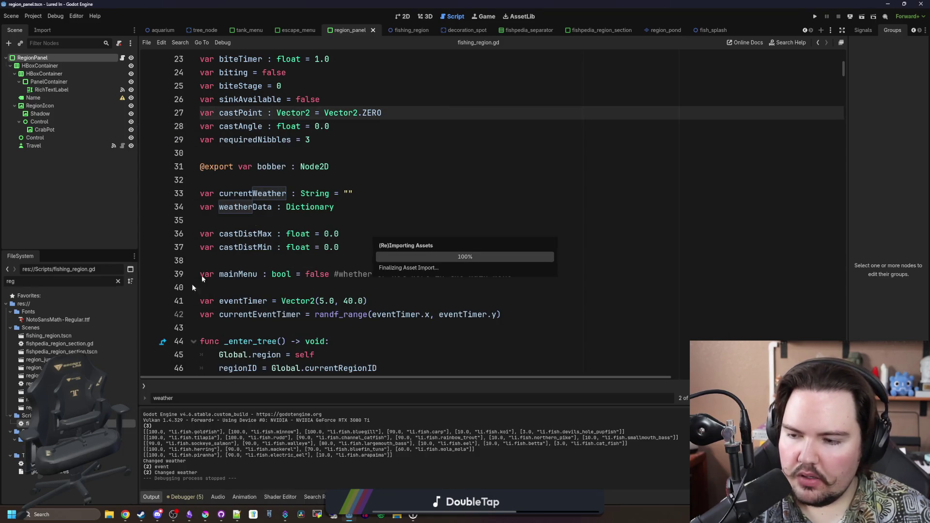
double_click(112, 281)
text(glob)
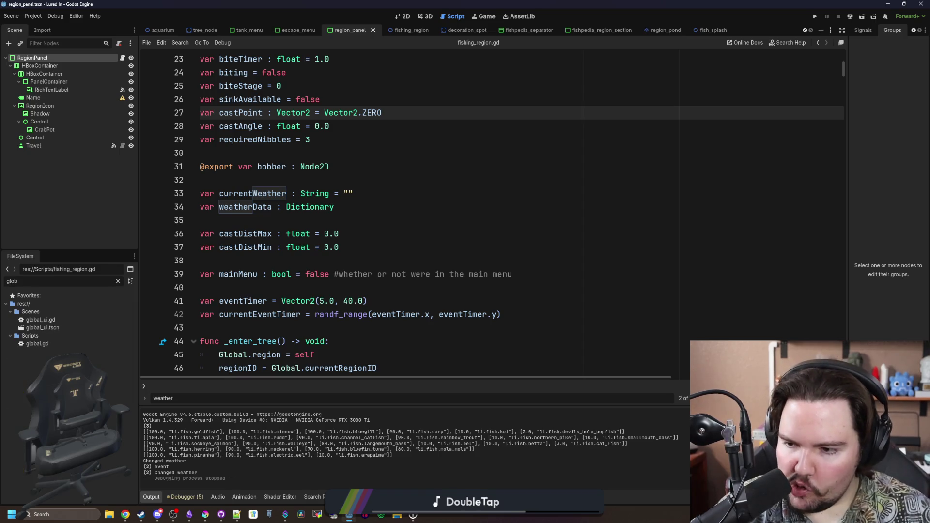
click(57, 343)
double_click(58, 344)
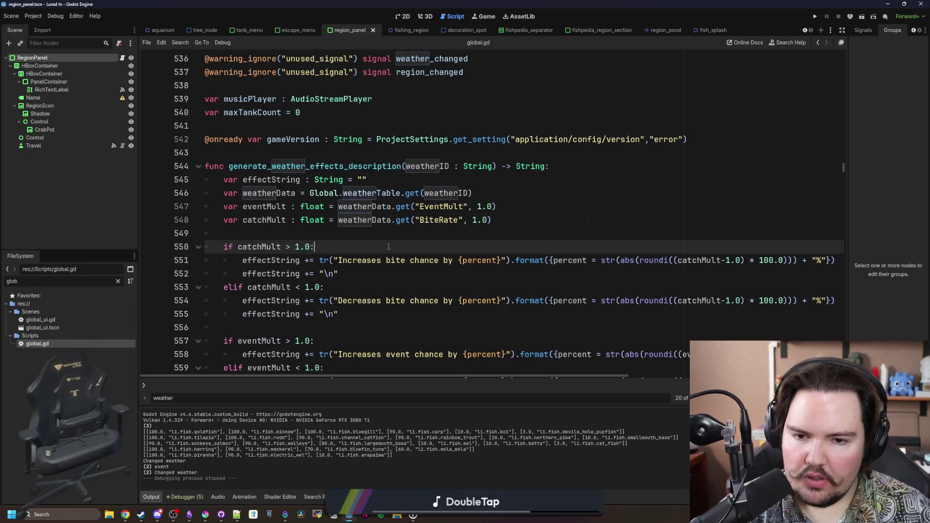
- Narrow the left dock and place the caret after the % on line 551
drag(139, 246, 65, 246)
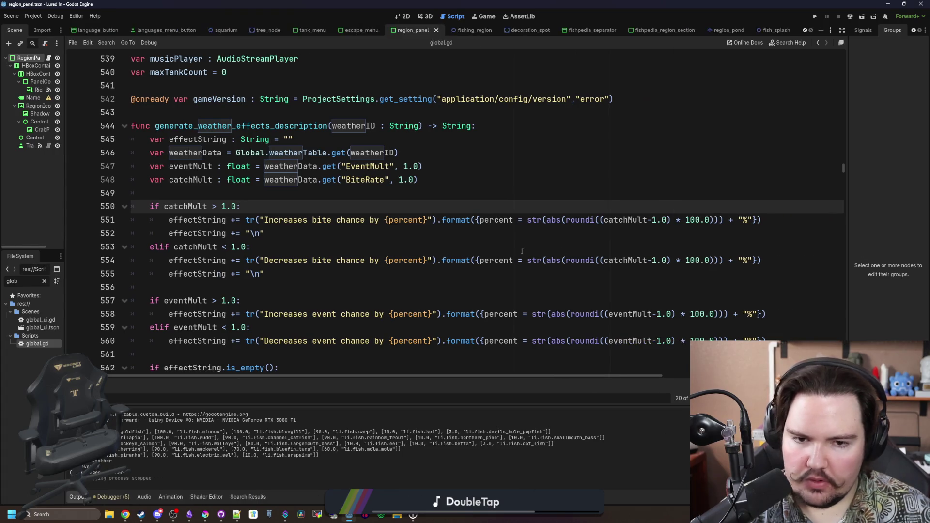
click(596, 248)
click(352, 221)
click(491, 242)
click(498, 231)
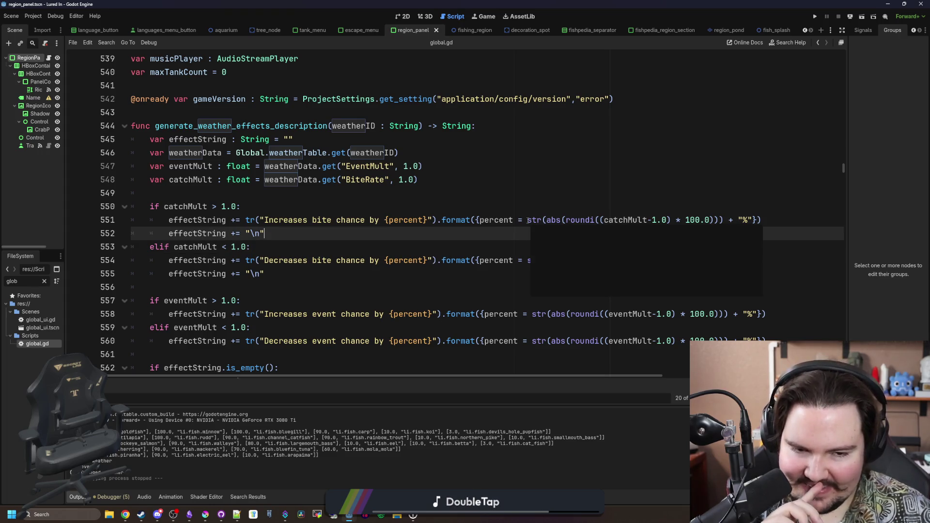
click(747, 220)
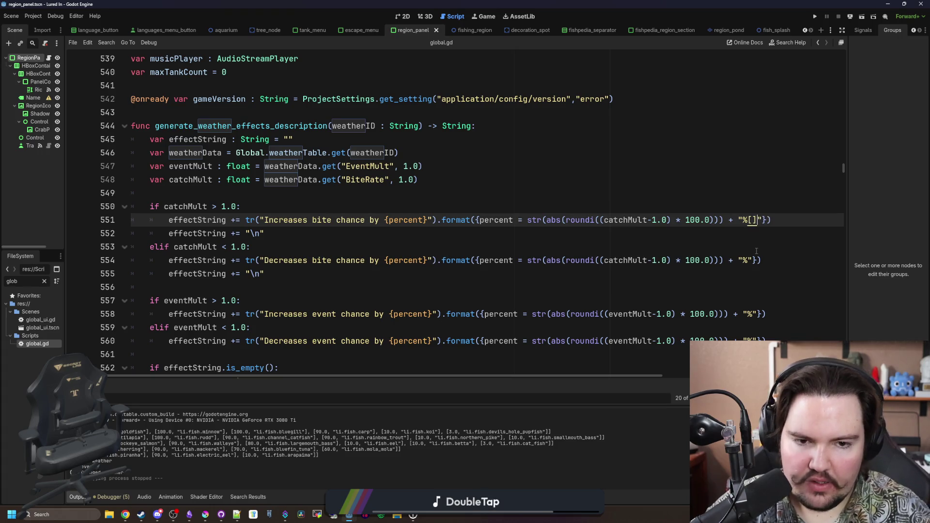
text(/color)
- Step through the percentage lines and add '[color = #68c2d3]' before str( on line 560
click(756, 251)
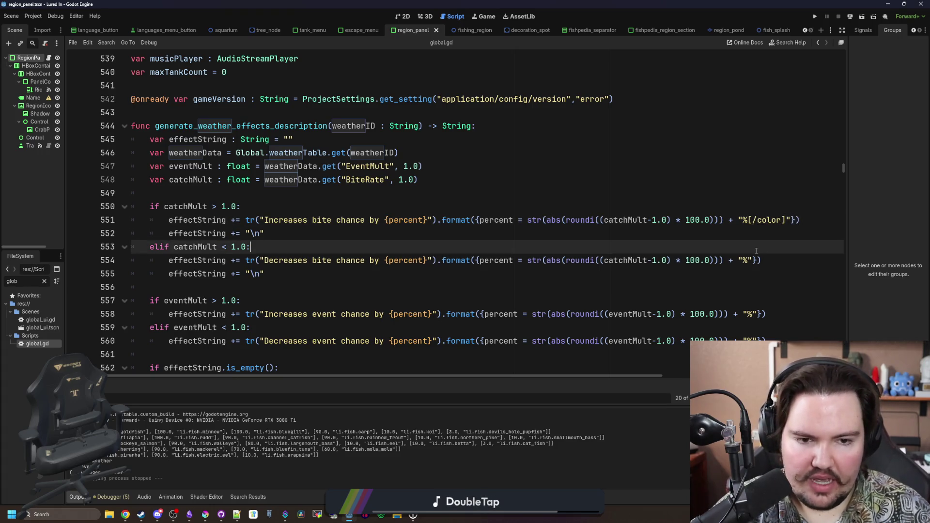
key(Down)
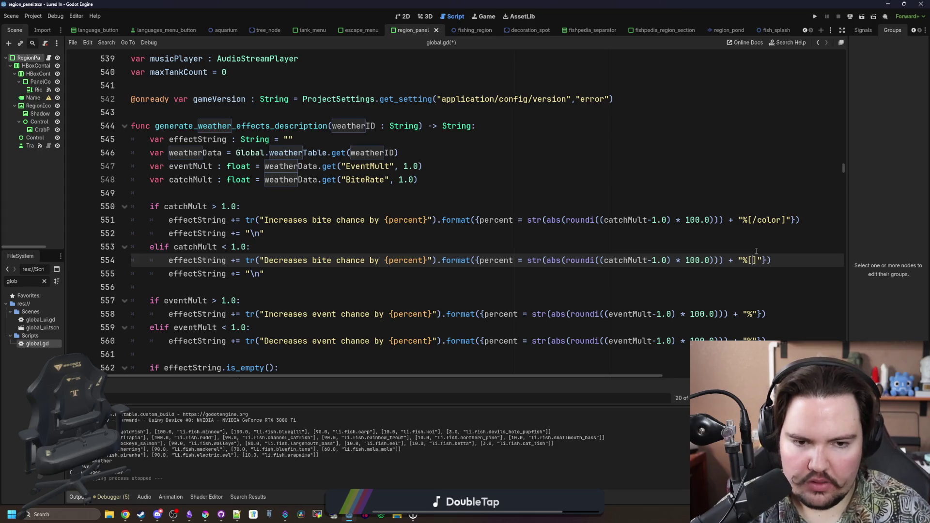
key(Down)
key(Down)
key(Down)
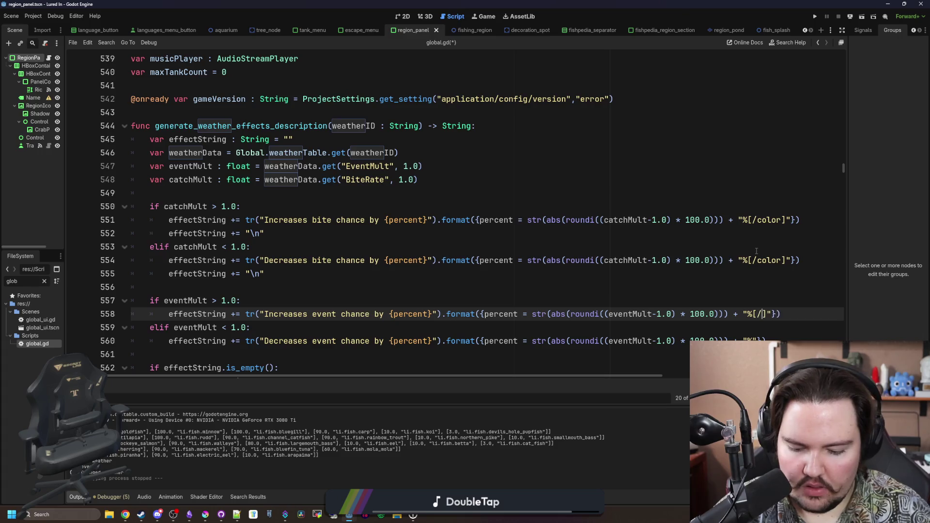
key(Down)
key(Down)
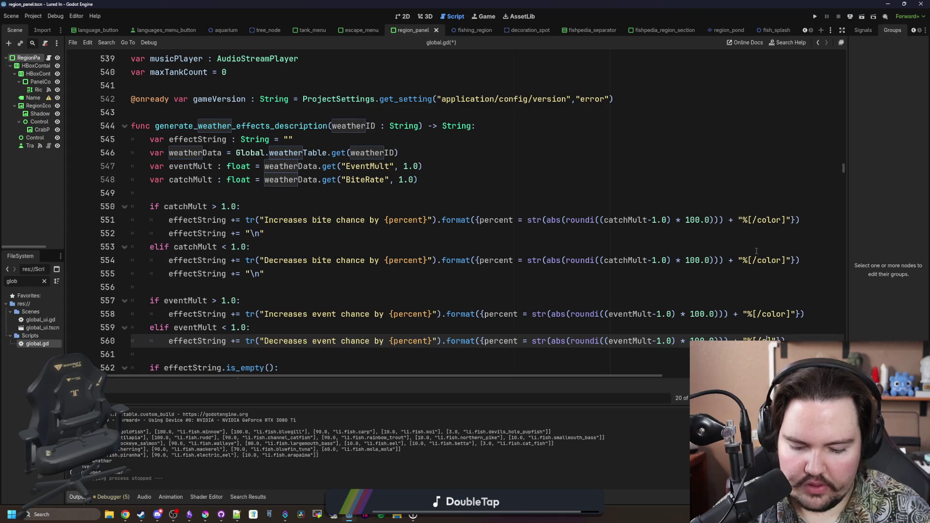
scroll(547, 231, right, 3)
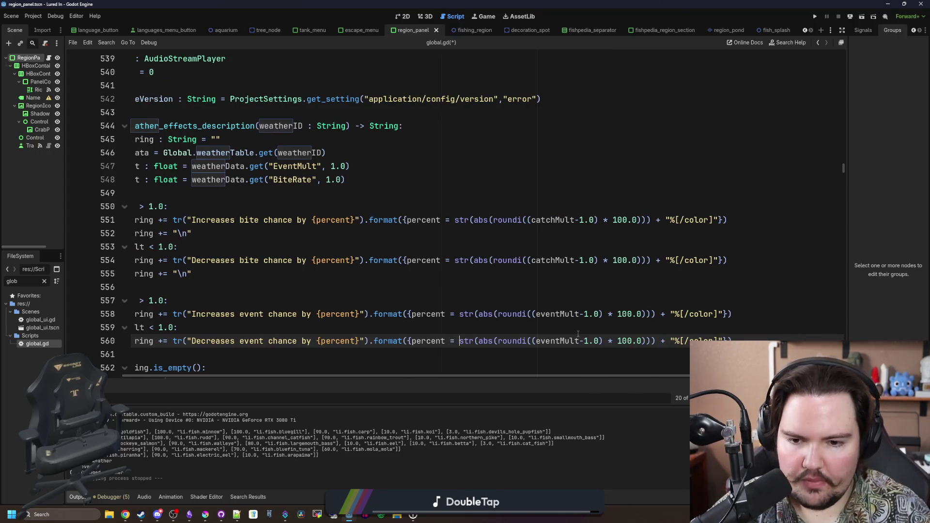
text("")
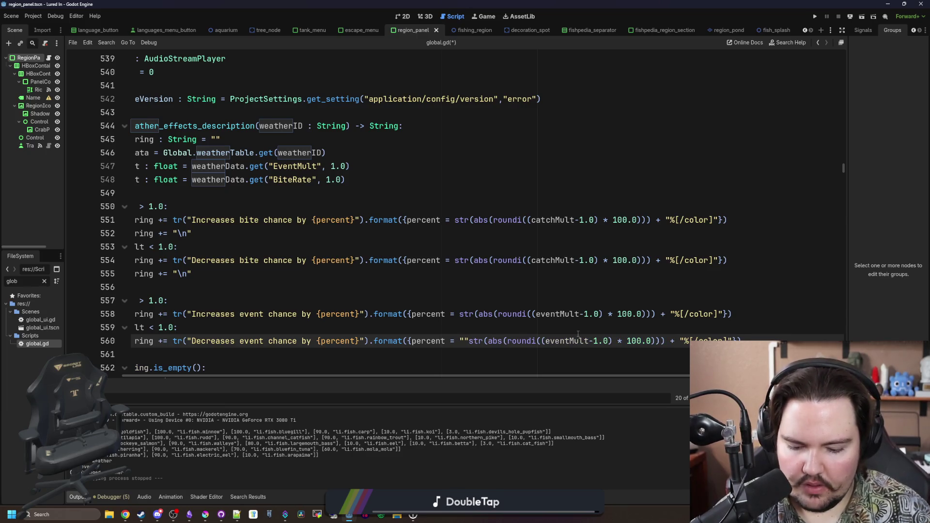
text( + )
text([color = )
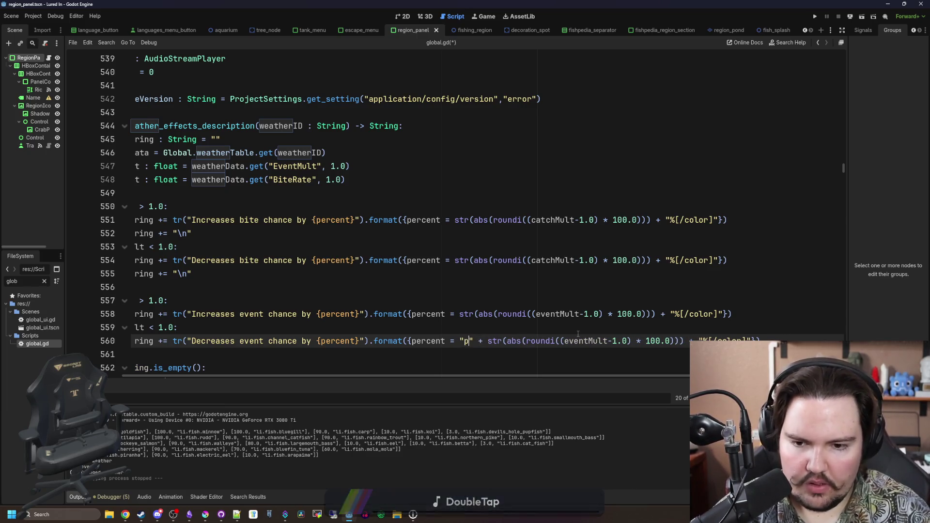
text(#68c2d3)
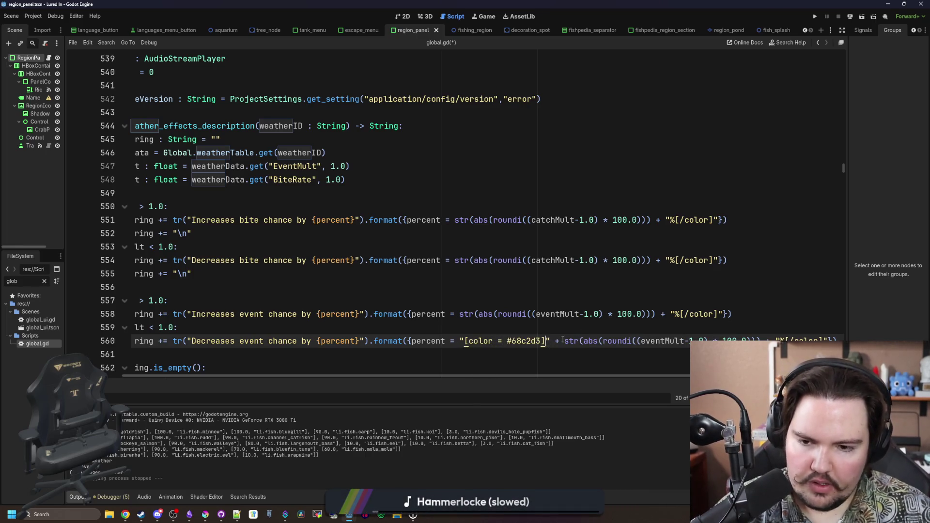
- Copy the '[color = #68c2d3]' tag and paste it before str( on line 558
drag(550, 342, 456, 342)
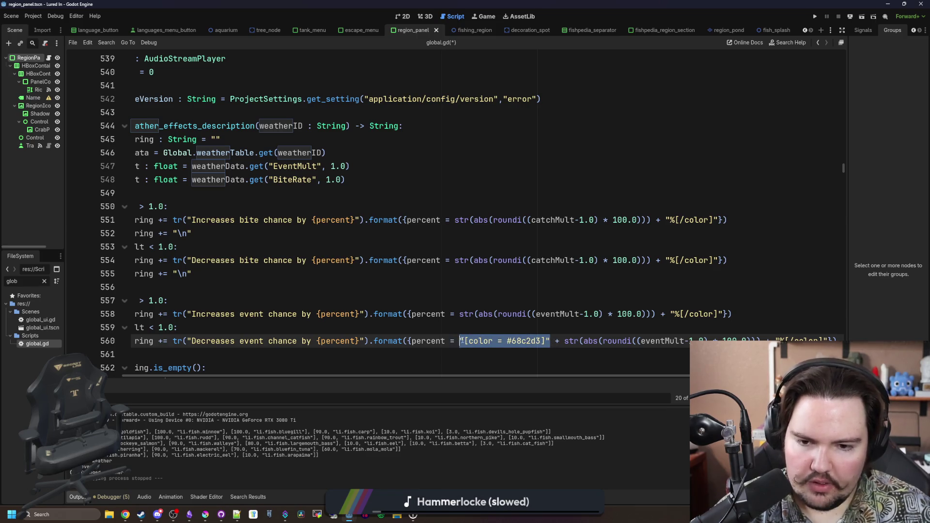
click(464, 308)
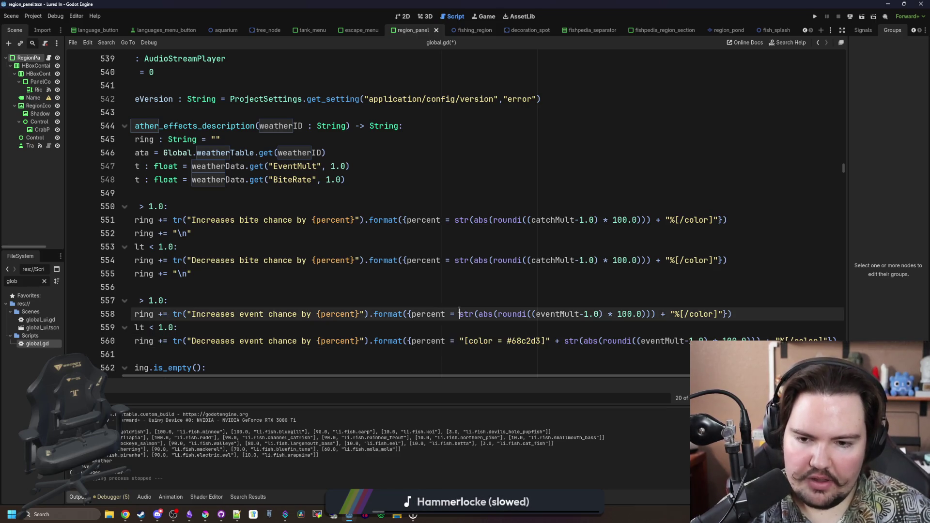
click(546, 348)
drag(613, 342, 519, 342)
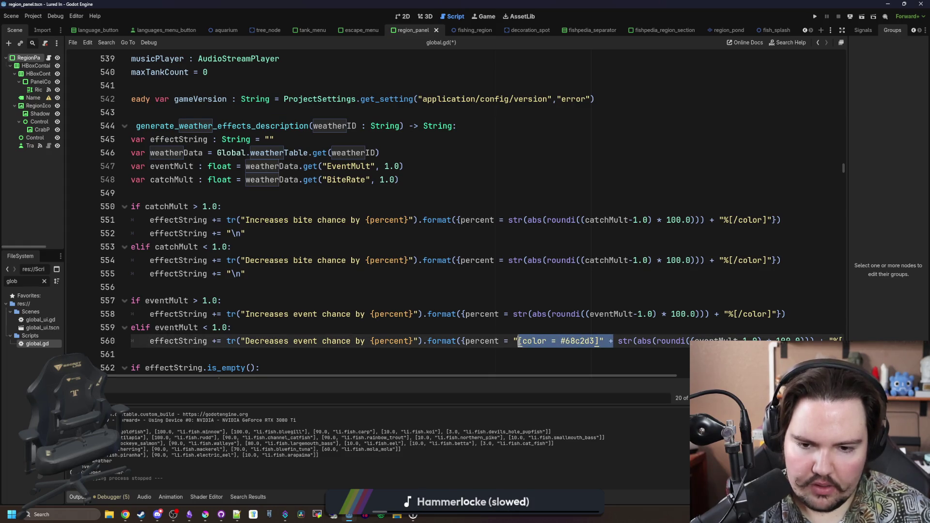
key(ctrl+c)
click(513, 314)
key(ctrl+v)
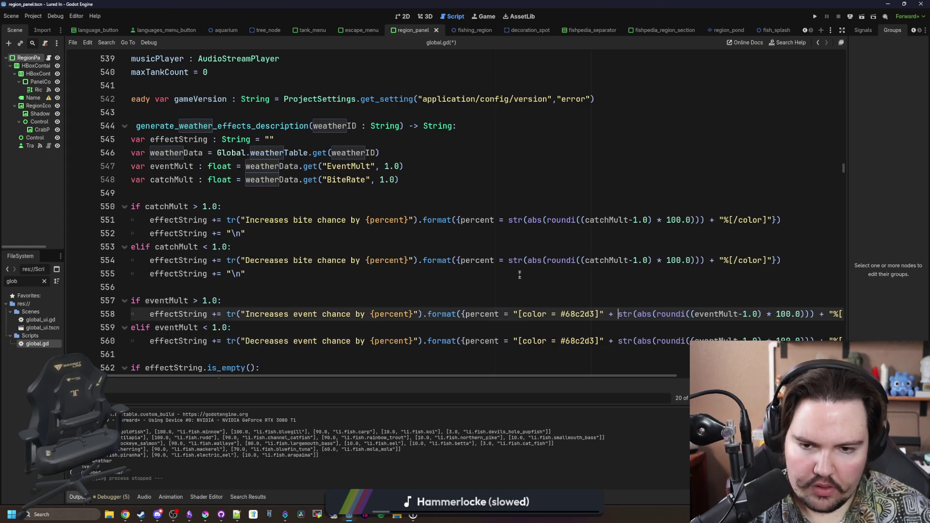
- Paste the colour tag before str( on lines 554 and 551 and save global.gd
click(507, 261)
key(ctrl+v)
click(508, 220)
key(ctrl+v)
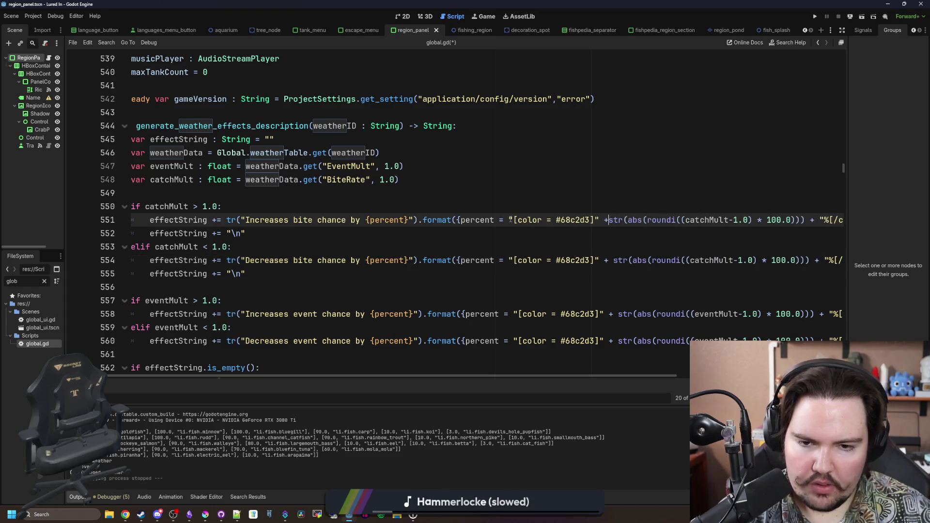
click(523, 191)
key(ctrl+s)
click(205, 514)
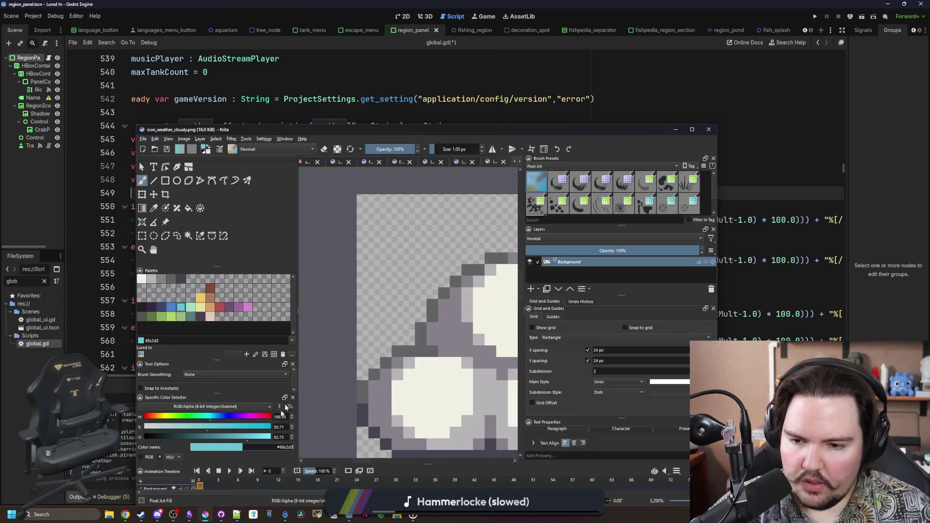
- In Krita, try palette colours, pick the red, and brighten it to #ff7474
click(248, 308)
click(218, 308)
click(210, 307)
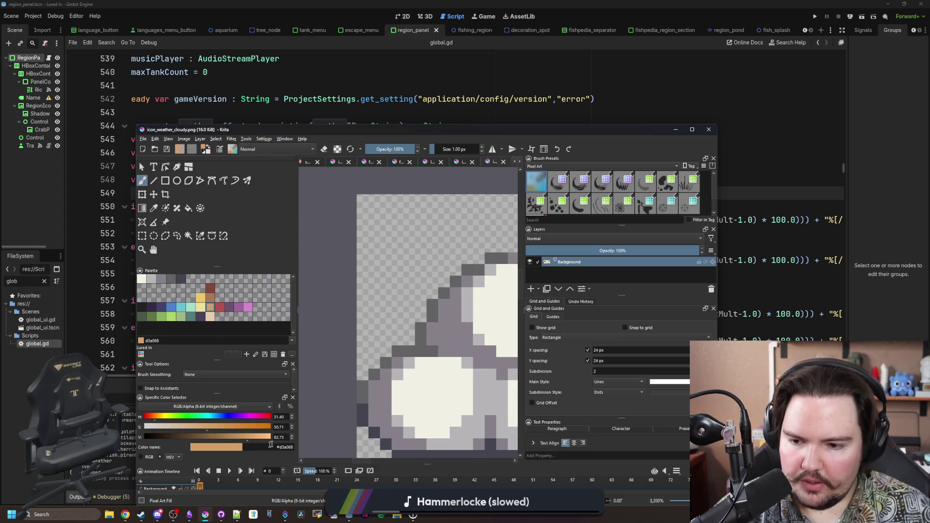
click(220, 309)
drag(233, 439, 295, 442)
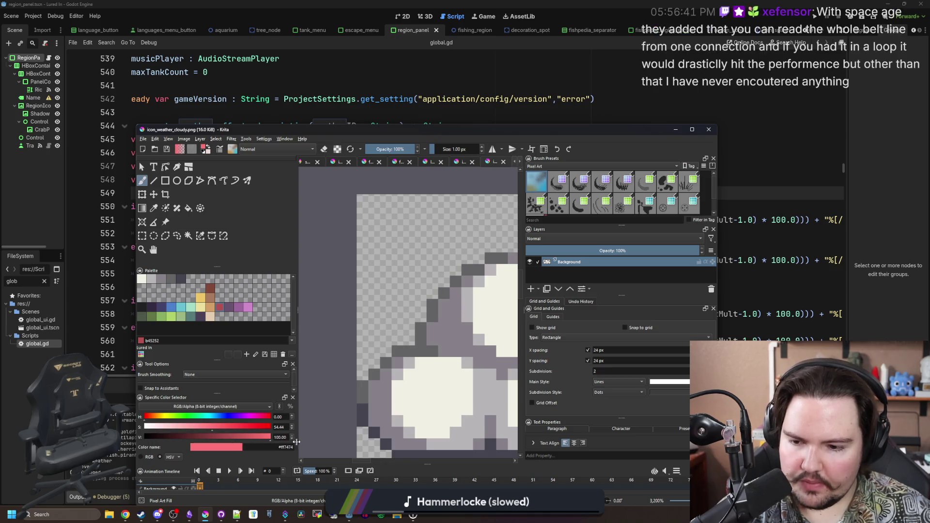
- Replace #68c2d3 with #ff7474 on lines 560 and 554 of global.gd and save
click(563, 99)
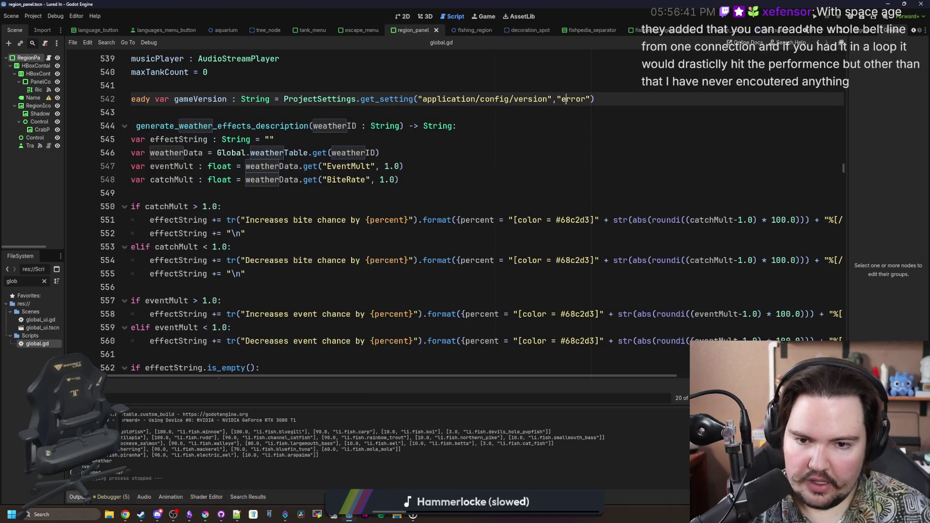
click(572, 287)
click(579, 341)
double_click(579, 341)
click(570, 341)
double_click(591, 341)
text(ff7474)
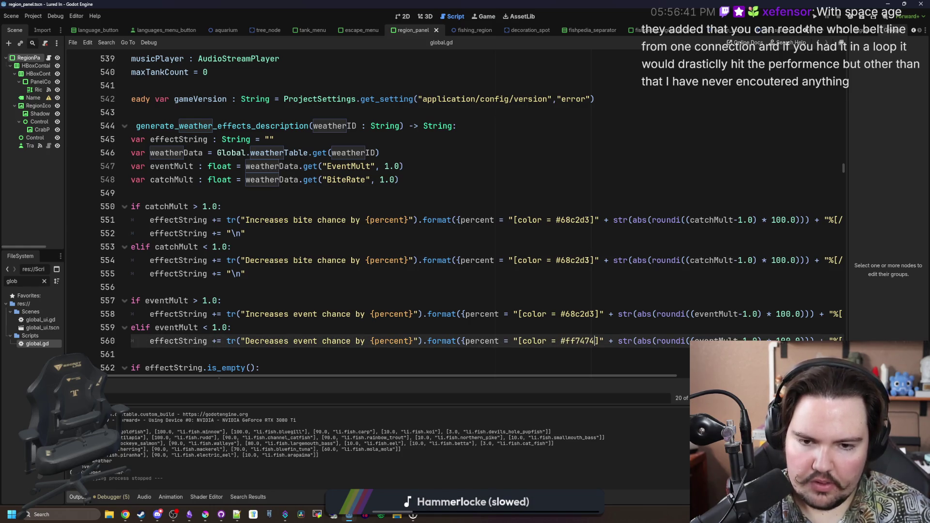
drag(590, 260, 560, 260)
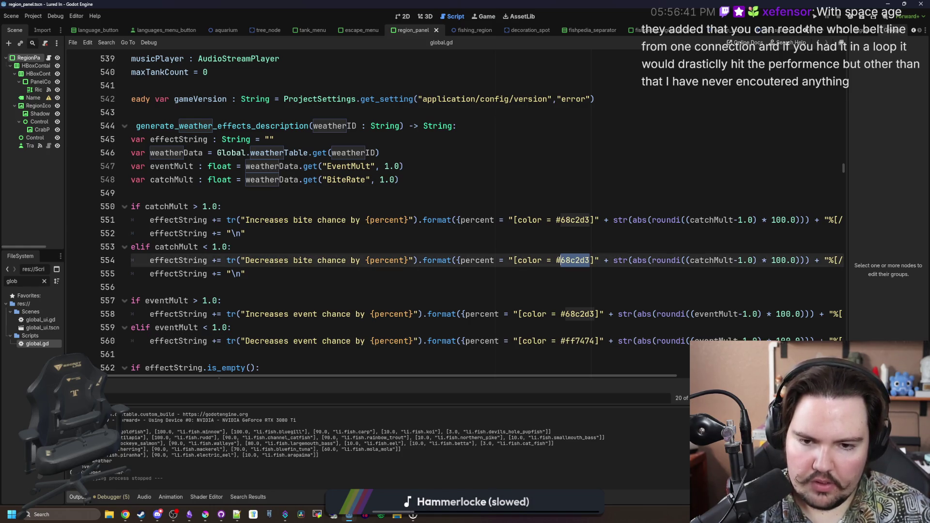
text(#ff7474)
click(564, 243)
key(ctrl+s)
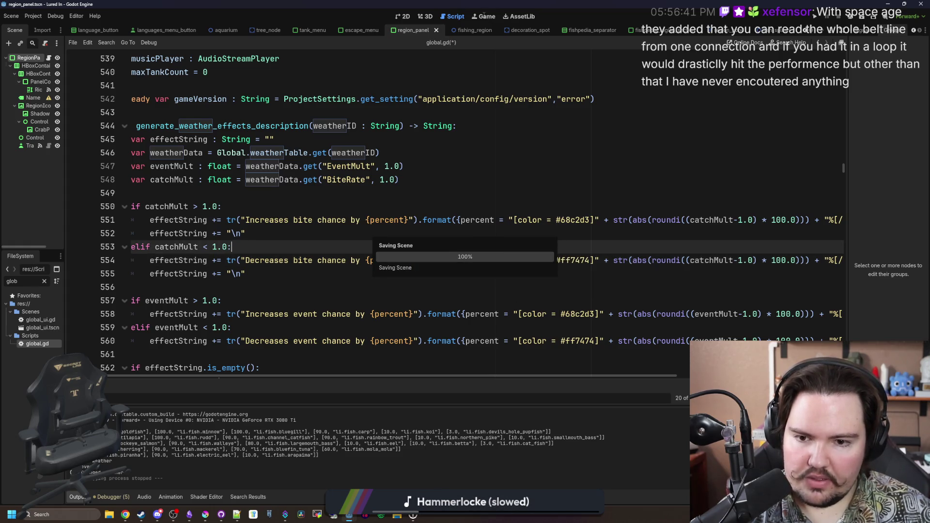
click(484, 17)
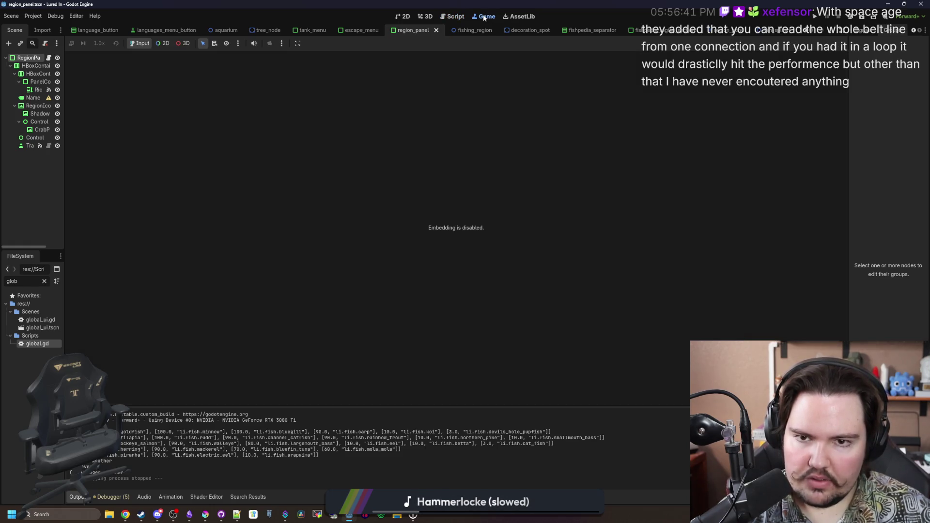
- Run the game, close the feedback popup, start playing, maximize, and dismiss Welcome Back
click(813, 18)
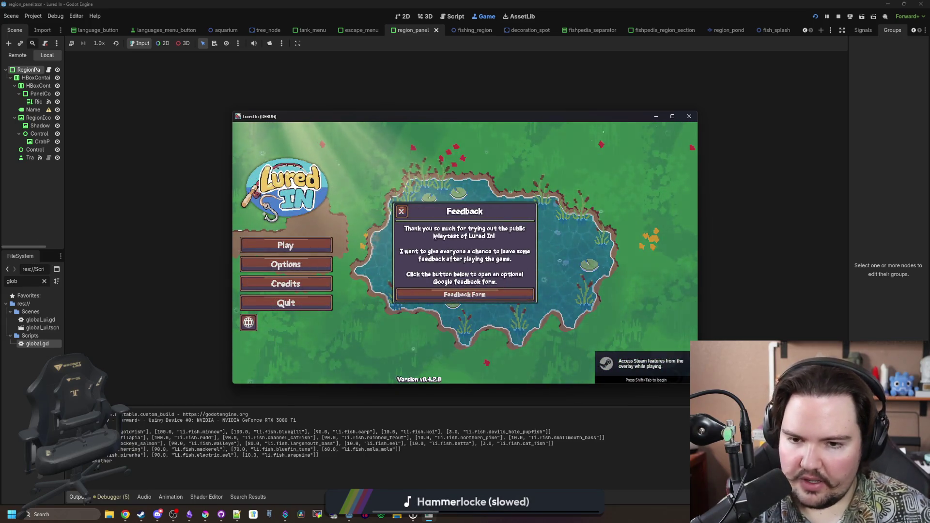
click(401, 211)
click(285, 245)
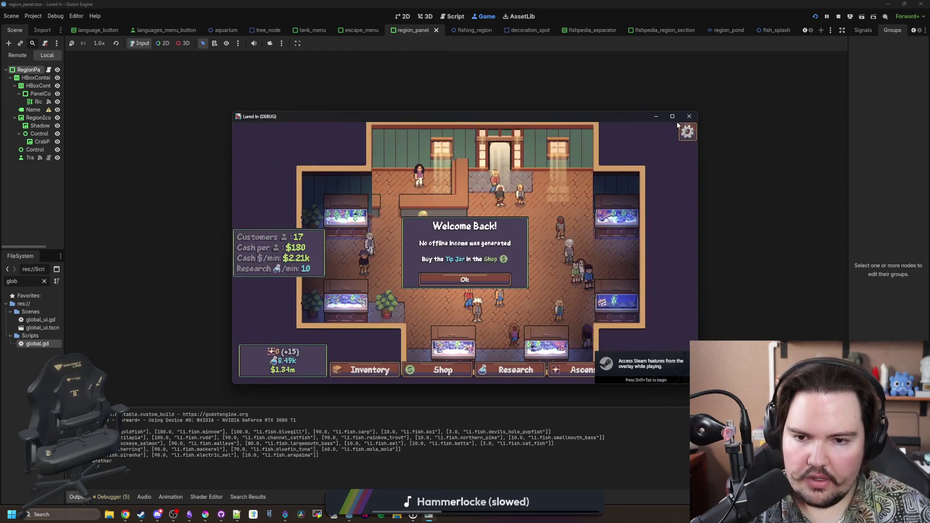
click(673, 116)
click(465, 305)
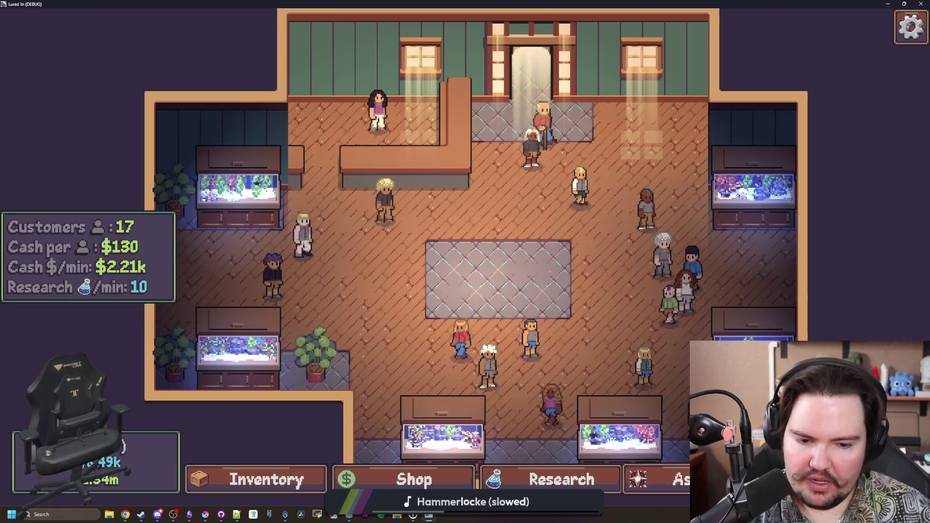
- Open the Travel menu, see raw color tags in the Rainy tooltip, and shrink the game window
click(846, 479)
mouse_move(293, 181)
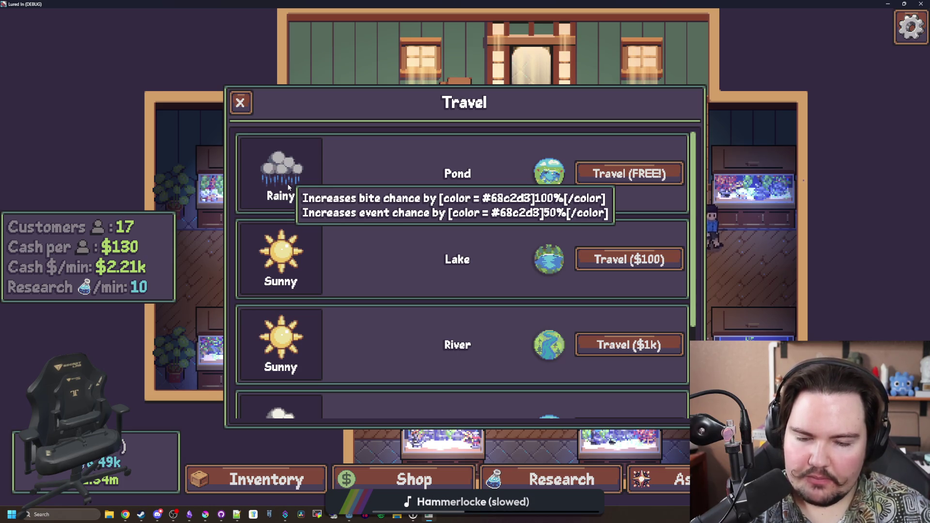
drag(475, 4, 436, 353)
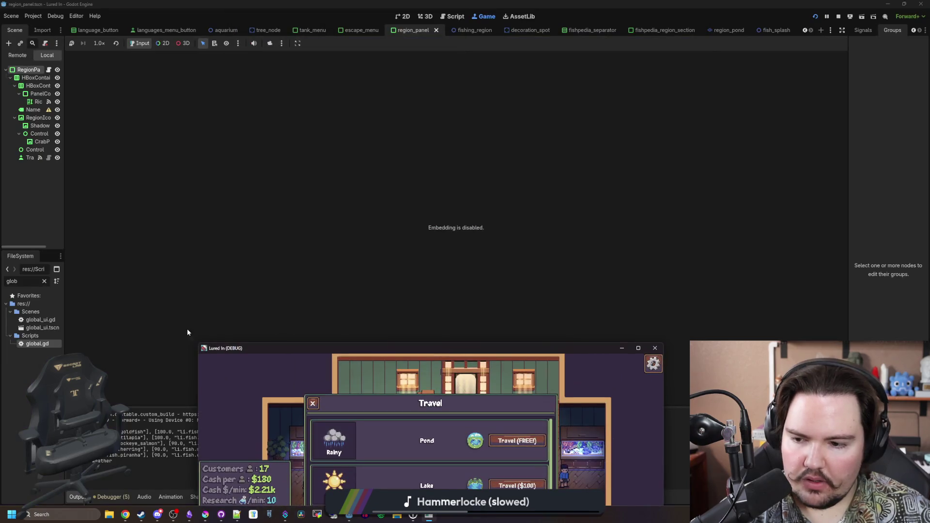
- Close the running game and open global.gd at the weather color tag code
key(alt+F4)
double_click(43, 344)
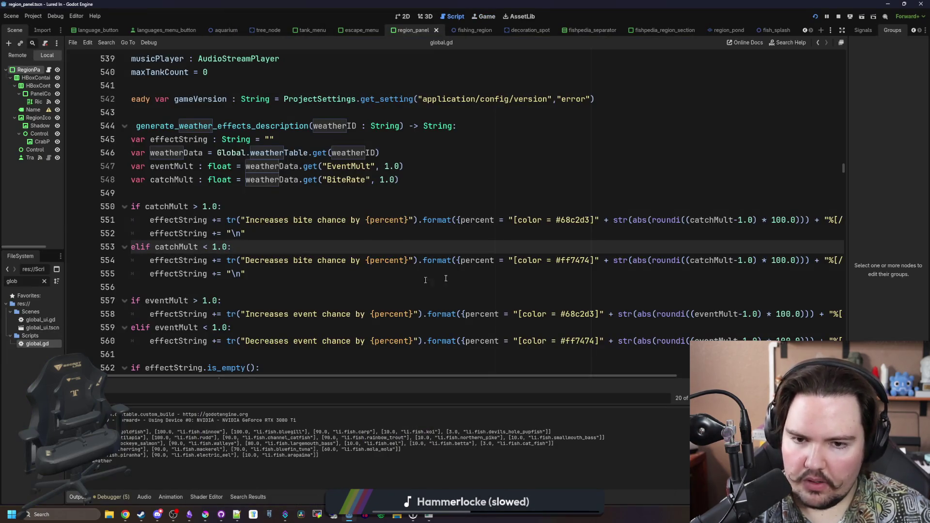
mouse_move(571, 376)
mouse_down()
mouse_move(710, 376)
mouse_move(616, 376)
mouse_up()
click(634, 307)
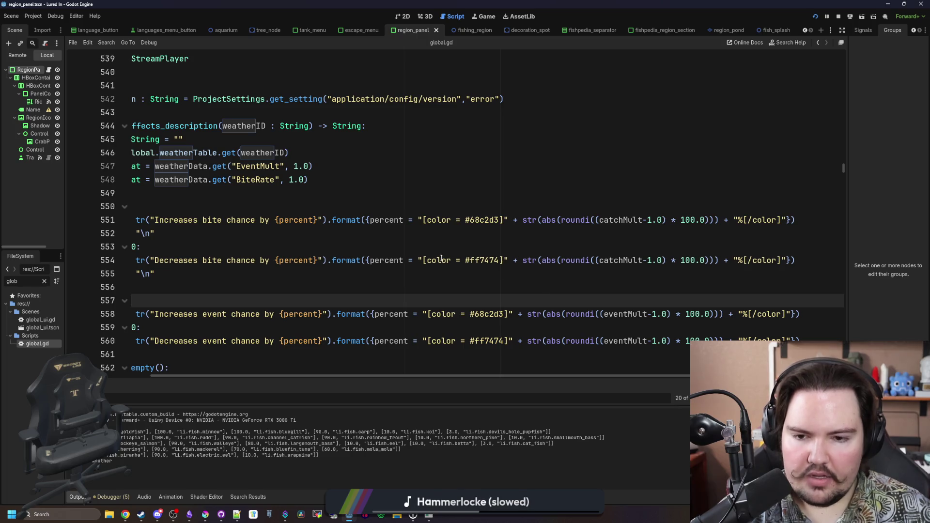
- Remove the spaces around '=' in the color tags on lines 554 and 551
click(464, 259)
key(BackSpace)
key(BackSpace)
click(465, 220)
key(BackSpace)
key(Left)
- Remove the spaces around '=' in the color tags on lines 558 and 560
key(BackSpace)
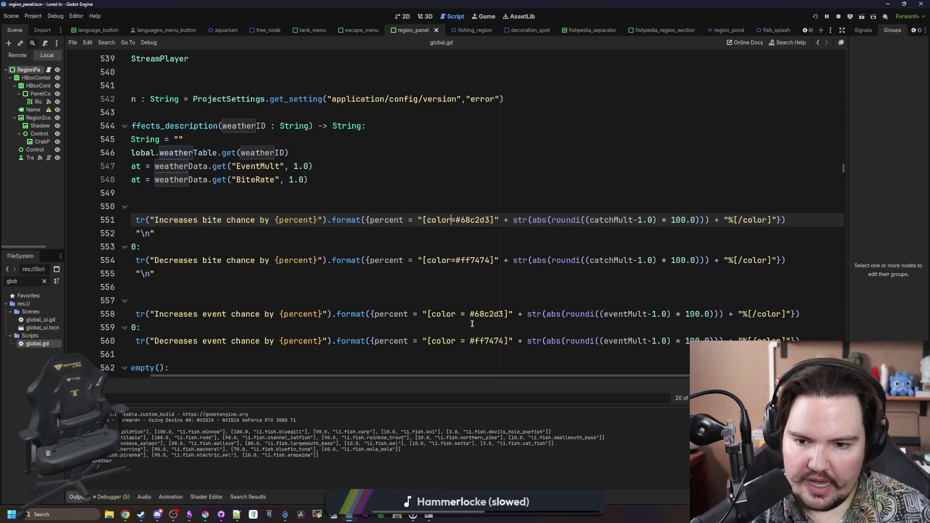
click(471, 315)
key(BackSpace)
key(Left)
key(BackSpace)
click(463, 341)
key(BackSpace)
key(Left)
key(BackSpace)
- Save global.gd and bring the running game back to the front
click(455, 300)
key(ctrl+s)
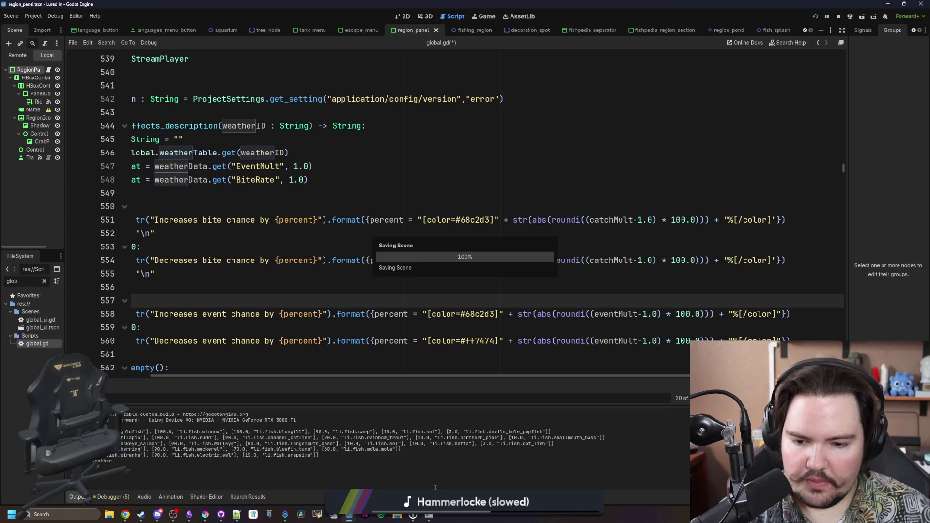
click(429, 516)
mouse_move(338, 451)
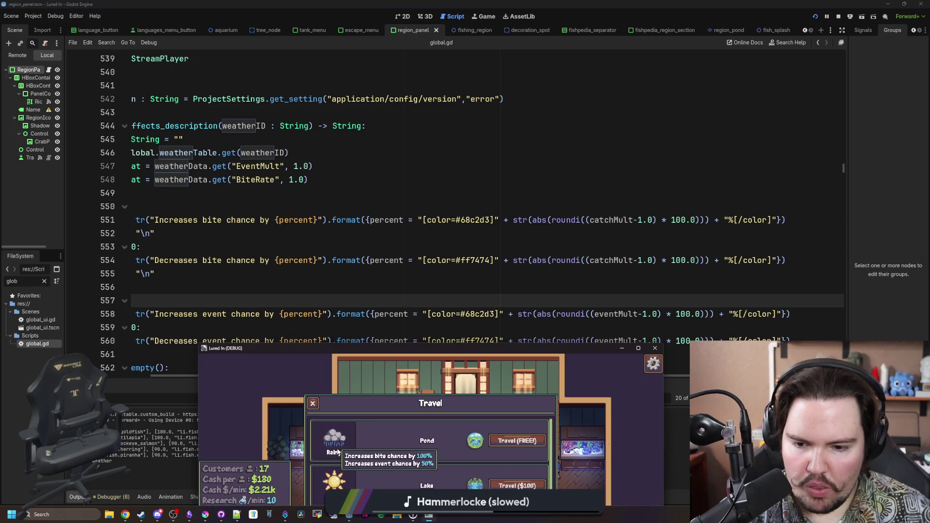
- Maximize the game and check the weather tooltips' blue and red percentages in the Travel list
double_click(433, 345)
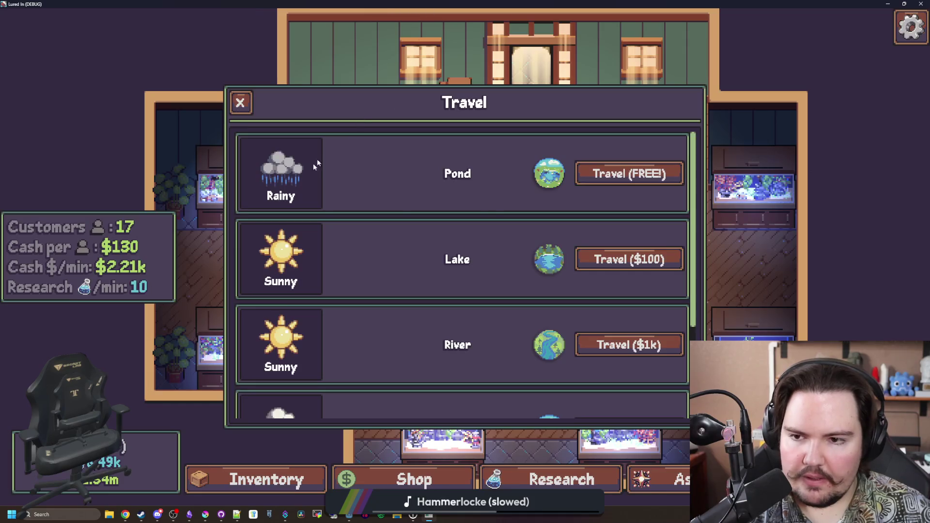
mouse_move(277, 269)
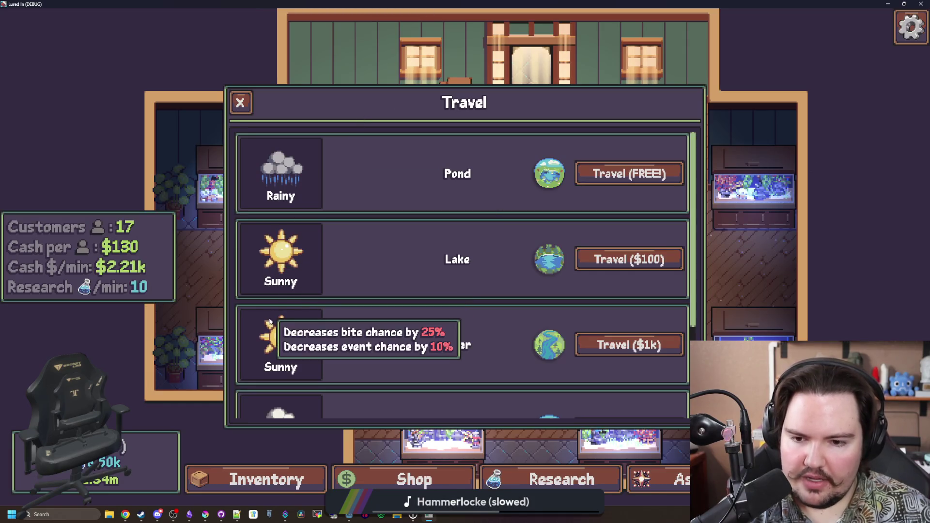
scroll(279, 349, down, 1)
scroll(280, 358, down, 1)
scroll(281, 361, up, 2)
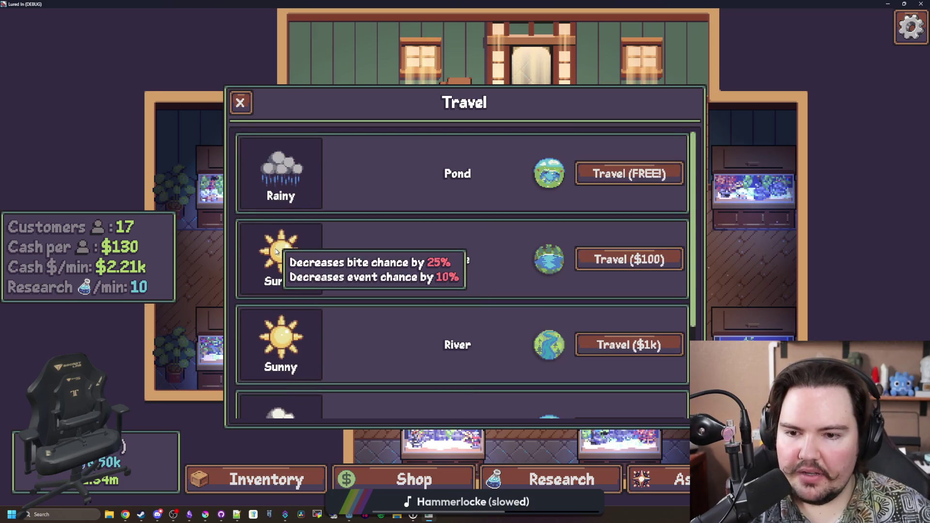
mouse_move(272, 245)
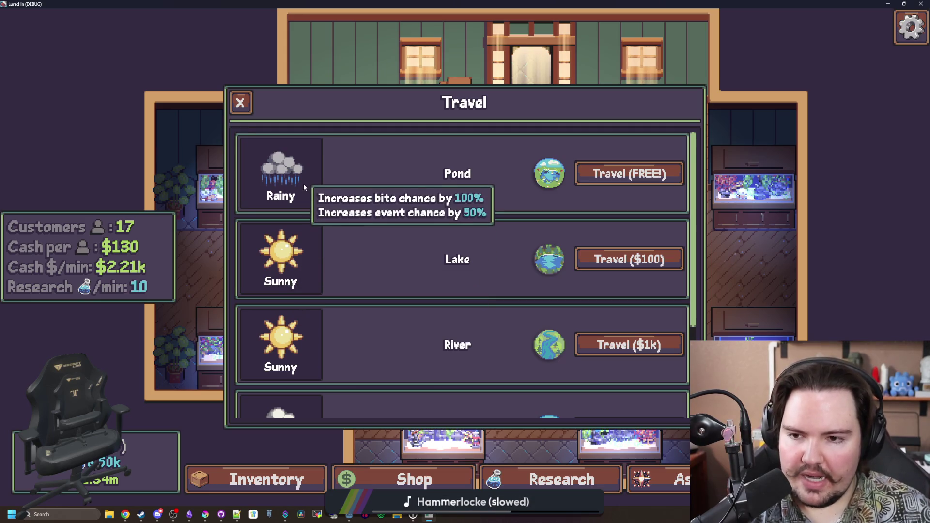
scroll(303, 184, down, 3)
mouse_move(294, 286)
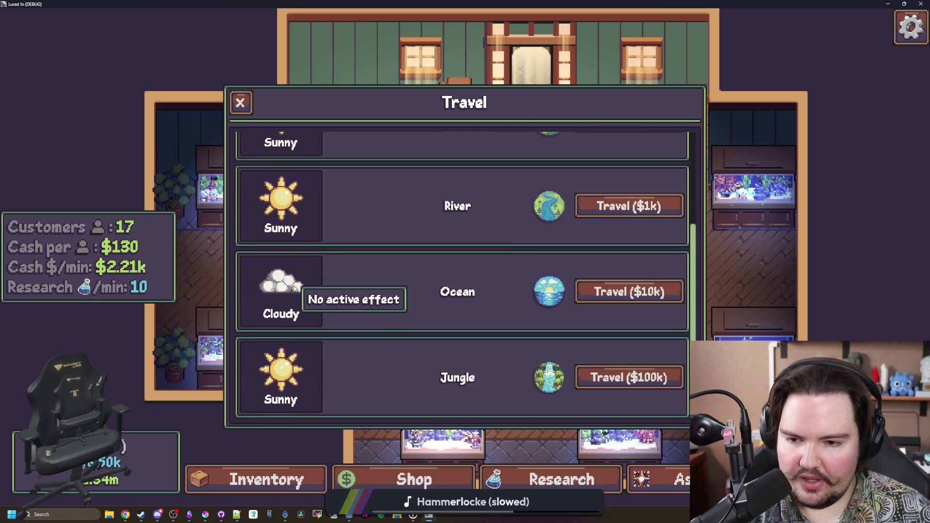
scroll(338, 292, up, 3)
- Travel to the Pond for free and cast the line
click(608, 178)
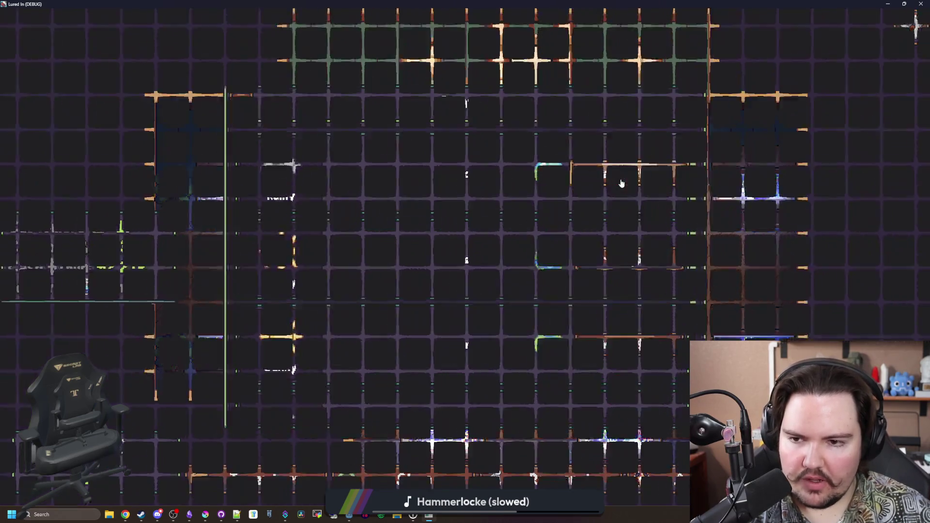
click(583, 227)
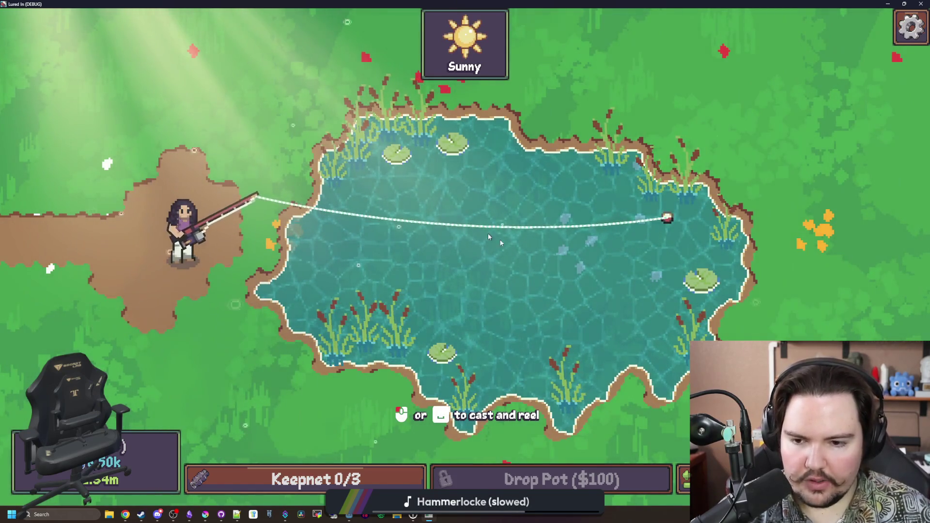
click(383, 213)
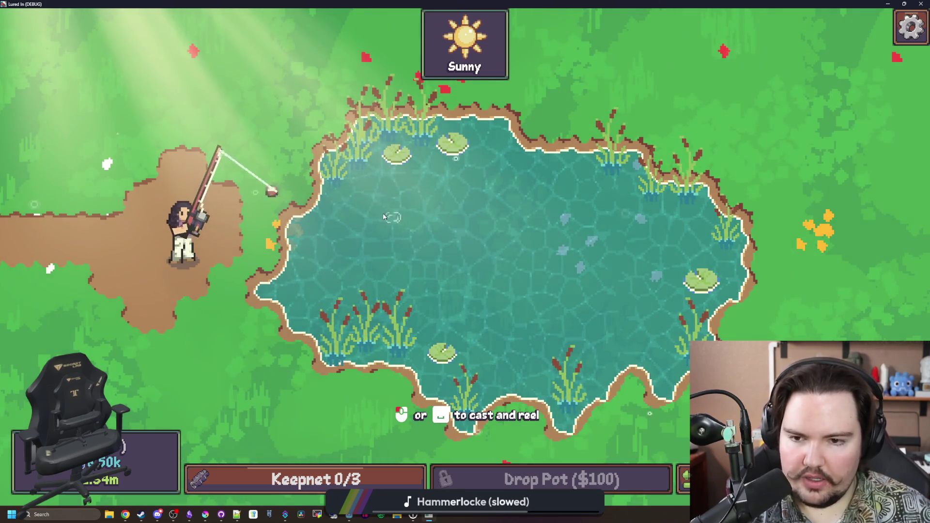
click(394, 217)
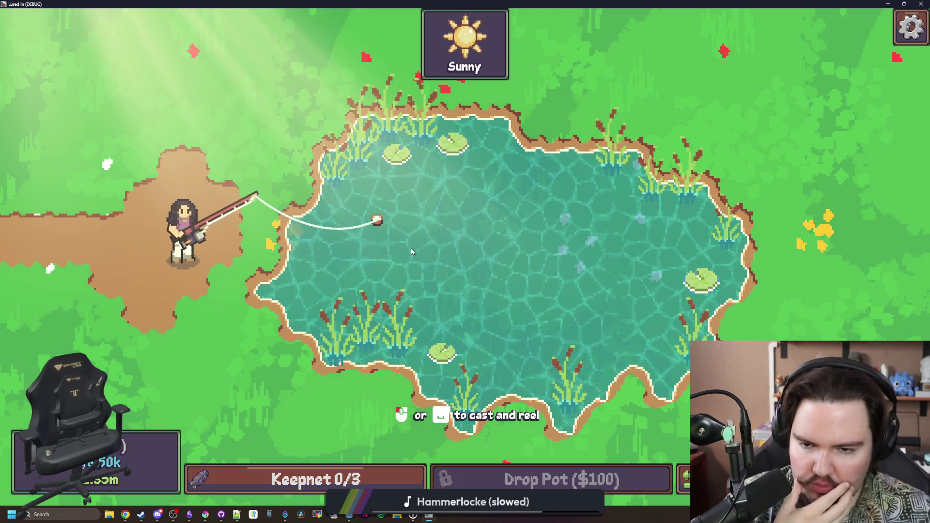
click(421, 194)
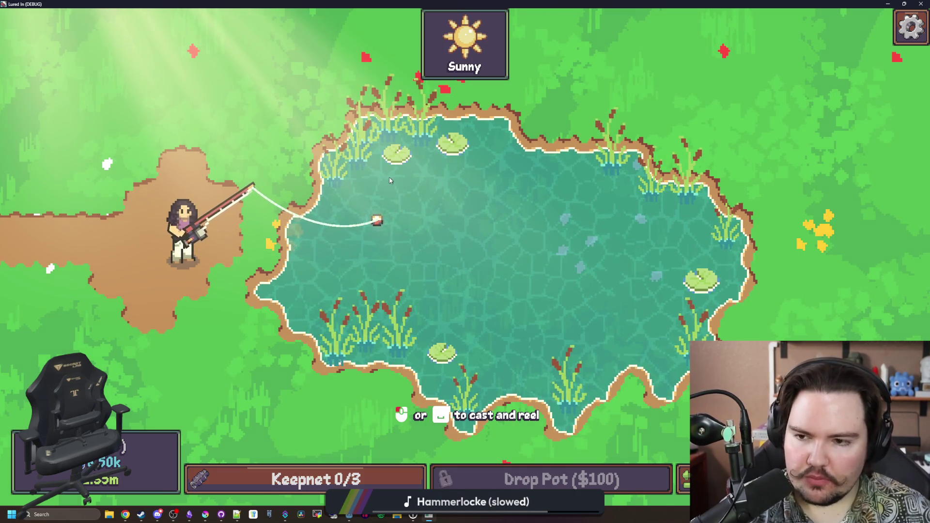
- Strike the bite and win the tap minigame to land a Bluegill
click(465, 291)
click(475, 311)
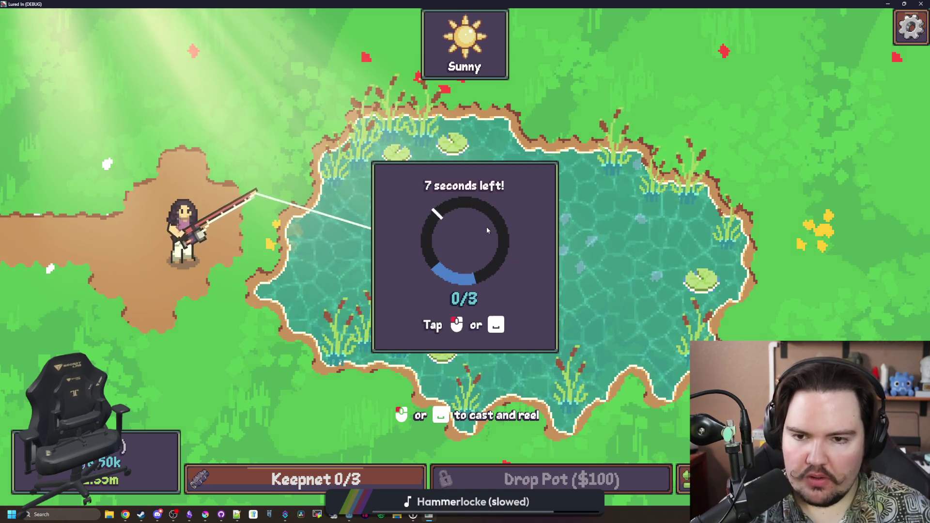
click(489, 239)
click(489, 238)
click(489, 238)
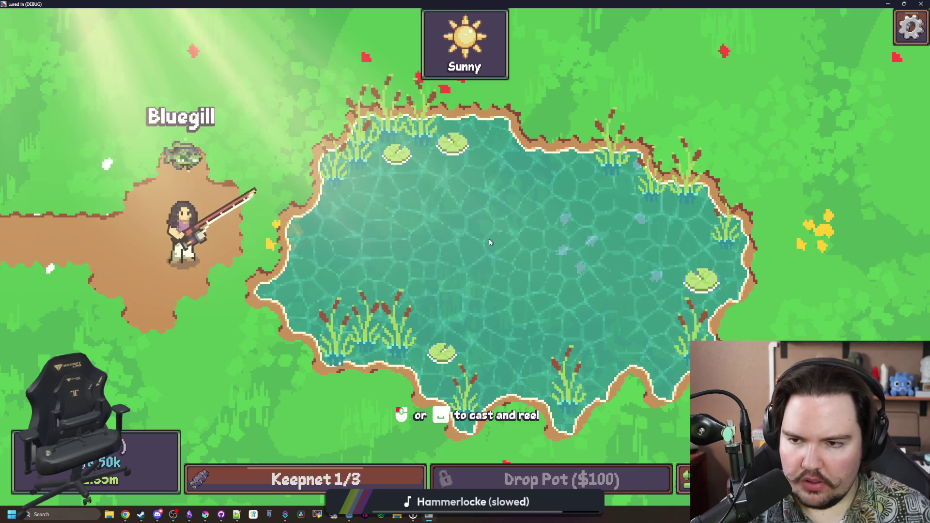
- Look through the game options from the pause menu, then resume and cast again
key(Escape)
click(443, 258)
scroll(369, 286, down, 2)
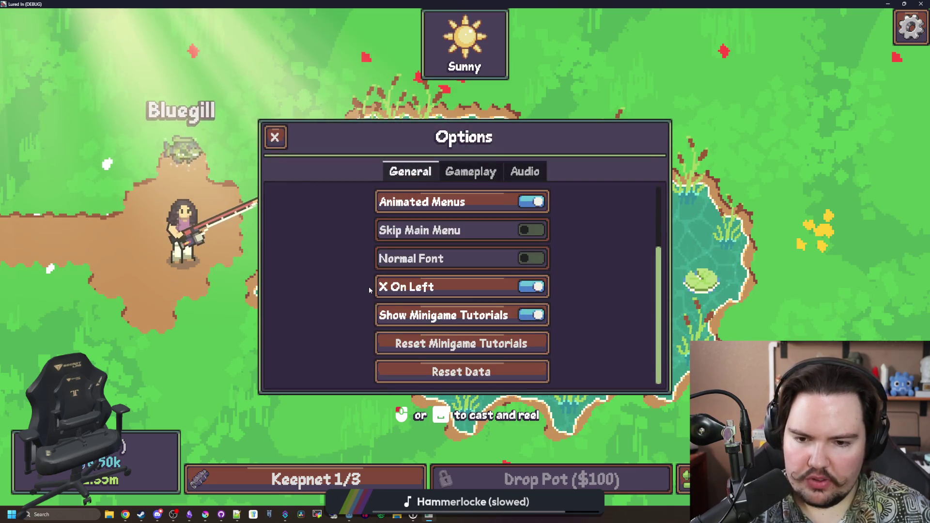
key(Escape)
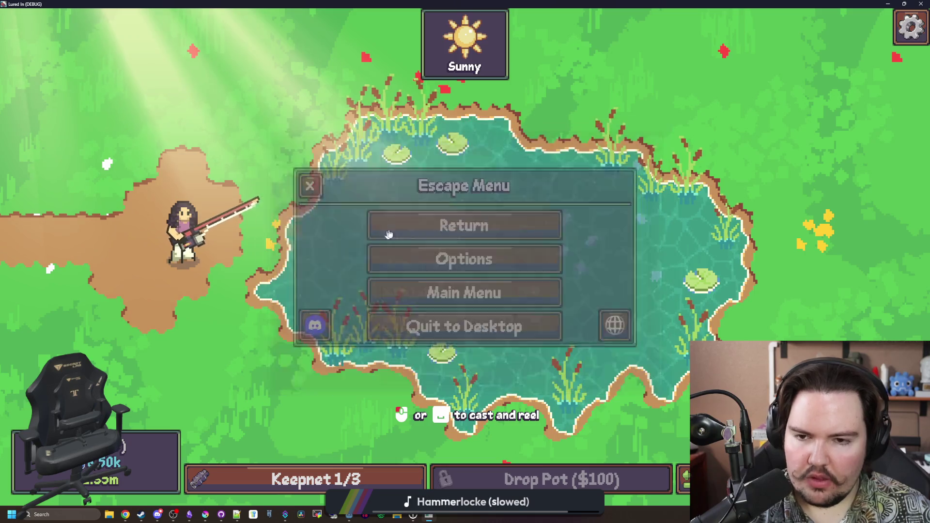
click(397, 227)
click(363, 208)
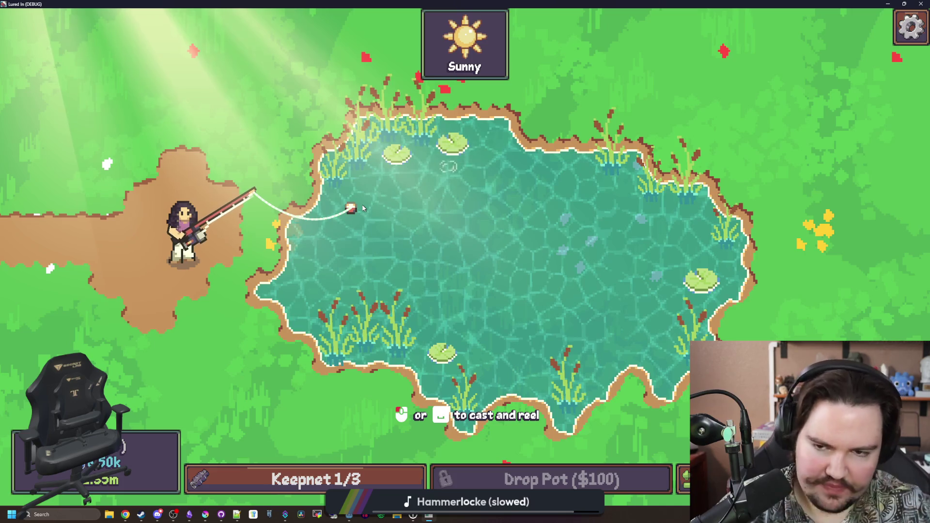
- Cast toward the upper pond and win the tap minigame to land a Goldfish
click(363, 208)
mouse_move(363, 208)
mouse_down()
mouse_move(369, 191)
mouse_move(458, 164)
mouse_up()
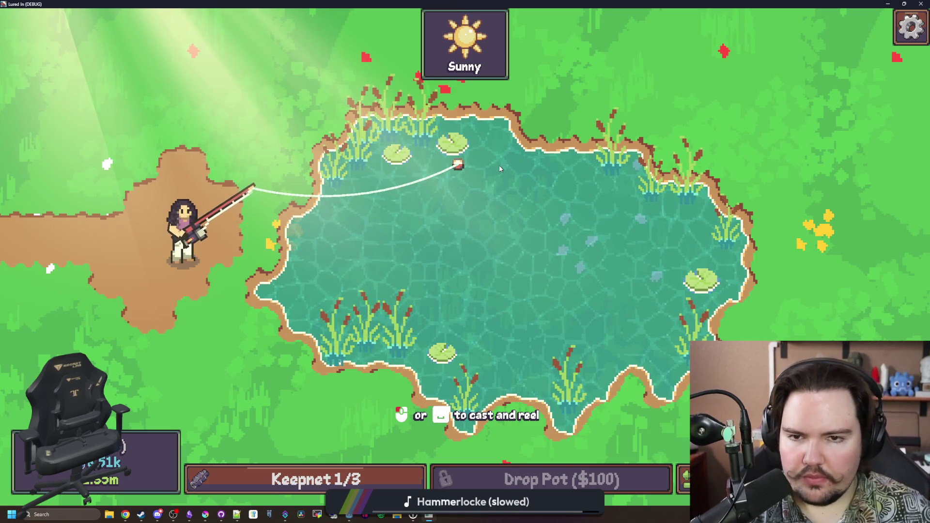
mouse_move(466, 36)
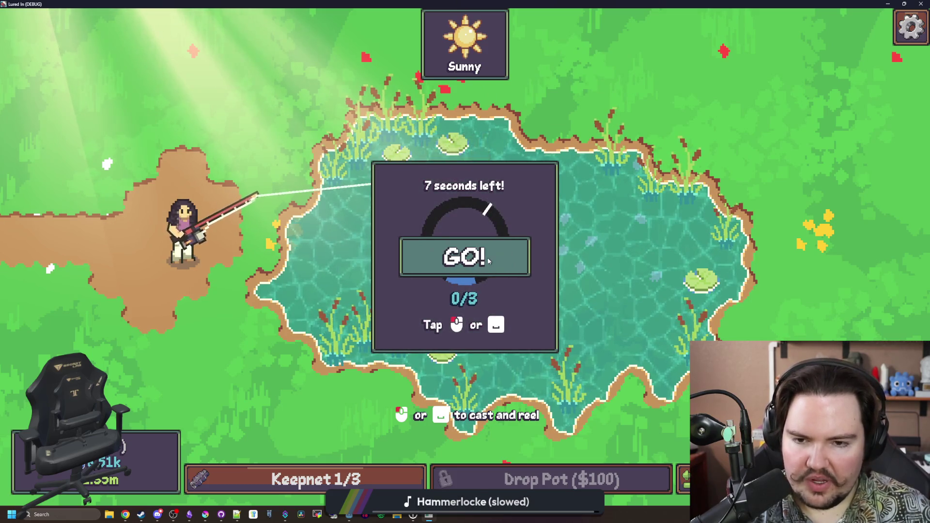
click(490, 263)
click(490, 262)
click(491, 266)
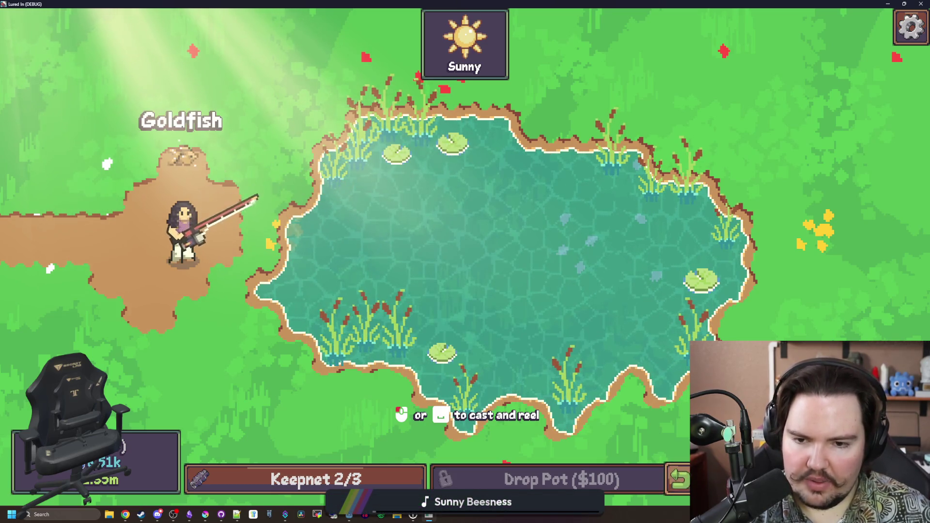
- Run 'minigame start' in the debug console, win it, and return to the aquarium
text(minigame start)
key(Return)
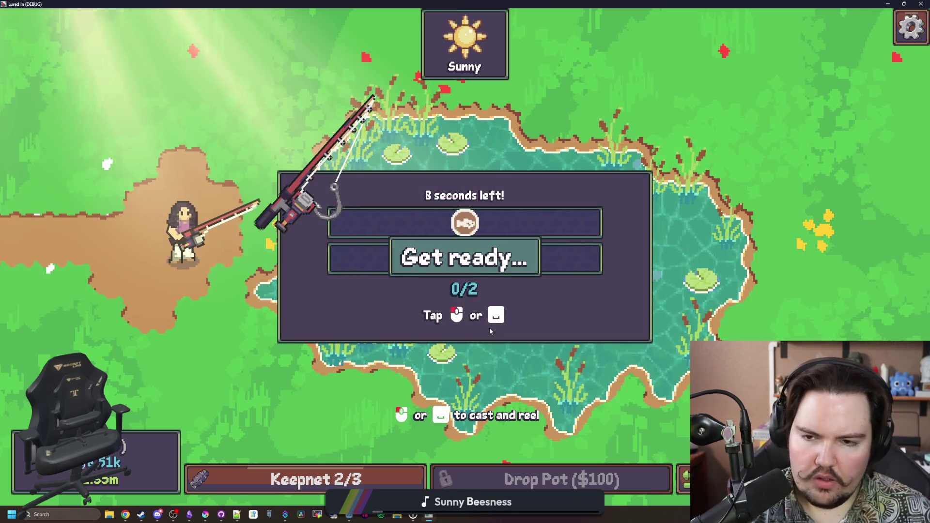
click(484, 227)
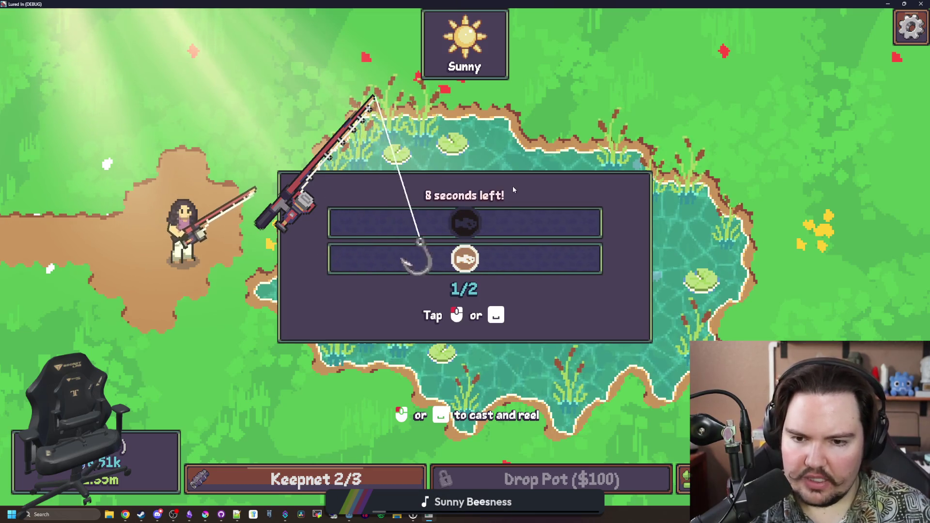
click(524, 197)
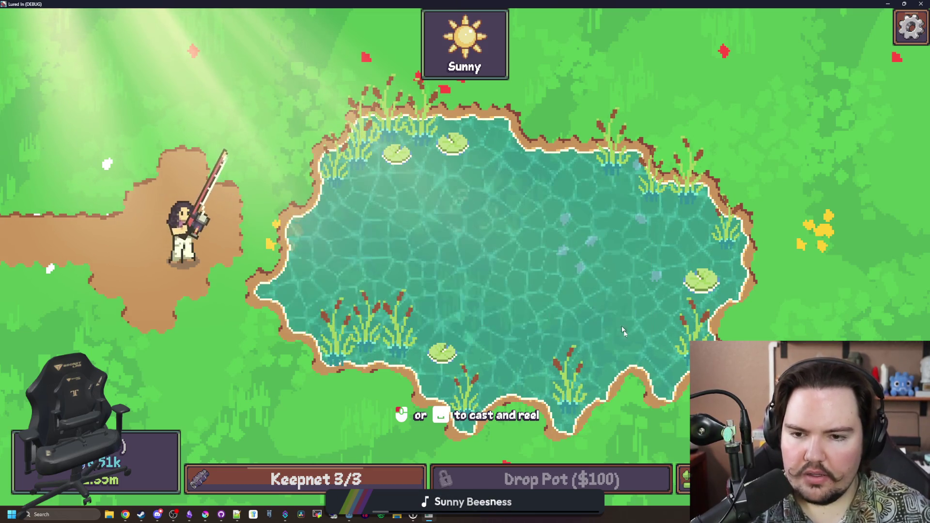
click(474, 371)
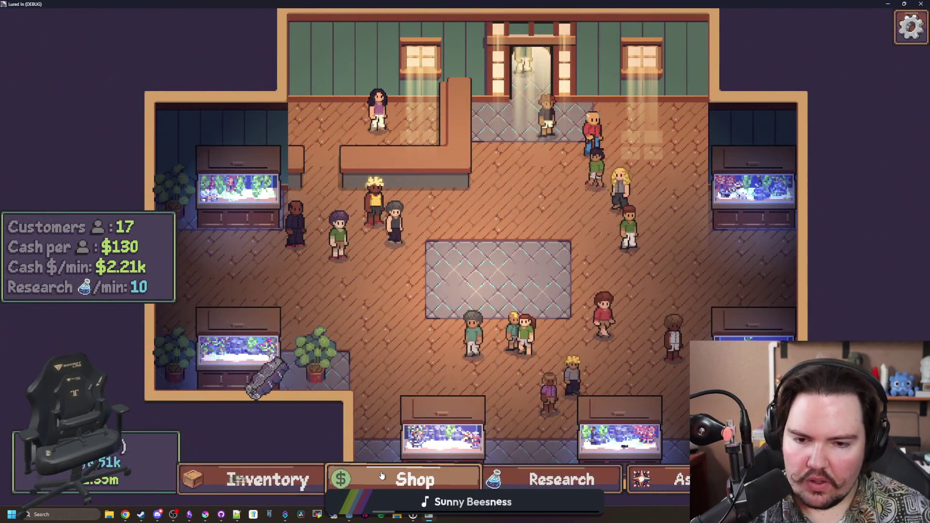
- Browse the shop's Marketing, Equipment and Decorations tabs, then close the shop
click(381, 477)
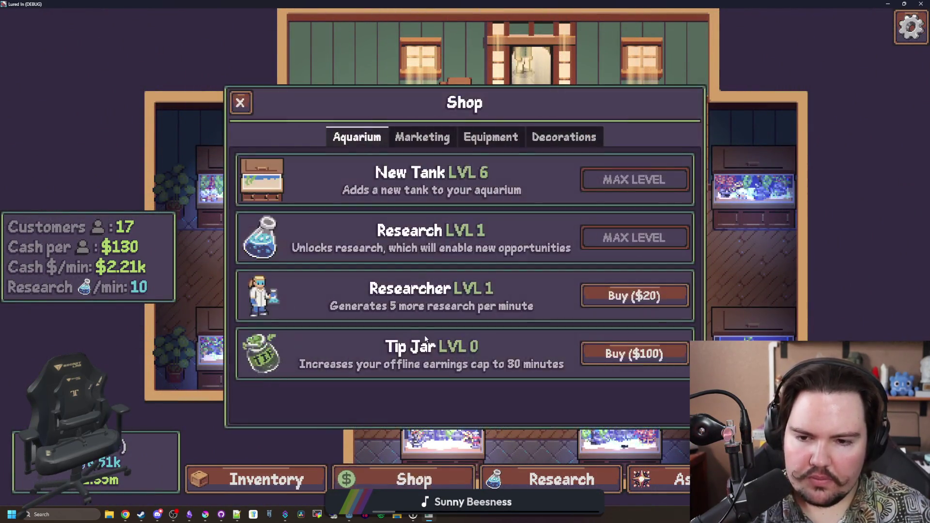
click(428, 137)
click(472, 142)
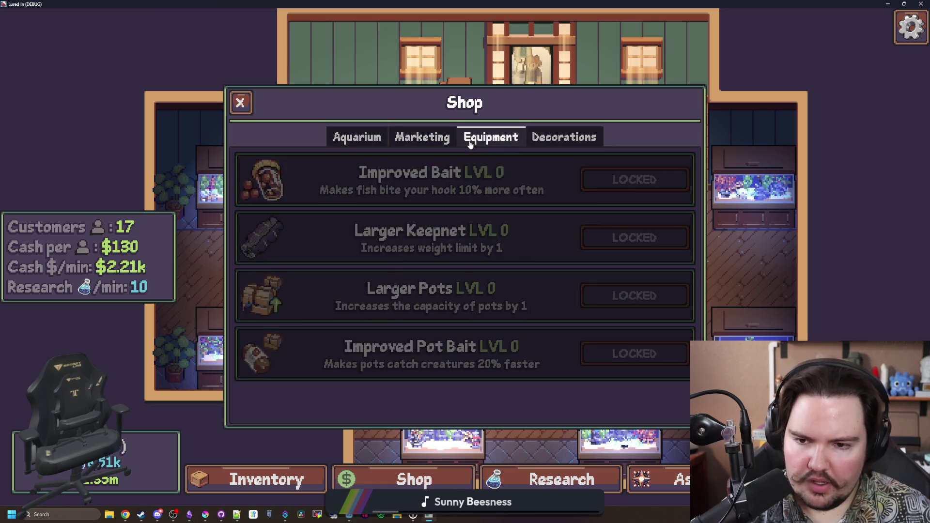
click(542, 138)
click(472, 139)
mouse_move(462, 315)
key(Escape)
- Look over the Ascension skill tree, then travel to the Pond for free
scroll(498, 267, up, 3)
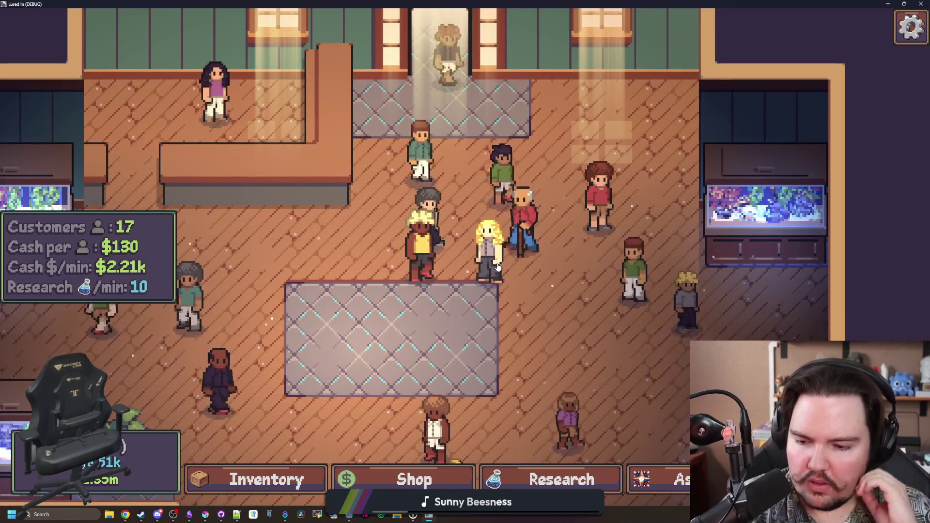
key(s)
scroll(514, 281, down, 3)
click(658, 479)
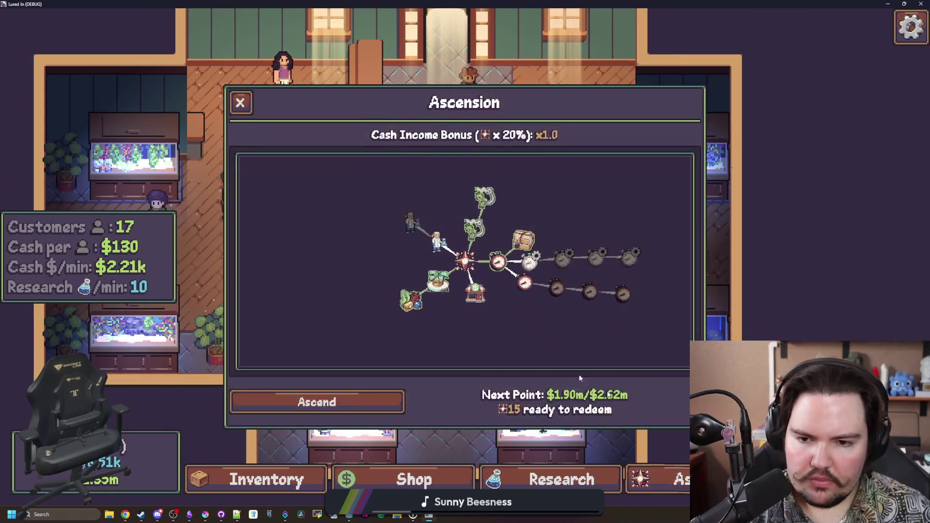
scroll(507, 318, up, 2)
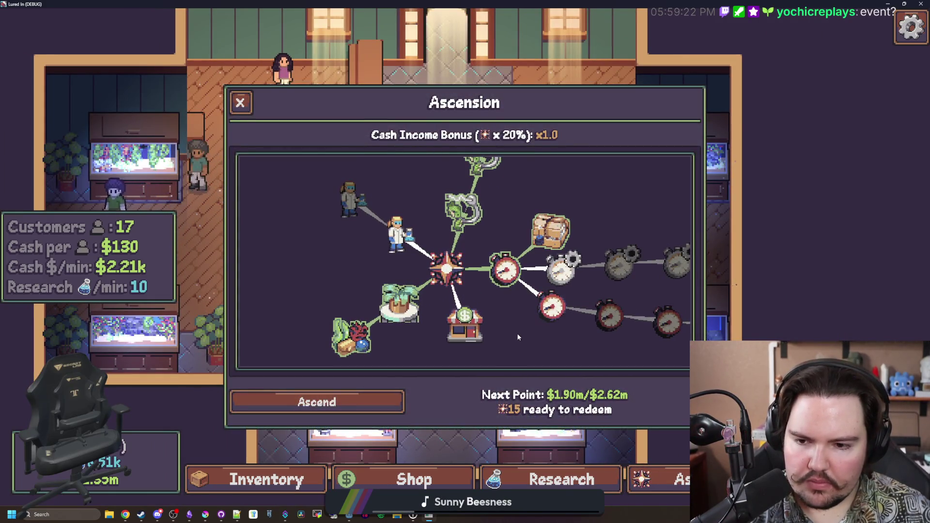
scroll(504, 323, up, 2)
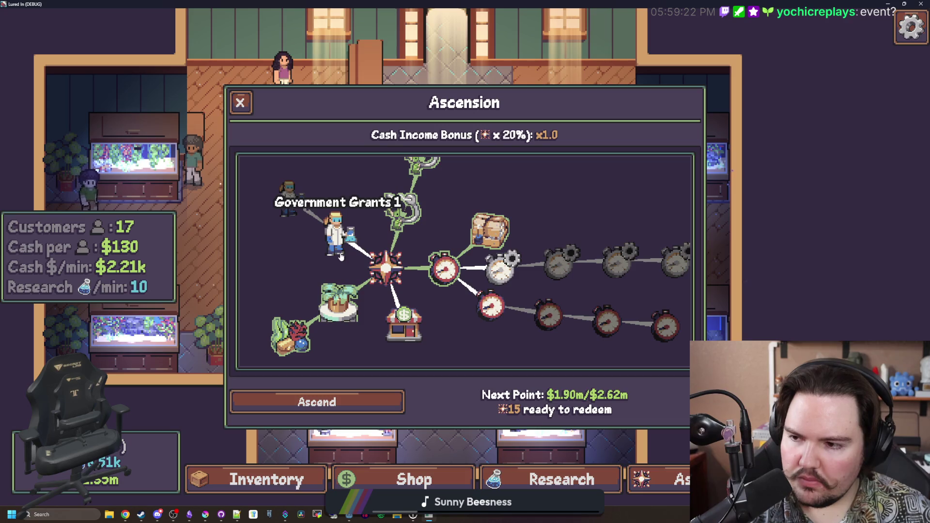
scroll(289, 253, down, 3)
click(240, 102)
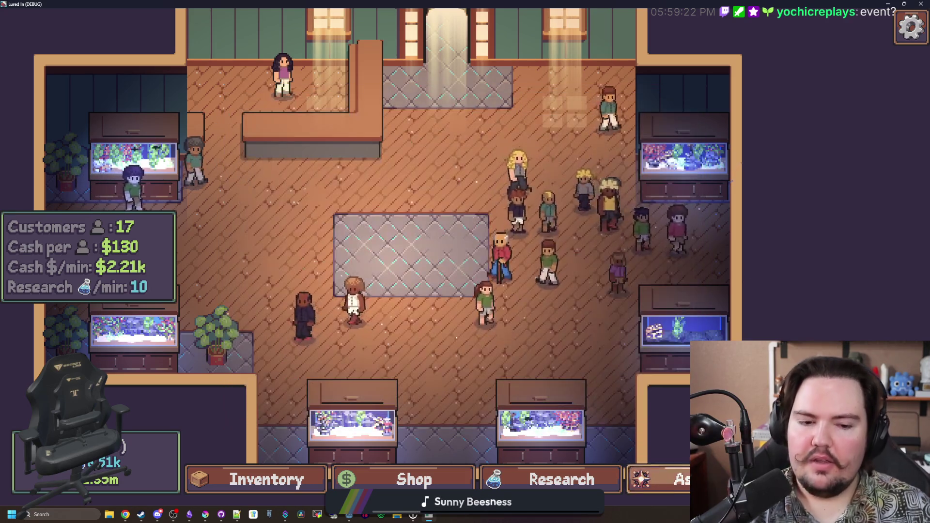
key(t)
click(629, 174)
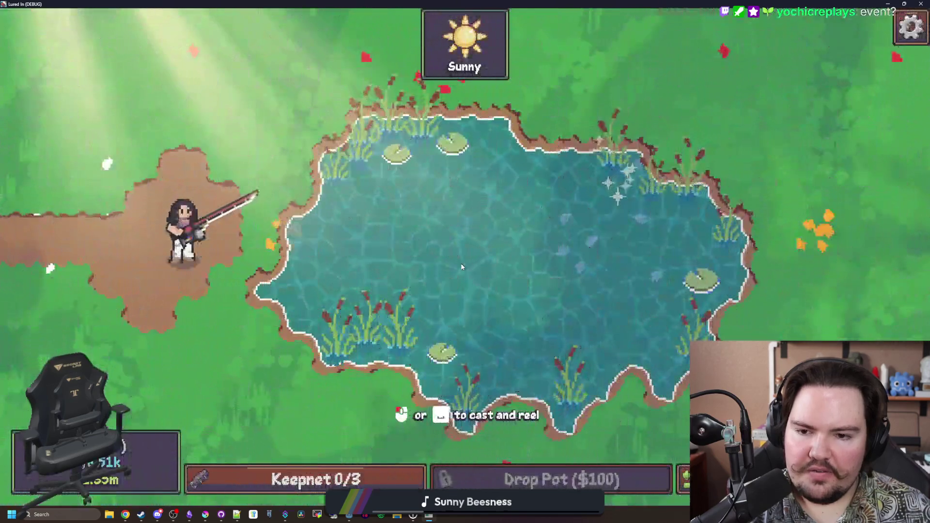
- Charge and cast the line several times, ending with a cast near the top of the pond
drag(429, 225, 542, 237)
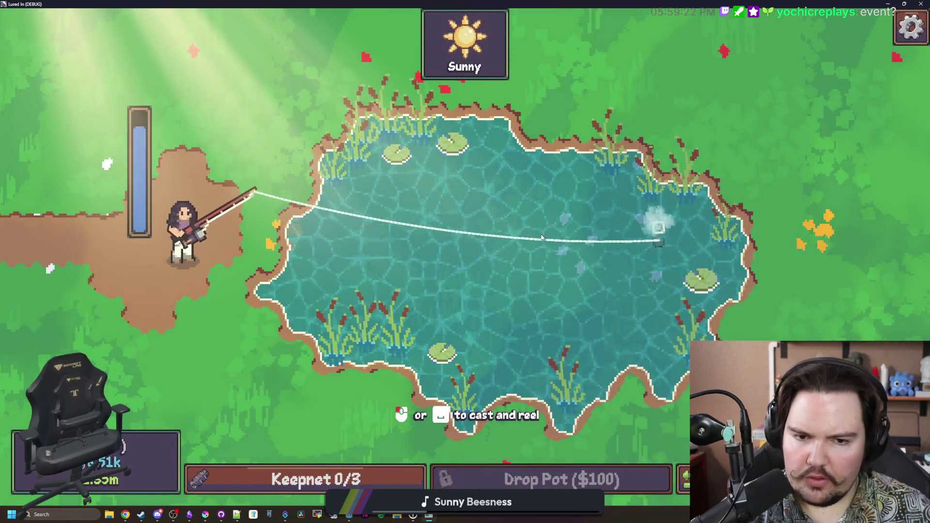
click(541, 238)
click(454, 168)
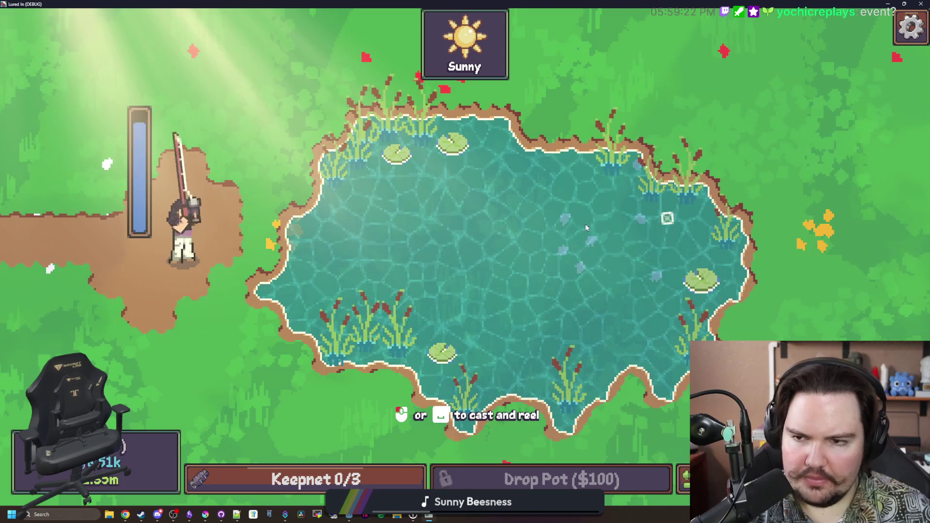
mouse_move(691, 243)
mouse_down()
mouse_move(693, 218)
mouse_move(688, 228)
mouse_up()
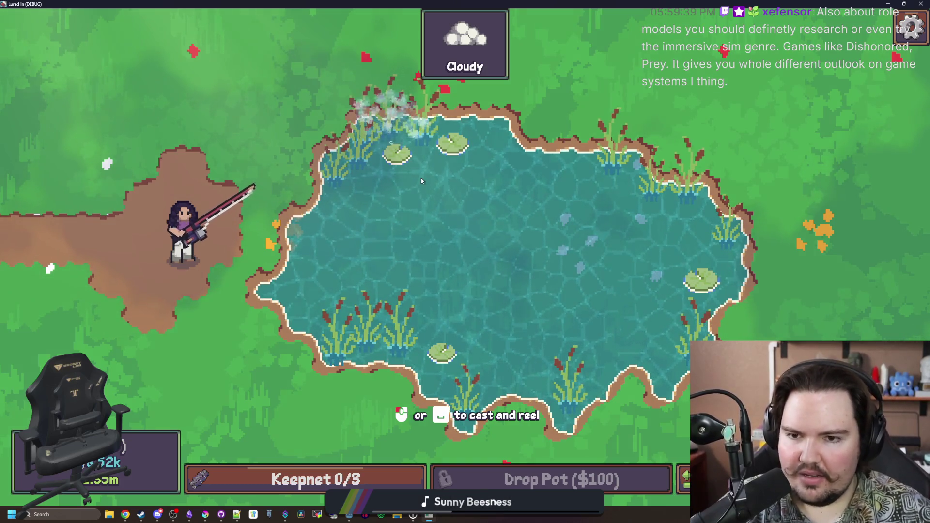
click(393, 138)
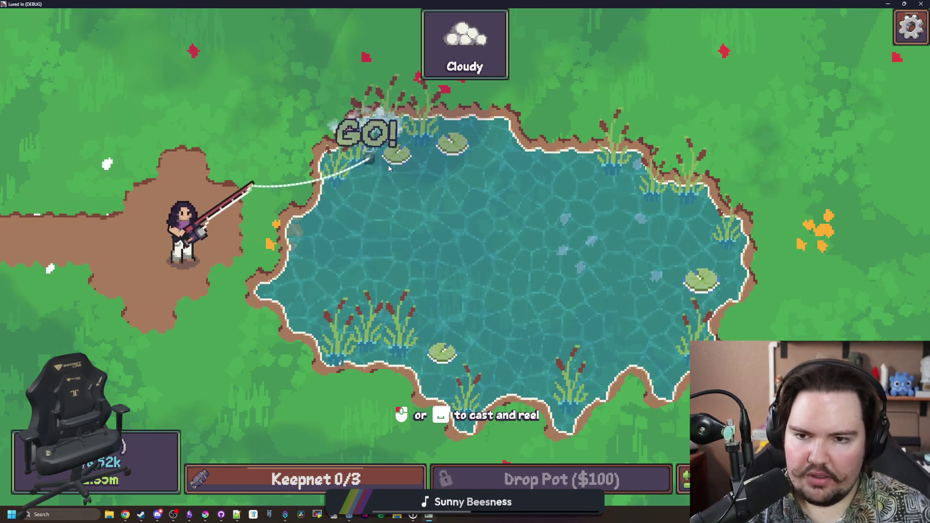
- Hook the biting fish, tap through the reel minigame, and charge a new cast
click(426, 214)
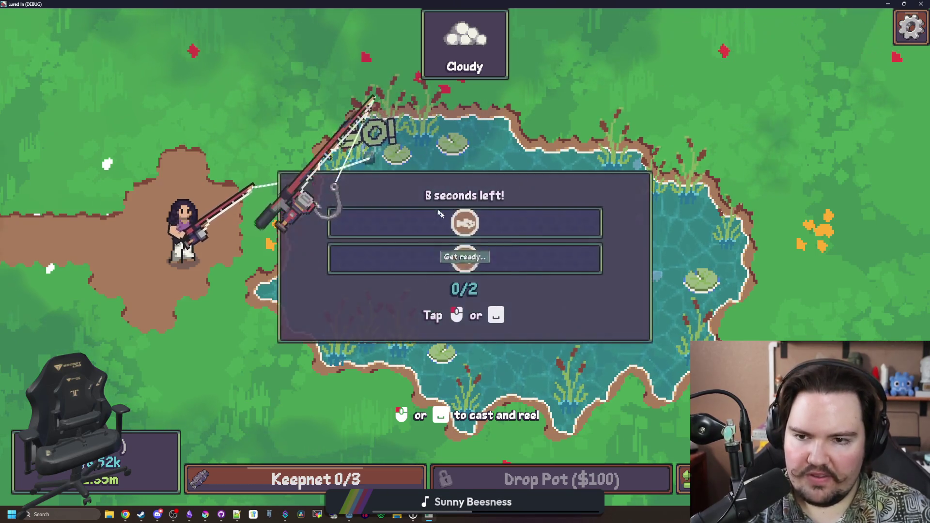
click(499, 221)
click(500, 223)
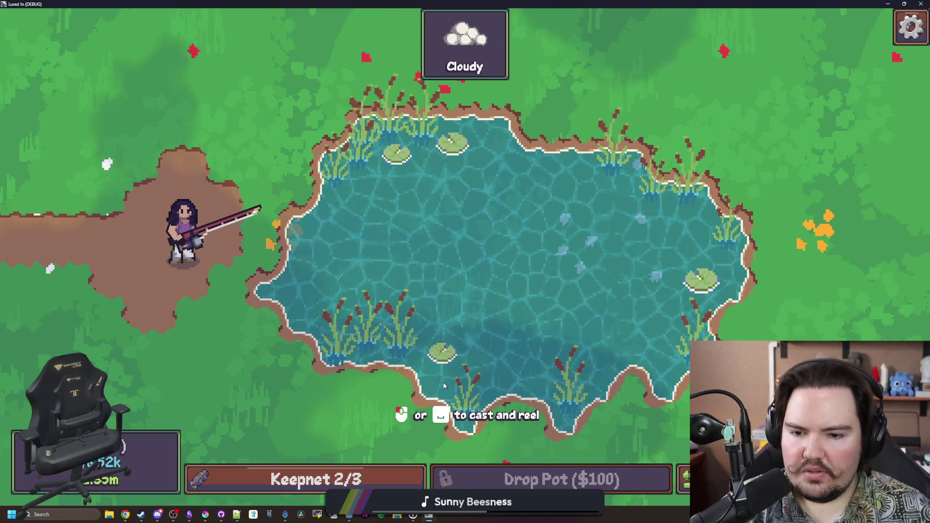
mouse_move(462, 320)
mouse_down()
mouse_move(470, 273)
mouse_move(522, 257)
mouse_up()
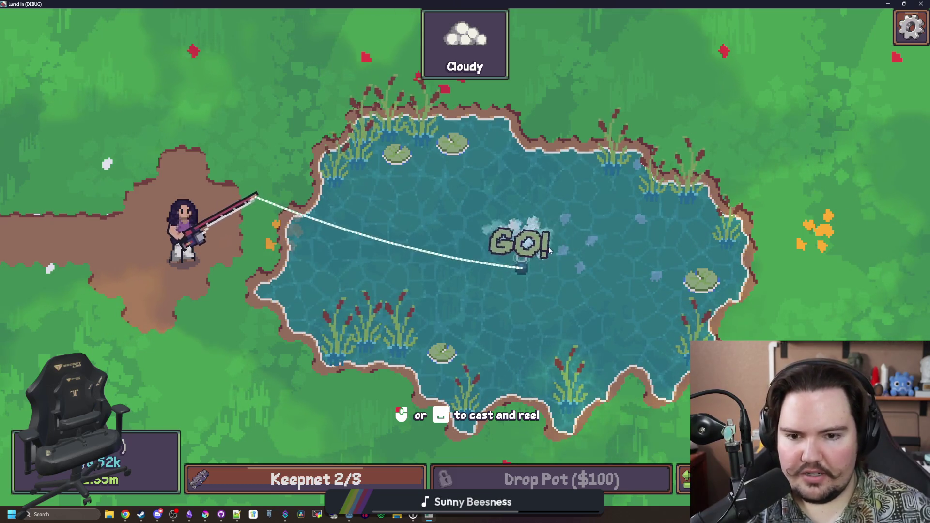
- Hook the mid-pond bite, fill the reel bar for the 3/3 catch, close the summary and return to the shop
click(513, 266)
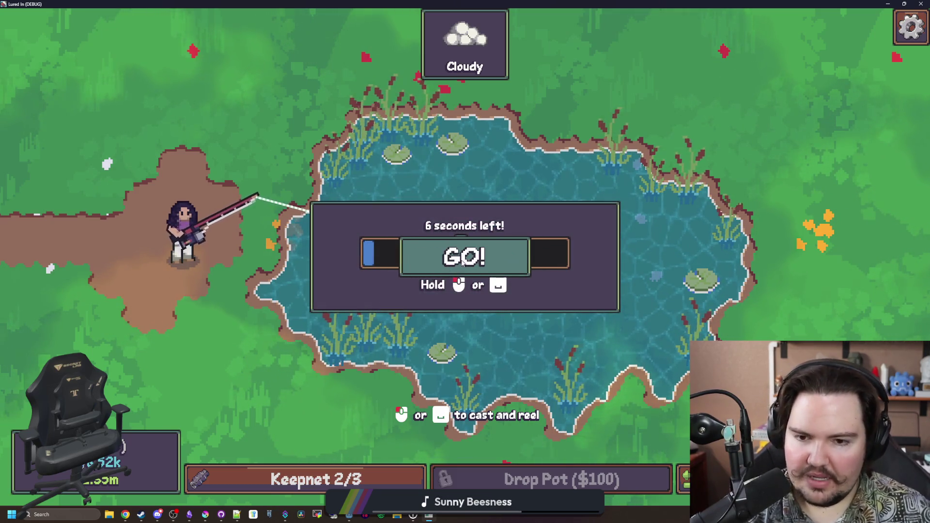
click(484, 254)
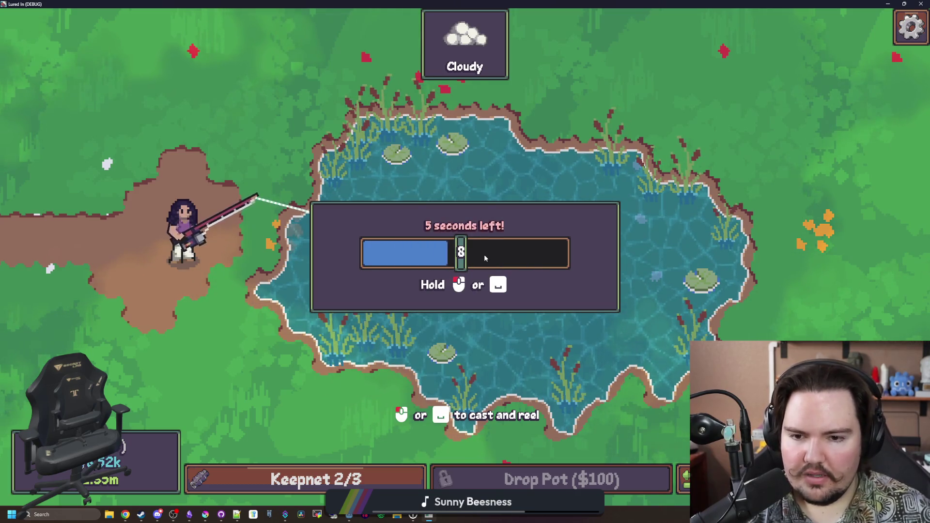
click(484, 254)
click(484, 254)
click(486, 254)
click(486, 254)
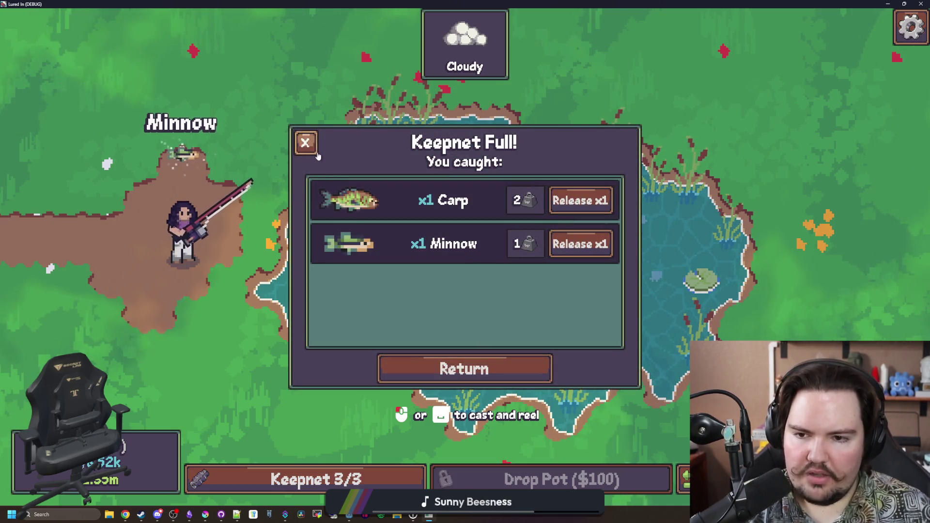
click(306, 143)
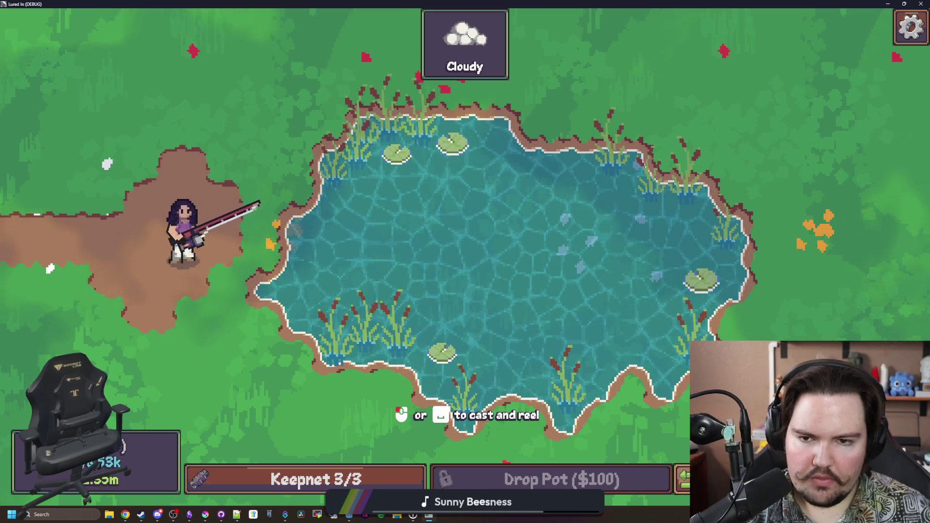
click(678, 479)
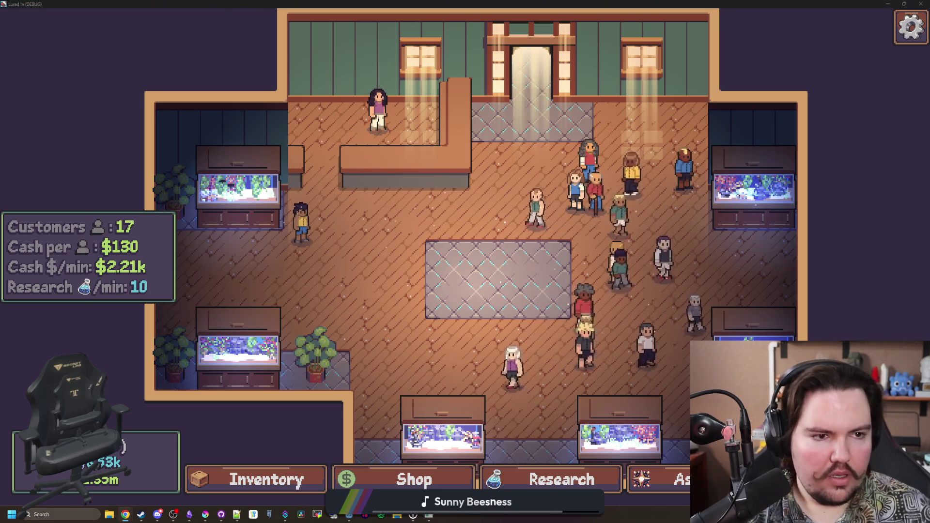
- Search Google for 'dishon' and open the Dishonored Steam store page in a maximized window
text(dishon)
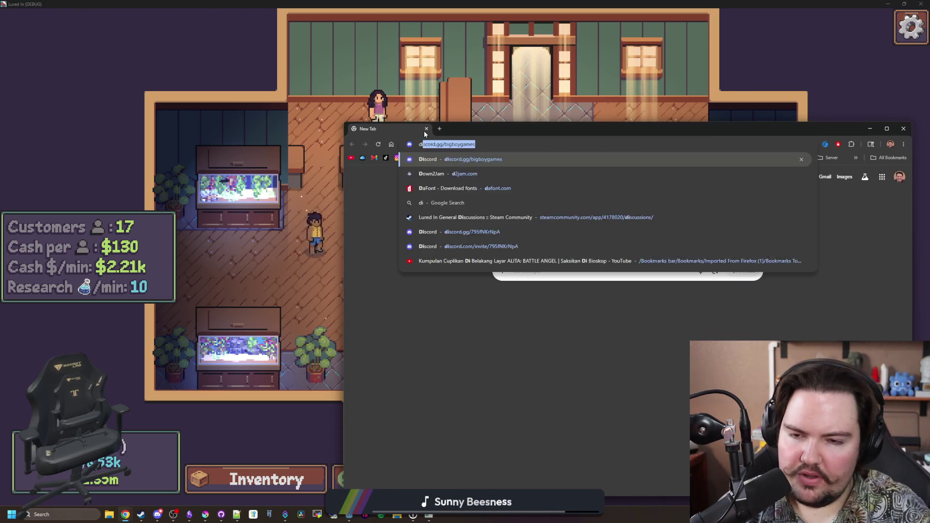
key(Return)
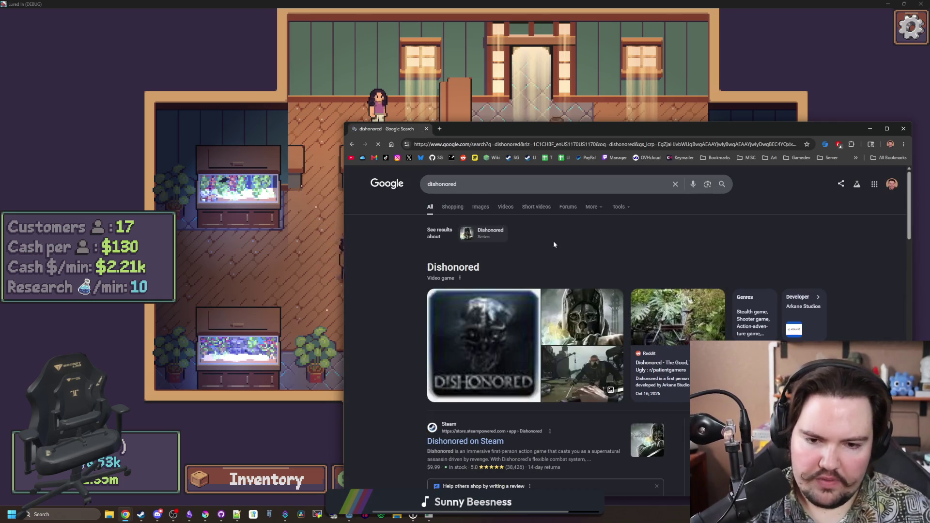
scroll(503, 328, down, 2)
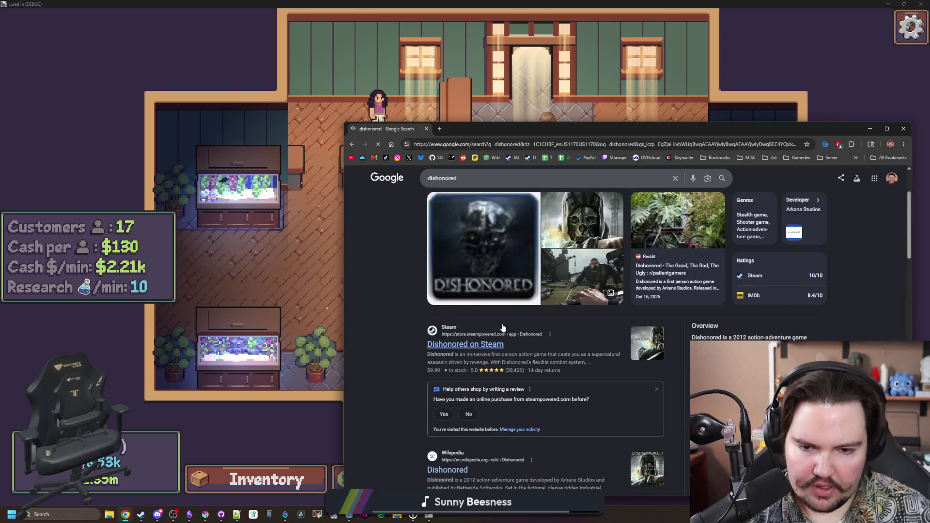
click(469, 343)
key(super+Up)
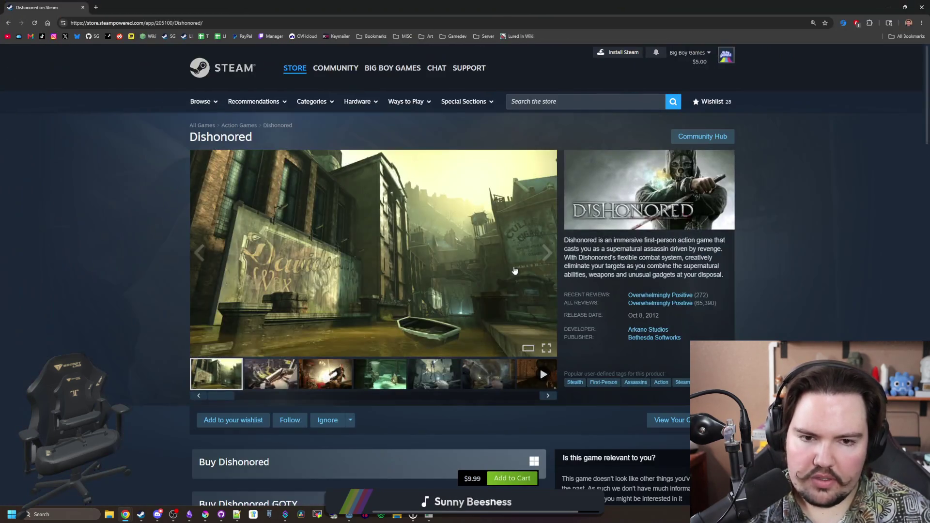
- Browse the second through fifth Dishonored screenshots, scroll the page, then switch back to Lured In
click(284, 371)
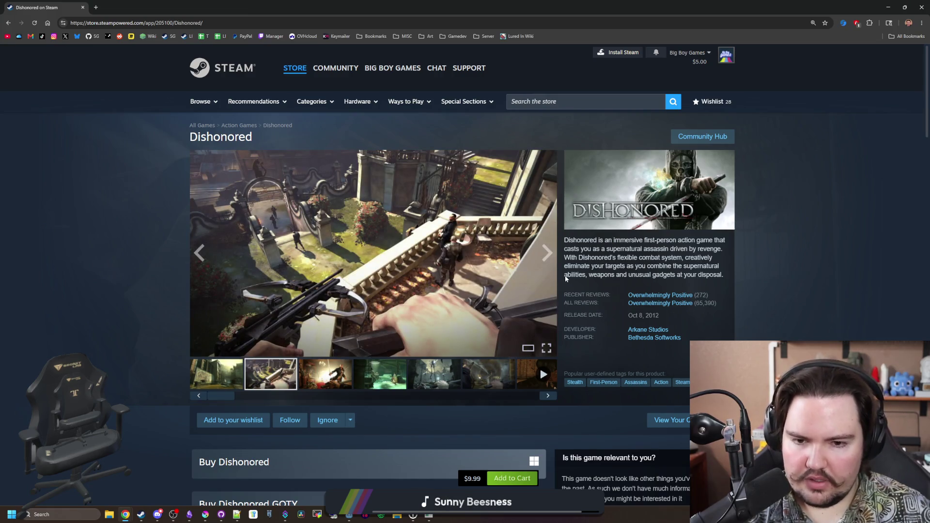
click(547, 254)
click(546, 254)
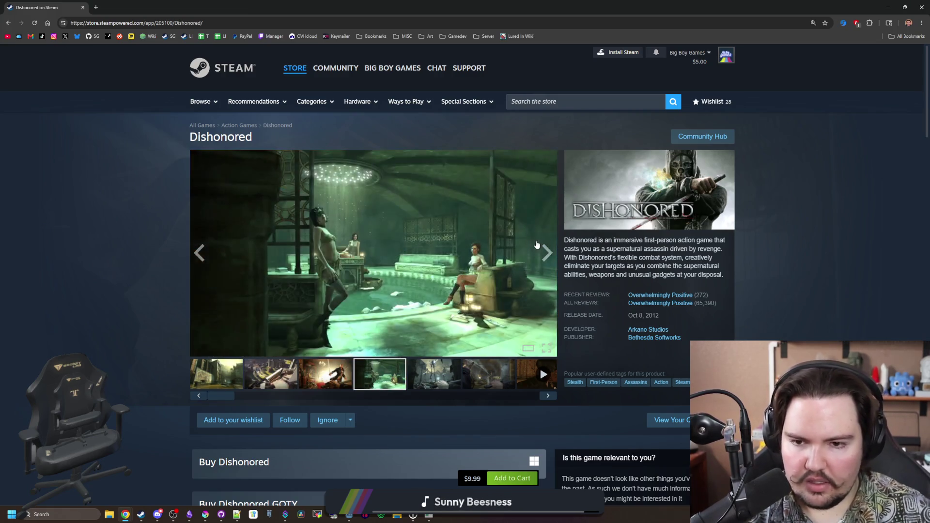
click(551, 266)
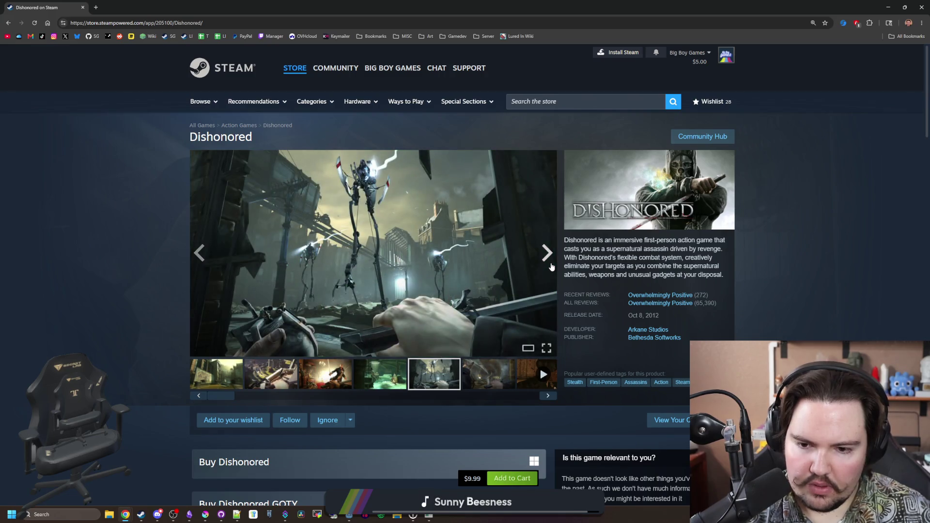
scroll(557, 260, down, 4)
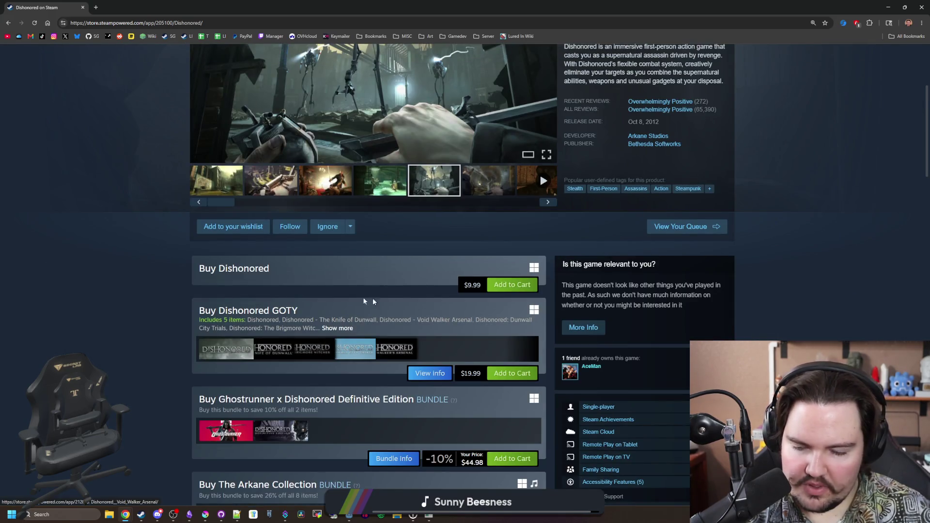
scroll(373, 301, down, 5)
scroll(432, 341, down, 4)
scroll(436, 345, up, 13)
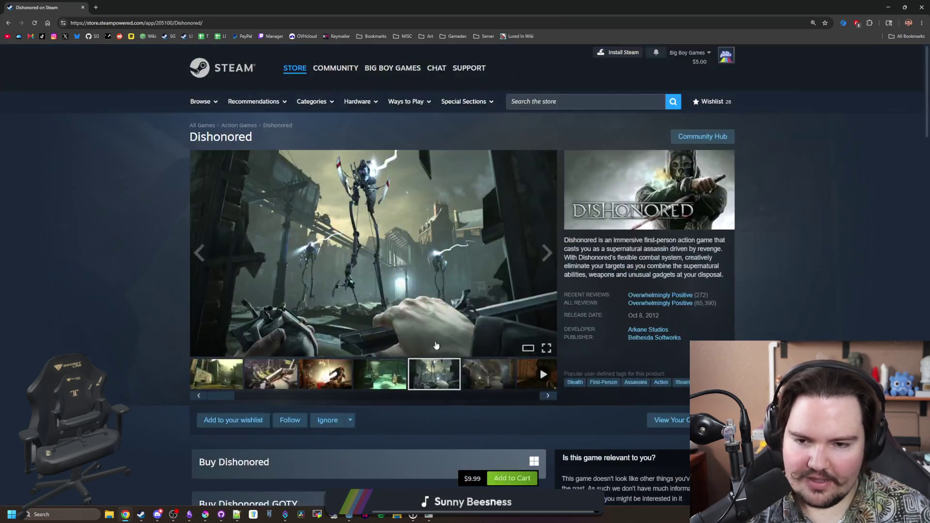
key(alt+Tab)
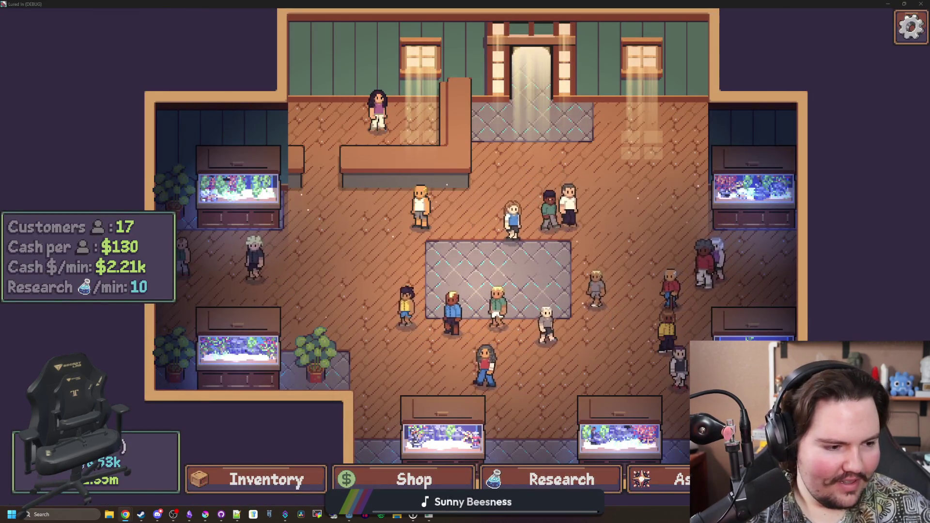
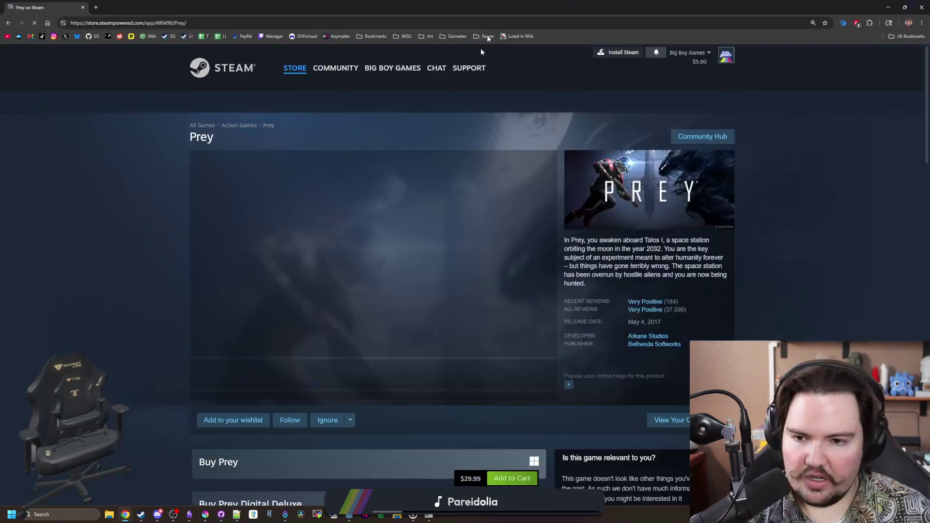
- Page through the Prey screenshots full size from the fourth one, then close the viewer
click(382, 374)
click(436, 314)
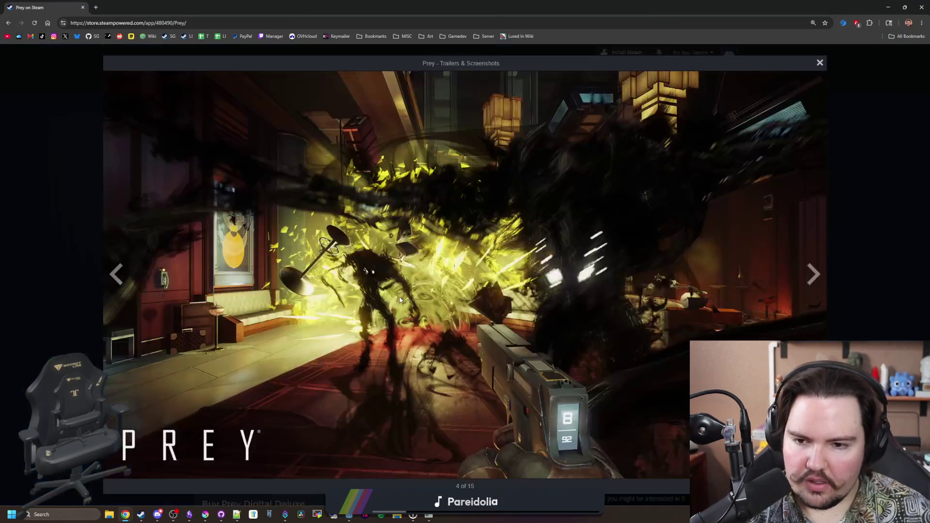
click(815, 277)
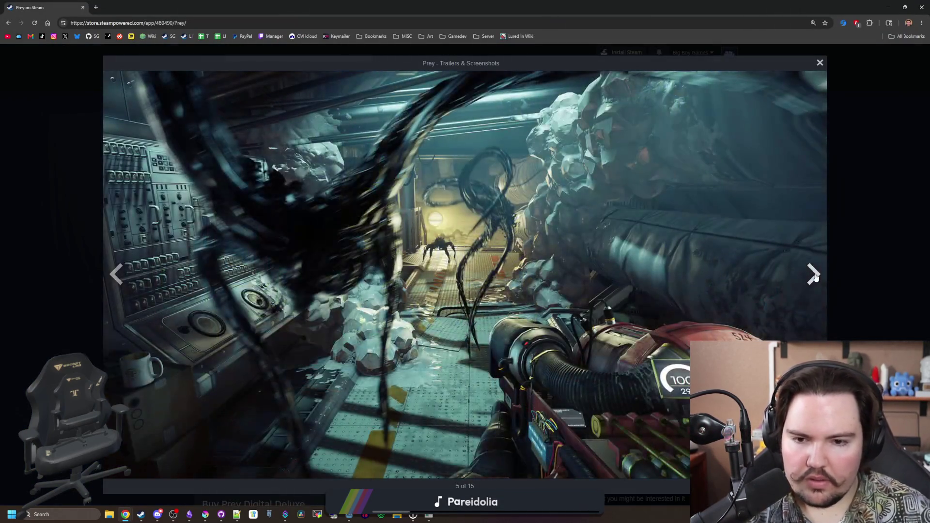
click(815, 277)
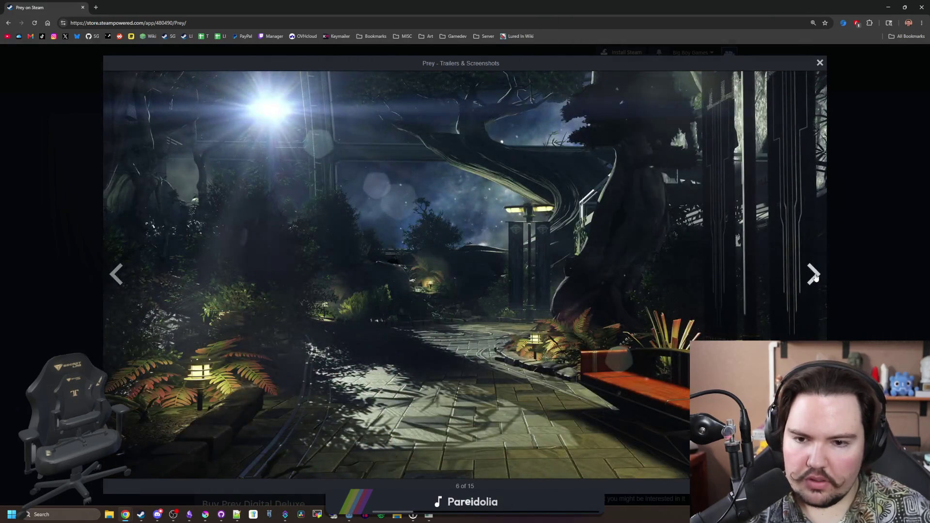
click(815, 277)
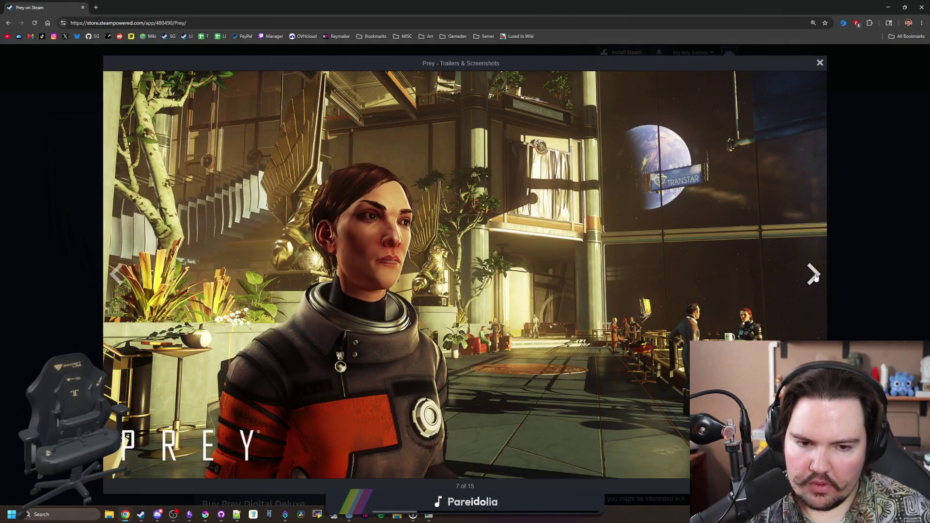
click(814, 277)
click(814, 277)
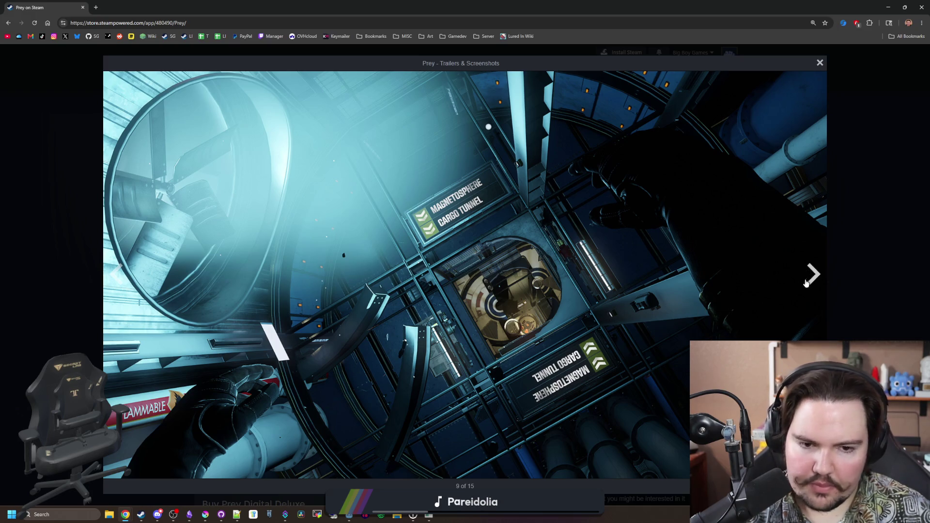
click(812, 279)
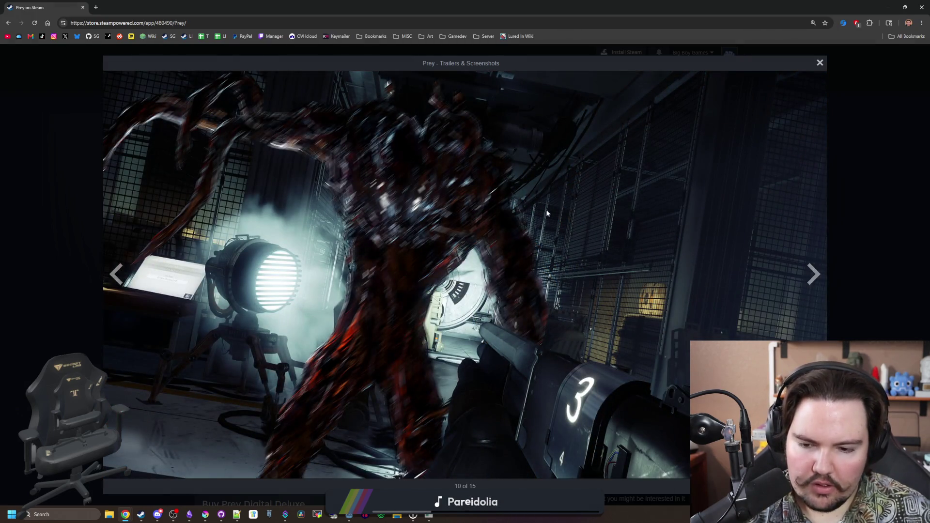
click(817, 288)
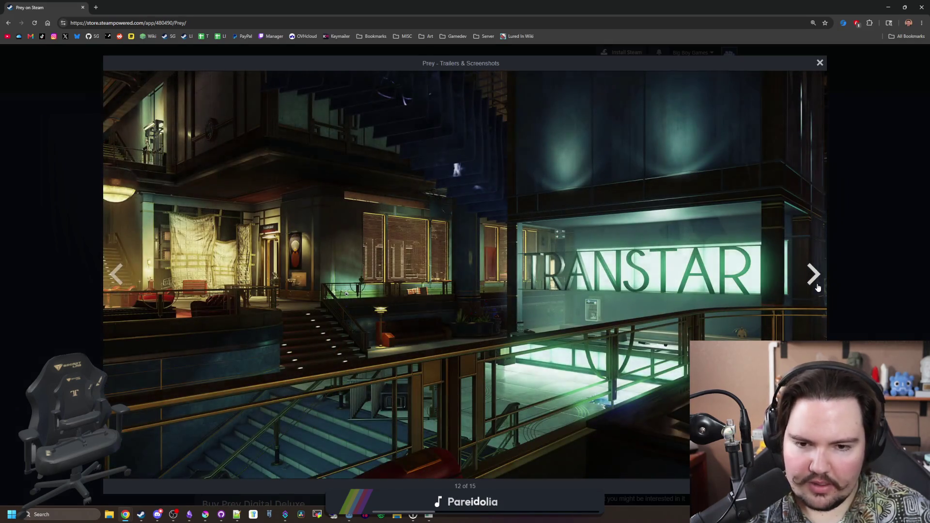
click(817, 288)
click(817, 288)
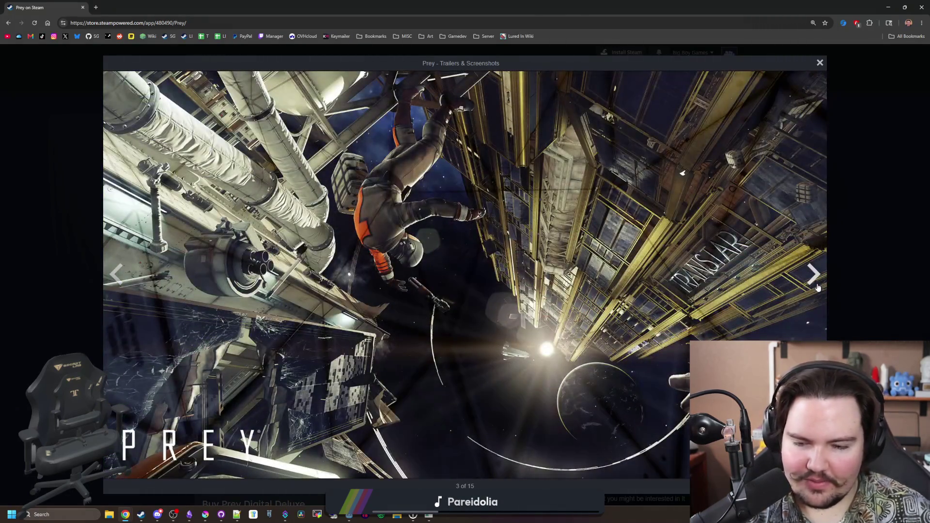
click(817, 288)
click(867, 302)
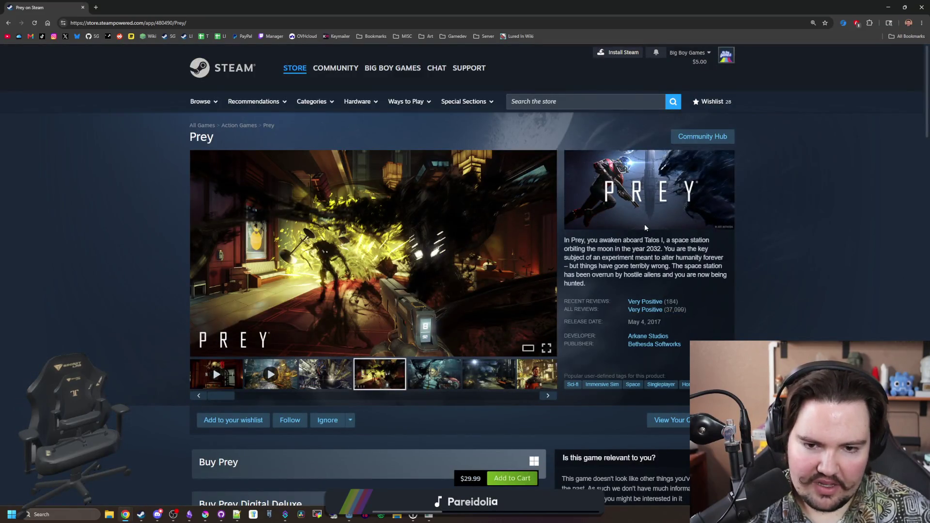
- Scroll down to More Like This and bring up the Species: Unknown page in a new tab
mouse_move(581, 249)
mouse_down()
mouse_move(659, 258)
mouse_move(674, 249)
mouse_up()
click(607, 251)
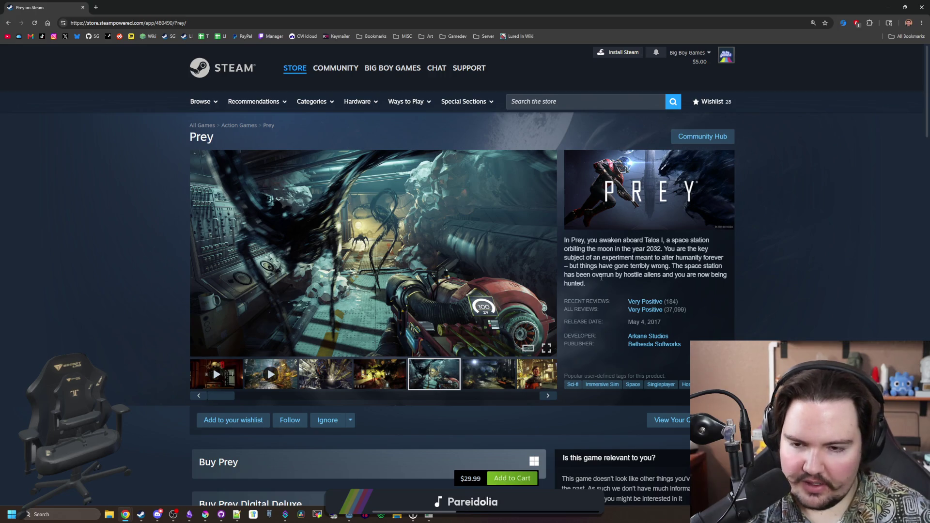
scroll(135, 267, down, 6)
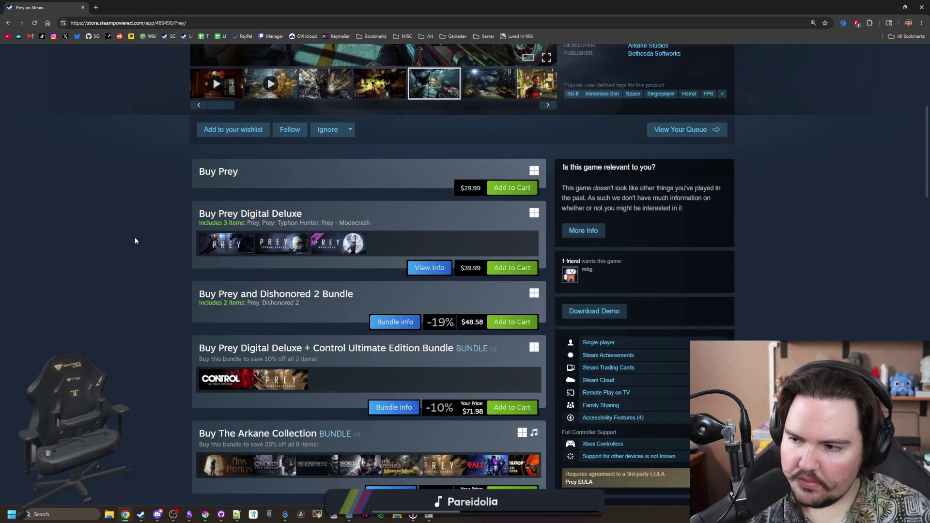
scroll(173, 237, down, 9)
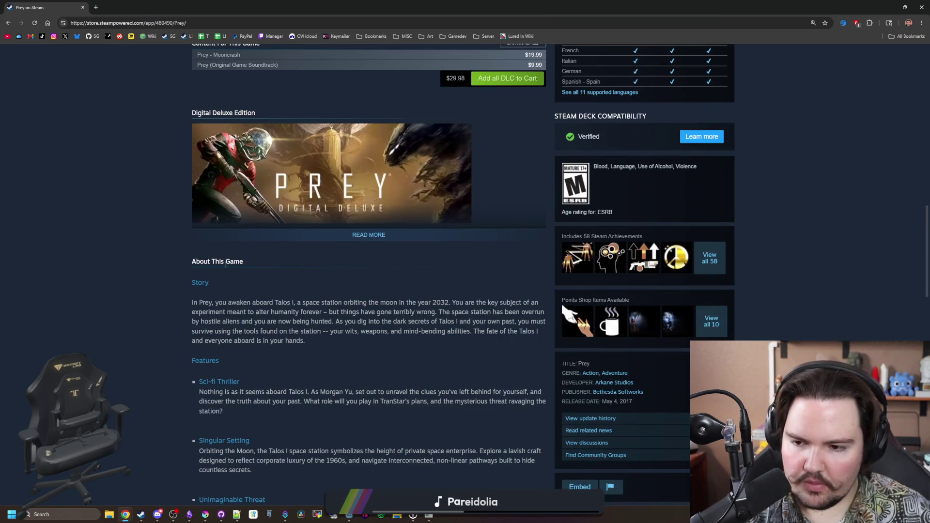
scroll(225, 265, down, 4)
scroll(225, 265, down, 2)
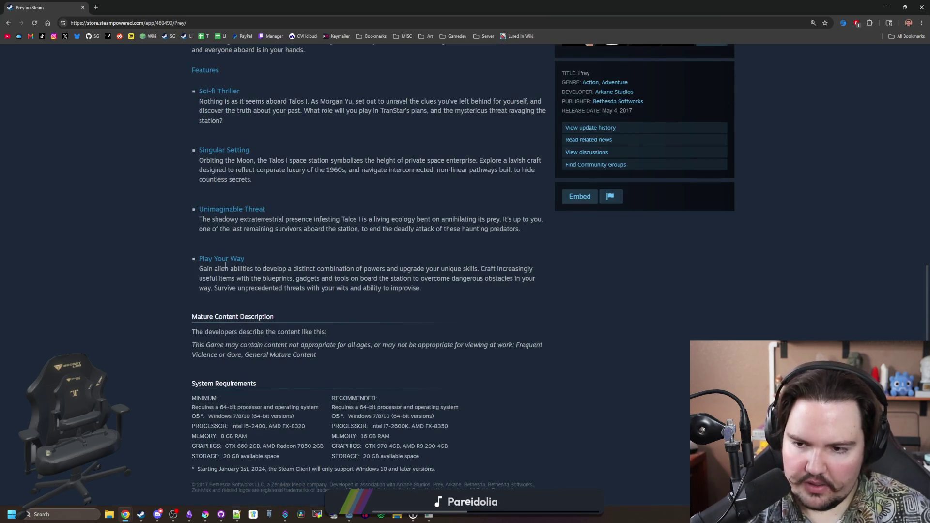
scroll(224, 266, down, 8)
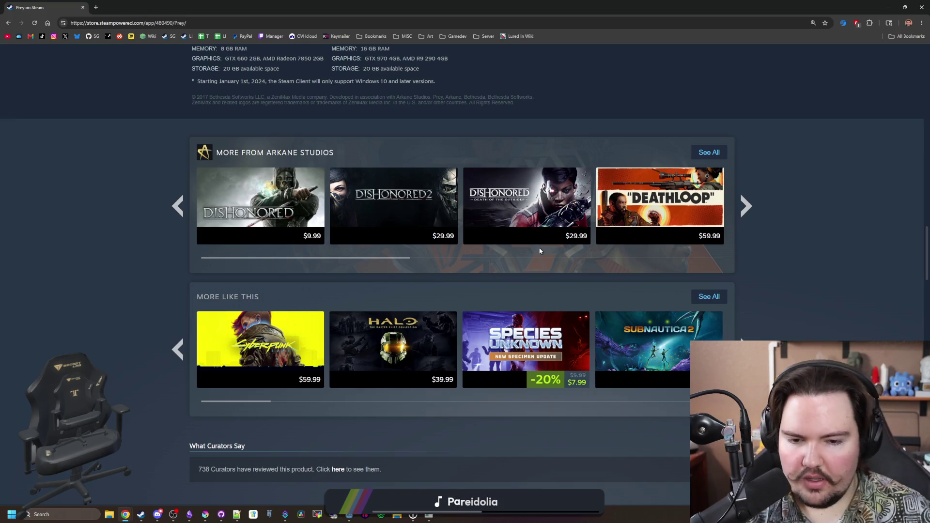
mouse_move(507, 334)
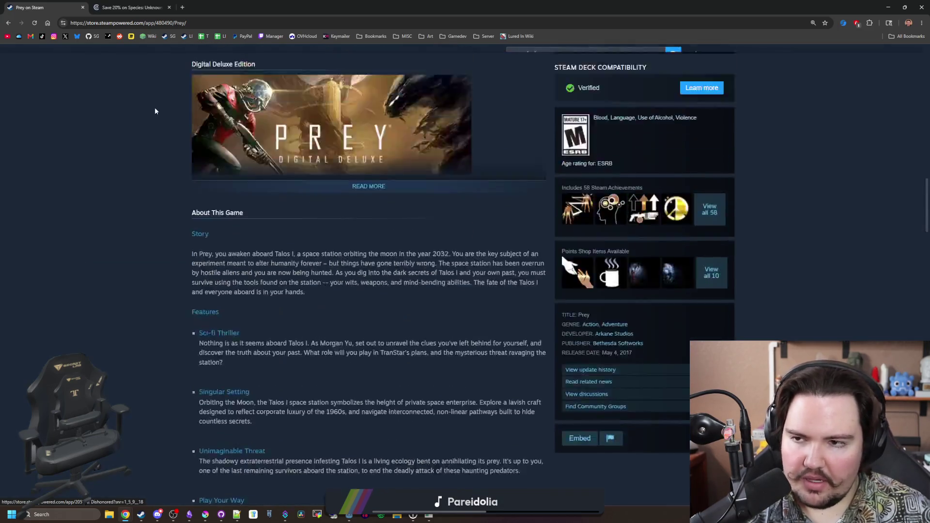
click(145, 6)
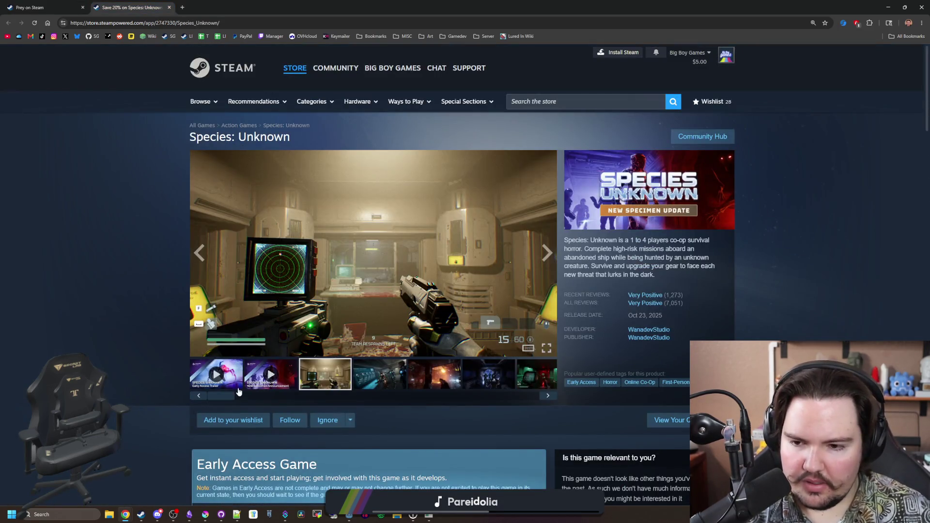
click(365, 317)
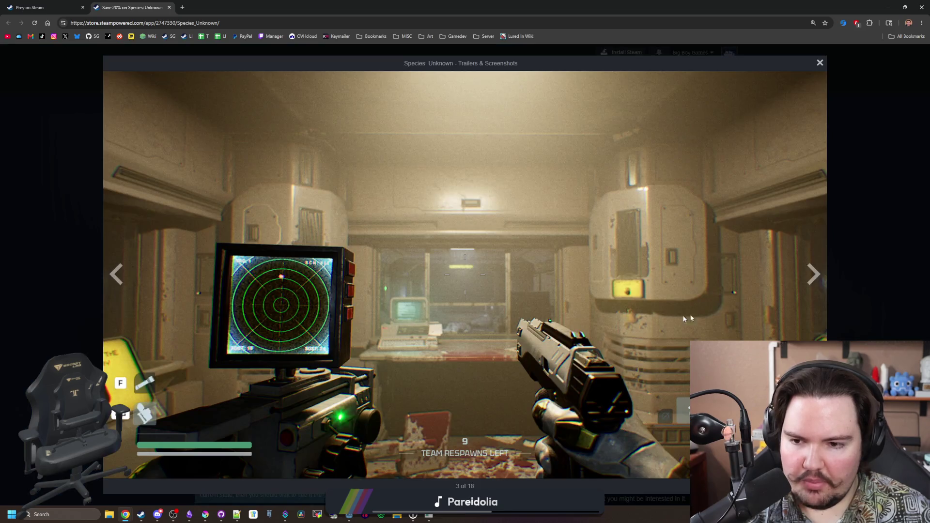
click(819, 277)
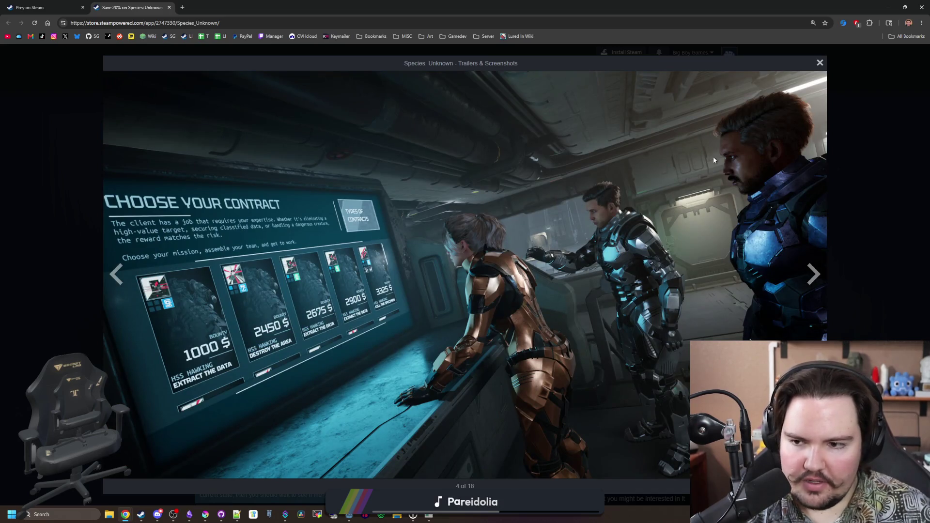
click(869, 249)
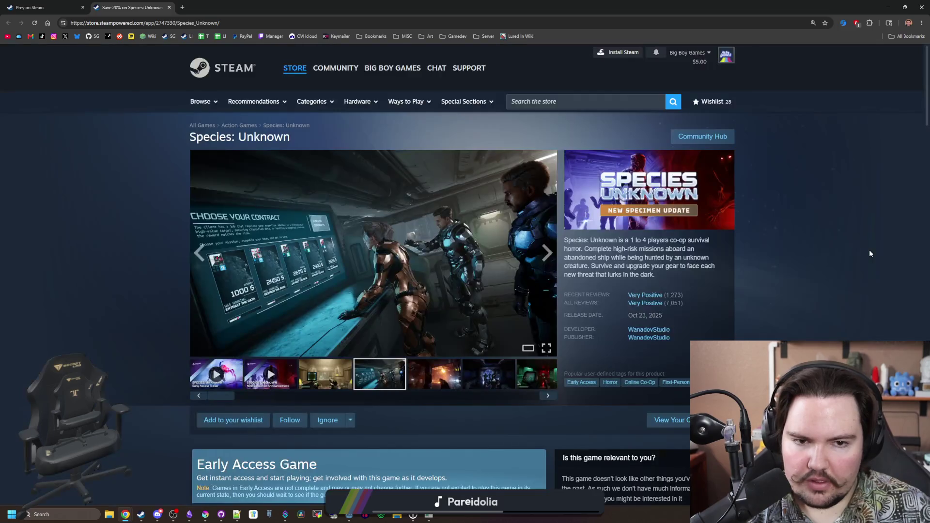
click(532, 262)
click(840, 294)
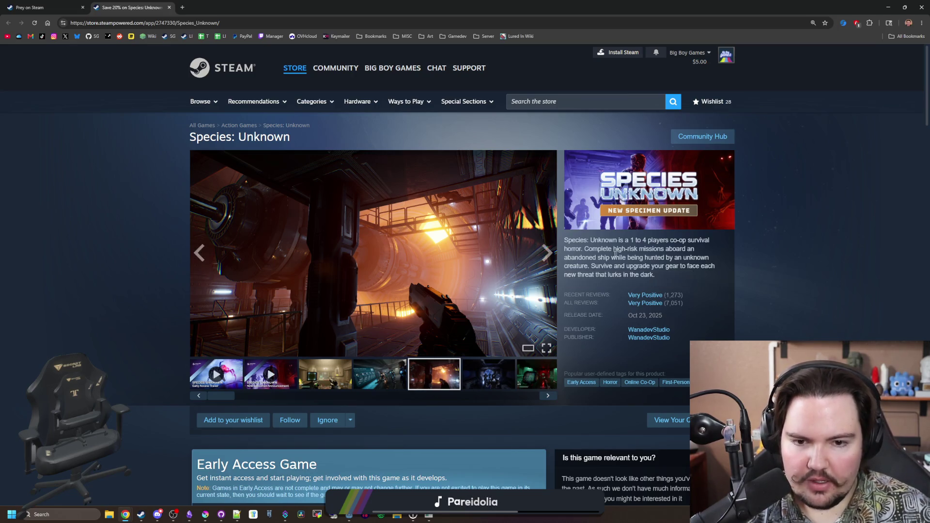
click(427, 286)
click(815, 271)
click(815, 269)
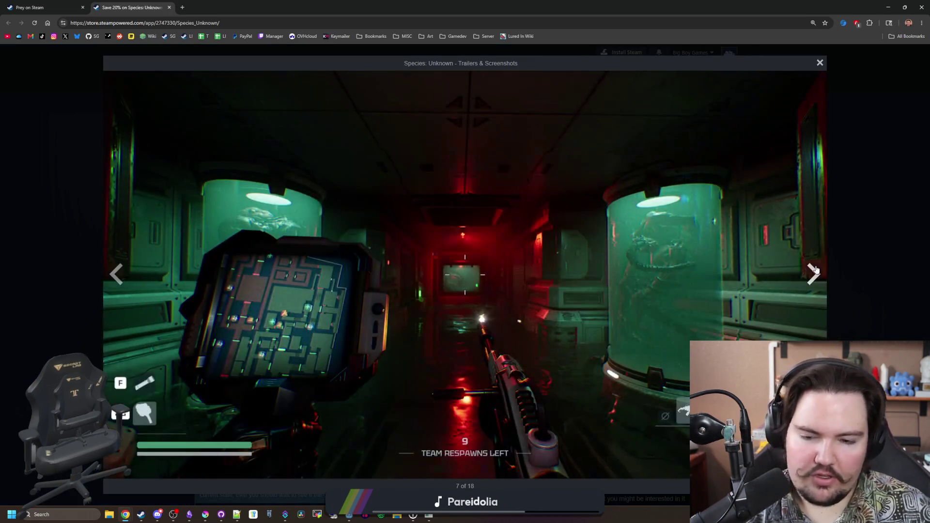
click(816, 270)
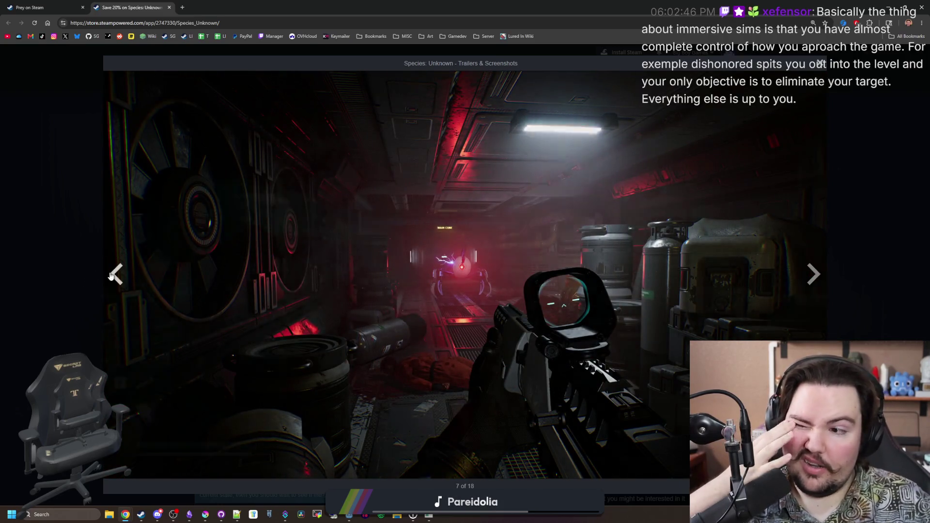
click(116, 274)
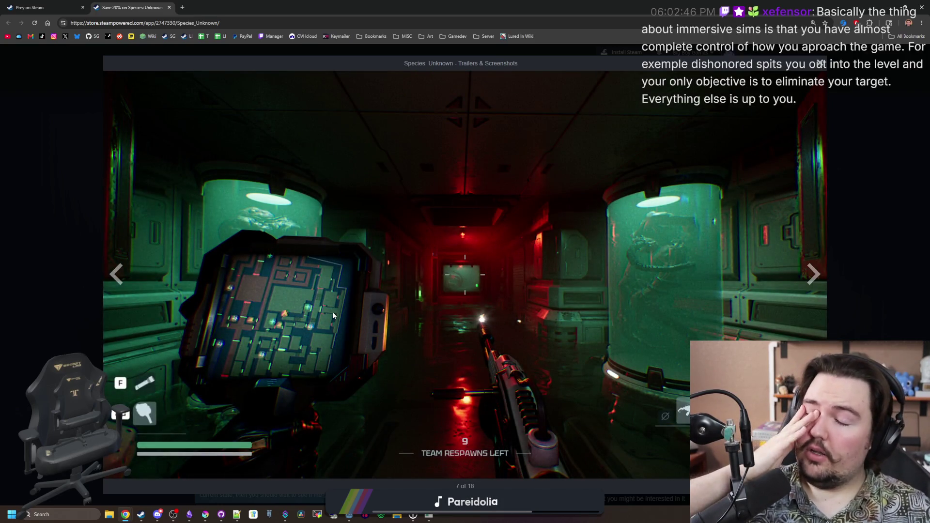
click(819, 281)
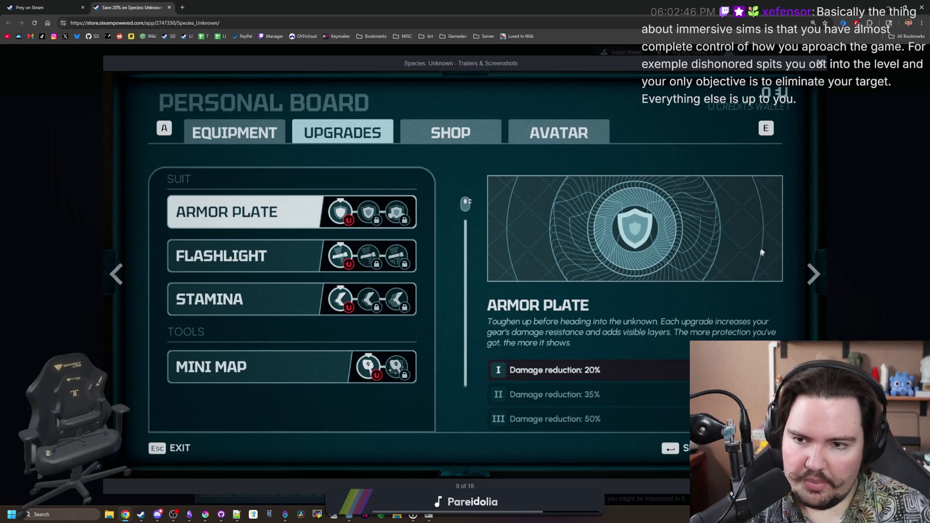
click(811, 267)
click(811, 267)
click(811, 267)
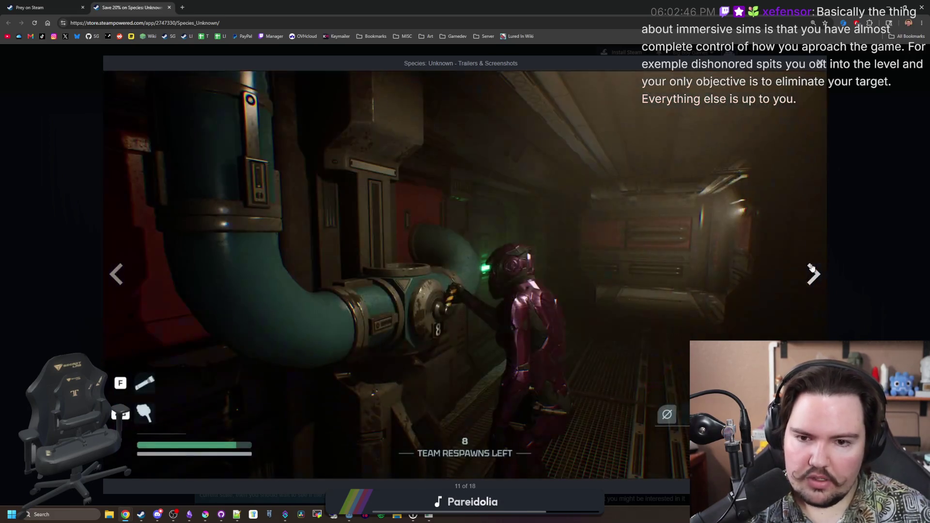
click(811, 267)
click(811, 267)
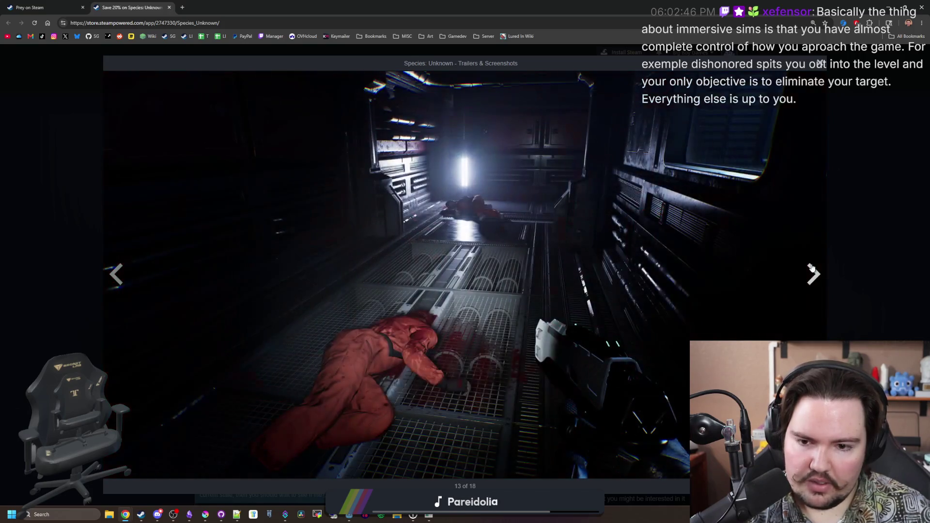
click(811, 267)
click(812, 267)
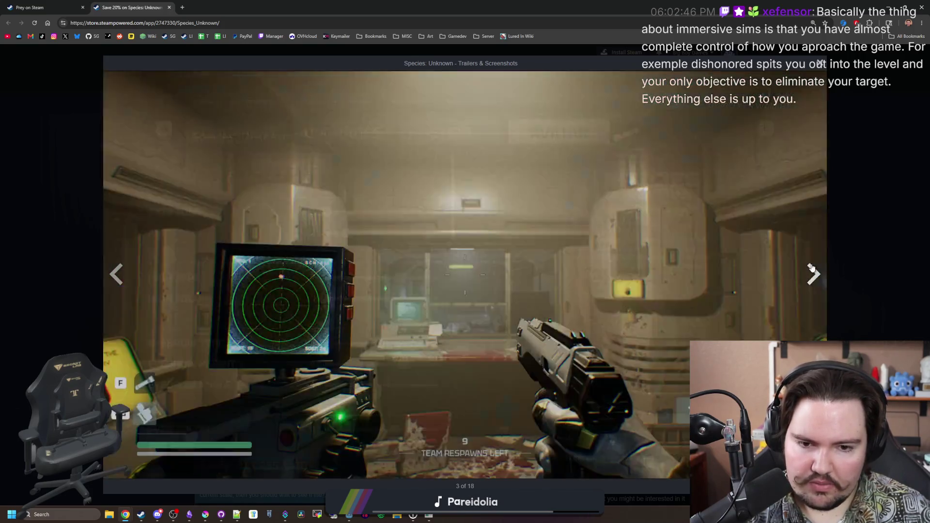
click(811, 267)
click(811, 267)
click(811, 267)
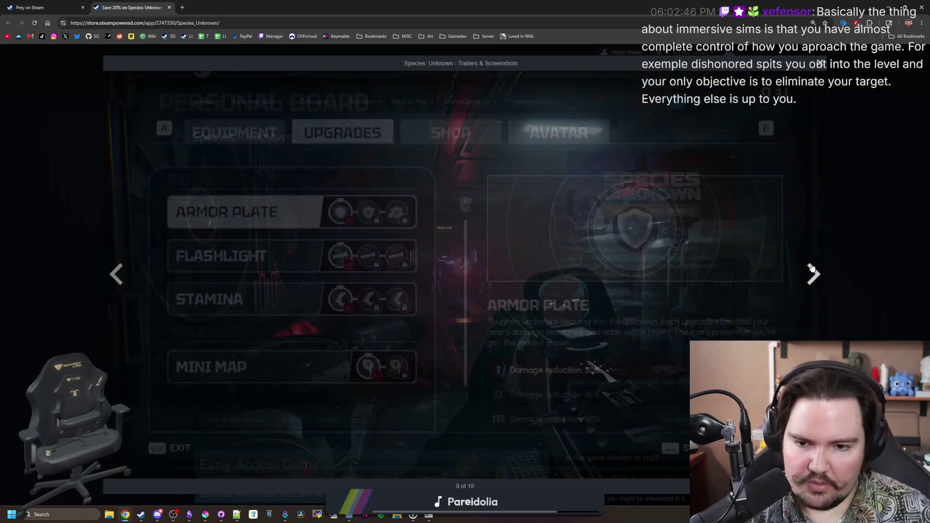
click(847, 236)
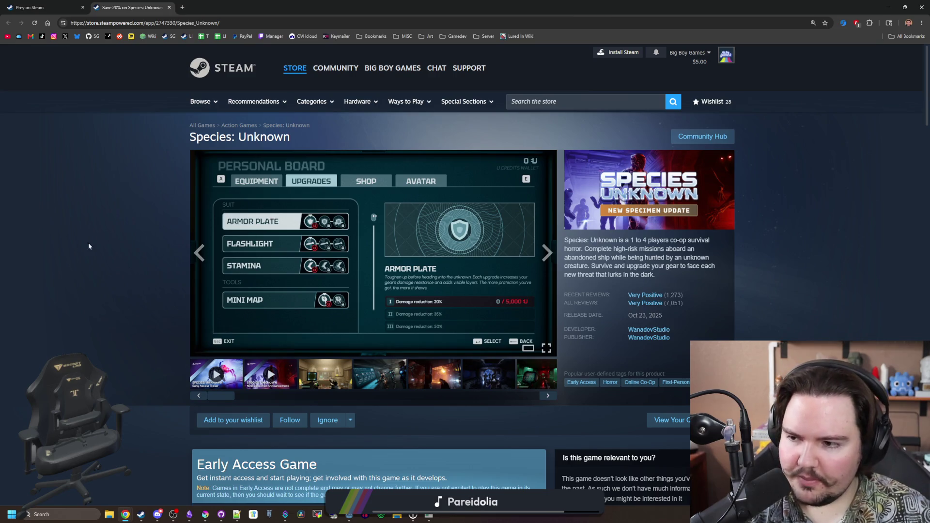
scroll(111, 234, down, 4)
scroll(111, 234, down, 10)
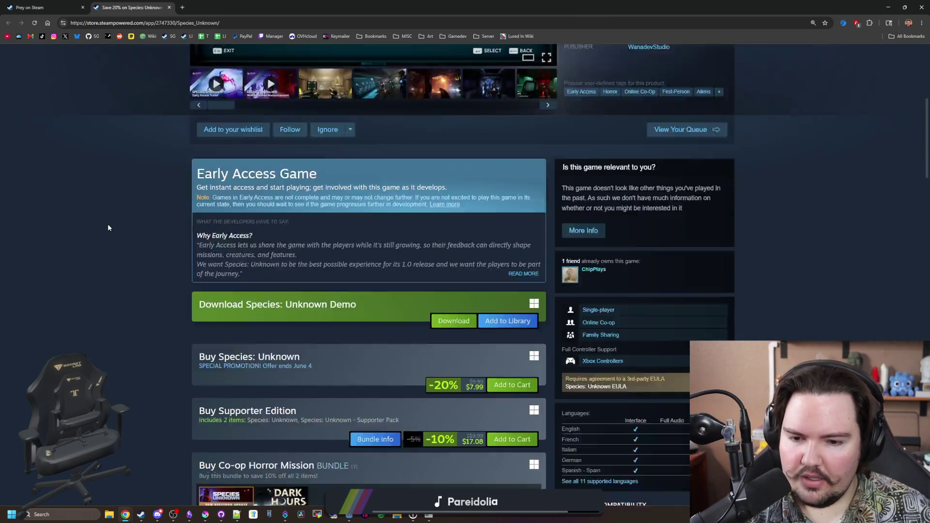
scroll(161, 260, down, 5)
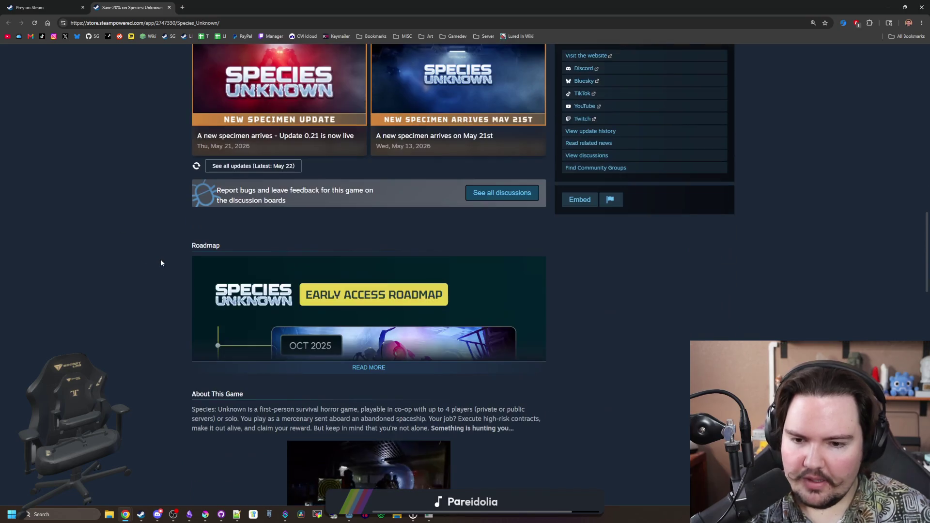
scroll(222, 270, down, 4)
scroll(291, 287, down, 4)
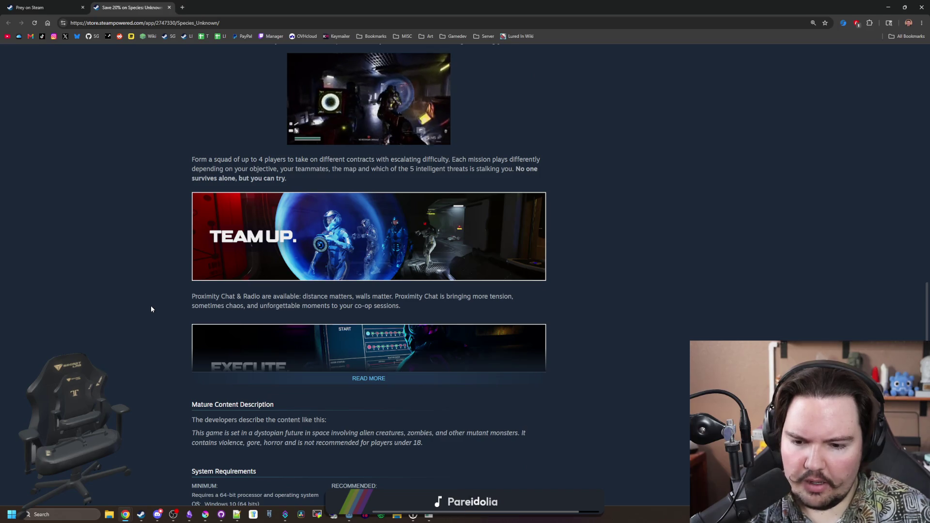
scroll(151, 309, down, 5)
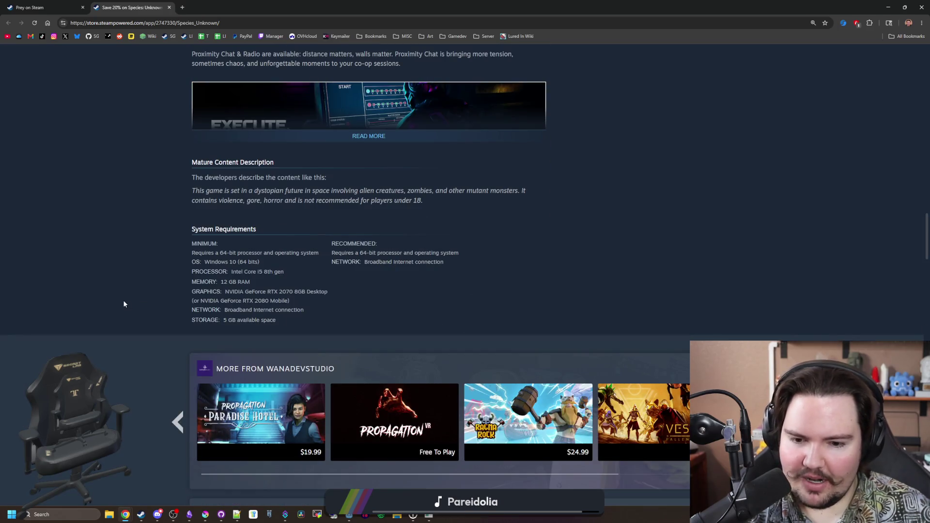
scroll(122, 303, down, 5)
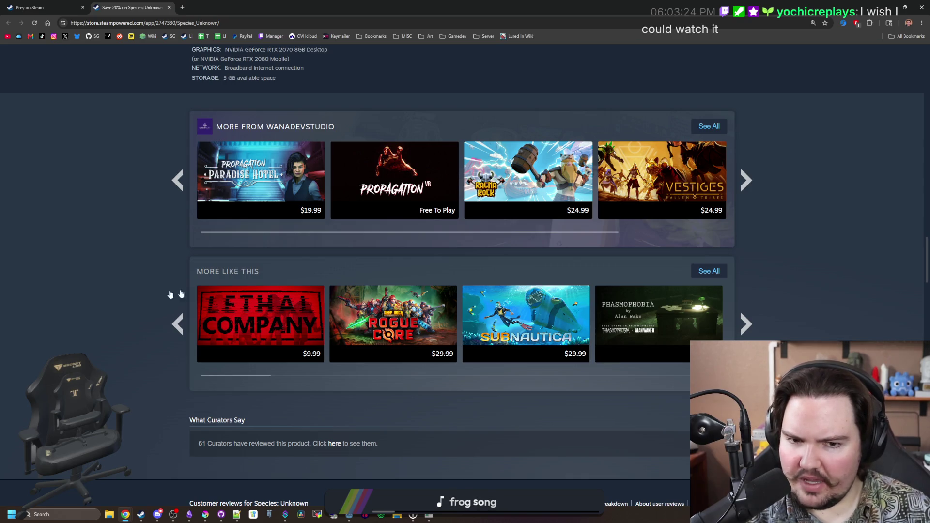
scroll(249, 269, down, 2)
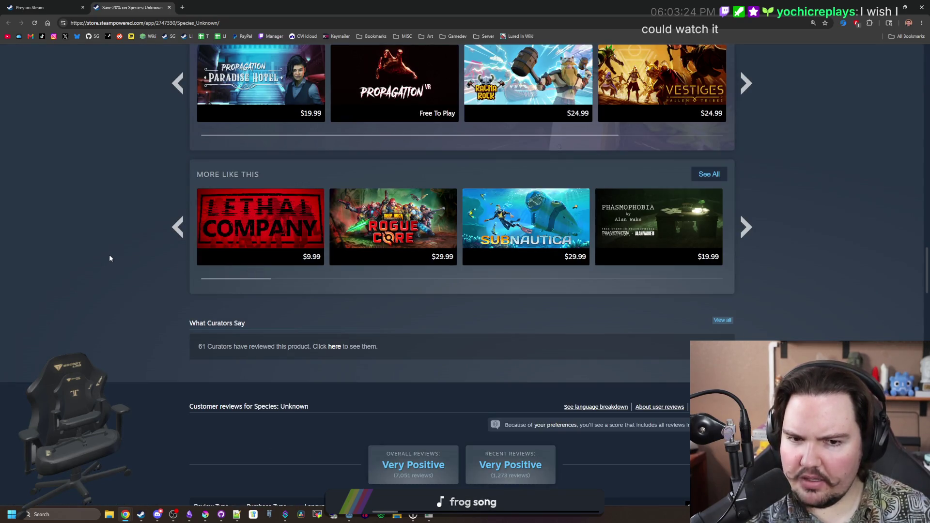
scroll(139, 268, down, 4)
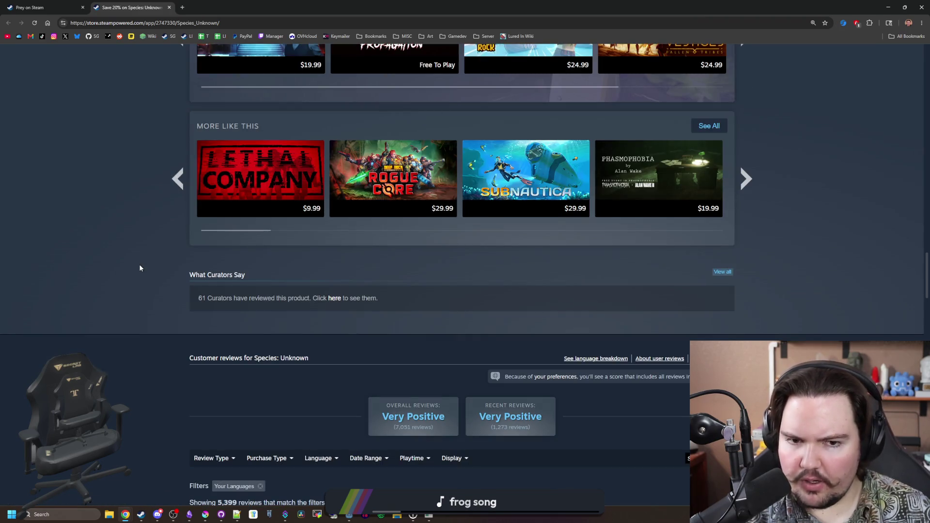
scroll(156, 240, up, 15)
scroll(113, 278, down, 1)
scroll(122, 256, up, 1)
- Enlarge the room screenshot, page ahead to image 15 of 18, then close the viewer
click(327, 368)
click(327, 367)
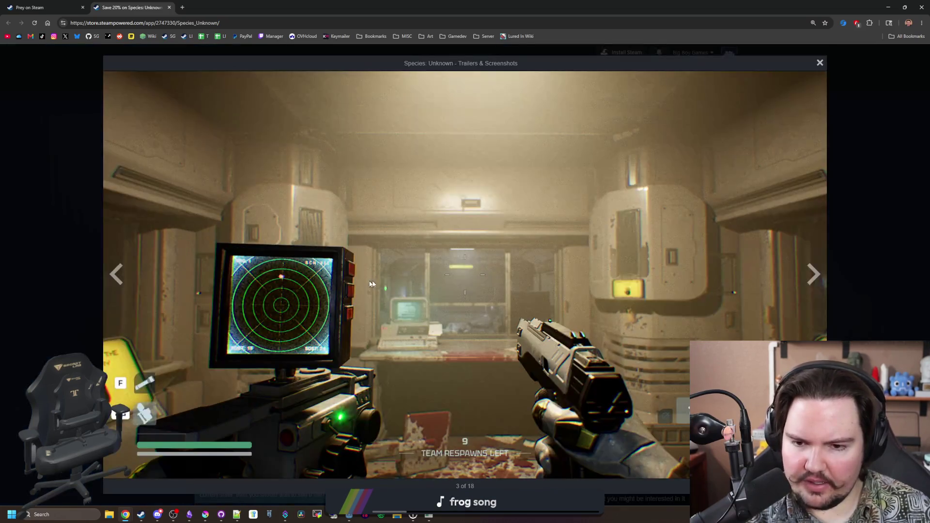
click(819, 275)
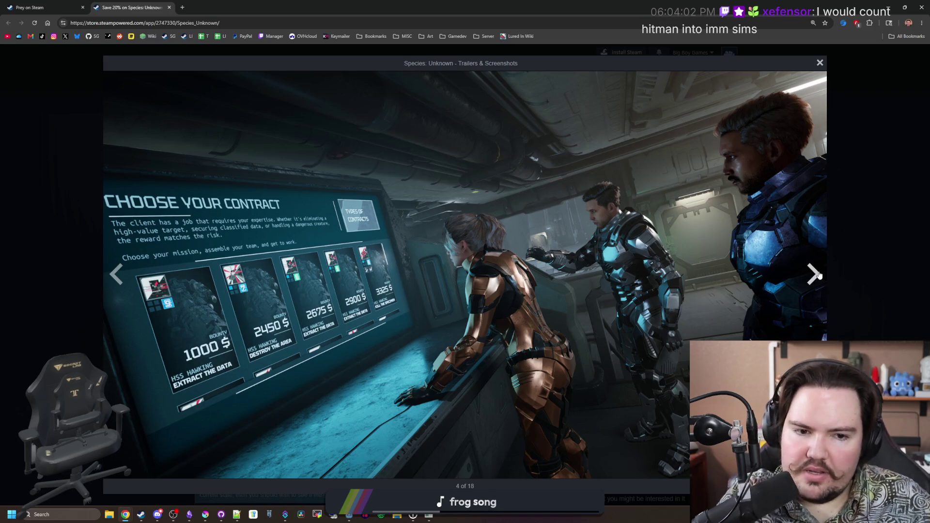
click(818, 275)
click(817, 274)
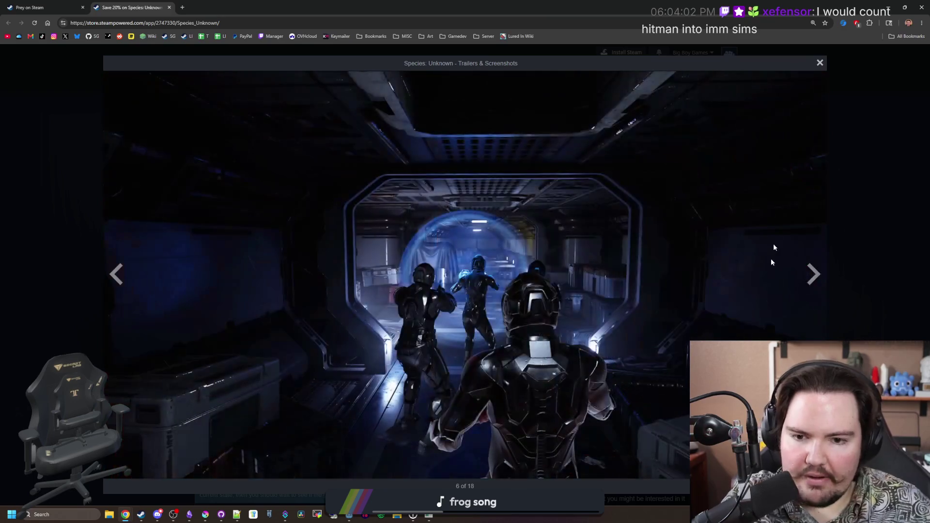
click(814, 279)
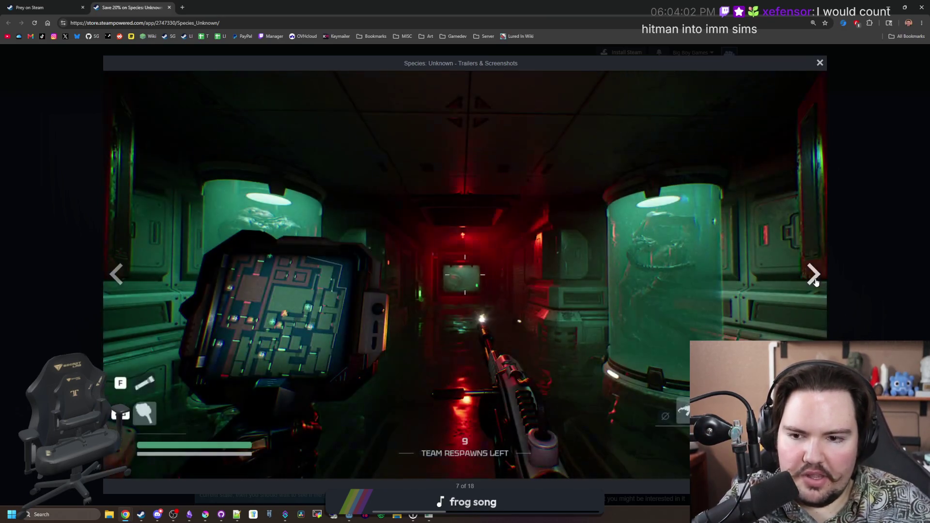
click(815, 282)
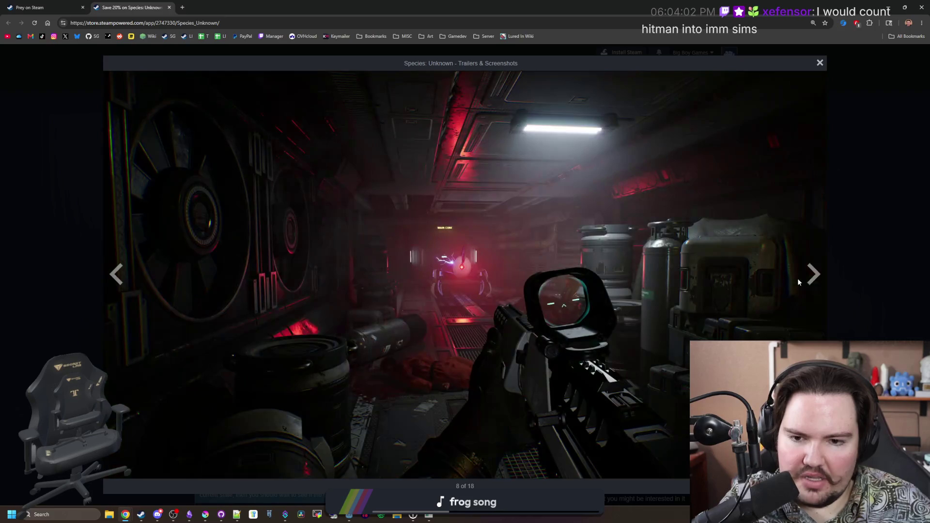
click(813, 274)
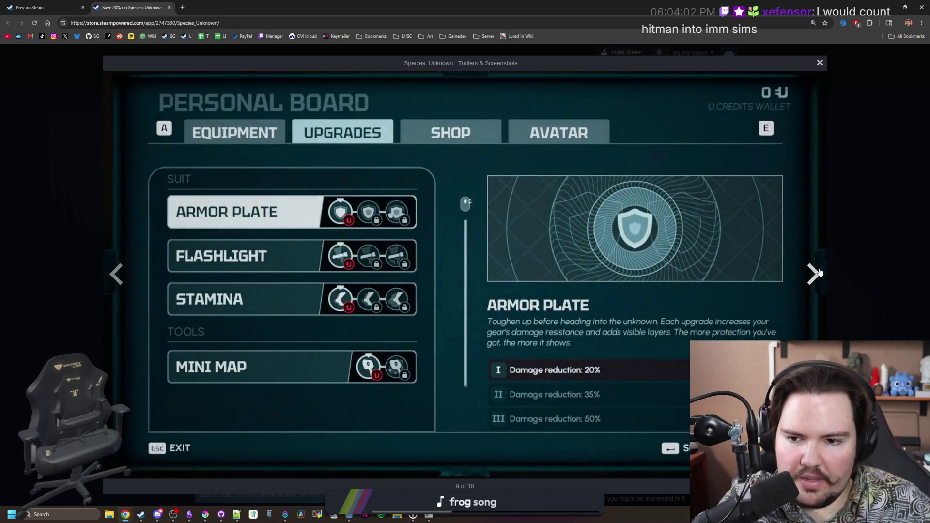
click(817, 274)
click(819, 273)
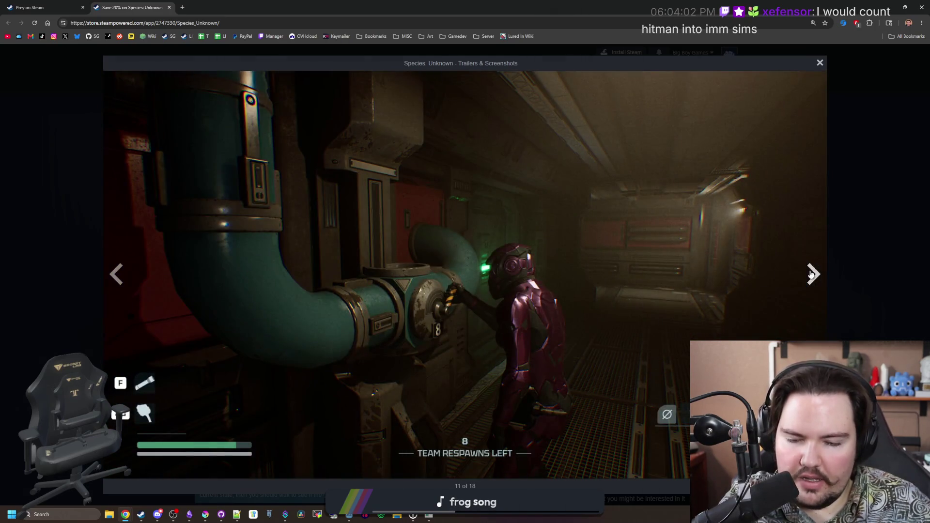
click(811, 275)
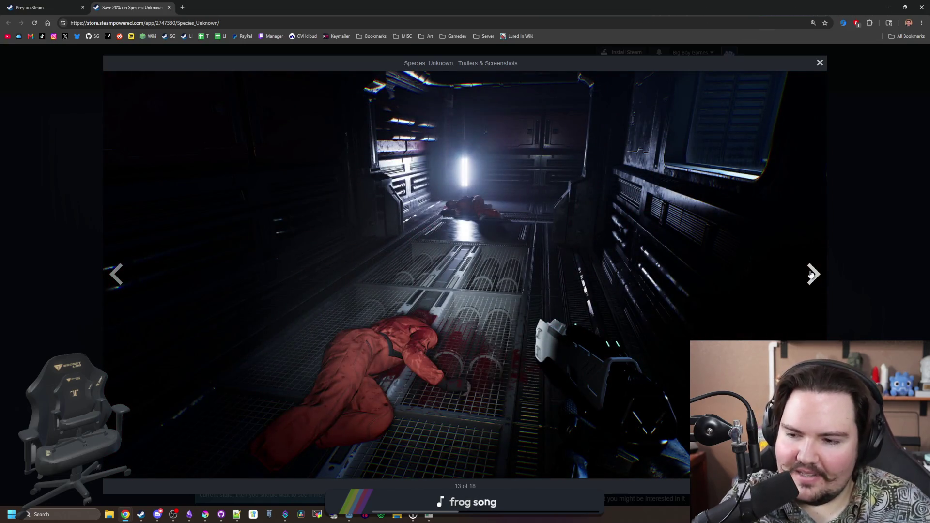
click(810, 276)
click(805, 284)
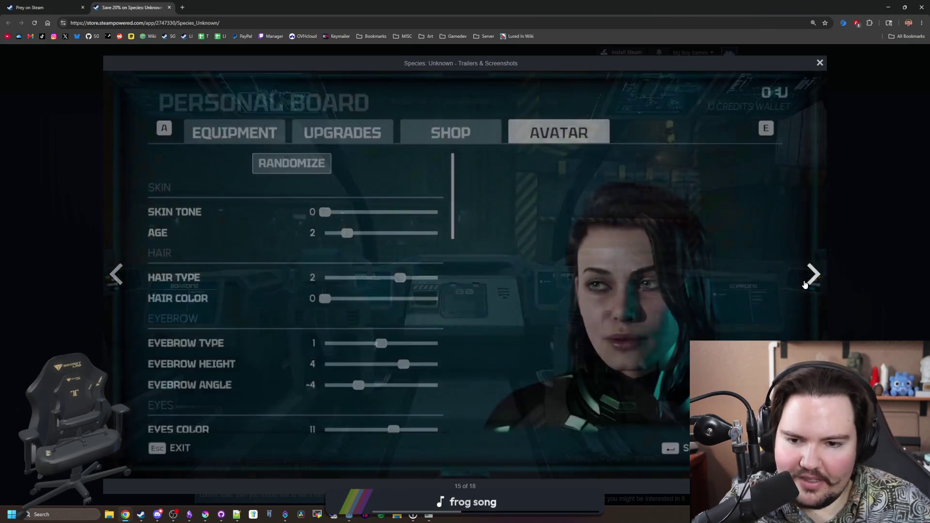
click(805, 284)
click(841, 263)
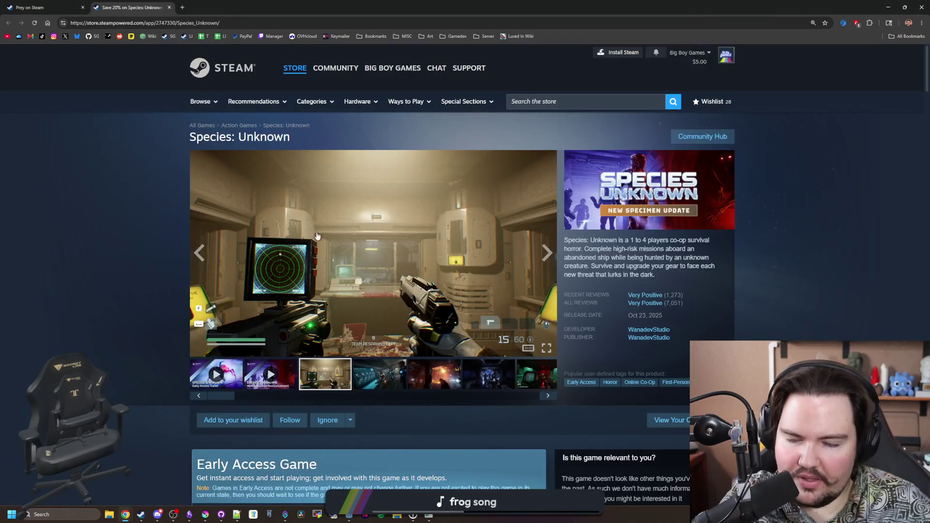
scroll(156, 198, down, 5)
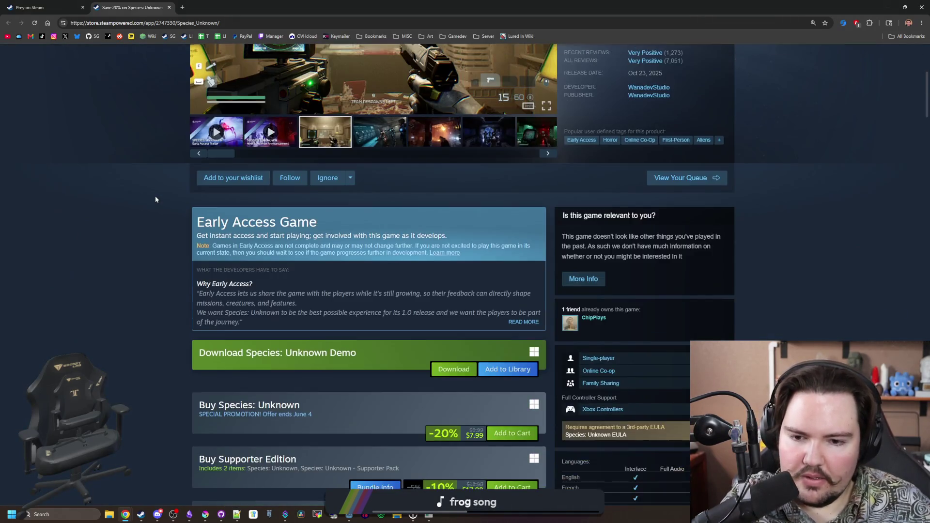
scroll(155, 199, down, 2)
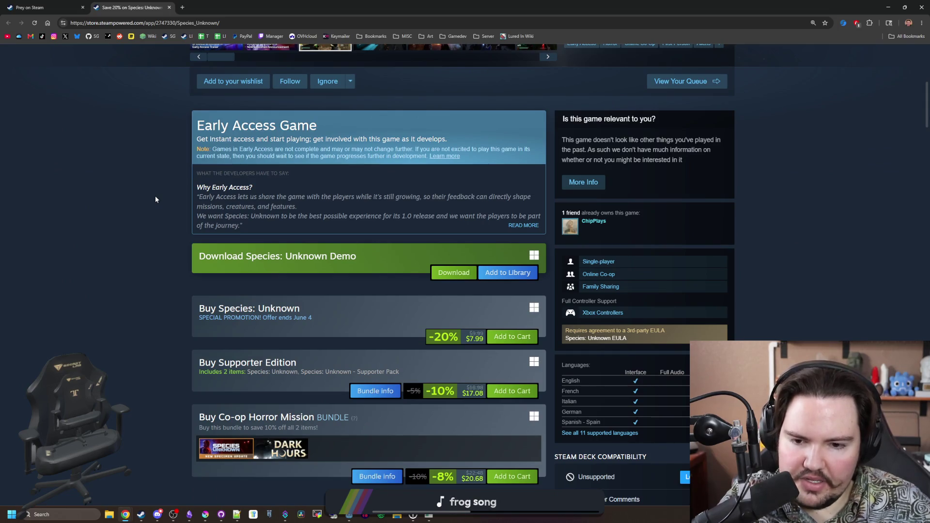
scroll(155, 199, down, 9)
scroll(155, 199, down, 5)
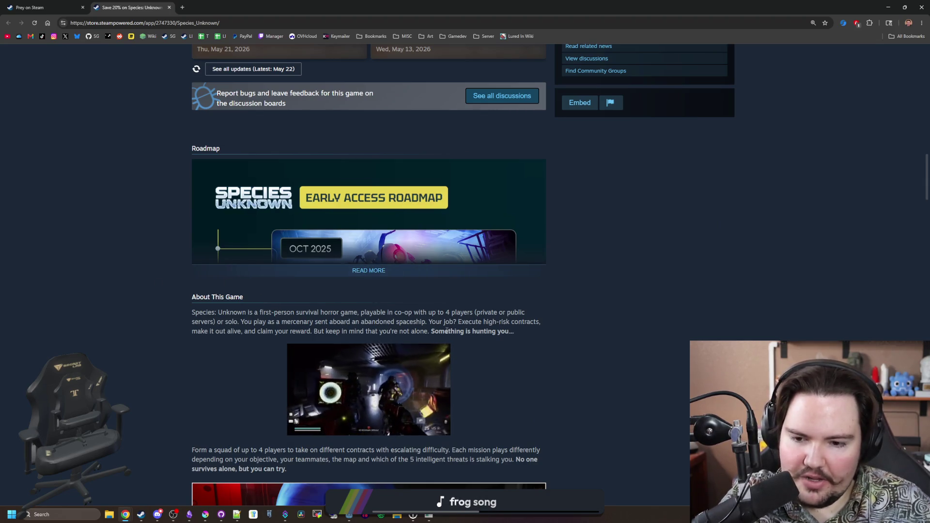
scroll(111, 213, up, 15)
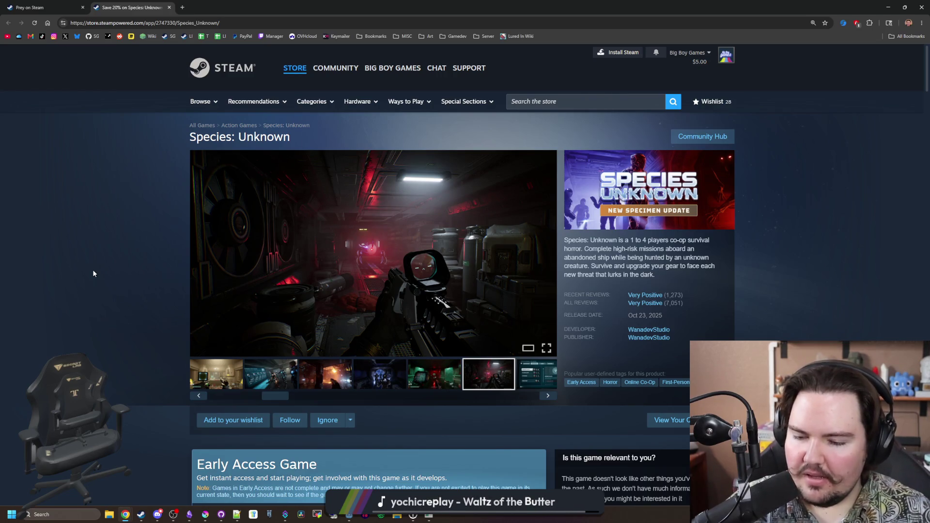
- Start from the first Species: Unknown screenshot and step forward through the page carousel
right_click(102, 270)
click(103, 234)
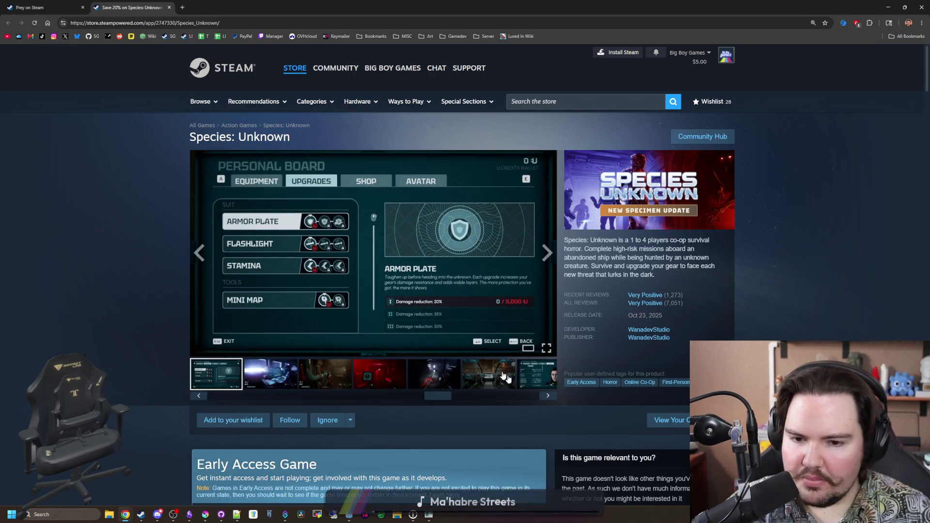
click(554, 399)
click(554, 400)
click(554, 400)
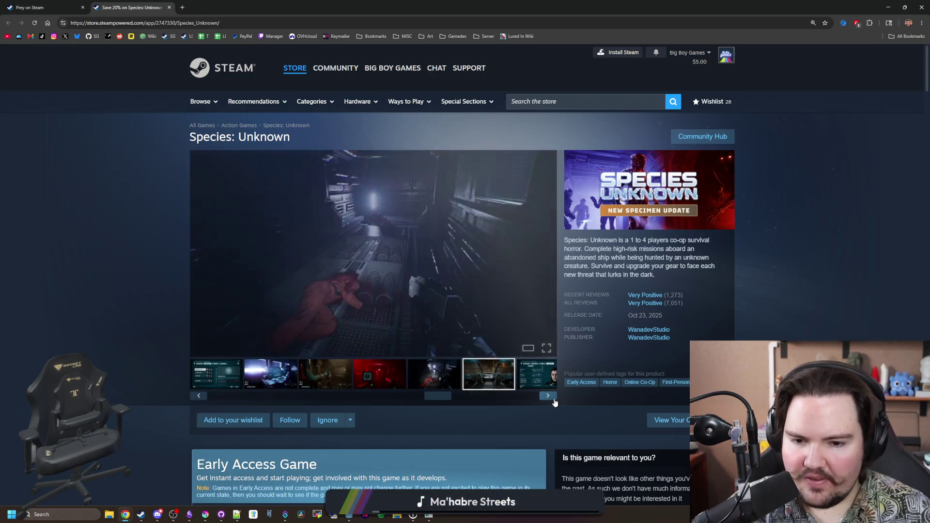
click(554, 399)
click(554, 399)
click(554, 399)
click(548, 396)
click(548, 396)
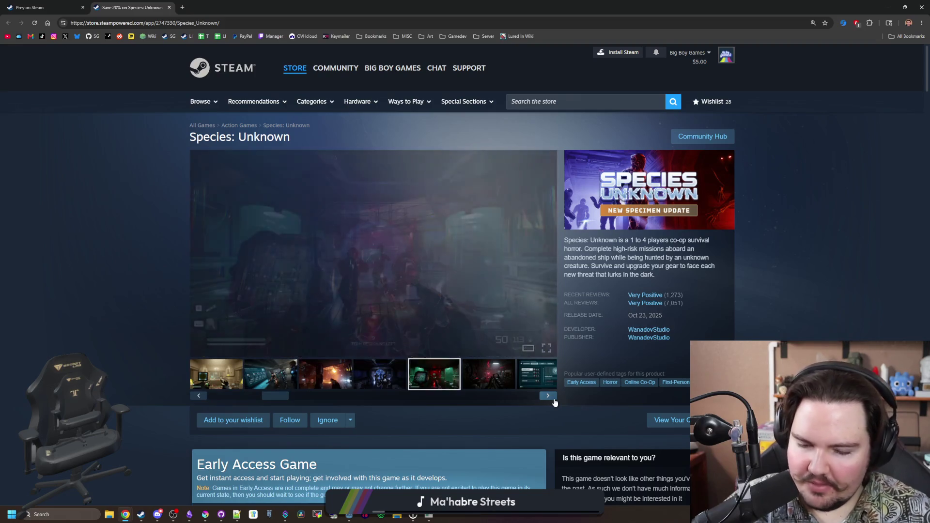
click(548, 396)
click(547, 395)
click(547, 396)
click(548, 396)
click(548, 396)
click(548, 396)
click(554, 399)
click(554, 399)
- Go back and settle on the radar-screen shot, then scroll to the $7.99 buying options
click(199, 400)
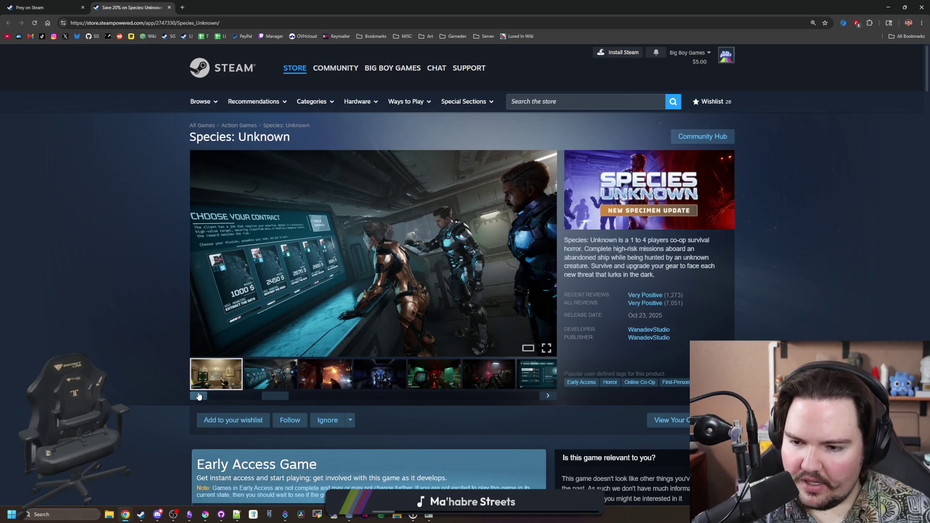
click(199, 400)
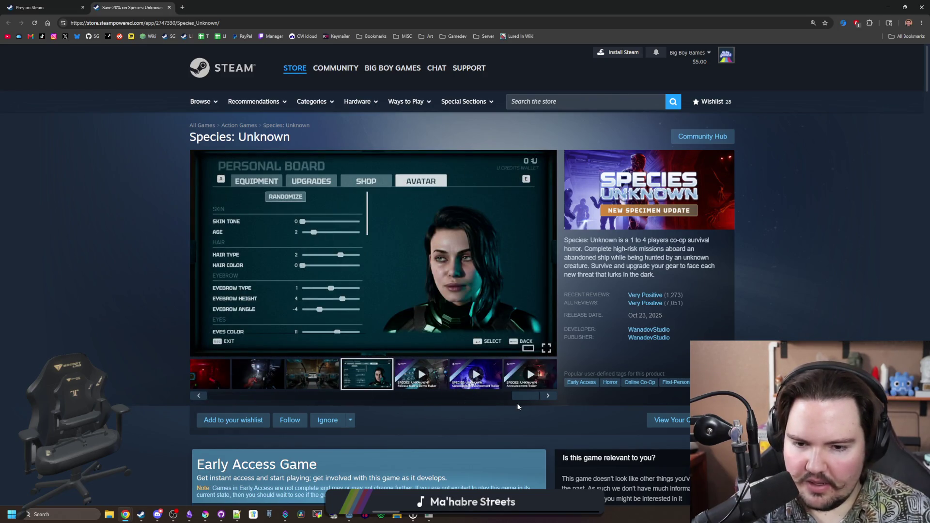
drag(526, 398, 219, 397)
click(328, 375)
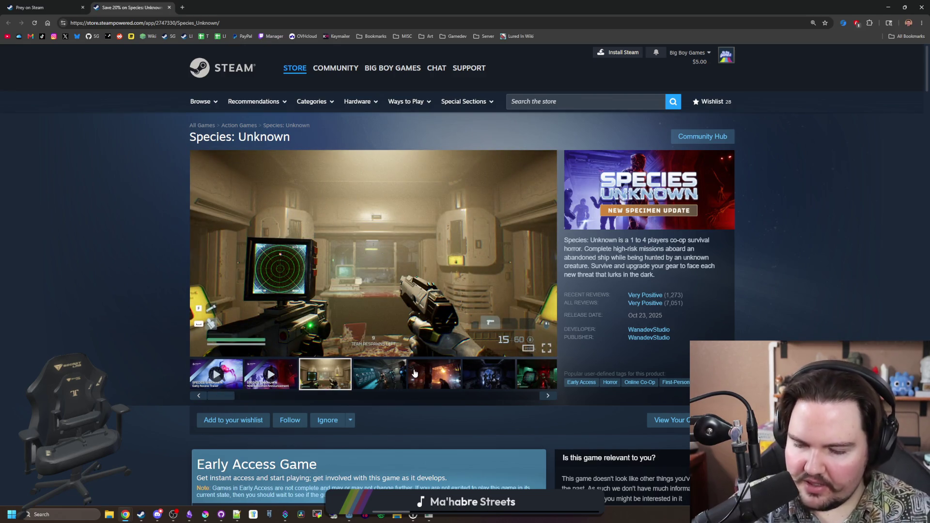
scroll(414, 373, down, 8)
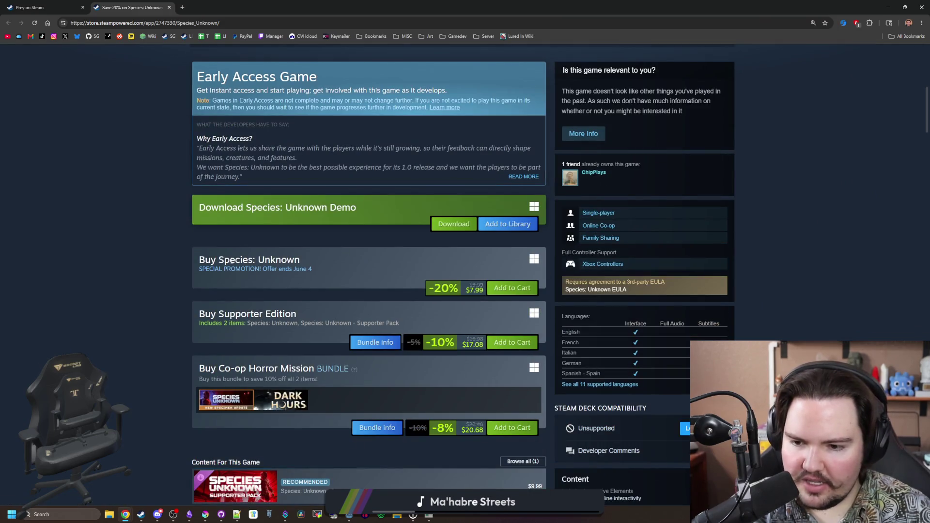
scroll(231, 262, down, 2)
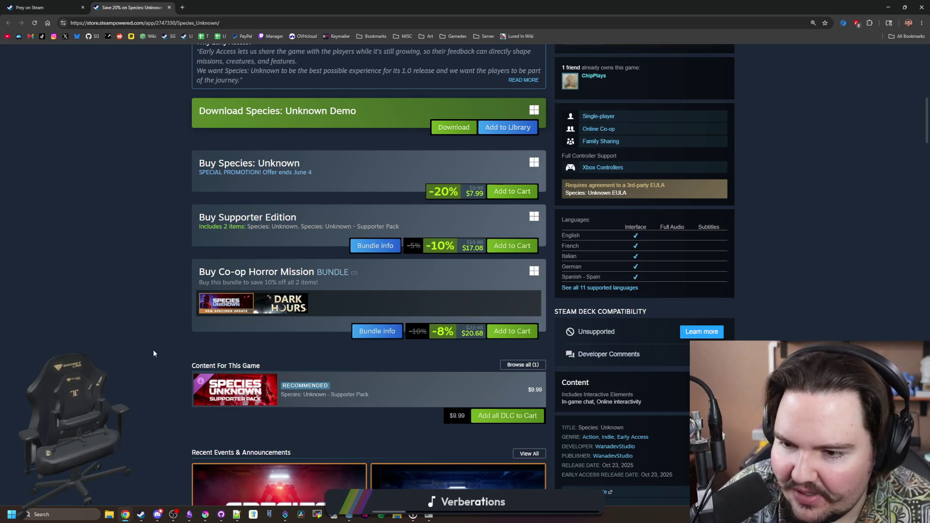
- Scroll back up to the gallery and step forward through the Species: Unknown screenshots
scroll(115, 320, down, 15)
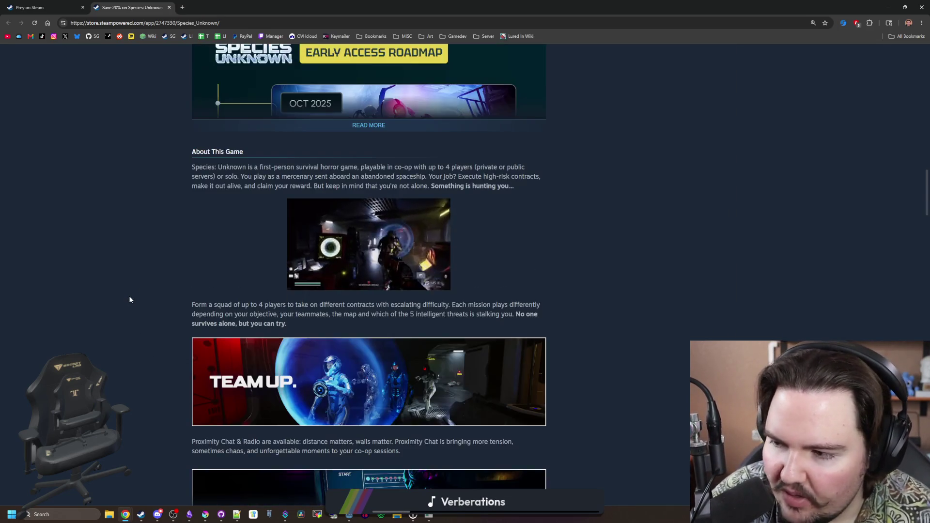
scroll(130, 299, down, 10)
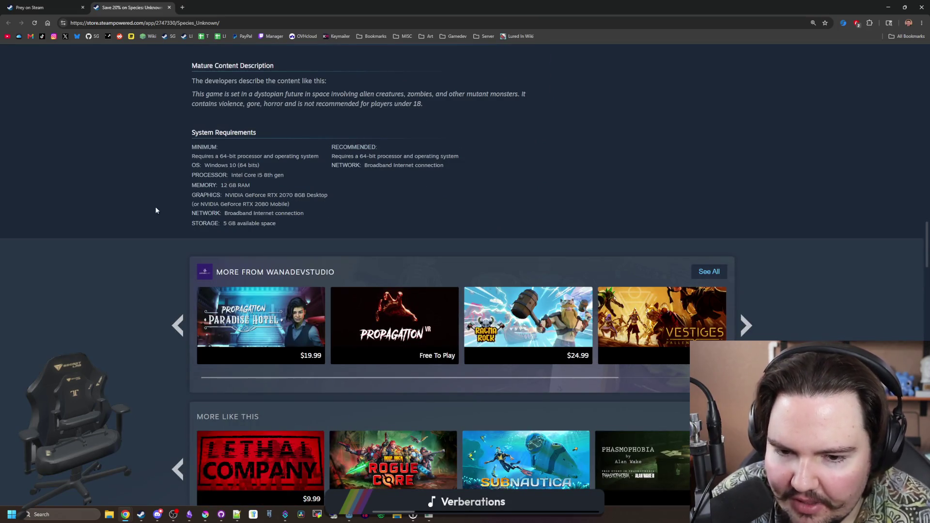
scroll(142, 242, down, 4)
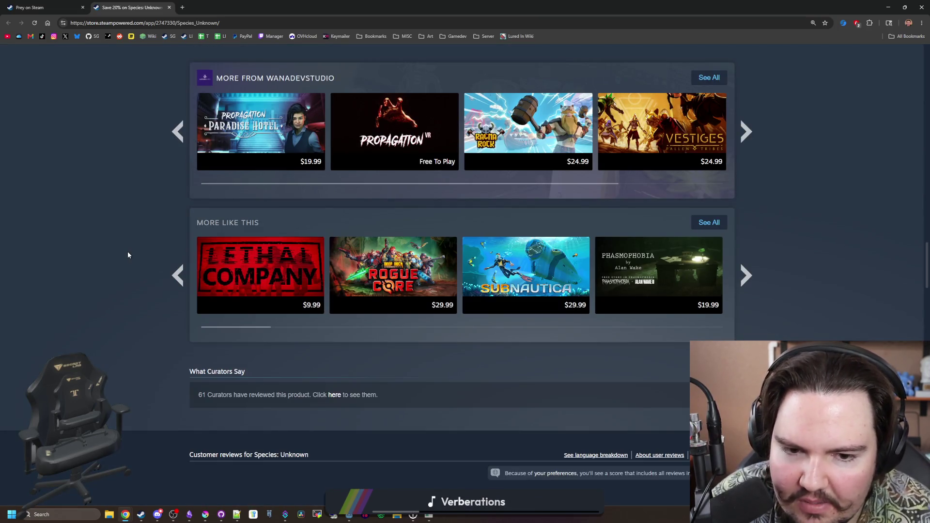
scroll(128, 255, up, 4)
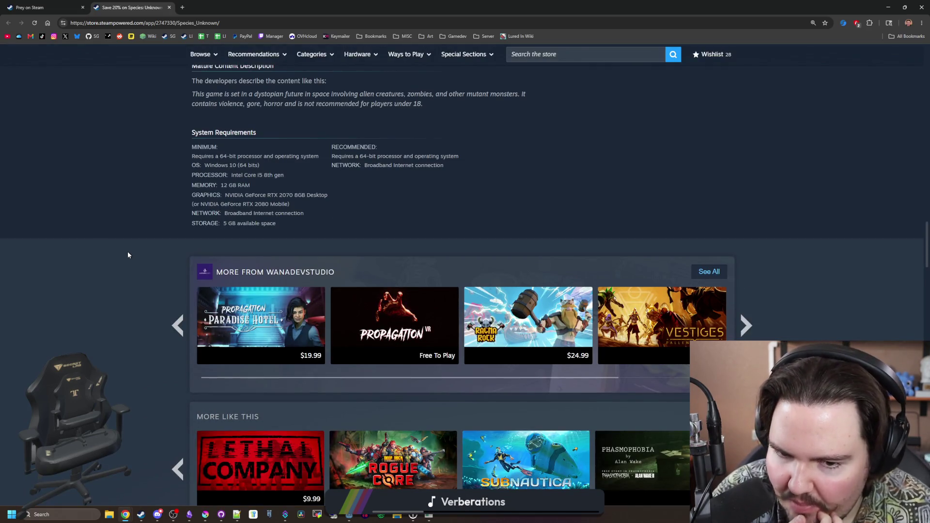
scroll(127, 255, up, 15)
scroll(124, 256, up, 9)
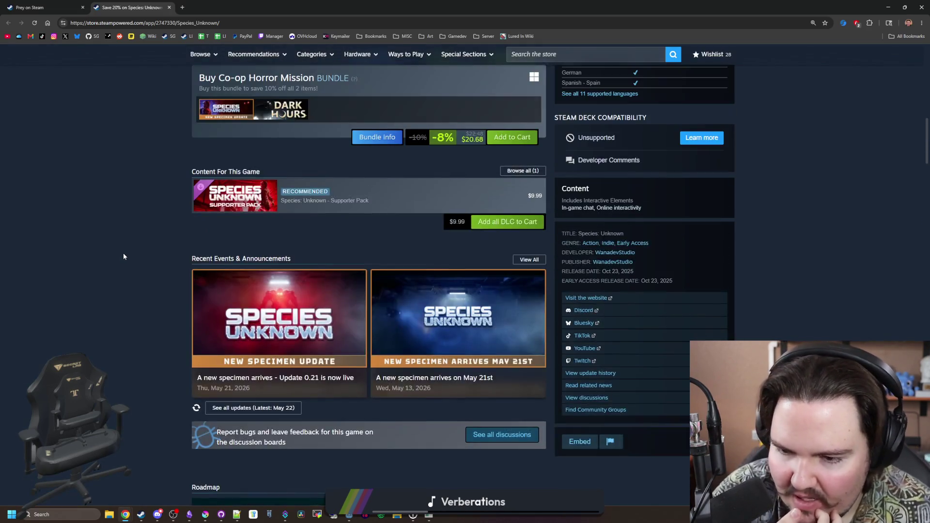
scroll(129, 274, up, 3)
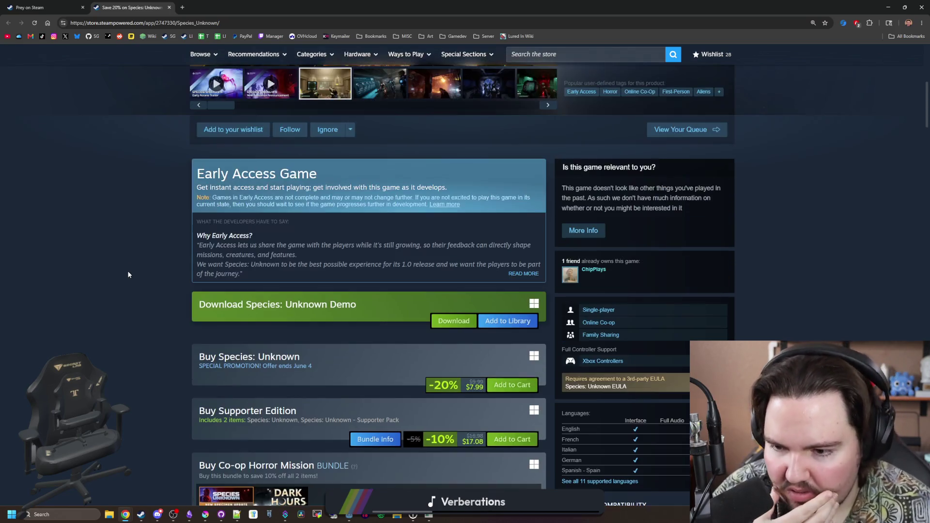
scroll(129, 279, up, 6)
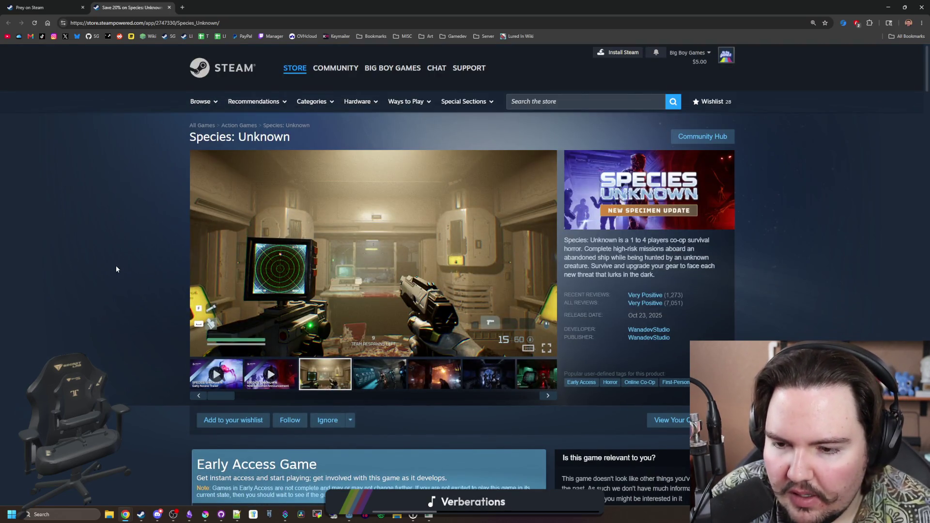
click(440, 382)
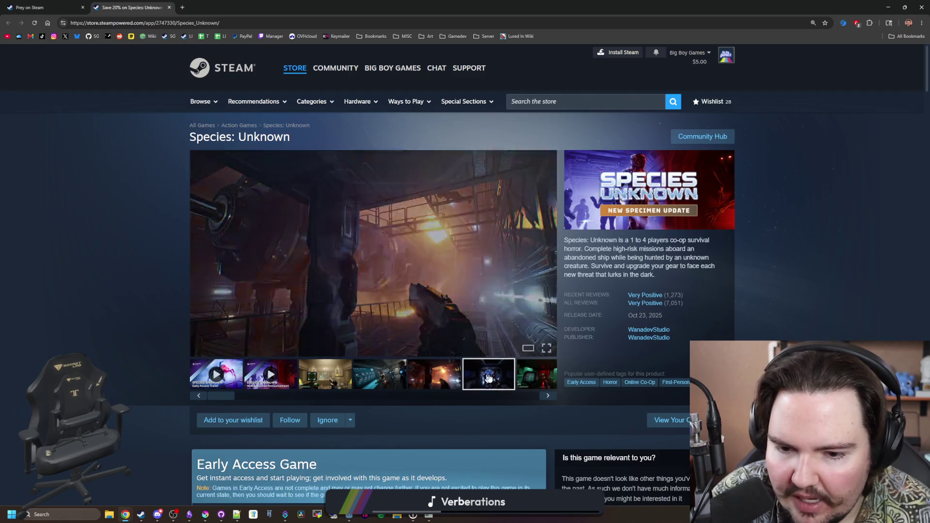
click(489, 383)
click(552, 397)
click(552, 397)
- Return to the radar screenshot, then switch to the Prey store tab
click(552, 397)
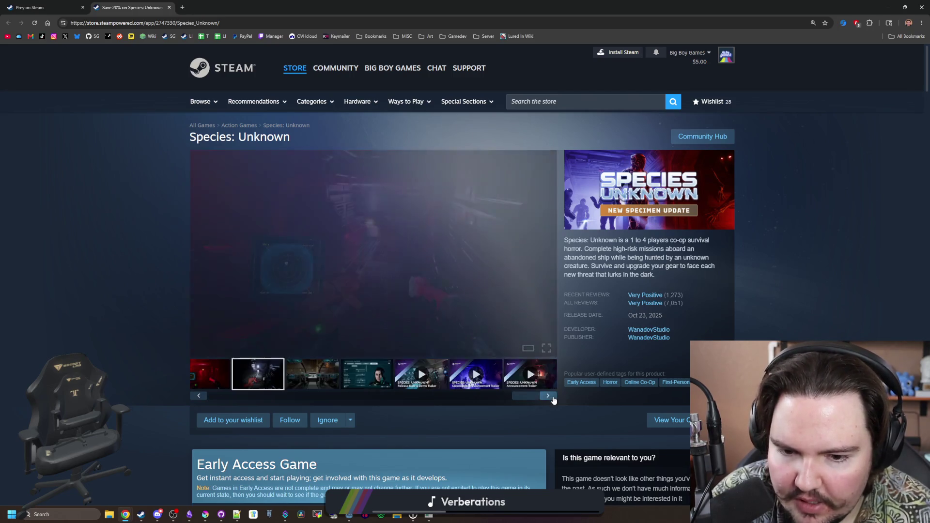
click(552, 396)
click(552, 397)
click(552, 396)
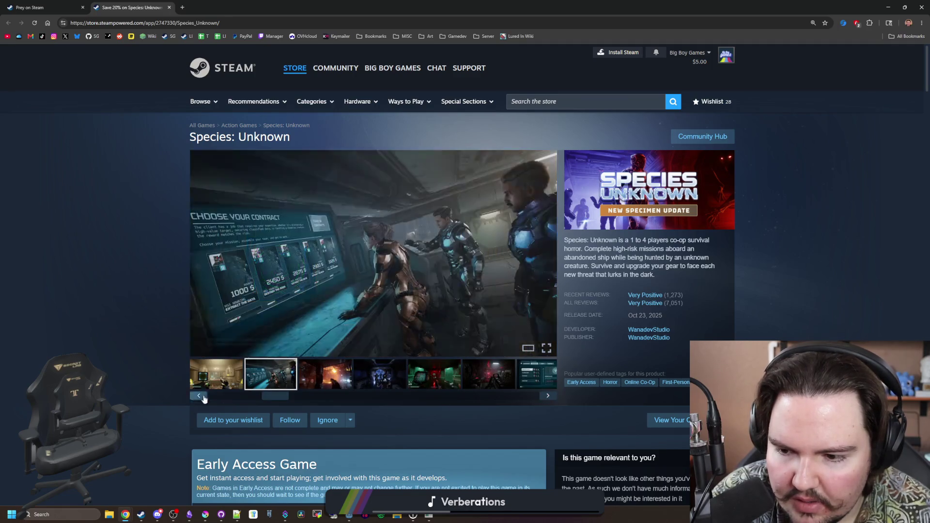
click(332, 379)
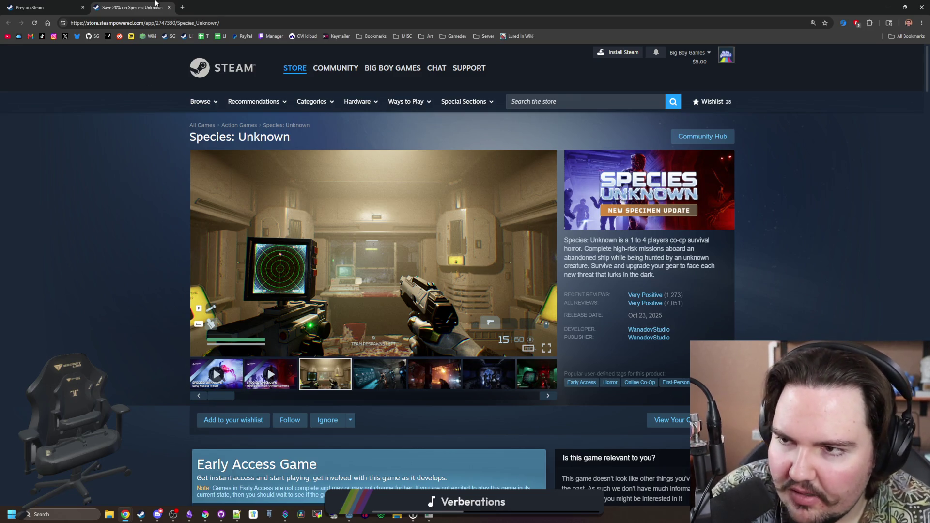
click(45, 6)
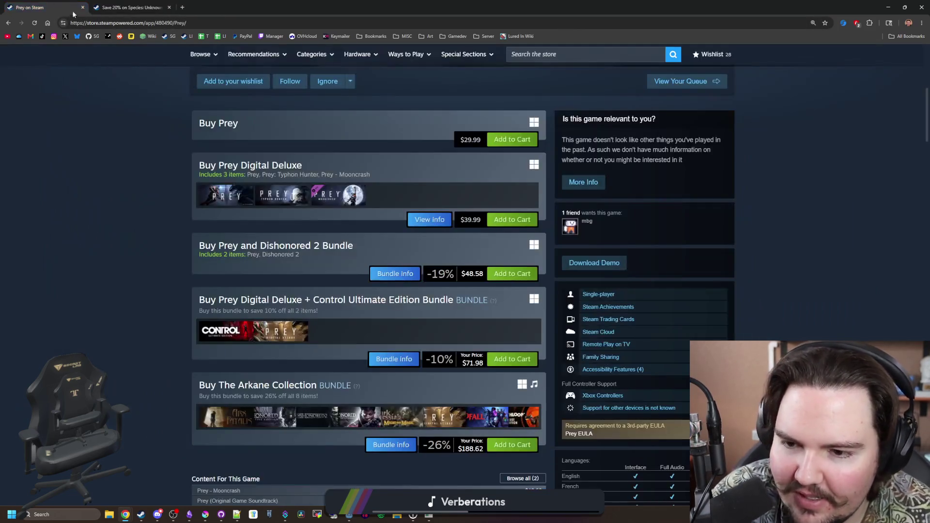
- Scroll up Prey's page and view another of its screenshots
scroll(137, 208, up, 3)
scroll(137, 212, up, 4)
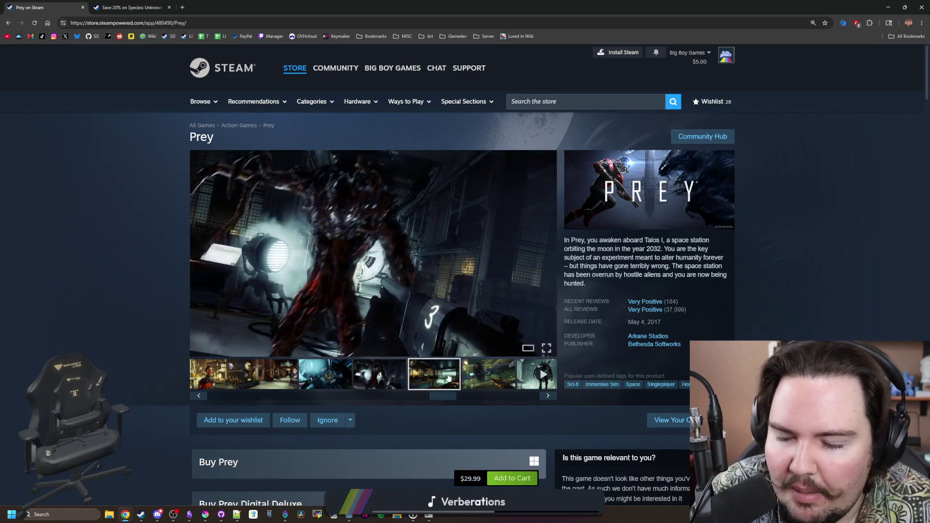
click(499, 382)
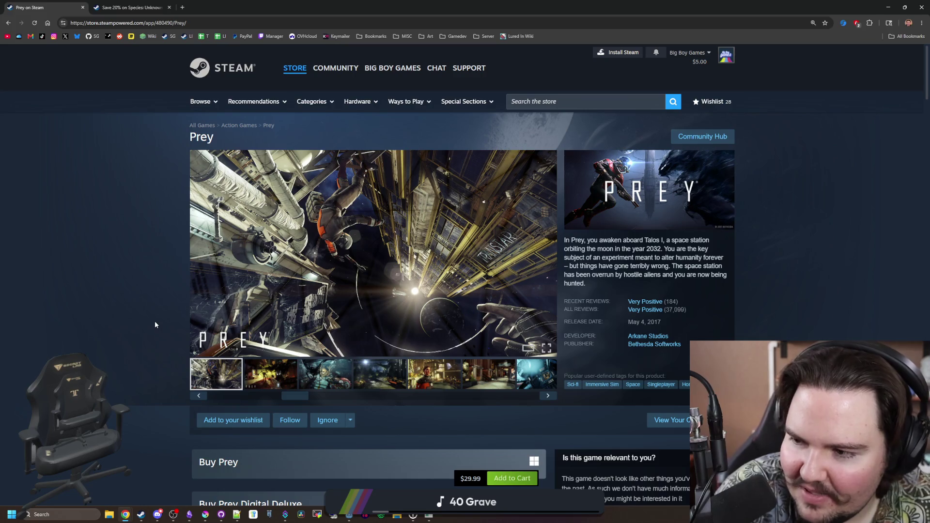
- Search the web for 'split fic' and open the Split Fiction on Steam result
click(256, 23)
text(split fic)
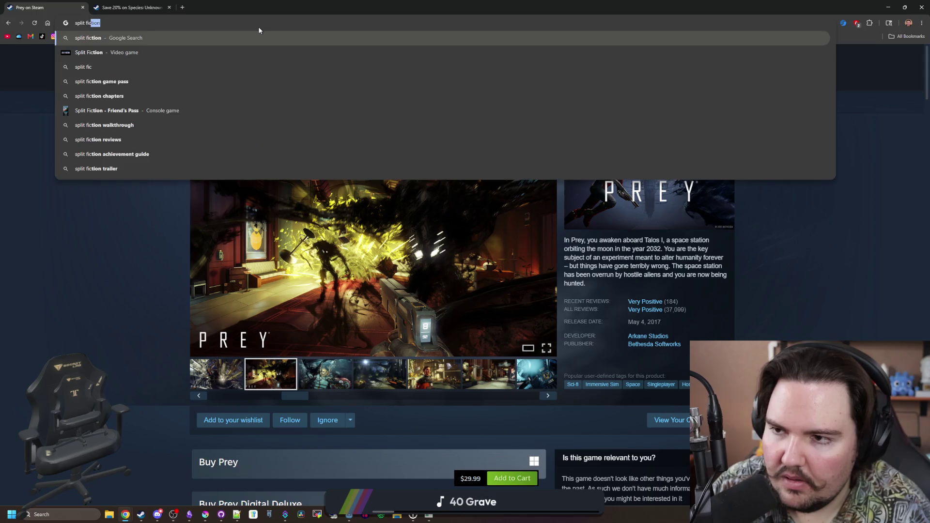
key(Return)
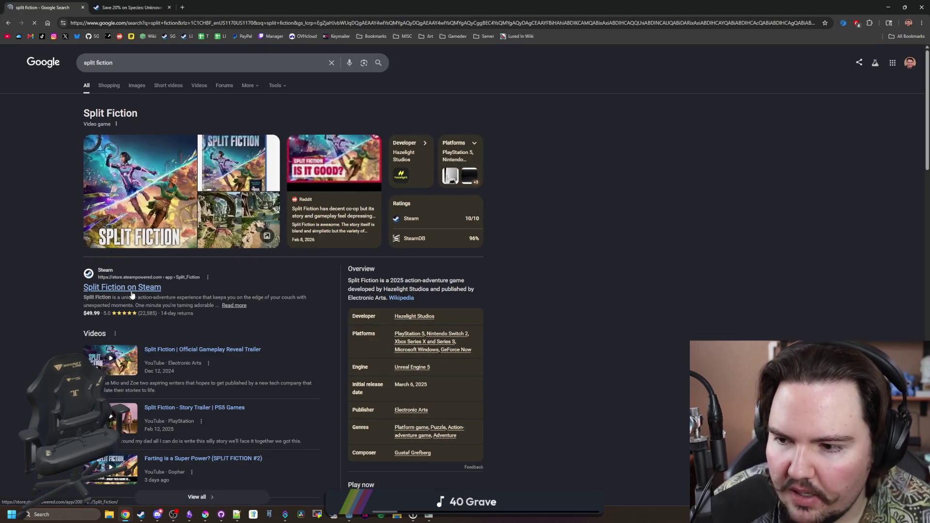
click(100, 277)
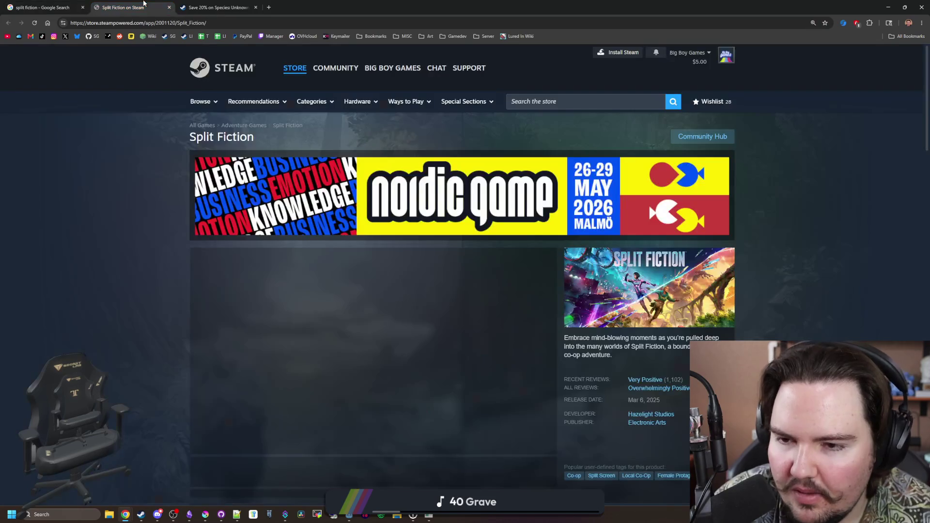
- View the neon city, castle-and-dragon and sci-fi split-screen shots, then advance to the castle and waterwheel image
scroll(486, 332, down, 2)
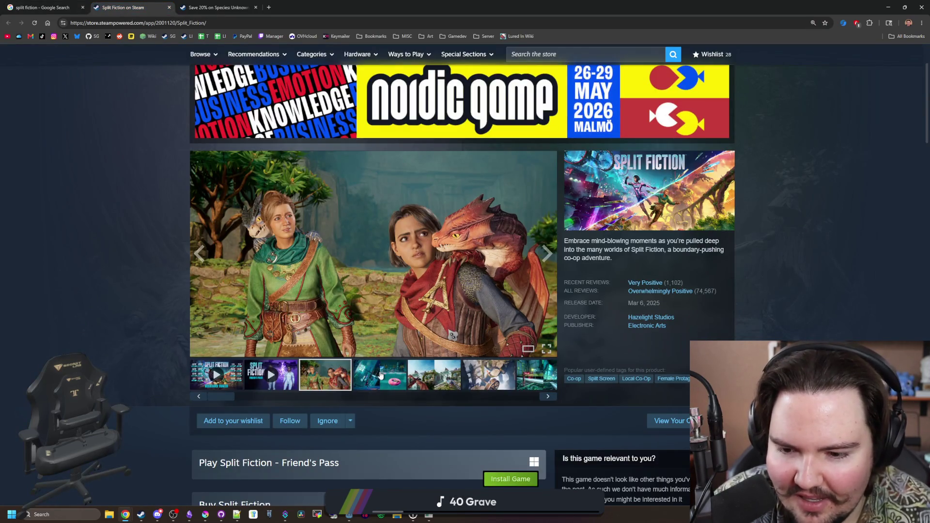
click(381, 375)
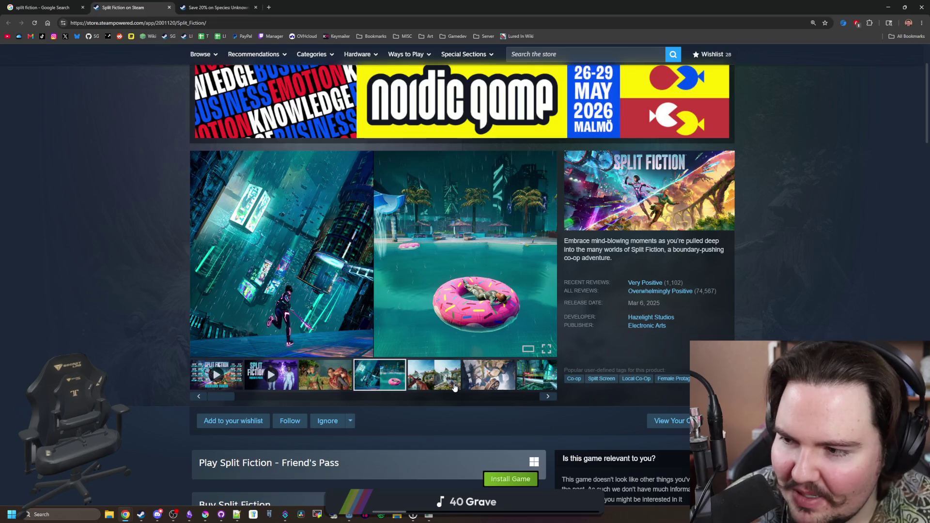
click(465, 385)
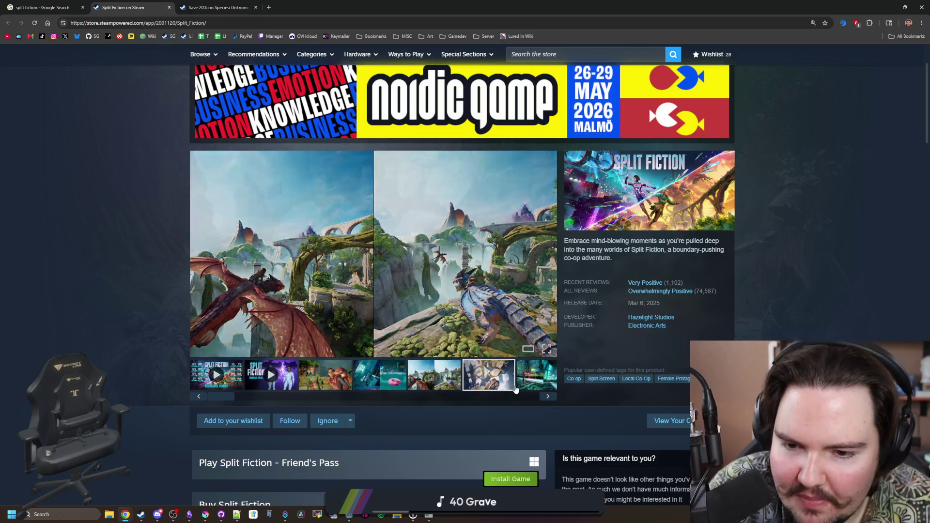
click(529, 386)
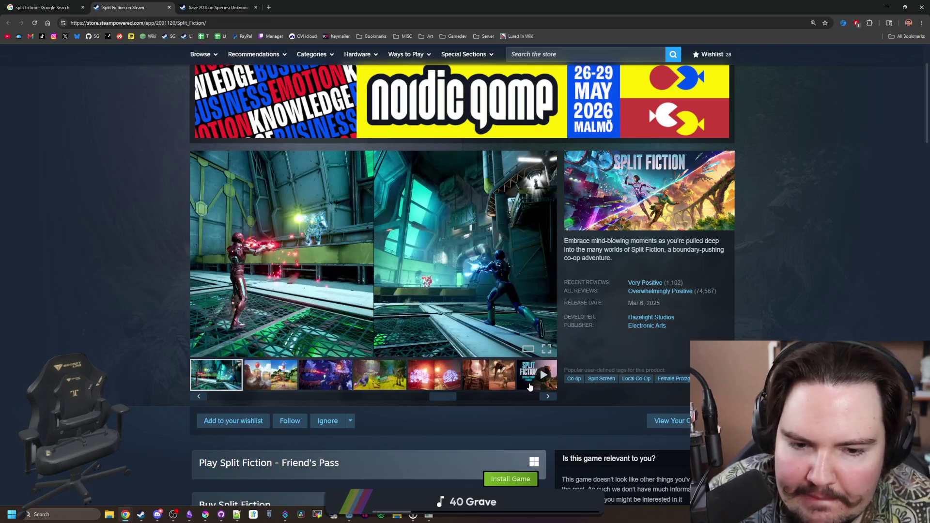
click(549, 398)
click(549, 398)
click(550, 398)
click(550, 398)
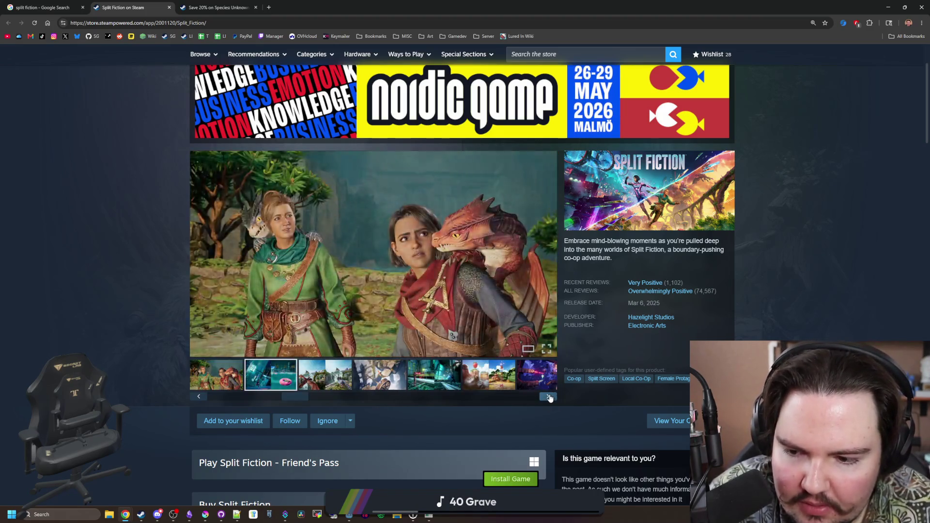
click(550, 398)
click(549, 398)
mouse_move(292, 398)
mouse_down()
mouse_move(277, 398)
mouse_move(292, 398)
mouse_up()
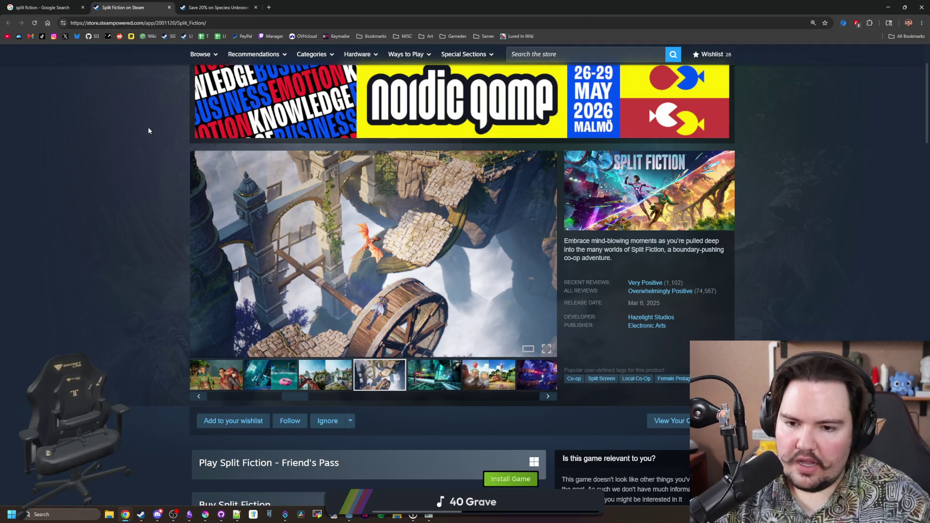
- Scroll to the $49.99 and $53.98 buying options, then restore Chrome to a smaller window revealing the game
scroll(387, 311, down, 4)
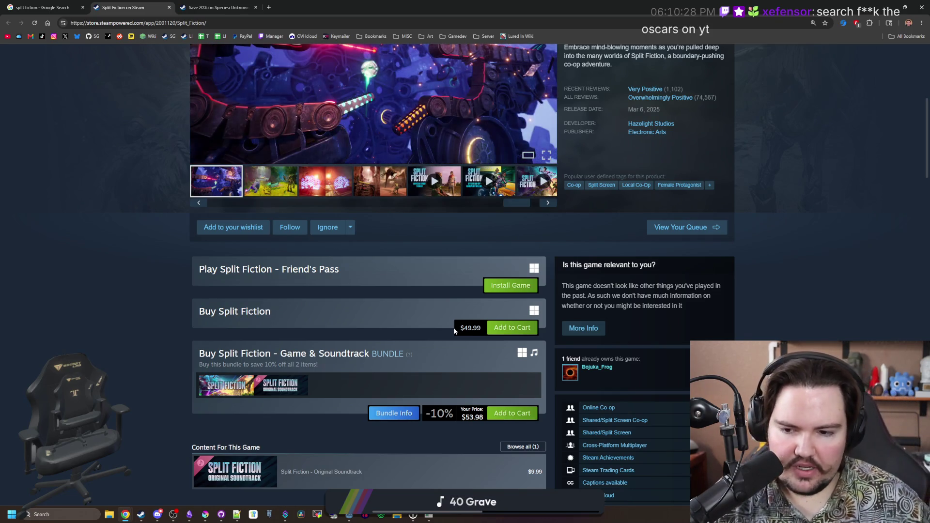
scroll(149, 325, down, 4)
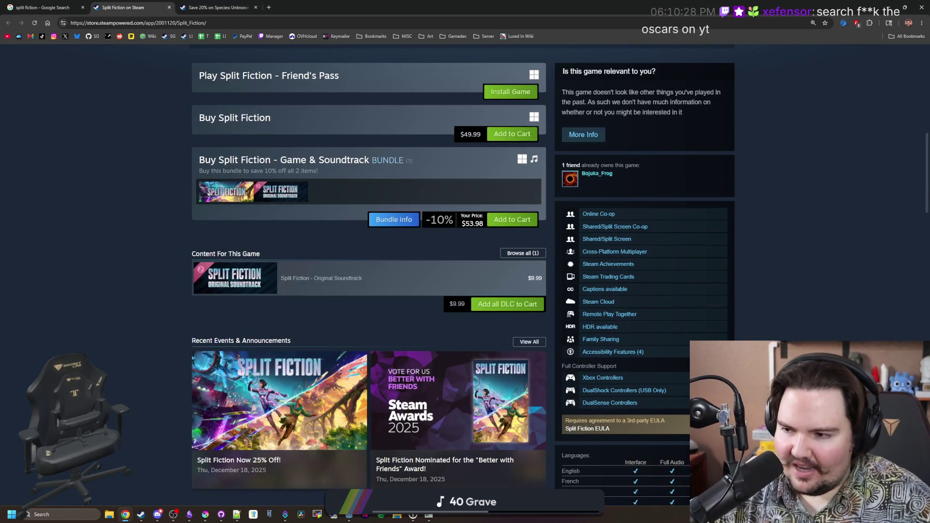
drag(333, 2, 325, 255)
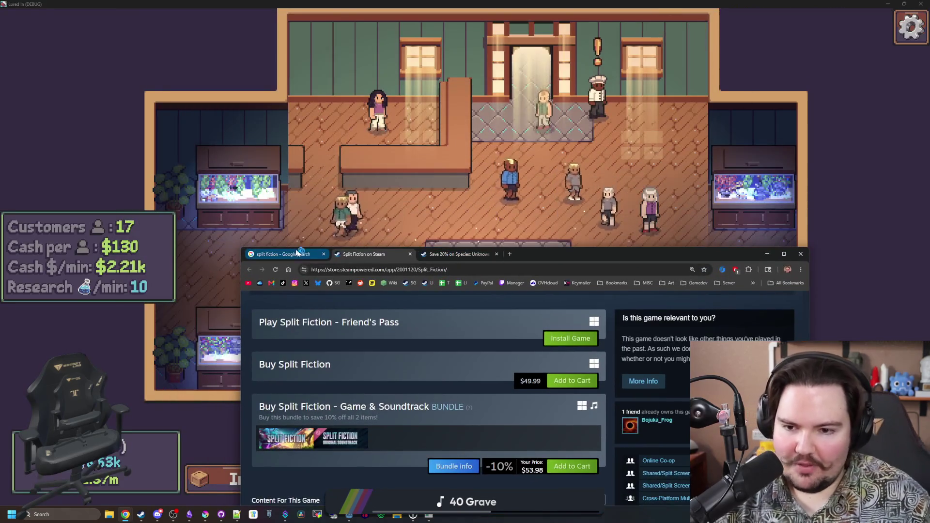
- Bring Lured In forward, pan across the shop, open the Pond/Lake/River Travel list, then return to the browser
click(325, 237)
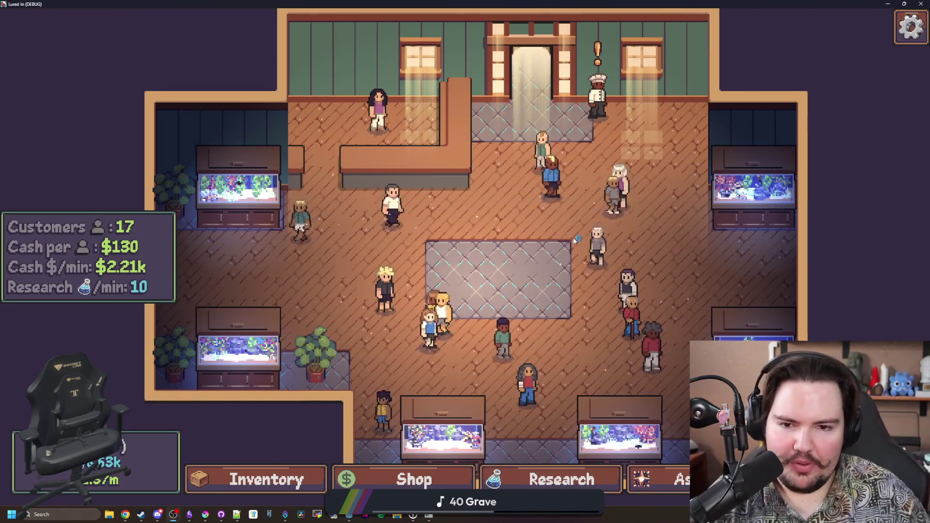
drag(634, 259, 520, 259)
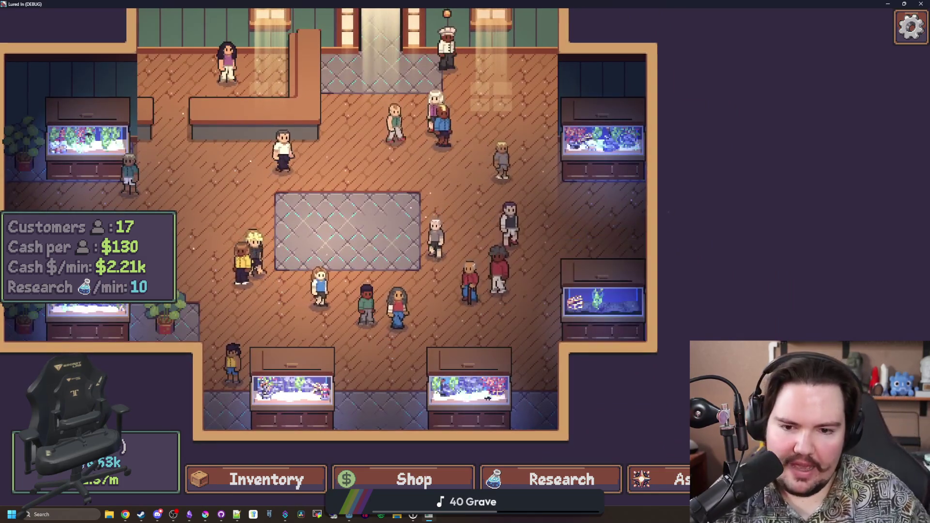
key(t)
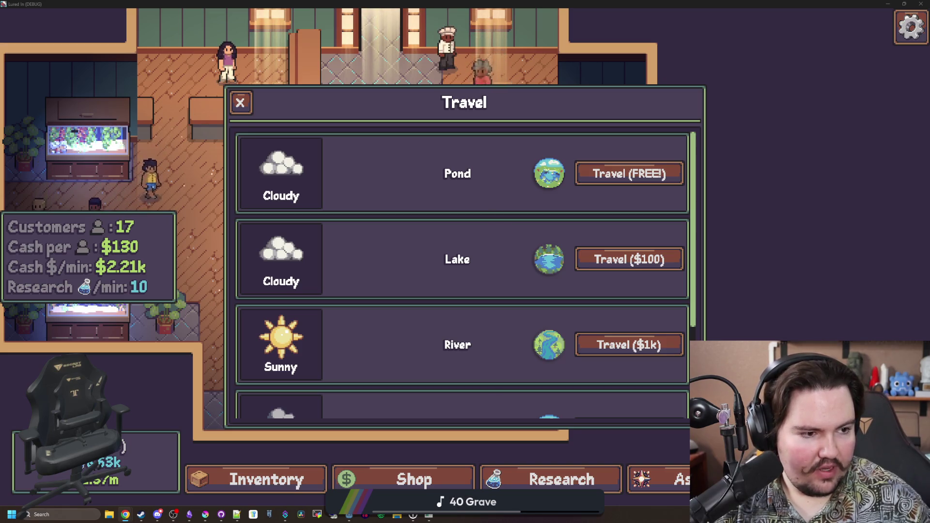
key(alt+Tab)
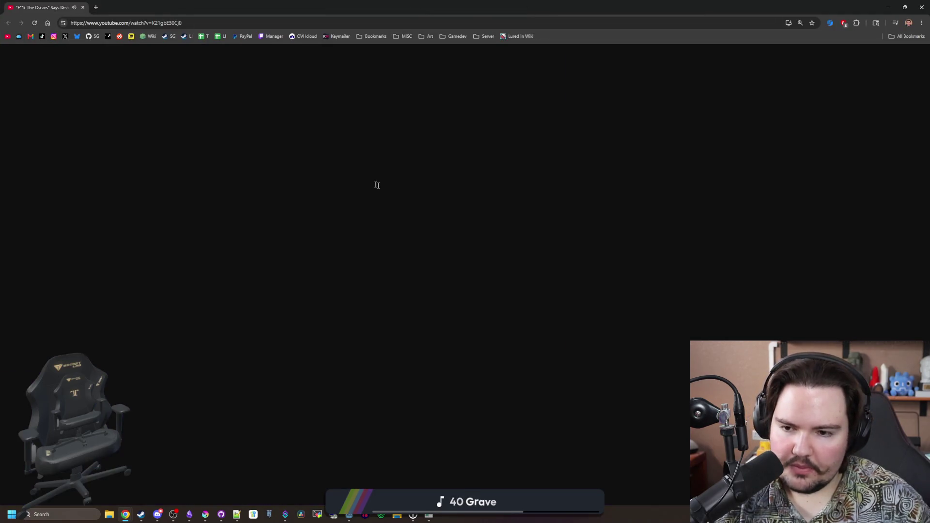
- Shrink the browser, play the Game Awards clip from 0:56 and pause it at 1:16
mouse_move(221, 3)
mouse_down()
mouse_move(367, 112)
mouse_move(359, 78)
mouse_up()
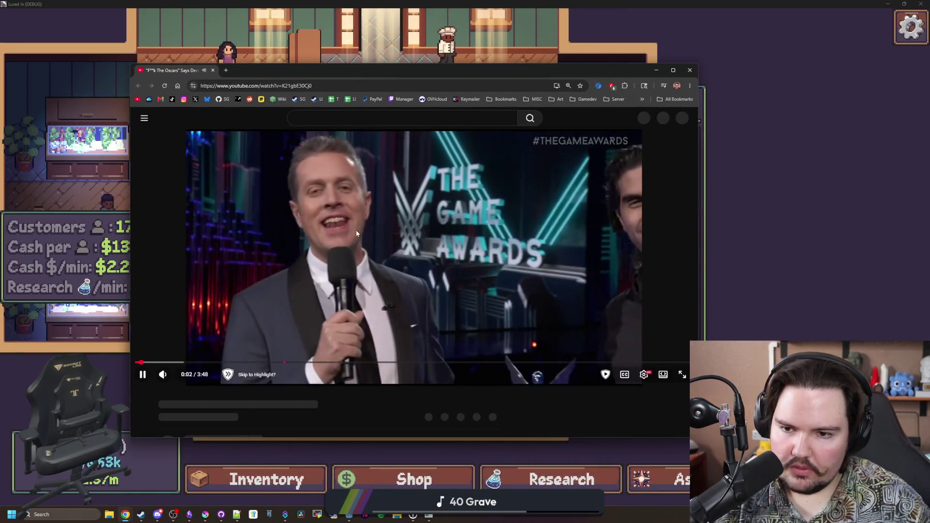
key(k)
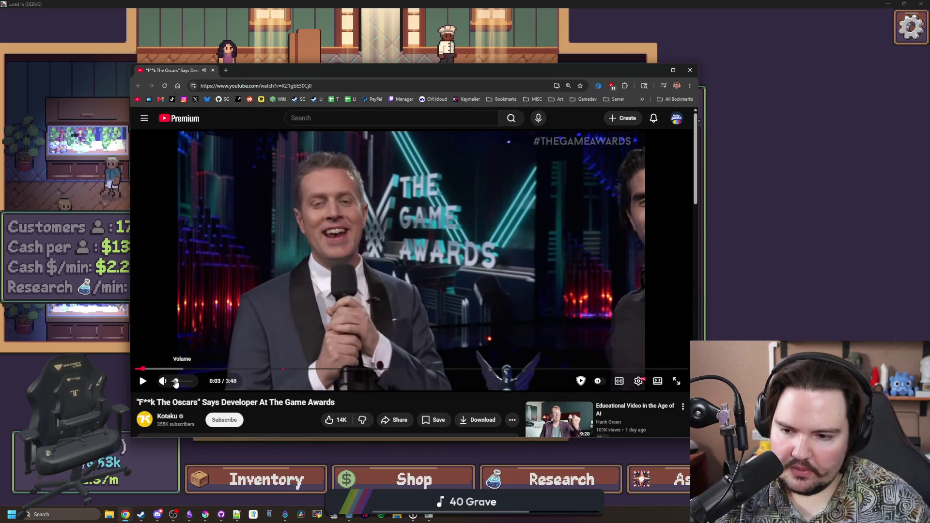
drag(169, 369, 284, 368)
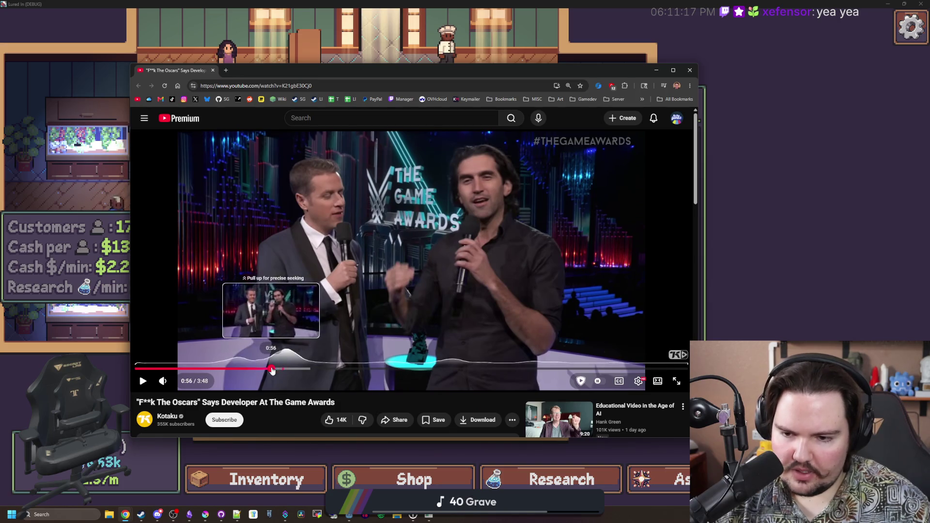
click(273, 368)
click(341, 275)
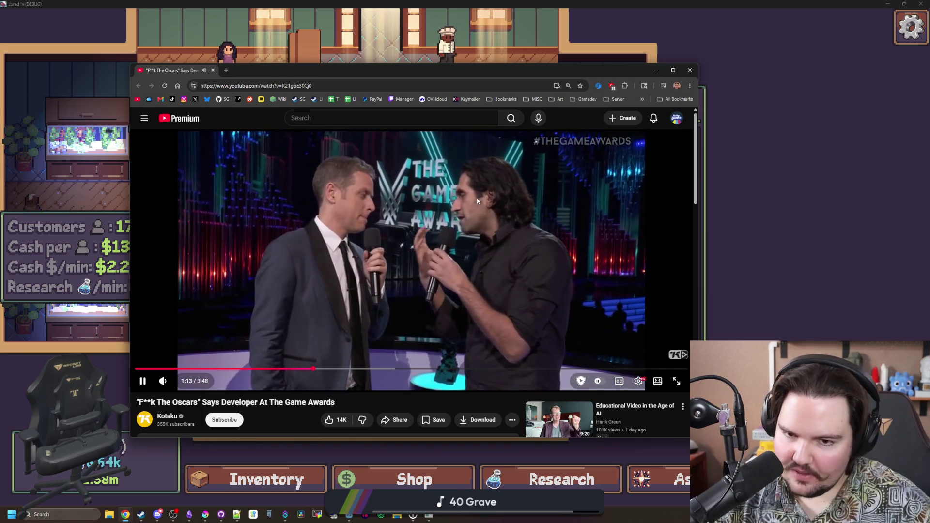
click(424, 237)
scroll(423, 238, down, 3)
scroll(416, 240, down, 1)
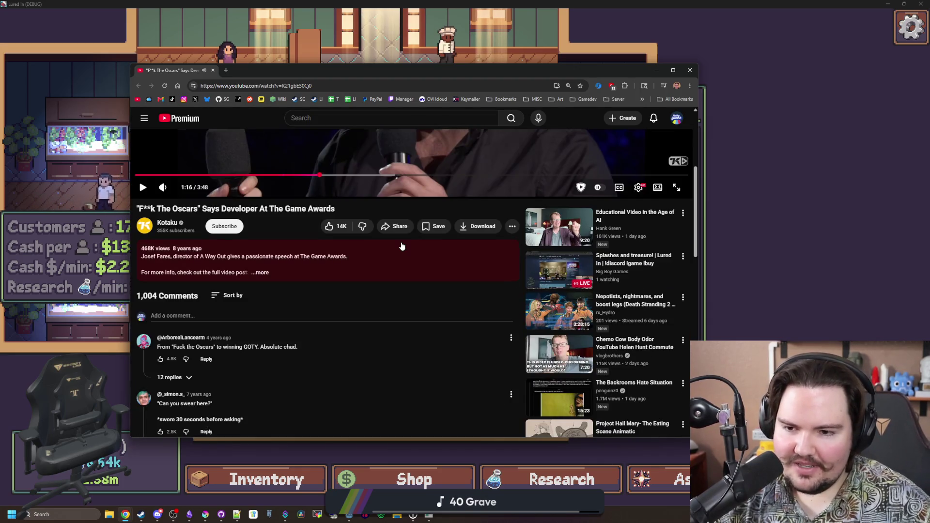
scroll(395, 244, up, 5)
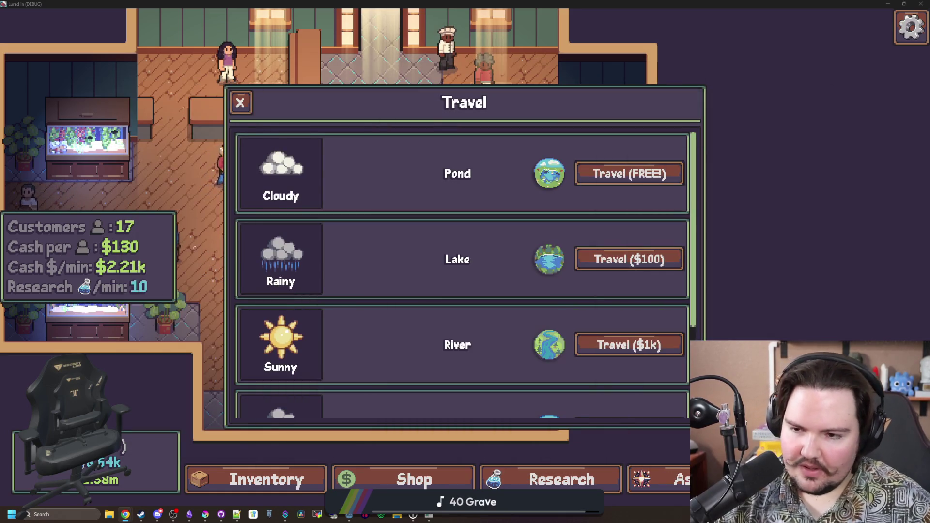
- Travel to the free Pond fishing spot from the Travel list
scroll(356, 251, down, 1)
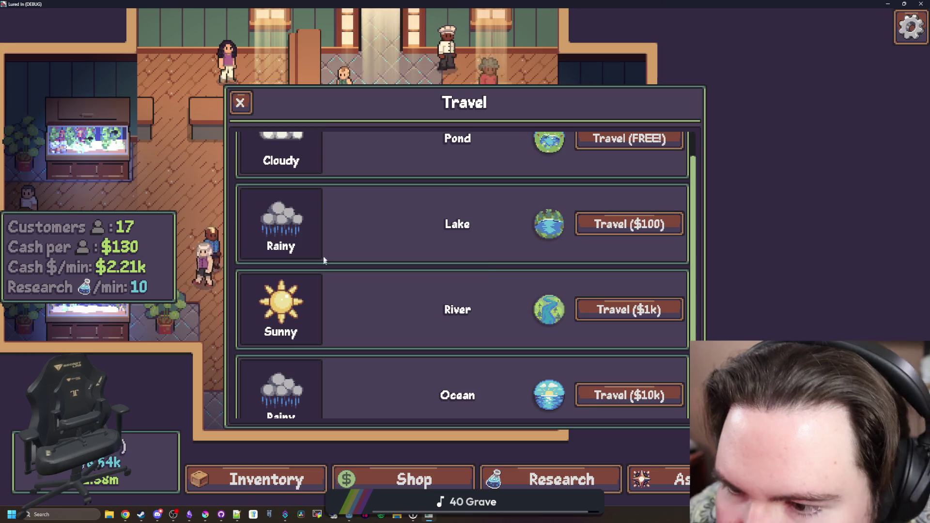
mouse_move(295, 235)
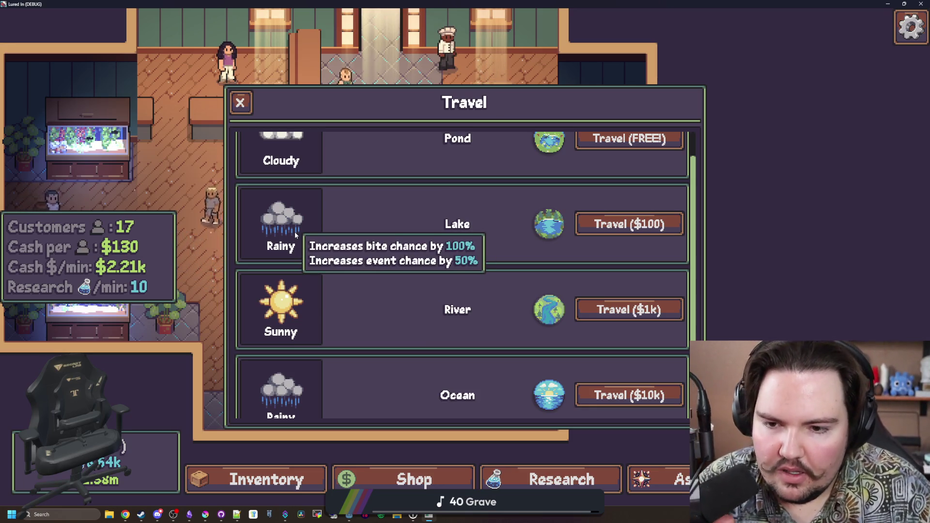
scroll(366, 230, down, 3)
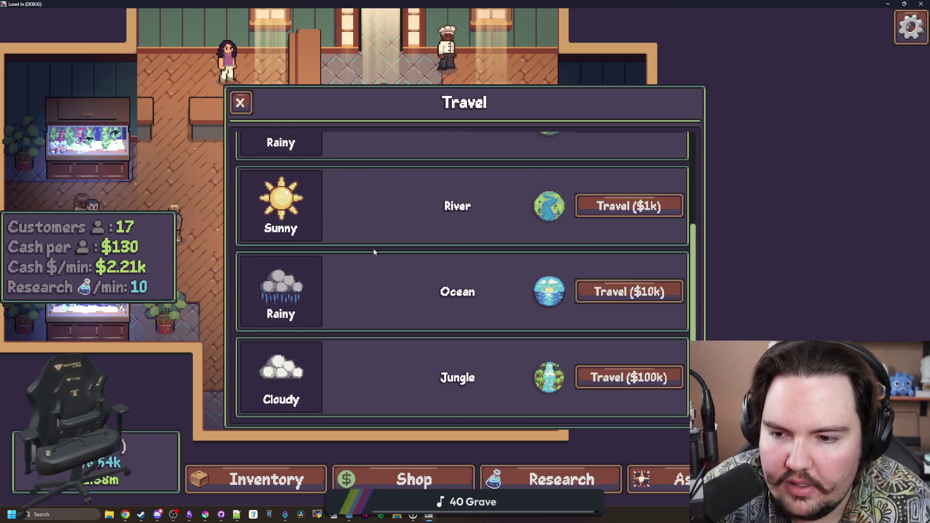
scroll(387, 240, up, 3)
key(Escape)
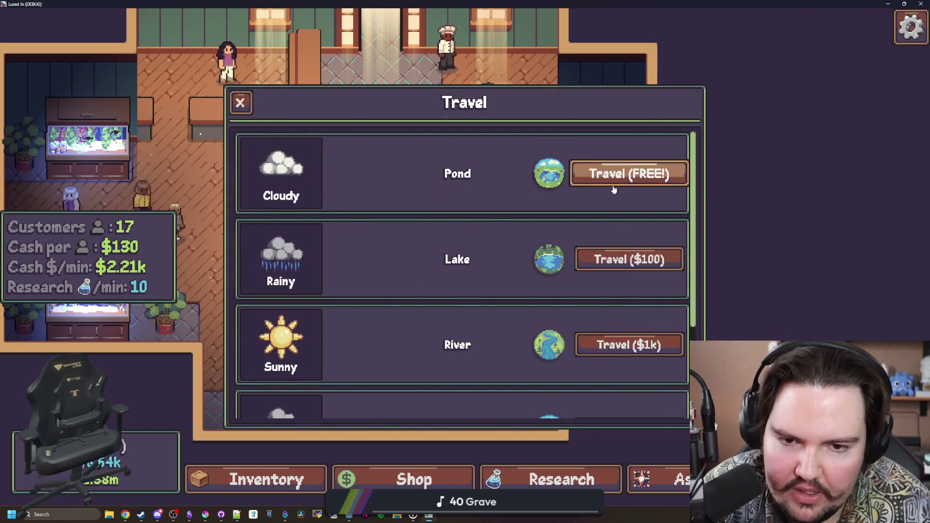
click(614, 188)
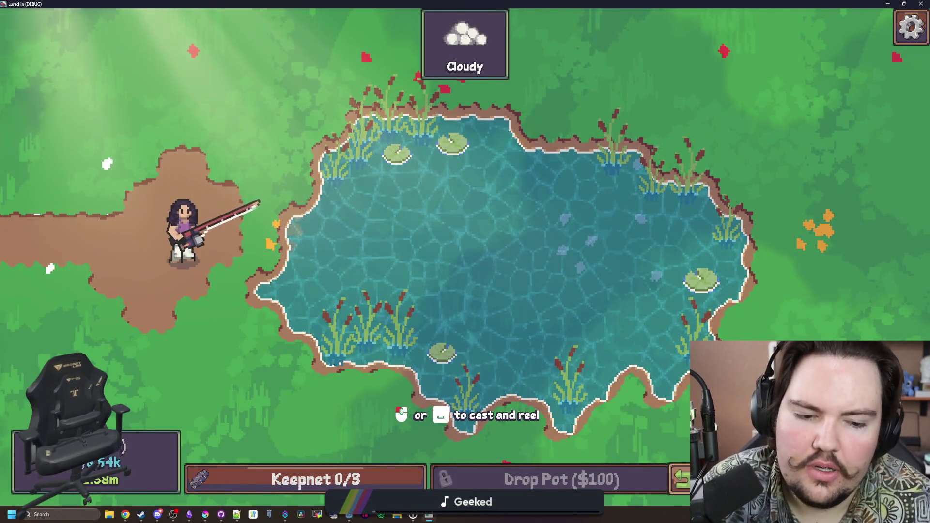
- Quit the game to the desktop from the pause menu and return to the script at line 556
key(Escape)
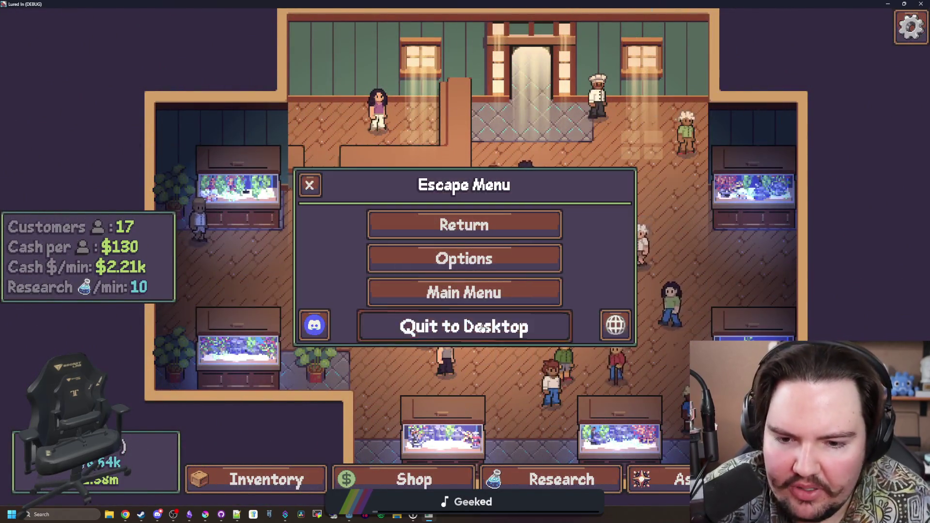
click(482, 325)
click(455, 285)
- Save the global.gd weather-description script
key(ctrl+s)
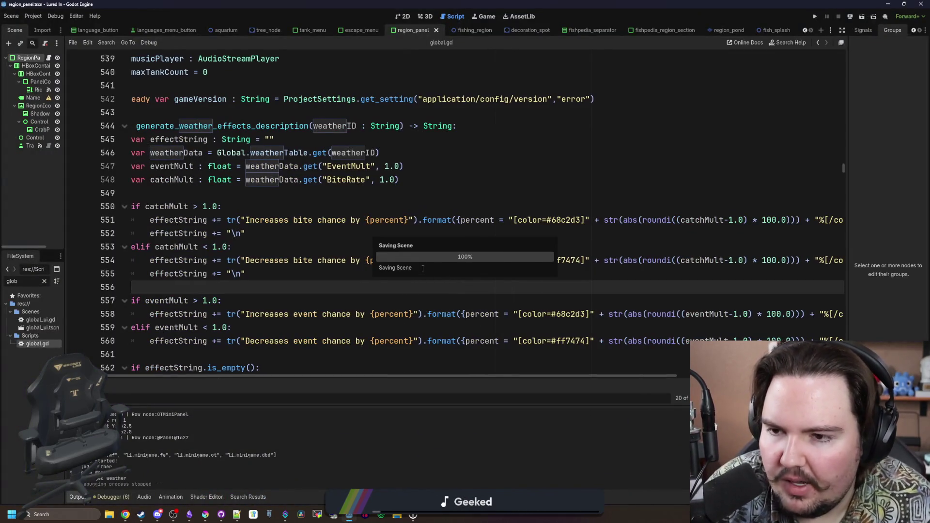
key(ctrl+s)
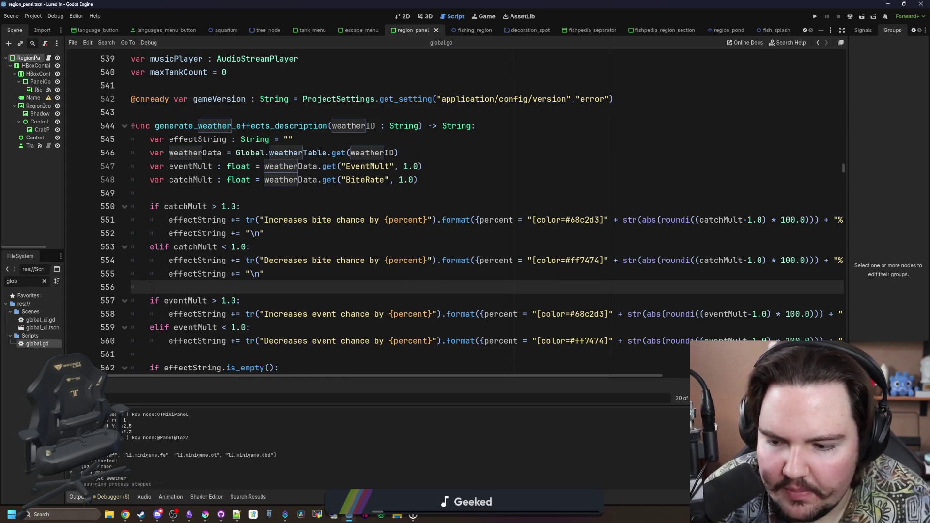
mouse_move(238, 166)
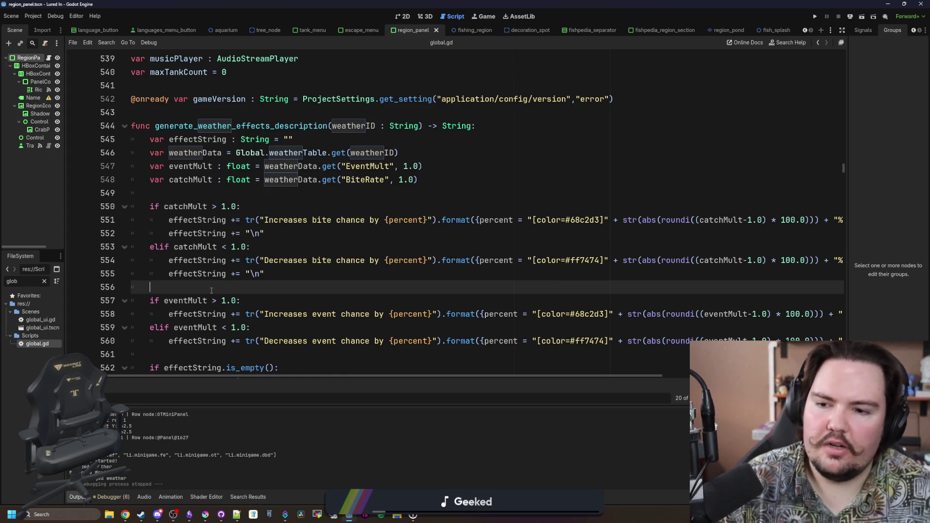
key(ctrl+s)
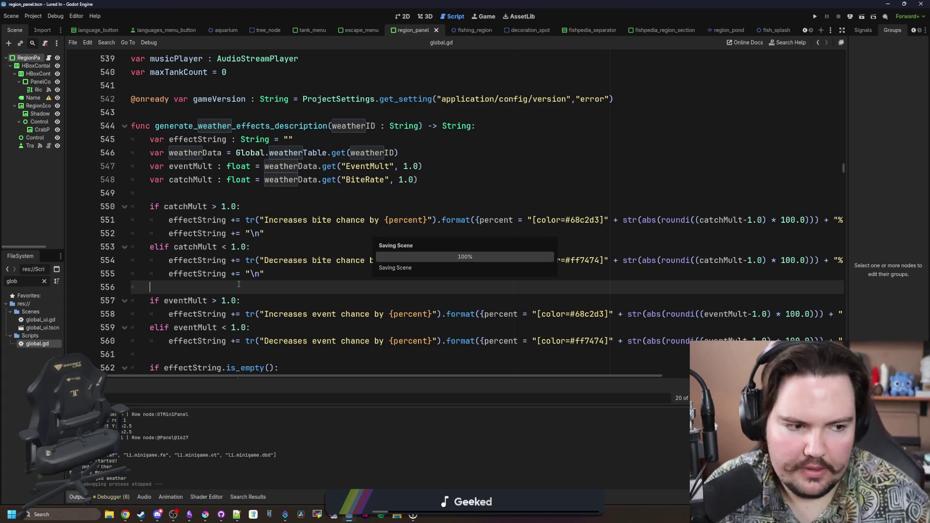
- Show region_panel in the 2D view, widen the left dock, and clear the FileSystem filter
click(402, 17)
scroll(153, 118, up, 2)
scroll(369, 155, down, 2)
key(ctrl+s)
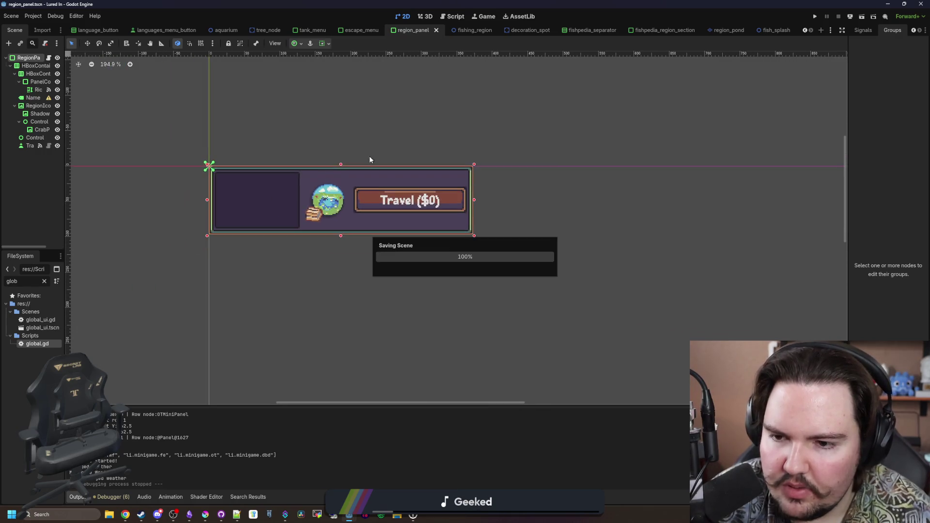
drag(66, 252, 195, 252)
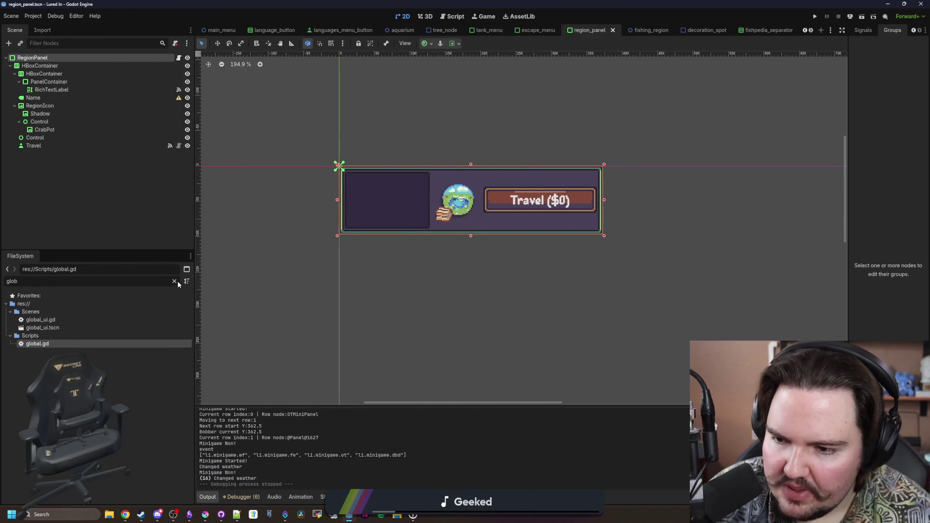
click(175, 281)
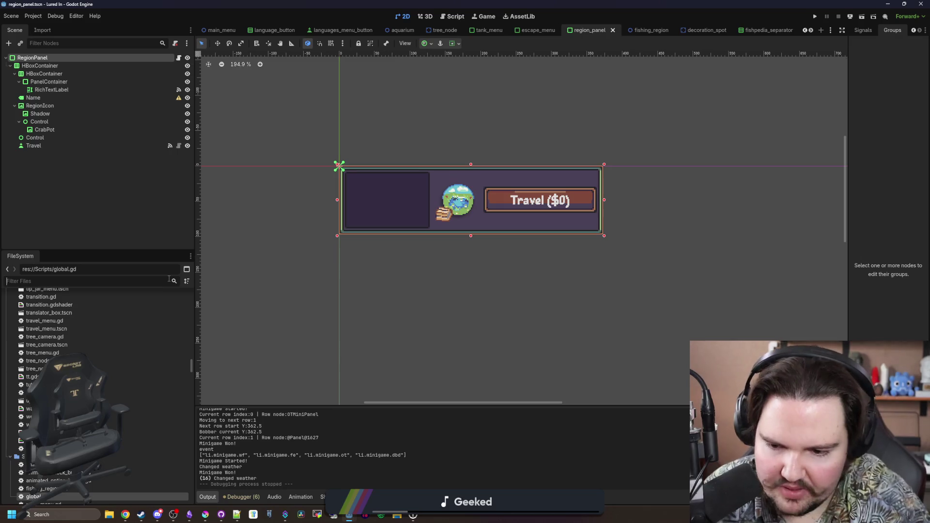
- Create a new water_bubbles scene inside the Scenes folder
text(splas)
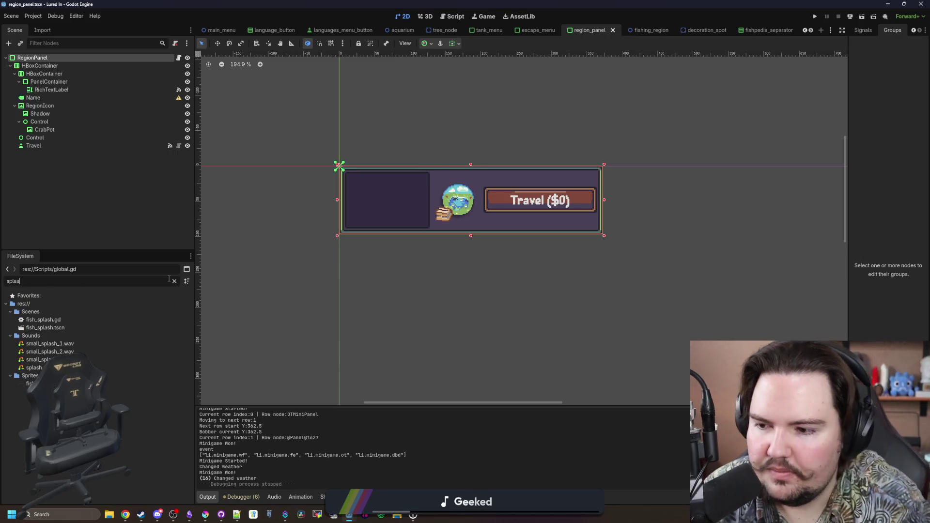
right_click(27, 313)
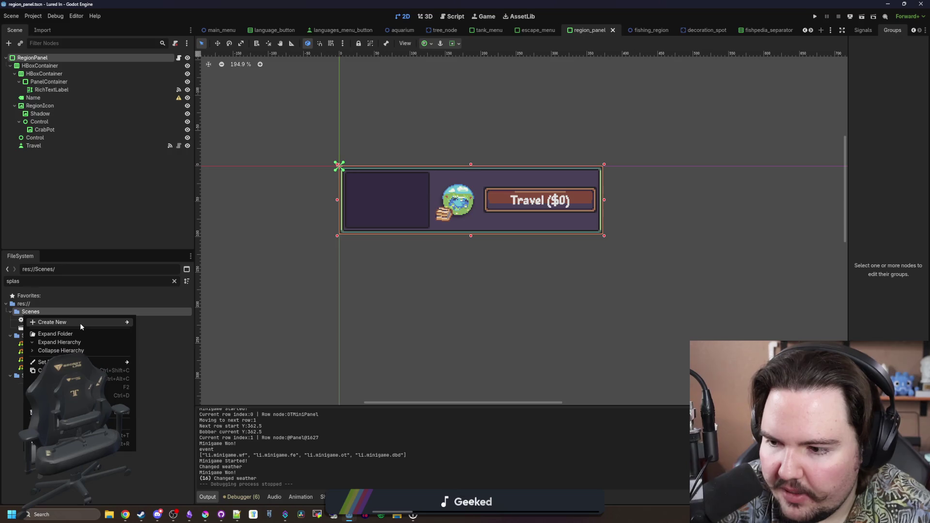
mouse_move(80, 323)
click(163, 329)
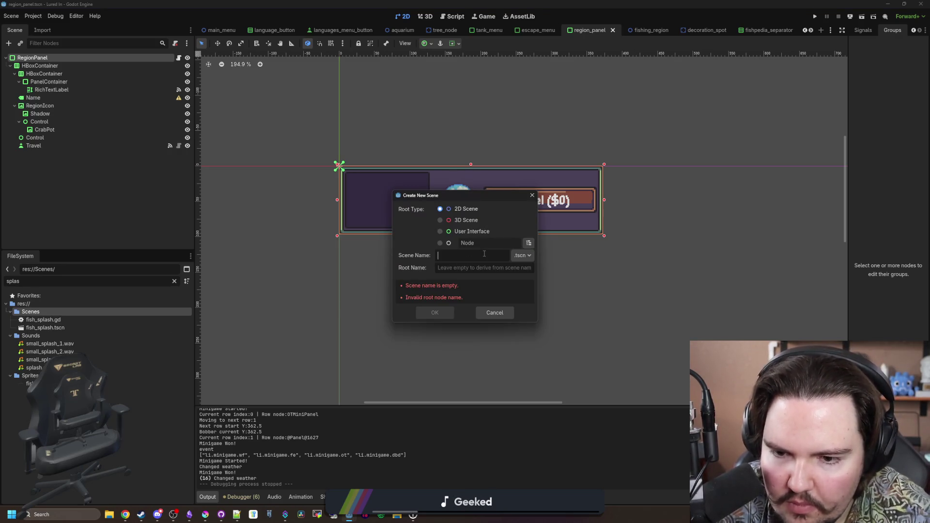
text(water_bubbles)
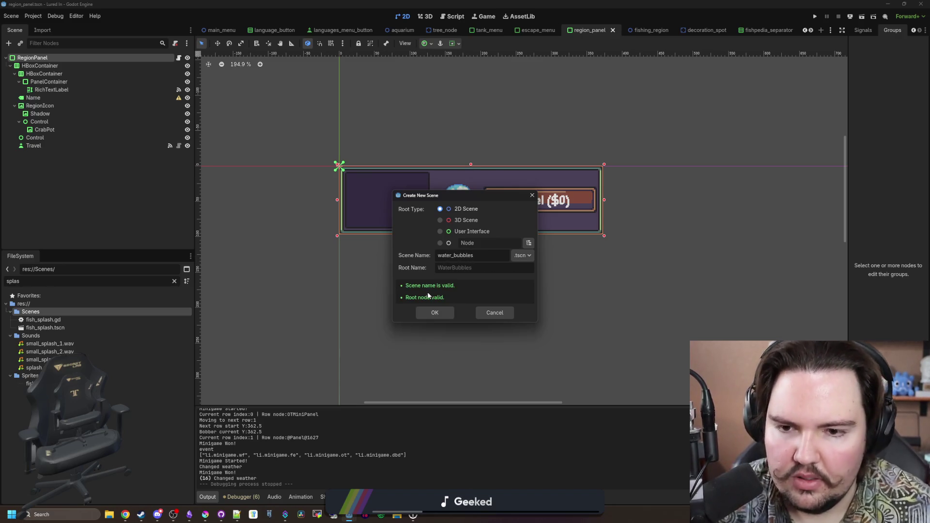
click(434, 311)
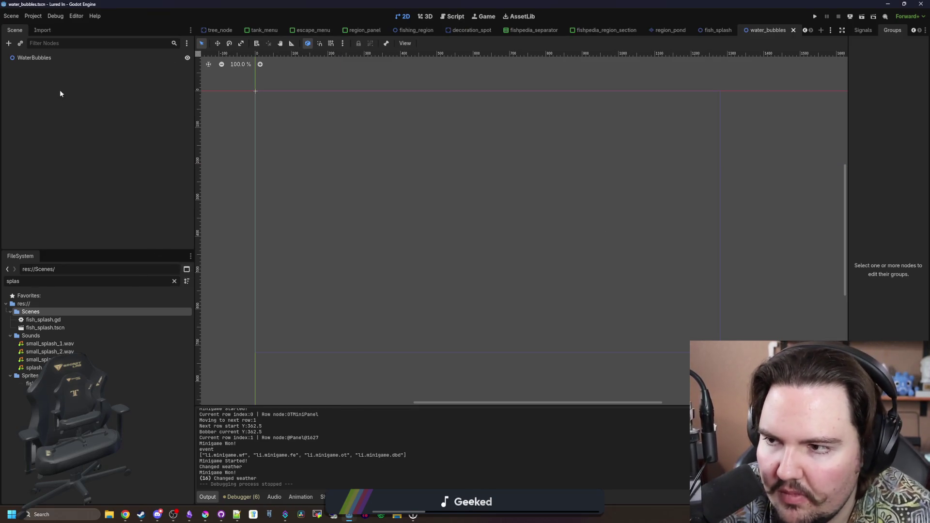
- Change the WaterBubbles root's type to Node2D after first trying CPUParticles2D
click(58, 58)
right_click(57, 57)
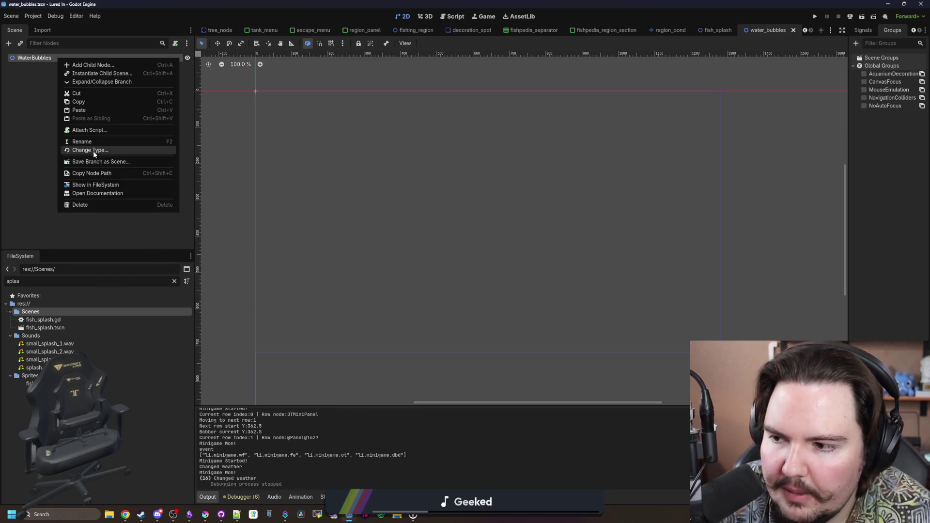
click(93, 150)
text(particle)
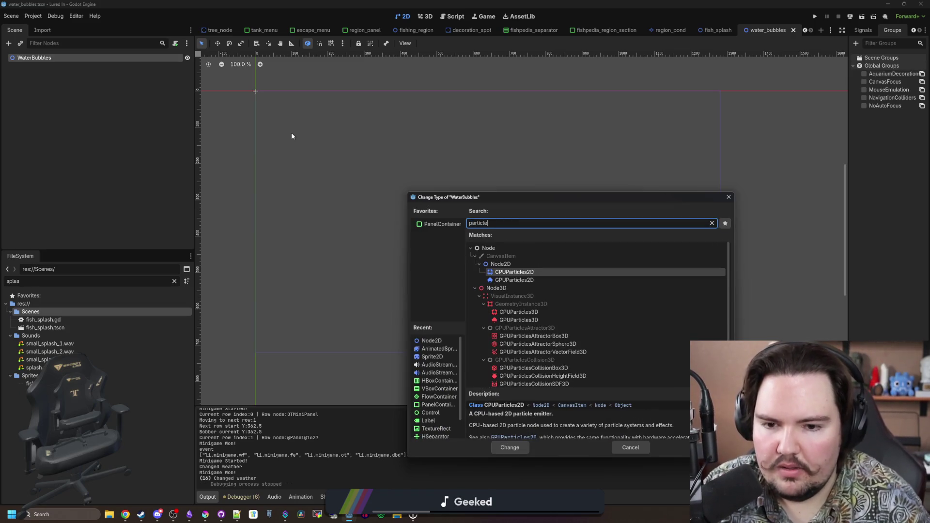
key(Return)
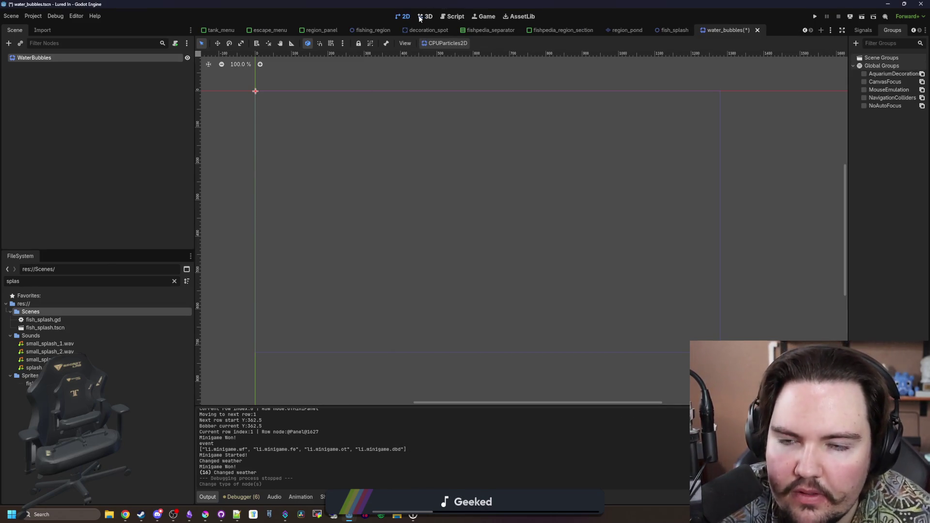
click(425, 17)
click(403, 16)
scroll(243, 89, up, 5)
right_click(37, 59)
click(60, 152)
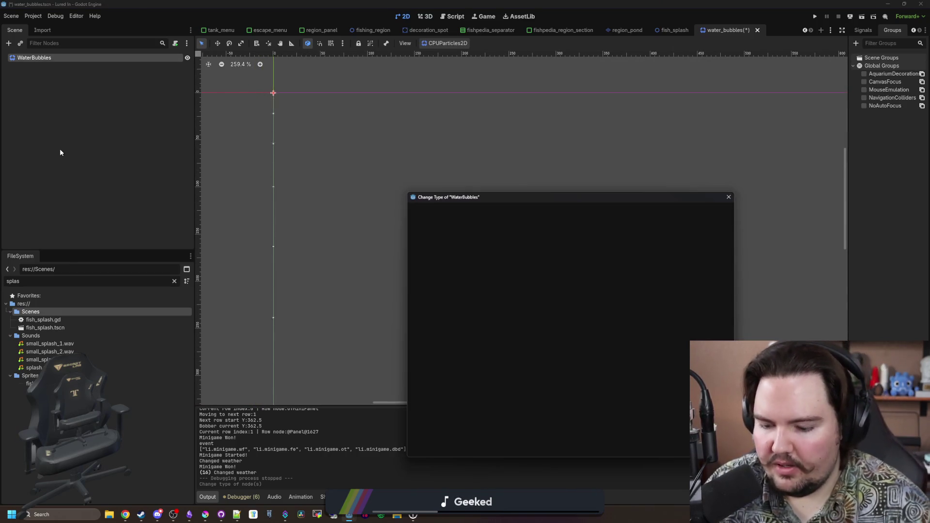
text(node2d)
key(Return)
- Add a CPUParticles2D child under WaterBubbles and widen the Inspector
right_click(23, 55)
key(Escape)
right_click(51, 60)
click(63, 69)
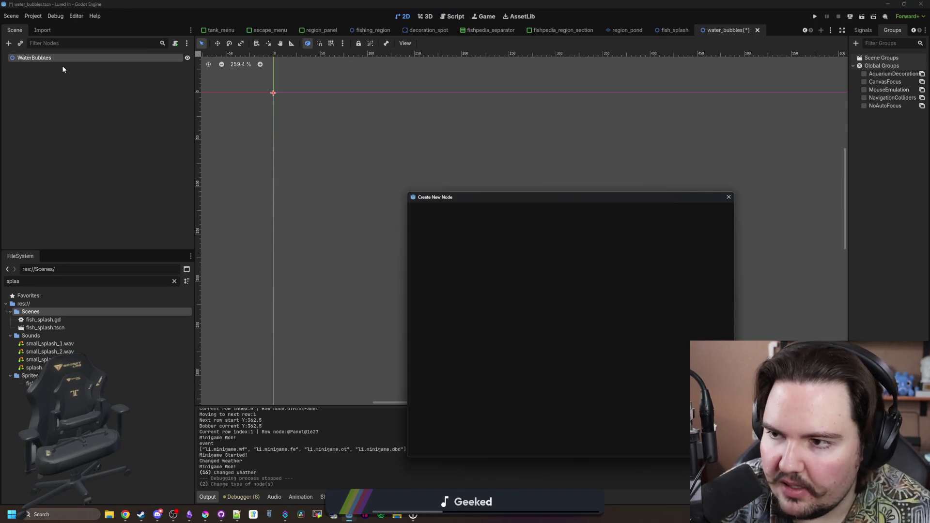
text(cpup)
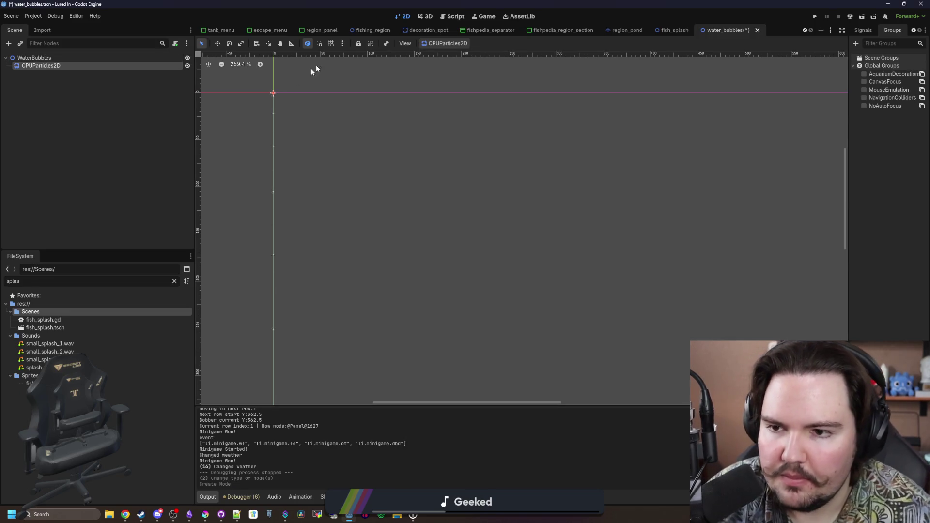
scroll(242, 72, up, 9)
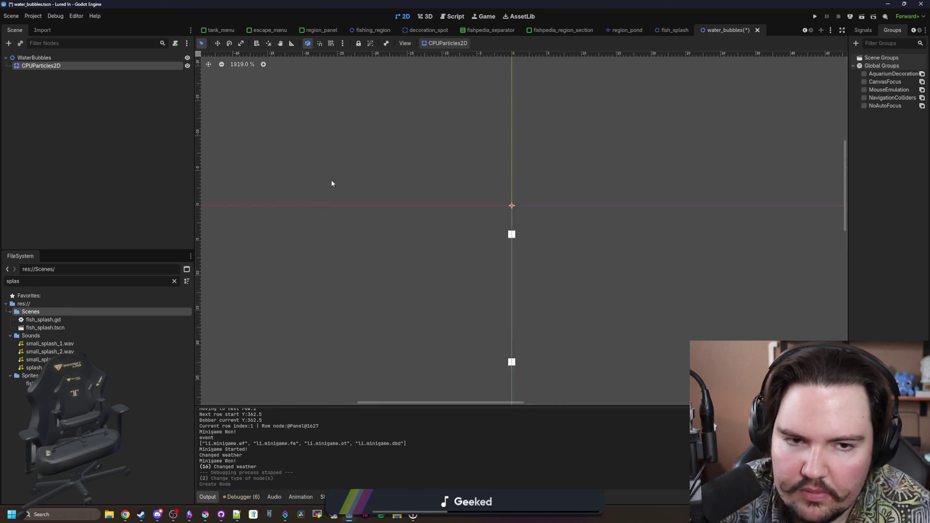
scroll(332, 184, down, 2)
drag(832, 100, 675, 72)
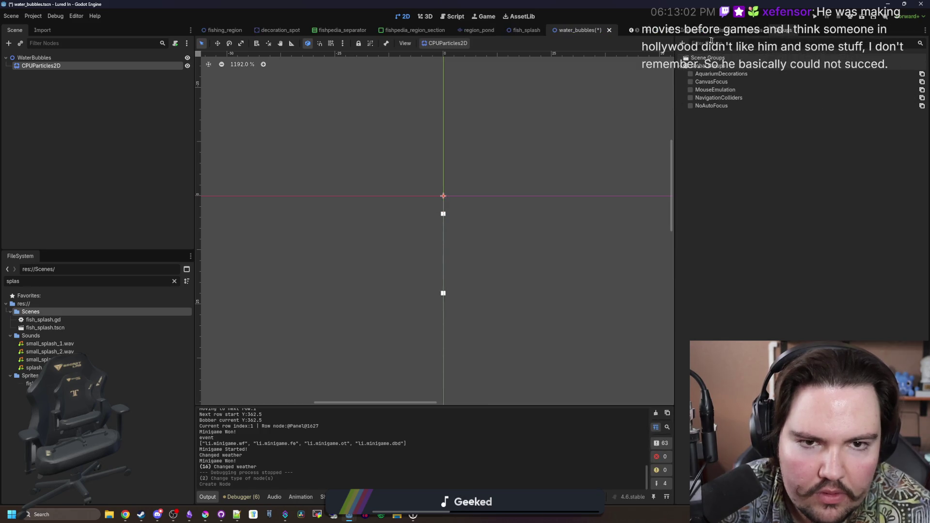
- Set the CPUParticles2D Gravity y value to -50 so the bubbles rise
click(698, 35)
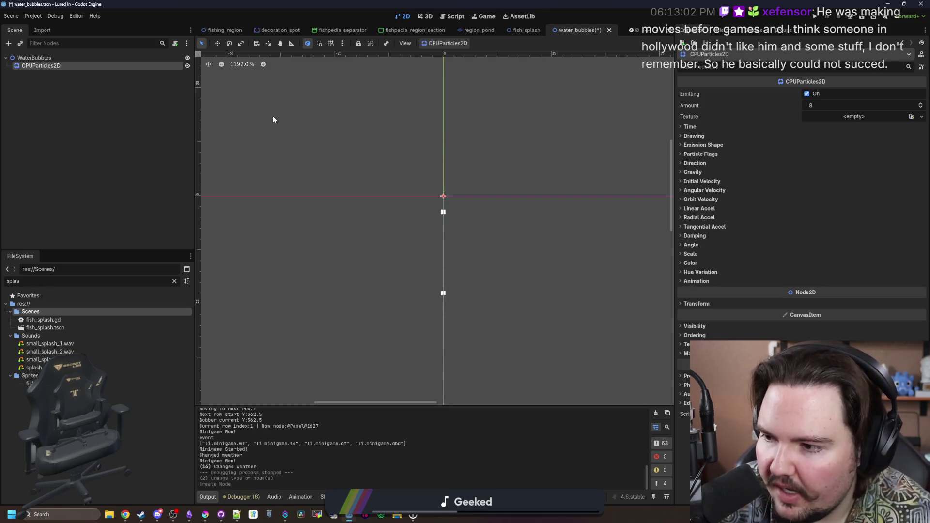
click(708, 173)
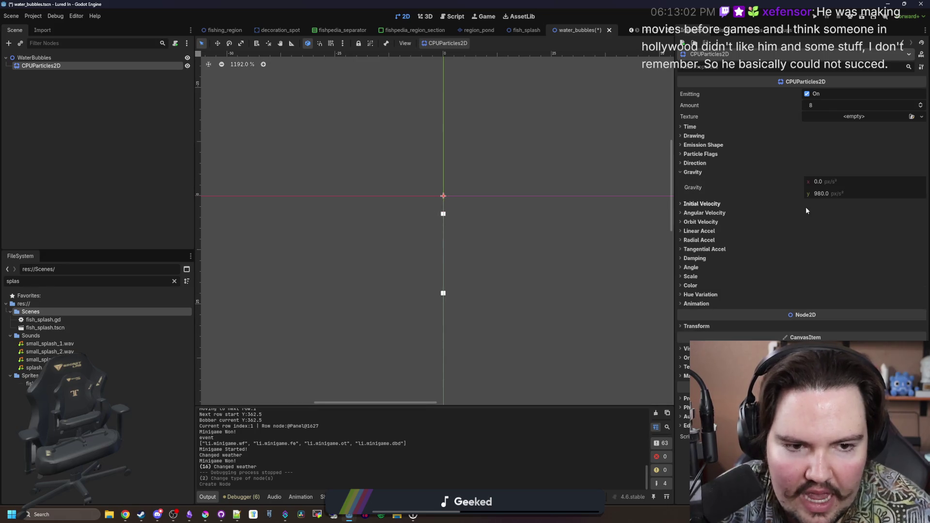
click(823, 194)
text(50)
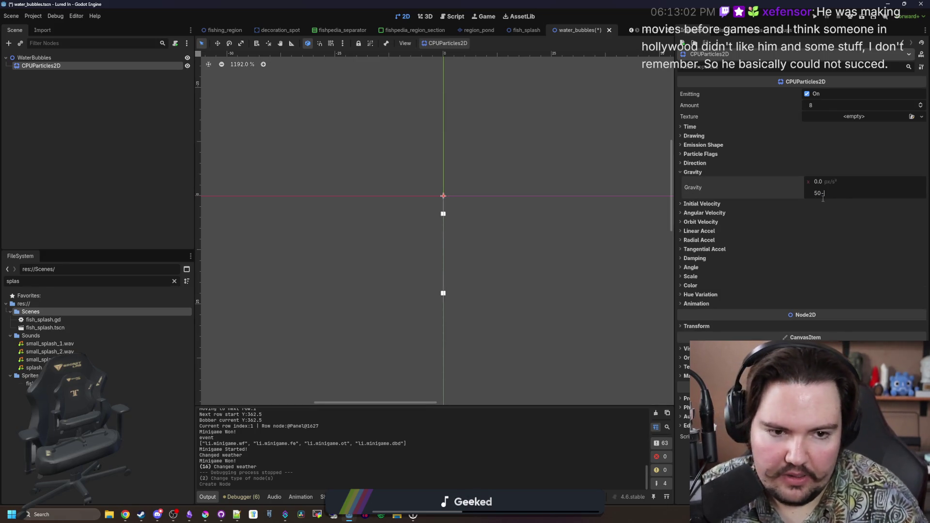
key(Return)
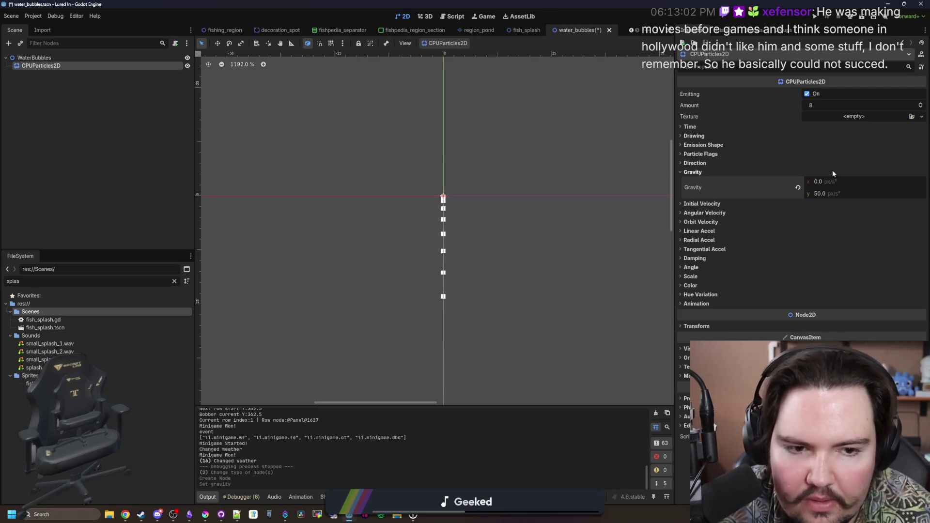
key(Return)
scroll(418, 162, right, 2)
scroll(409, 228, down, 1)
- Bring the Krita window to the front and maximize it
mouse_move(203, 516)
click(220, 480)
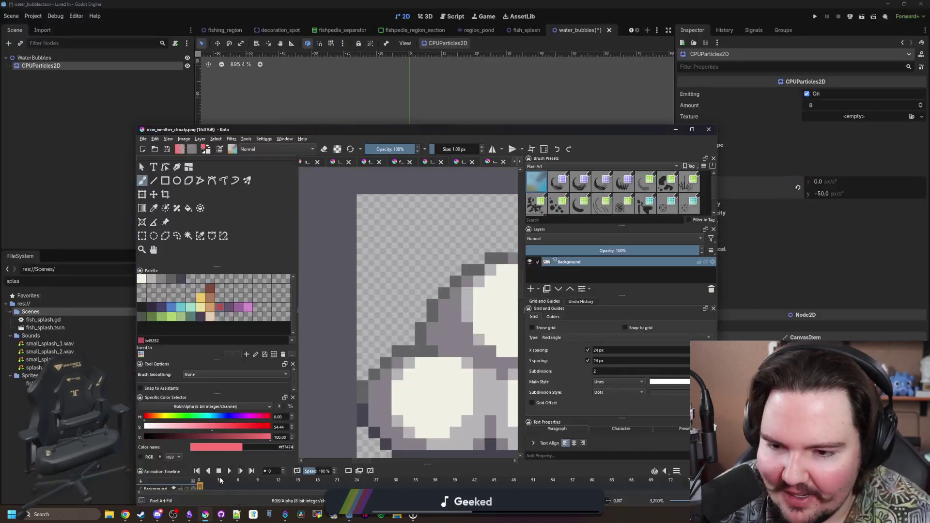
double_click(395, 130)
click(11, 11)
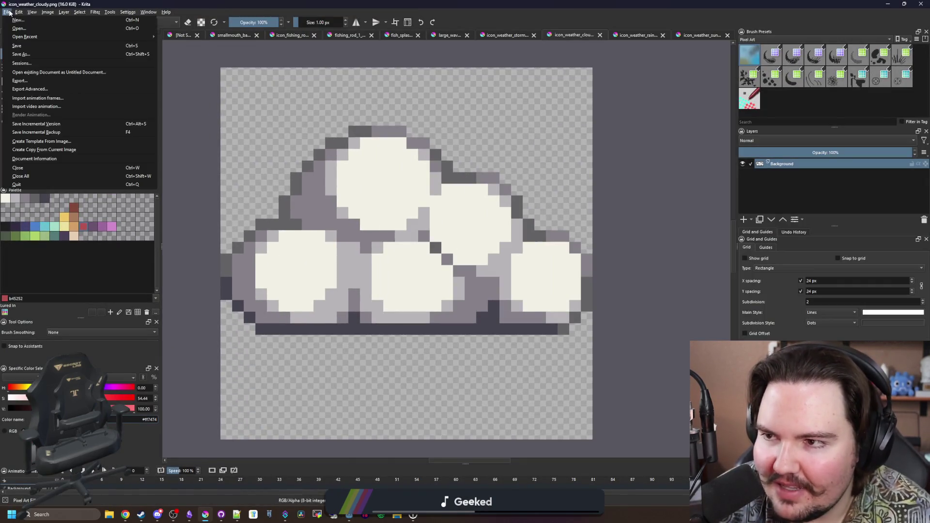
- Create a new 8×8 pixel document in Krita
key(Escape)
key(ctrl+n)
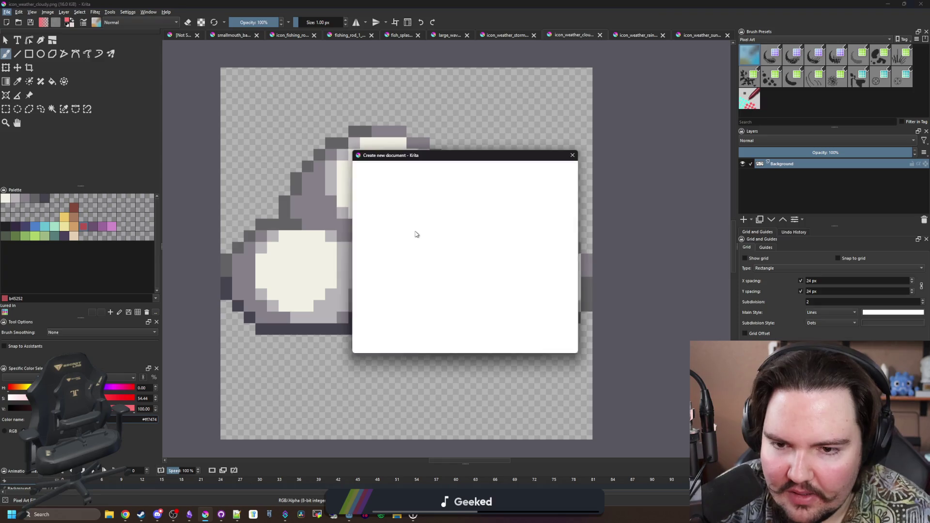
text(8)
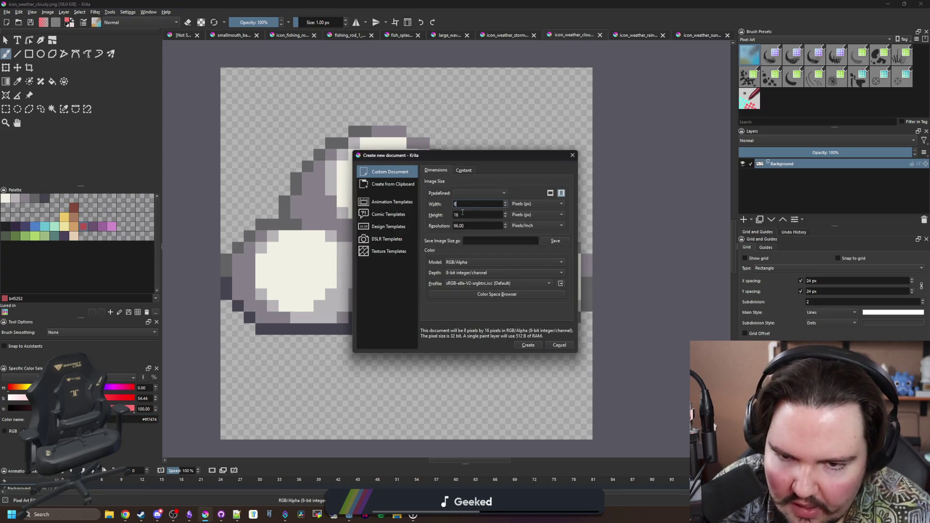
click(529, 344)
- Erase the white block's edge rows and corner pixels into a rounded blob
scroll(364, 222, down, 3)
scroll(348, 203, up, 2)
mouse_move(319, 174)
mouse_down()
mouse_move(347, 316)
mouse_move(503, 315)
mouse_move(483, 151)
mouse_up()
mouse_move(480, 196)
mouse_down()
mouse_move(477, 153)
mouse_move(310, 153)
mouse_move(332, 177)
mouse_up()
click(339, 290)
click(451, 292)
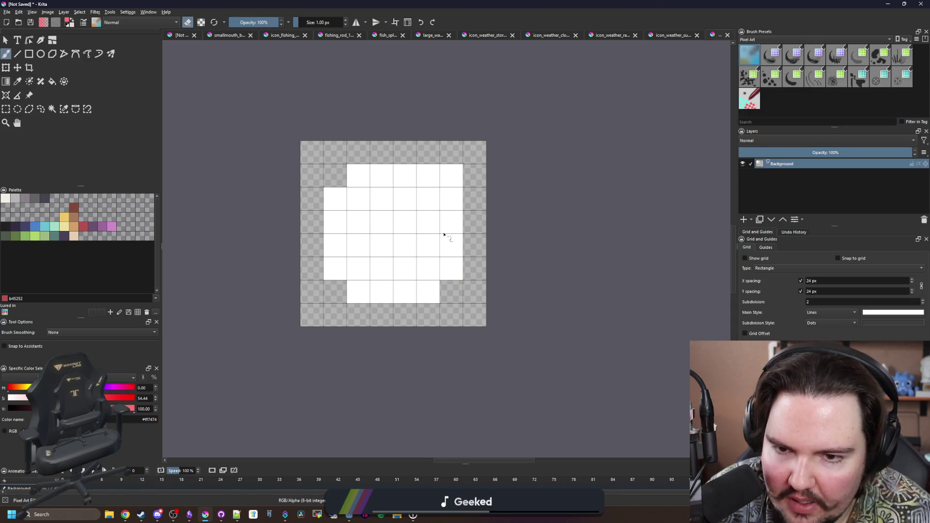
- Erase the top-right corner and hollow the blob's centre, repainting some inner pixels white
click(451, 180)
mouse_move(367, 204)
mouse_down()
mouse_move(407, 269)
mouse_move(383, 223)
mouse_move(401, 238)
mouse_move(379, 247)
mouse_up()
key(e)
ctrl+click(451, 229)
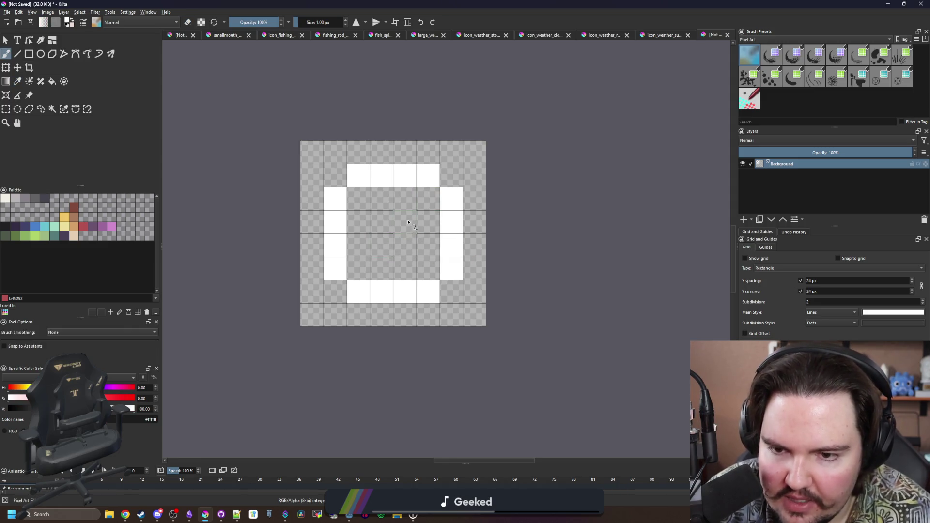
mouse_move(367, 239)
mouse_down()
mouse_move(360, 221)
mouse_move(382, 199)
mouse_up()
- Shade the ring's top-left, bottom and right pixels light grey
click(17, 200)
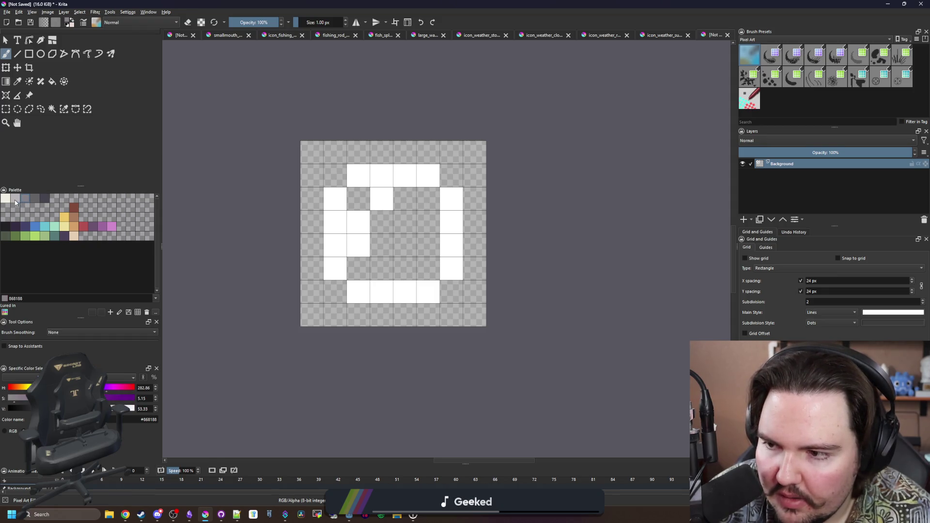
mouse_move(339, 222)
mouse_down()
mouse_move(335, 196)
mouse_move(381, 177)
mouse_up()
mouse_move(410, 291)
mouse_down()
mouse_move(450, 266)
mouse_move(451, 245)
mouse_up()
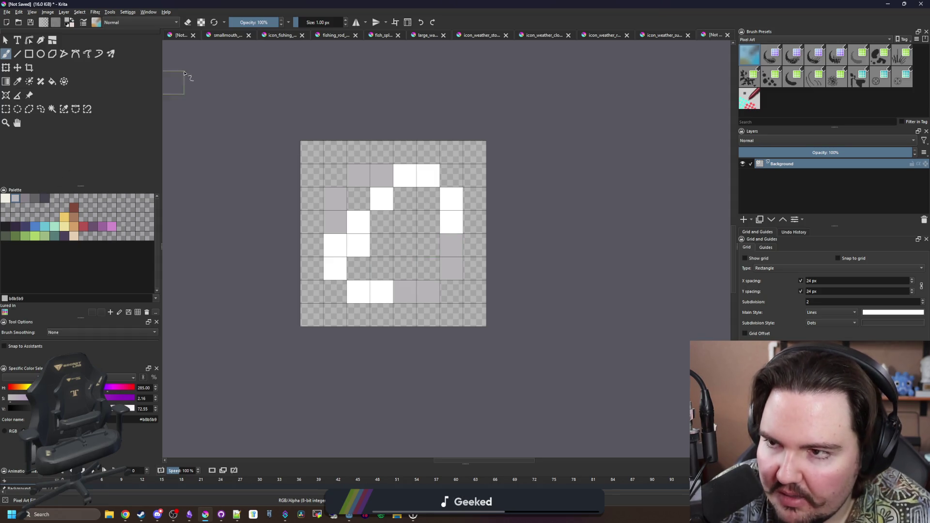
- Paint semi-transparent white highlight pixels using a lowered brush opacity
double_click(270, 26)
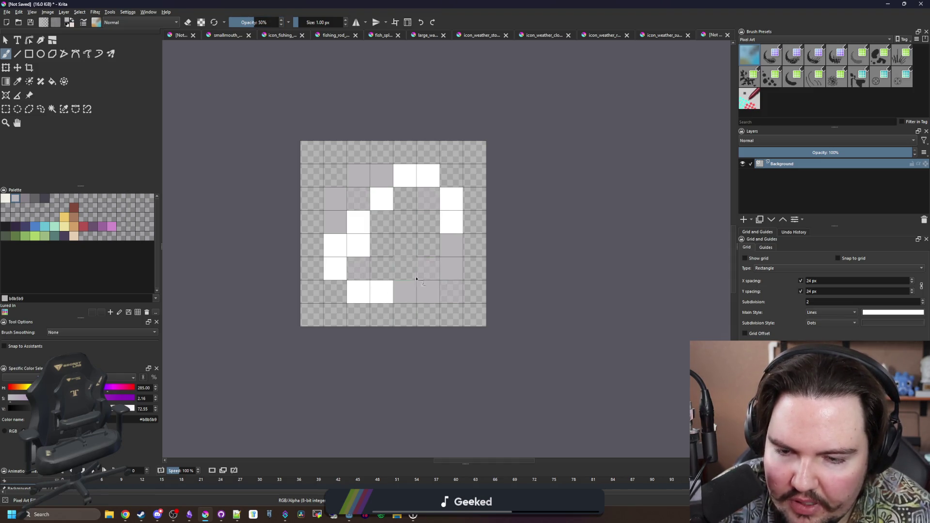
ctrl+click(456, 199)
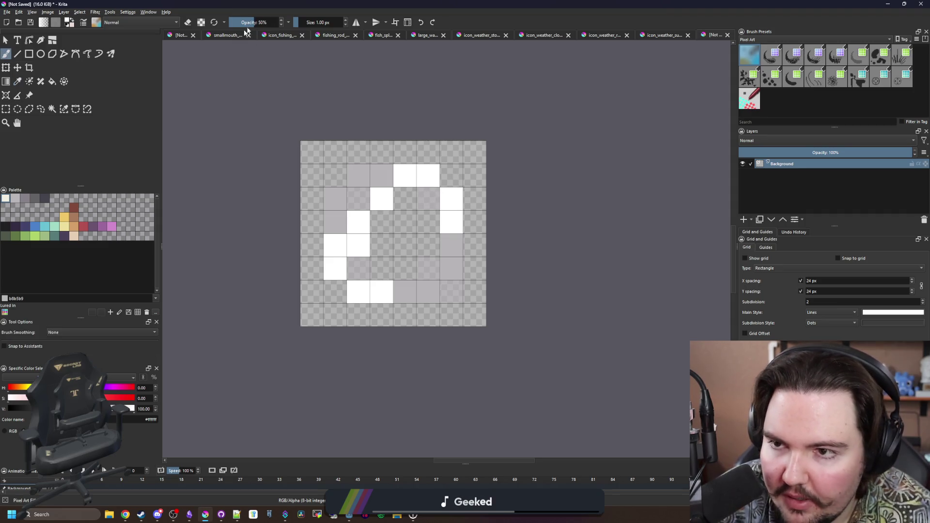
click(260, 23)
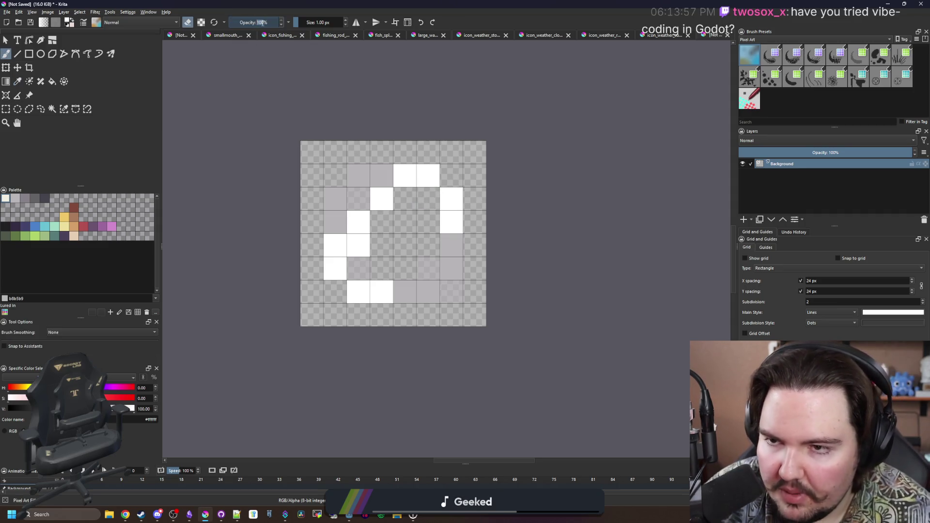
click(426, 209)
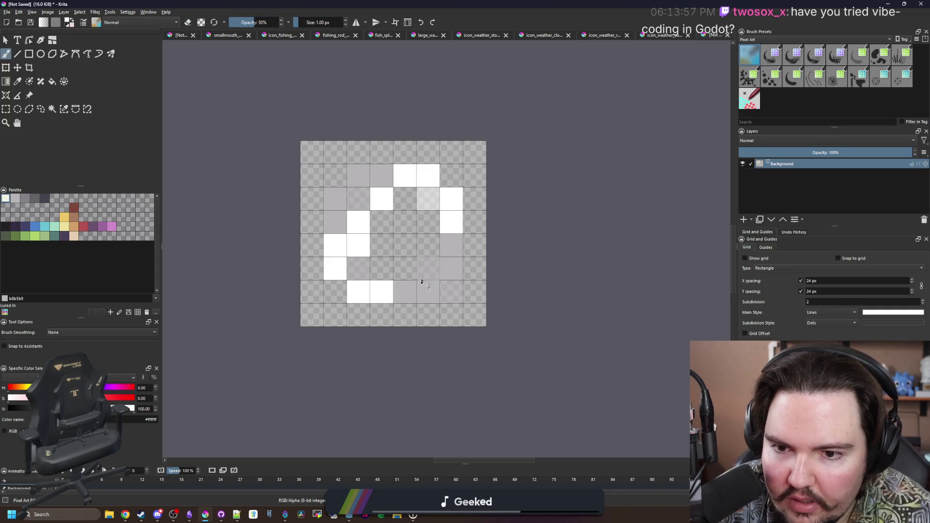
click(364, 279)
key(e)
click(366, 275)
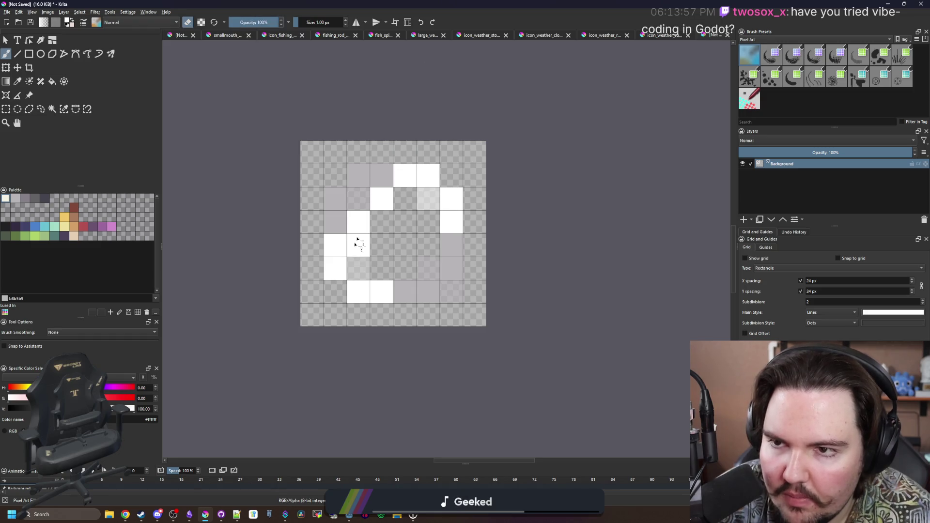
click(358, 240)
- Add more half-opacity white pixels on the left side of the bubble
click(262, 20)
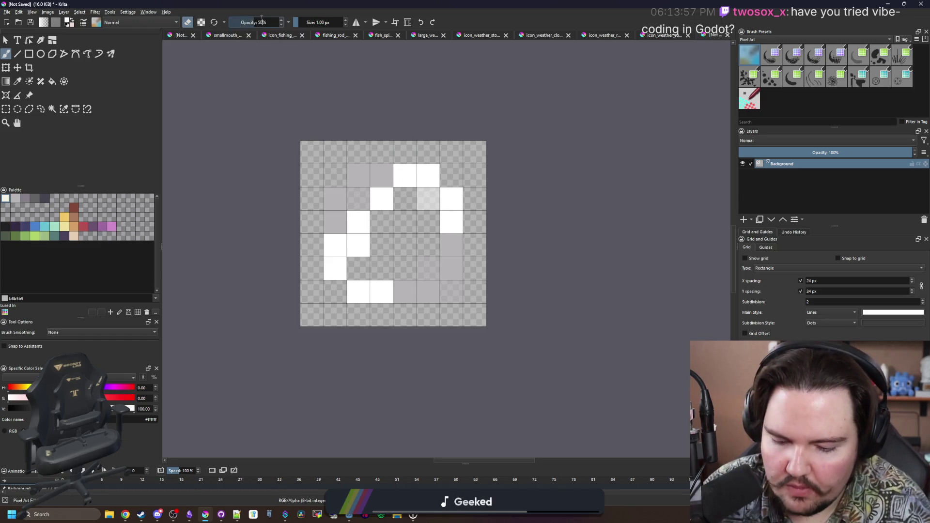
click(357, 266)
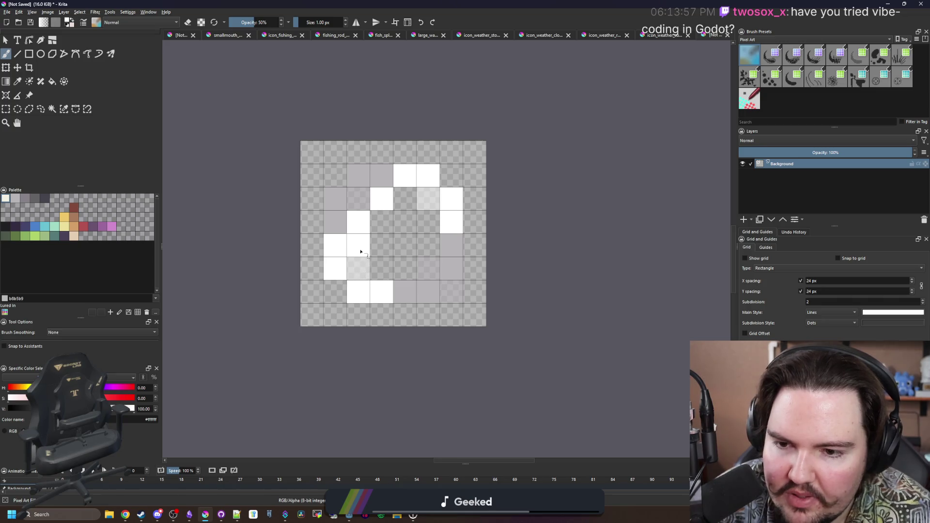
click(358, 251)
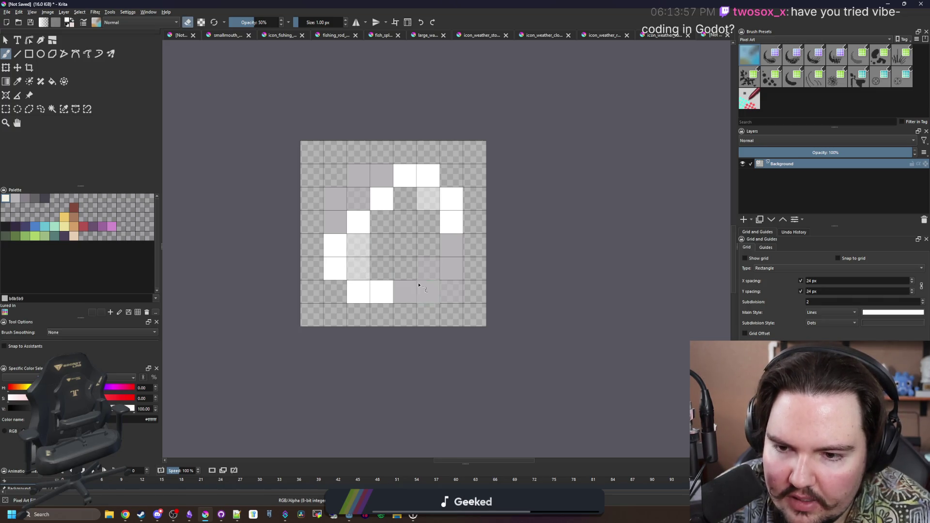
click(381, 223)
scroll(387, 233, down, 3)
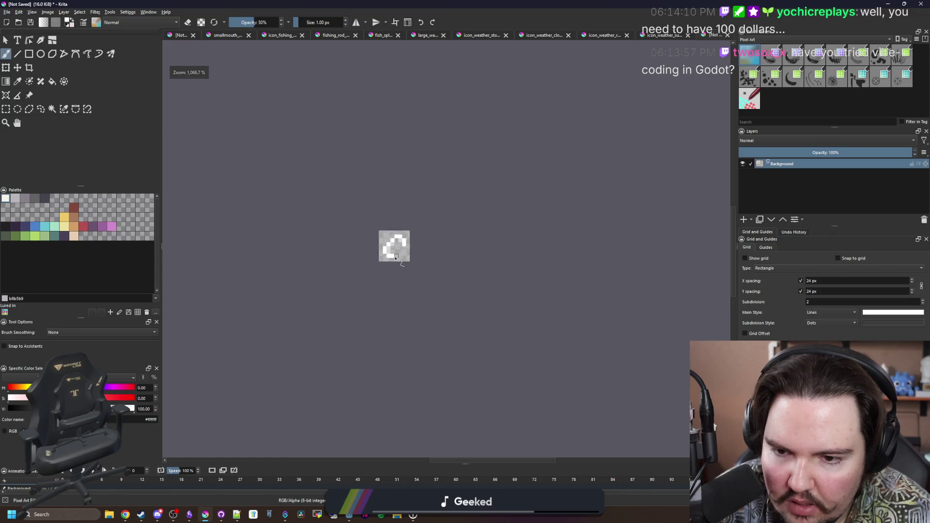
scroll(394, 257, up, 3)
drag(392, 212, 392, 262)
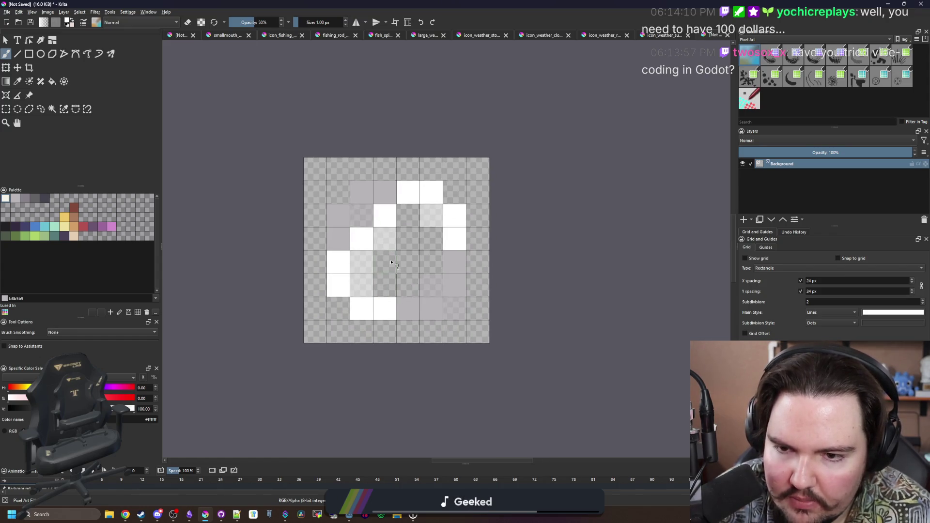
- Touch up the lower-left pixels and erase two pixels left of centre
key(e)
click(364, 270)
click(279, 22)
click(367, 265)
key(e)
click(368, 265)
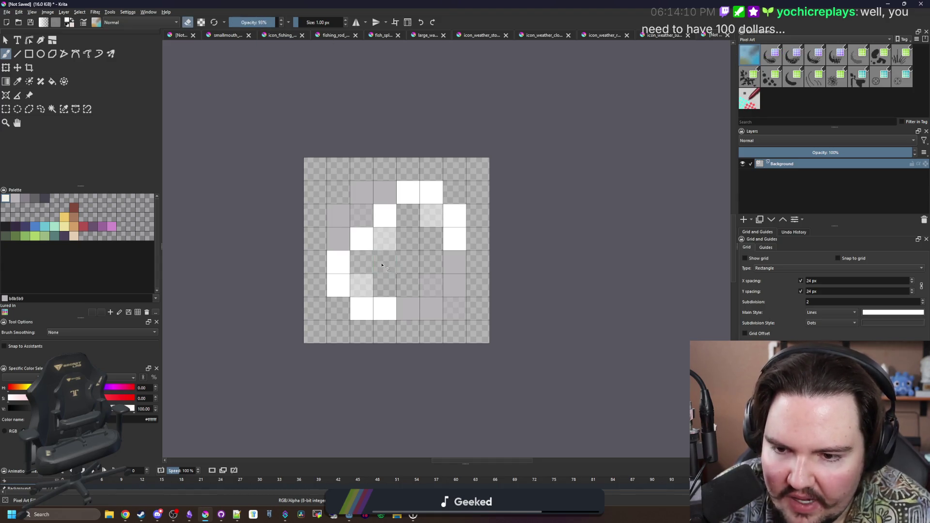
drag(388, 241, 393, 265)
scroll(383, 252, down, 3)
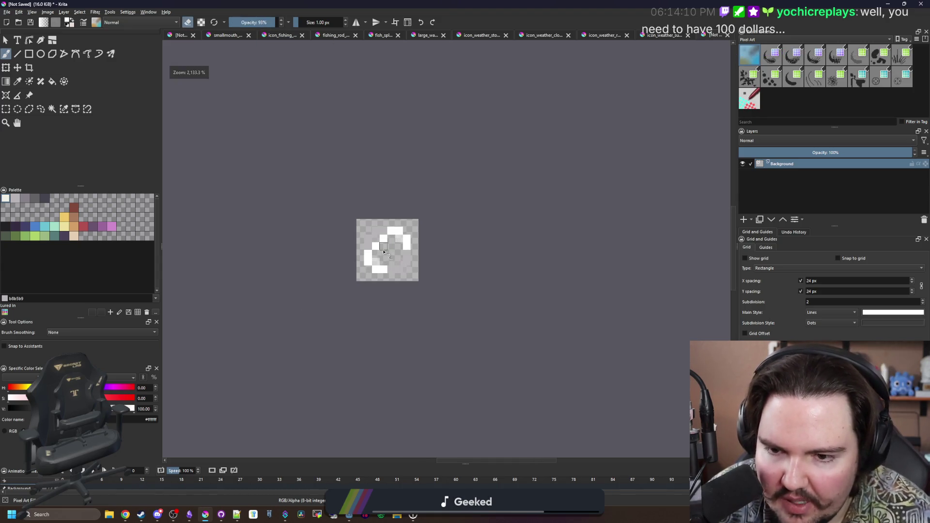
scroll(383, 252, up, 3)
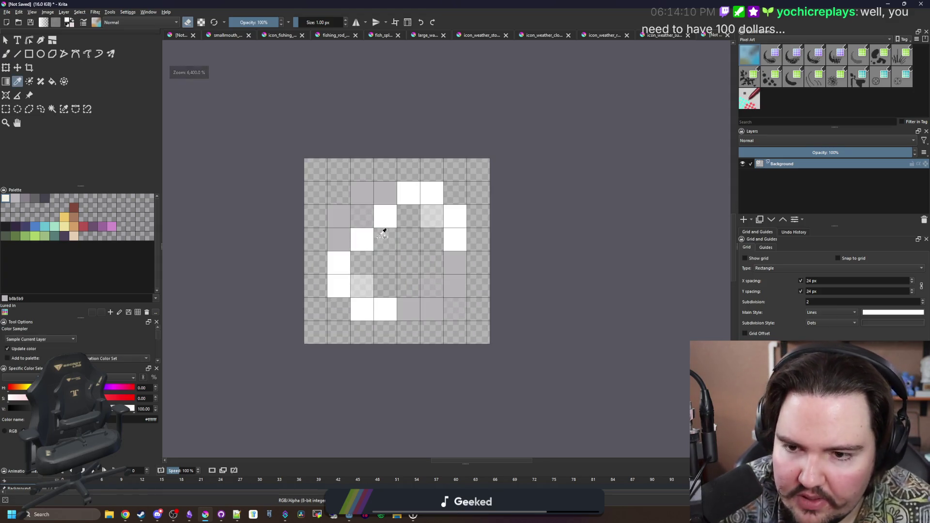
- Paint a white 2×2 block in the middle of the bubble
key(e)
scroll(405, 237, down, 6)
scroll(407, 241, up, 6)
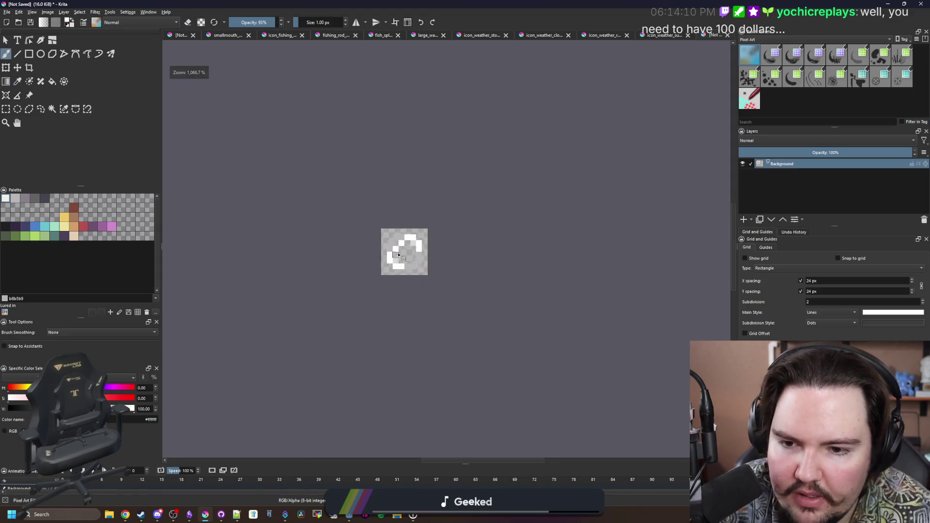
drag(407, 241, 423, 248)
scroll(400, 246, down, 6)
scroll(395, 210, up, 6)
- Erase the pale right pixel, brighten a middle pixel, and open the Save As dialog
key(e)
click(386, 217)
key(ctrl+z)
click(424, 234)
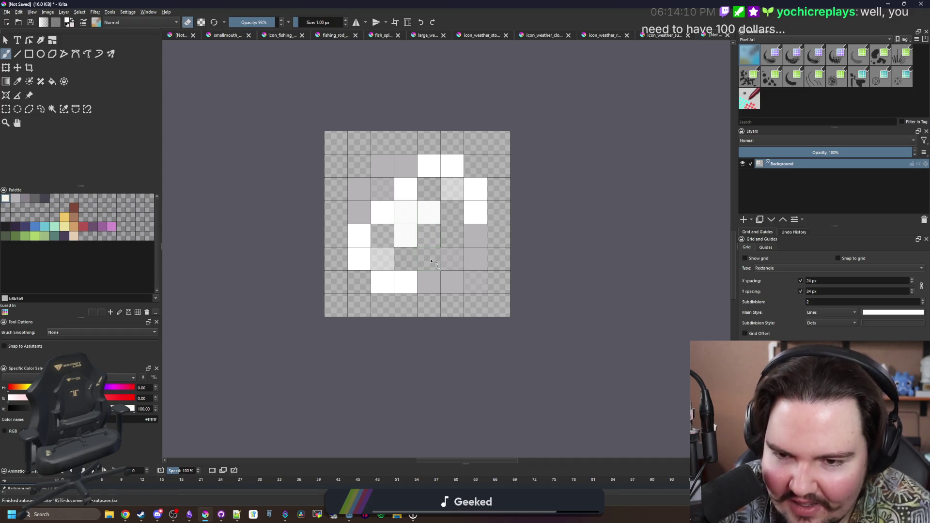
key(p)
key(b)
click(404, 234)
scroll(400, 232, down, 6)
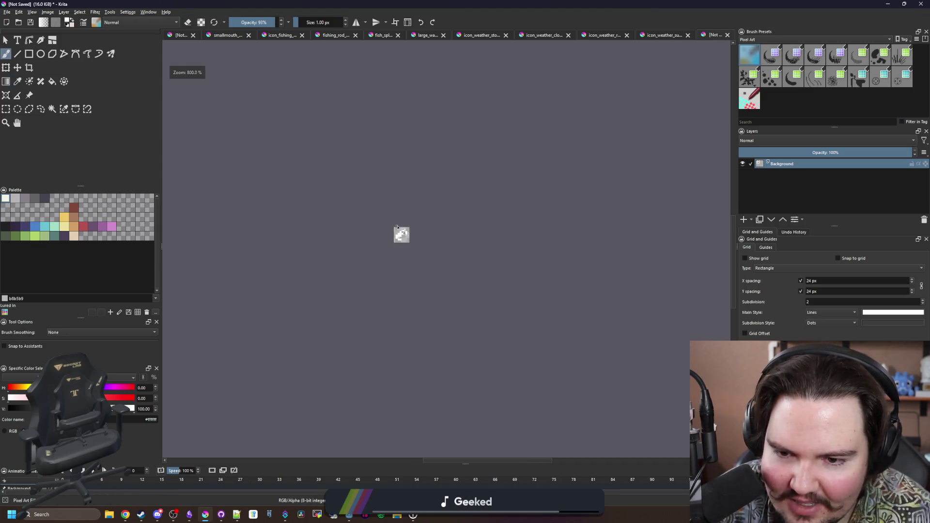
scroll(401, 236, up, 7)
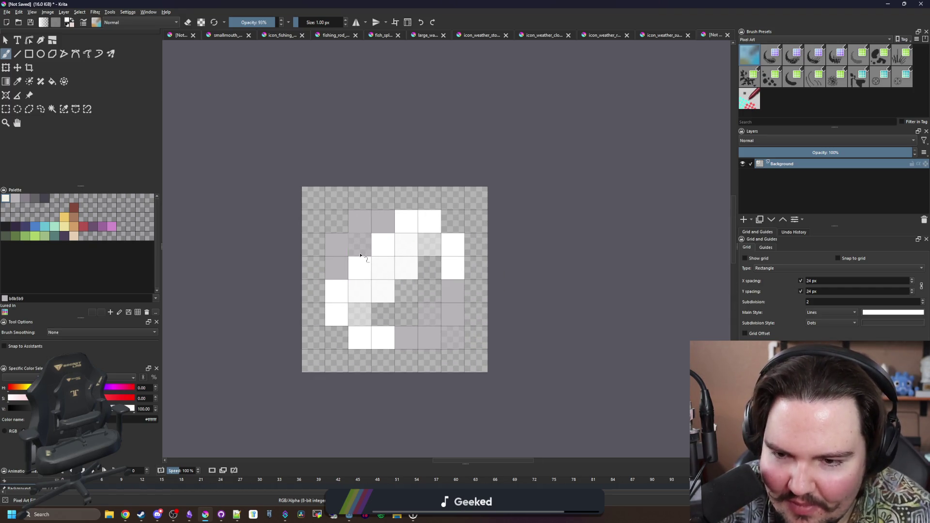
scroll(364, 227, down, 5)
scroll(365, 228, down, 3)
scroll(374, 214, up, 8)
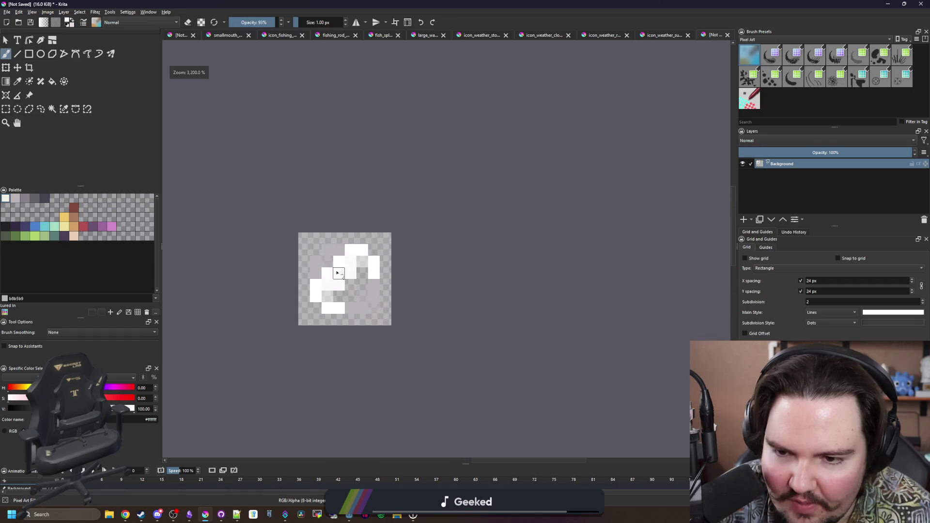
key(ctrl+s)
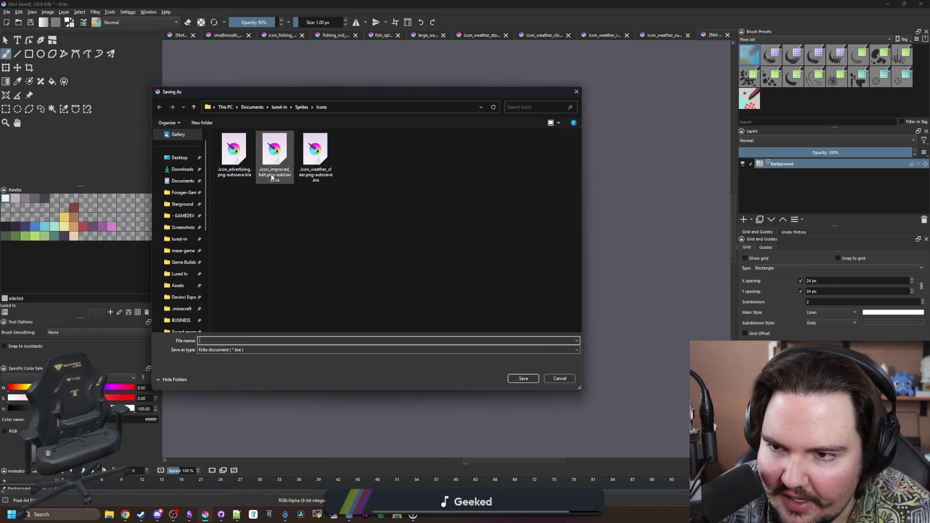
- Save the sprite as PNG file 'bubble' in lured-in's Sprites folder, then return to Godot
click(301, 107)
click(214, 362)
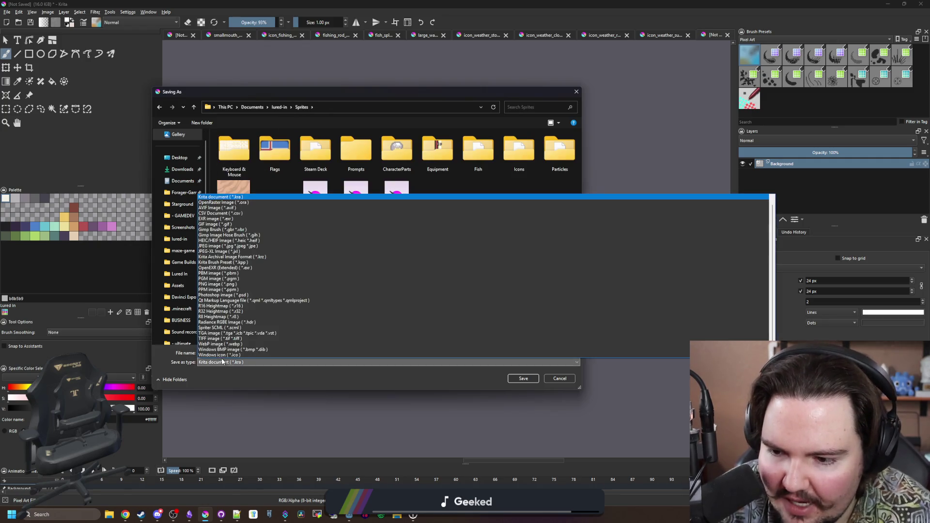
click(209, 285)
click(241, 352)
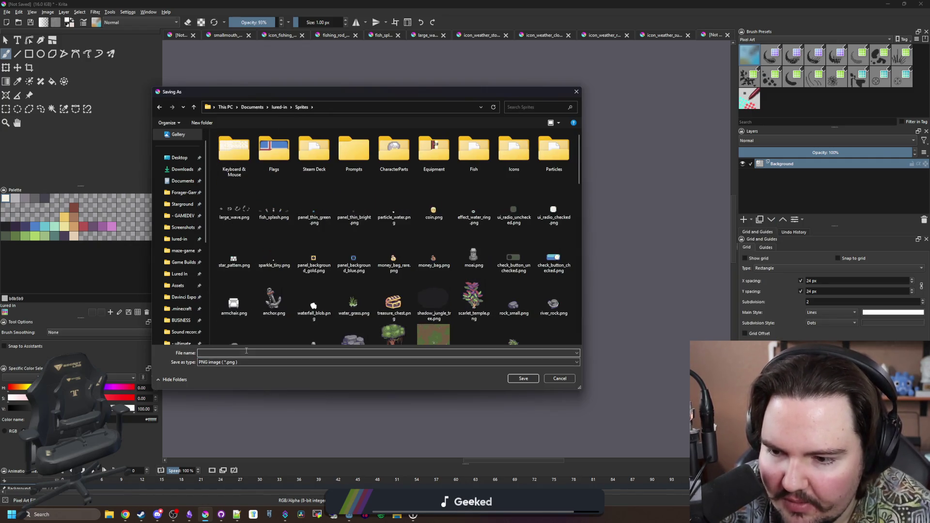
text(bubble)
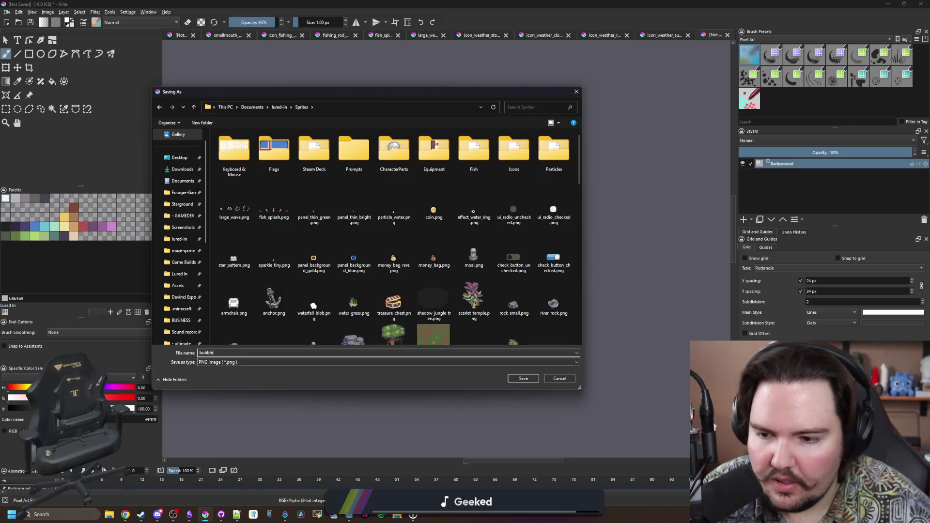
click(524, 377)
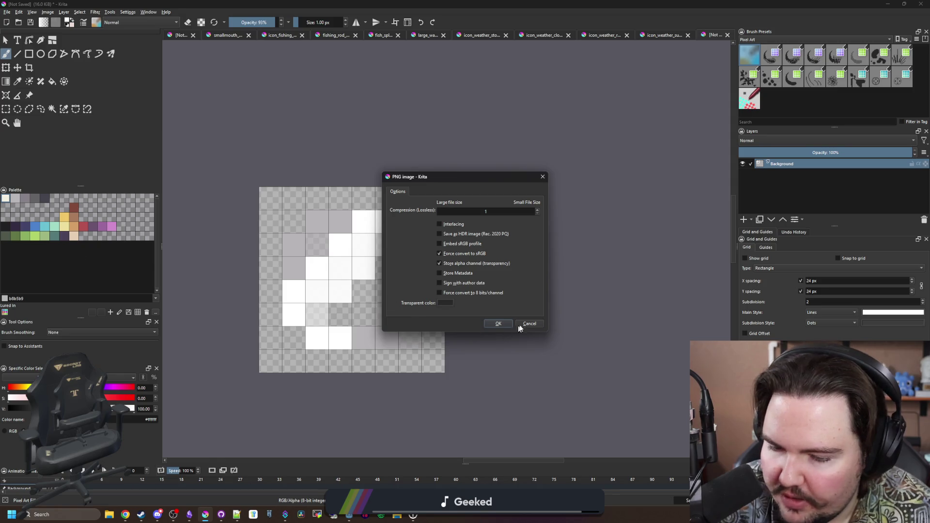
click(501, 323)
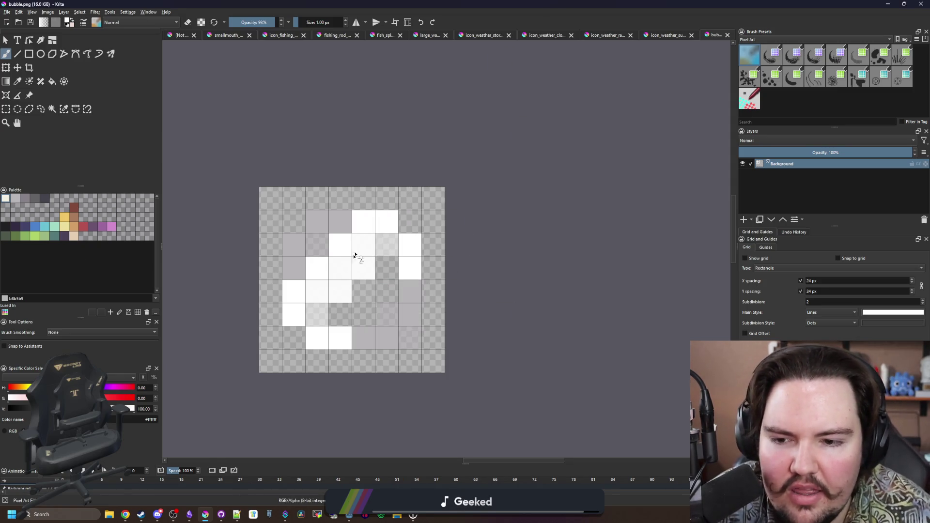
key(alt+Tab)
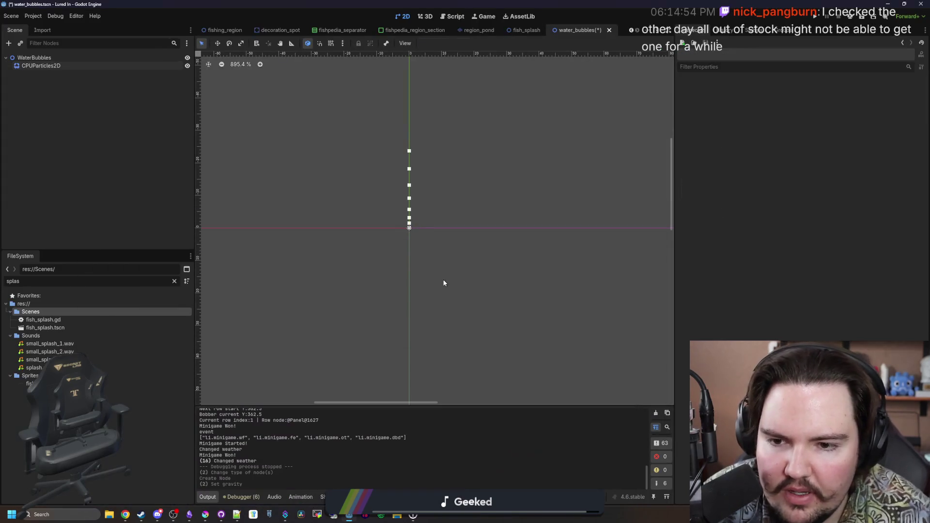
- Load bubble.png as the CPUParticles2D texture through Quick Load
click(58, 66)
scroll(413, 221, up, 3)
scroll(407, 247, down, 2)
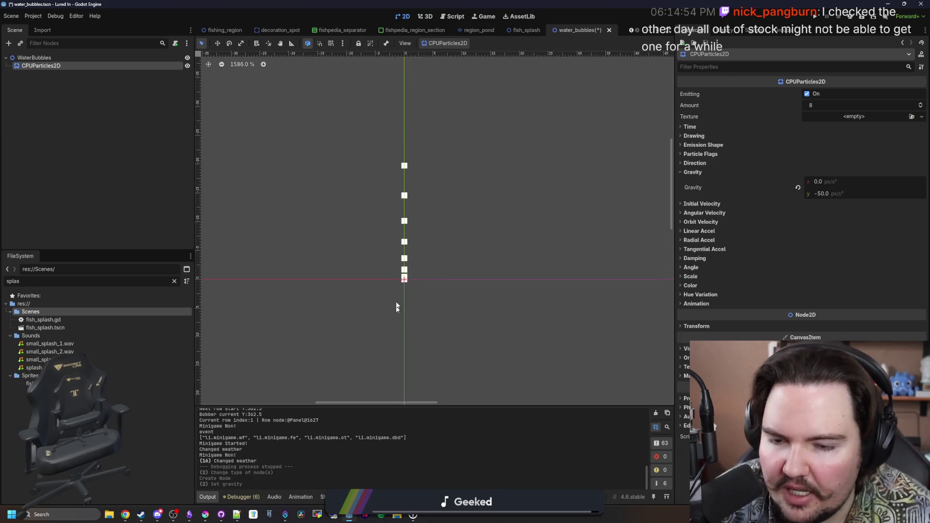
scroll(396, 228, up, 2)
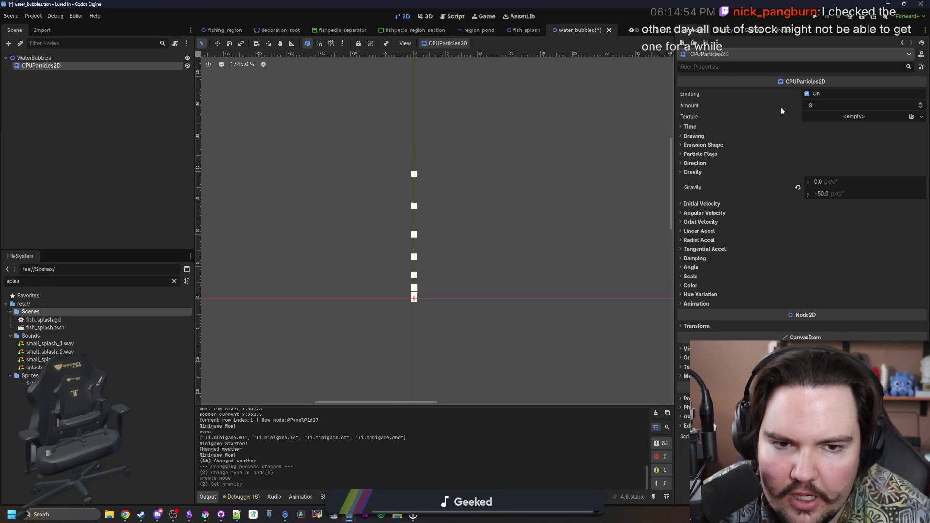
click(855, 115)
click(875, 281)
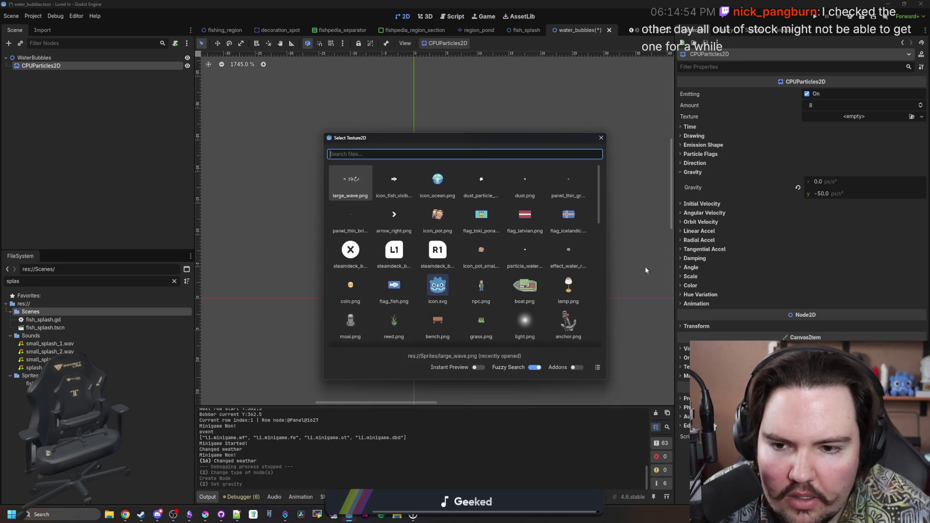
text(bu)
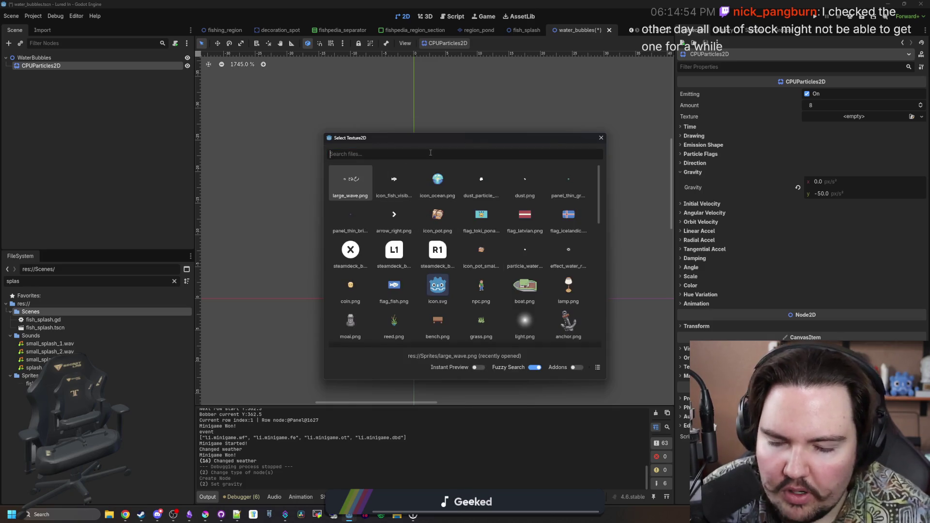
text(bble)
double_click(343, 181)
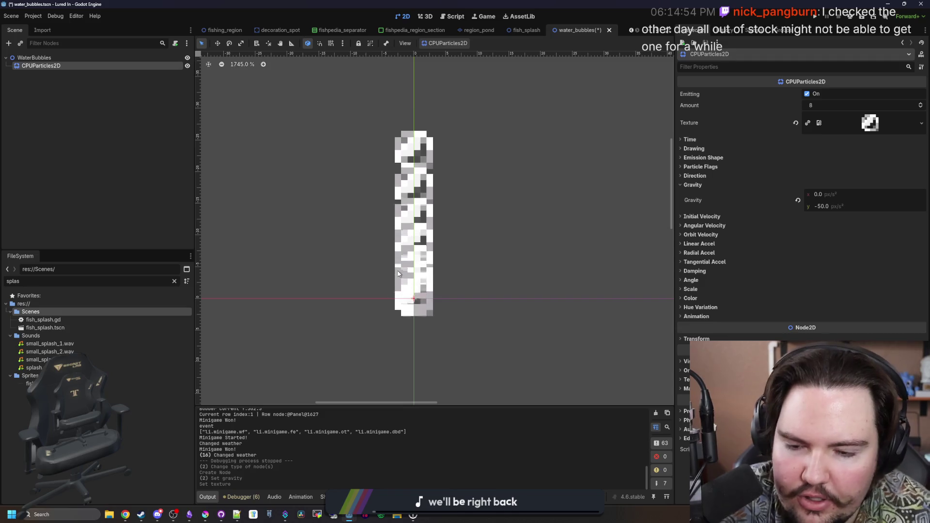
- Reopen the texture picker, dismiss it unchanged, and come back to Godot from Krita
scroll(396, 270, down, 2)
click(859, 121)
click(853, 295)
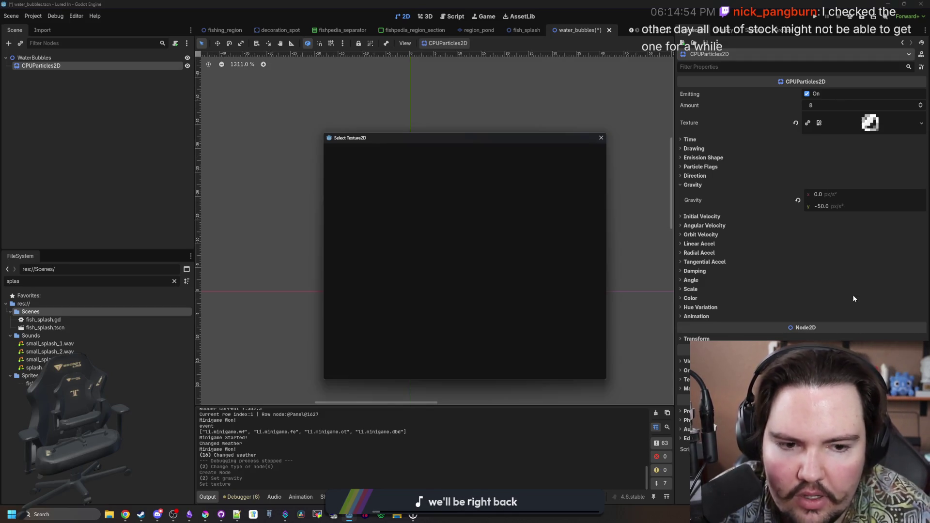
scroll(440, 189, down, 5)
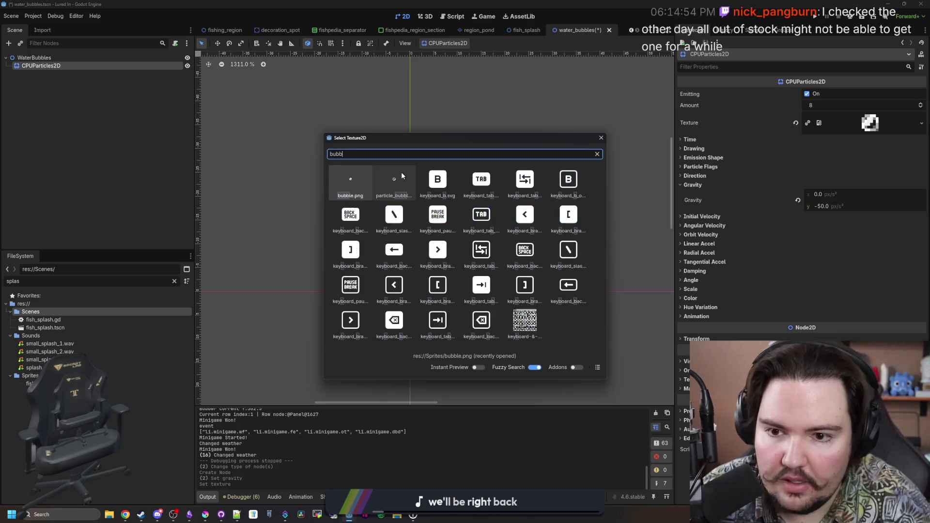
key(Escape)
scroll(431, 212, up, 2)
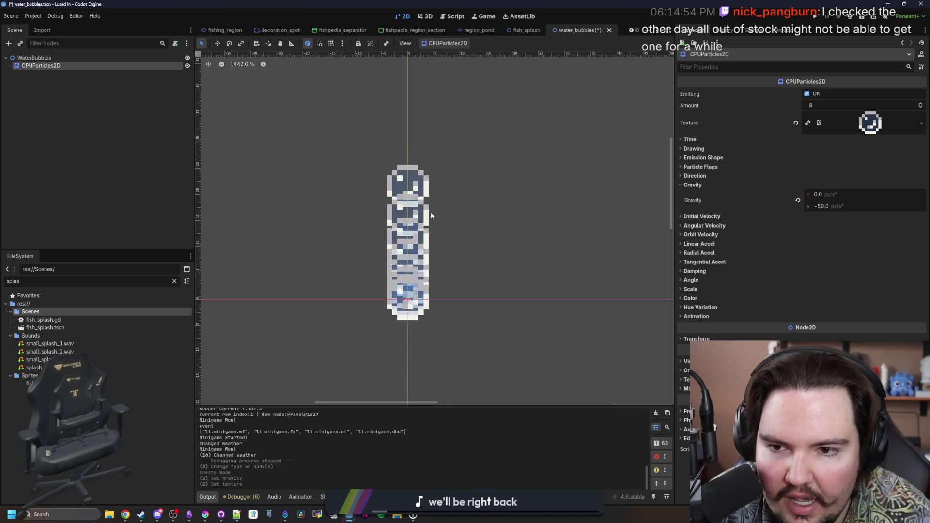
scroll(369, 148, down, 2)
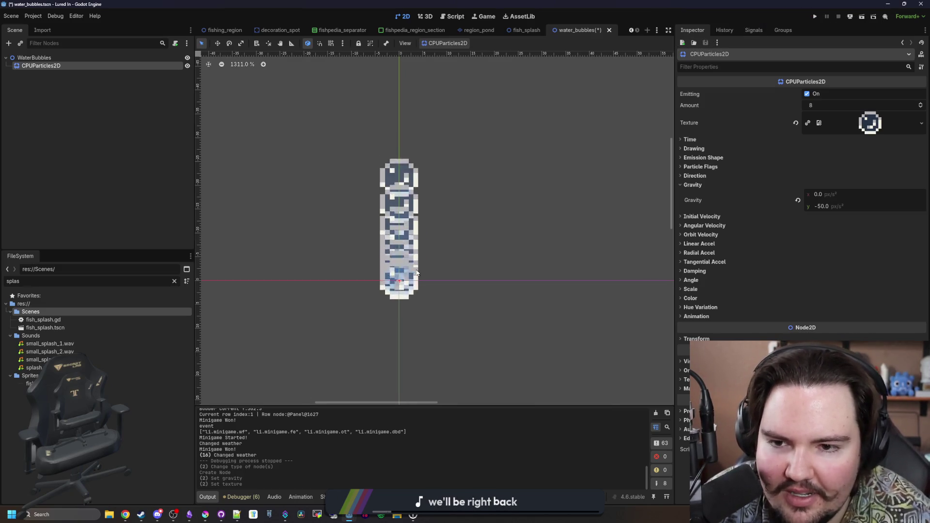
click(205, 514)
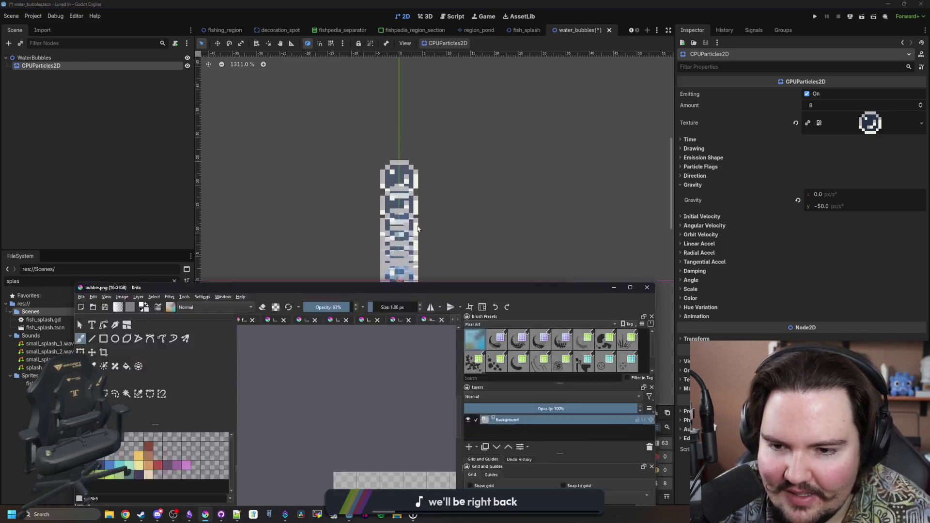
key(alt+Tab)
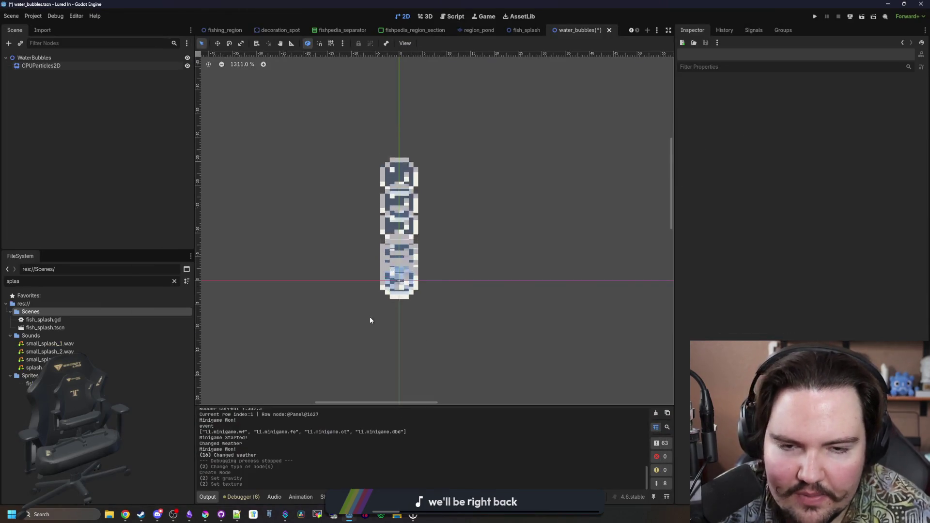
- Give the CPUParticles2D bubbles a new Color Ramp gradient whose end stop is fully transparent
click(44, 67)
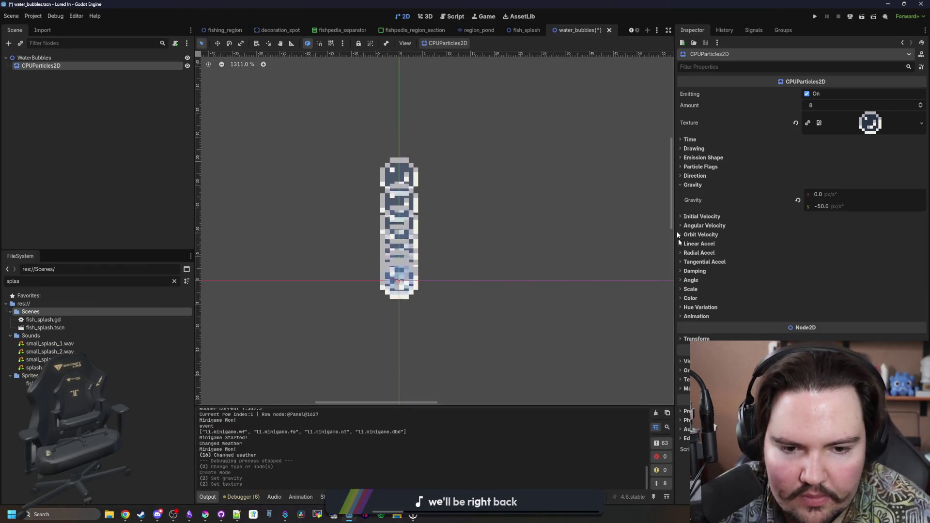
click(689, 297)
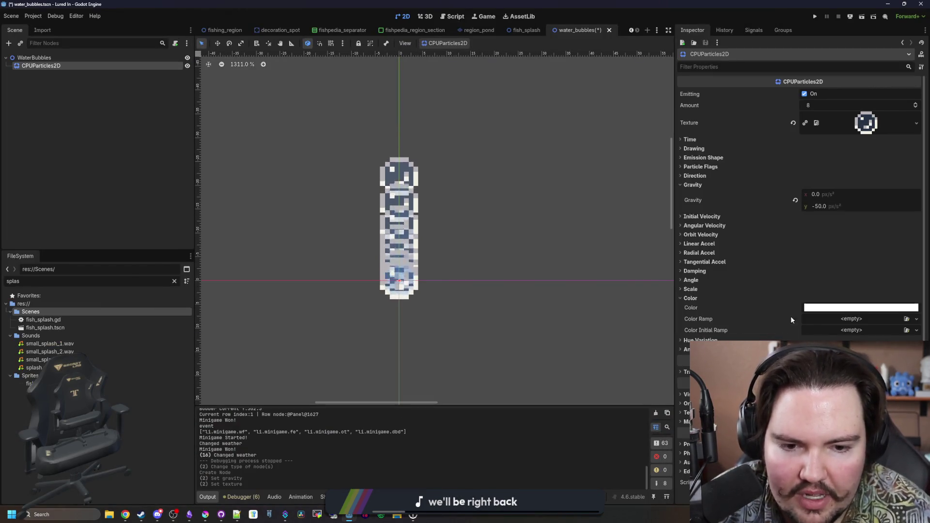
click(851, 319)
click(871, 338)
click(848, 319)
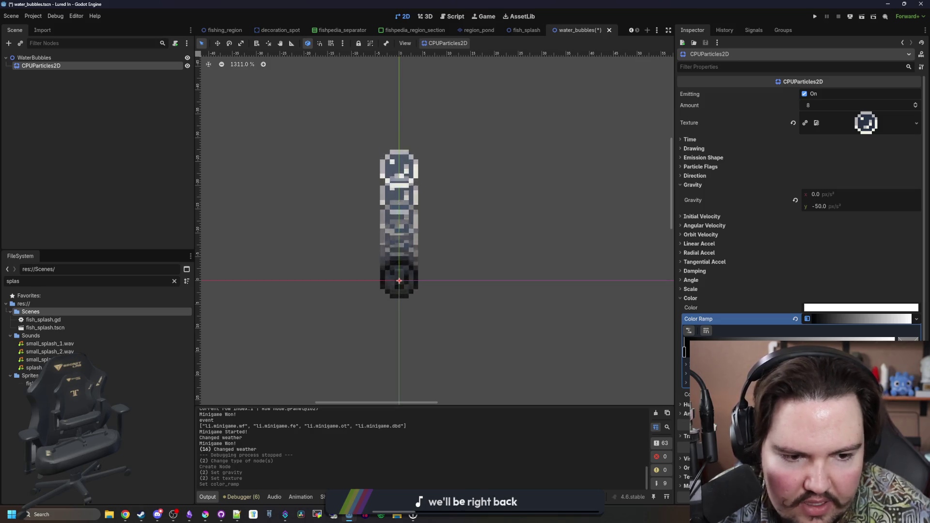
click(813, 339)
click(700, 286)
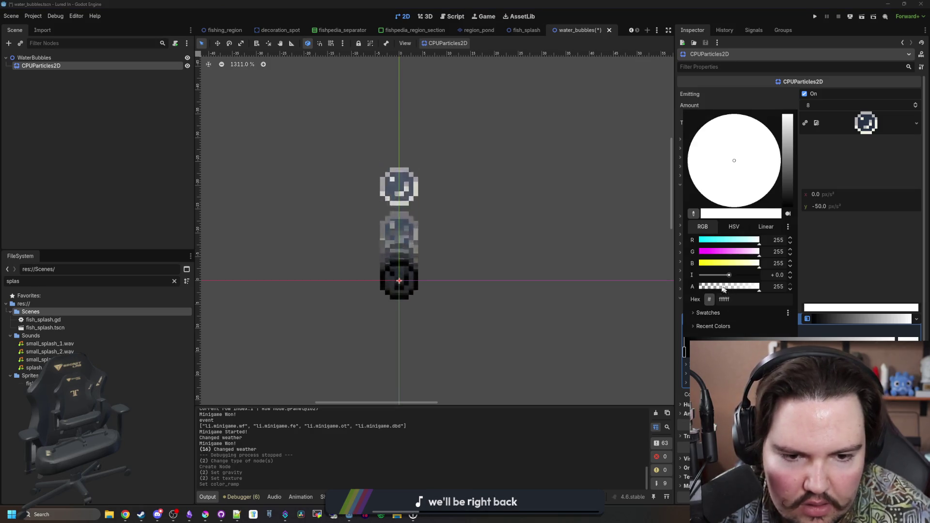
click(813, 338)
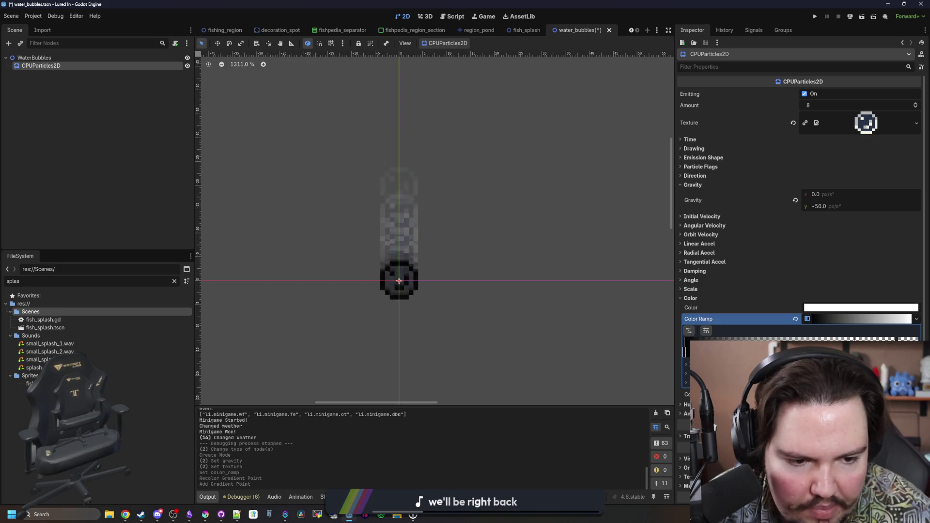
- Add a partly transparent gradient point, slide a ramp point along, then maximise Krita
click(797, 338)
click(790, 289)
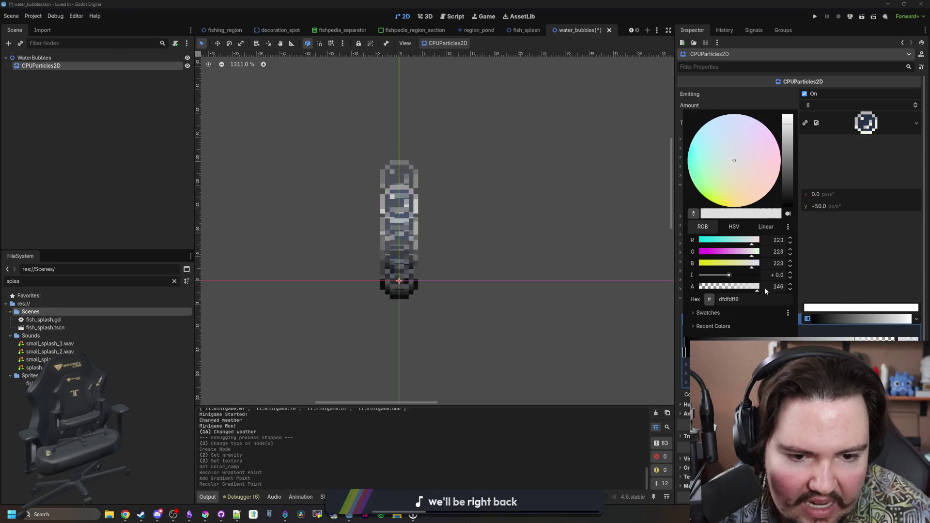
click(551, 426)
mouse_move(697, 351)
mouse_down()
mouse_move(685, 353)
mouse_move(823, 352)
mouse_move(760, 353)
mouse_up()
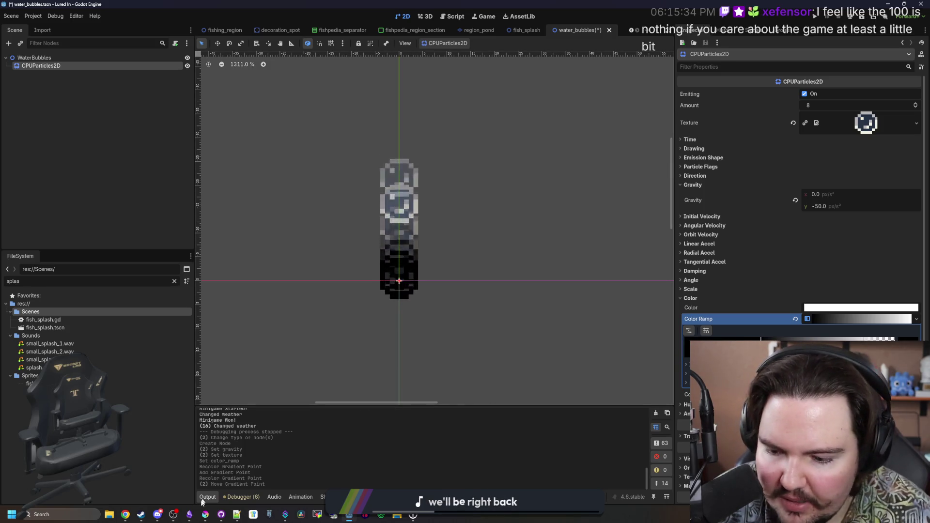
click(203, 516)
double_click(325, 435)
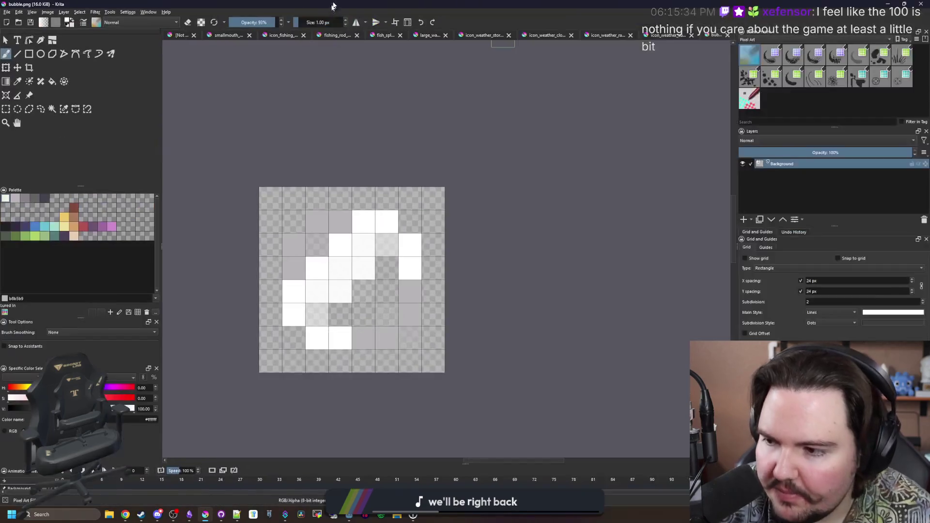
- Pick the blue 4b80ca palette swatch as Krita's painting colour and restore Krita's window down
click(34, 226)
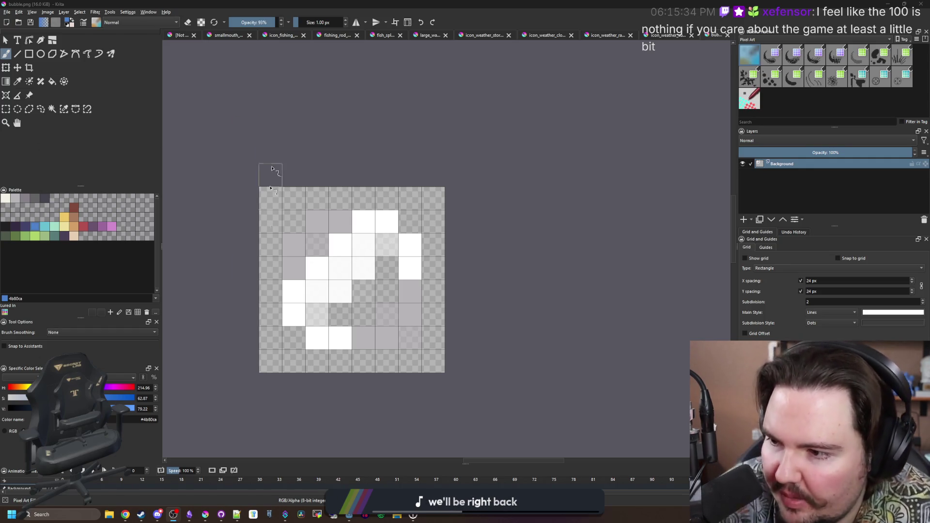
key(super+Down)
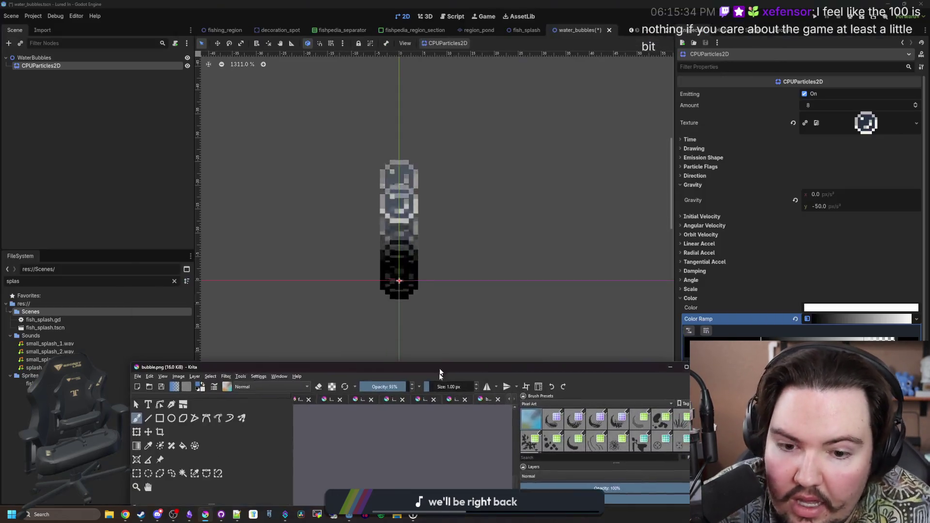
- Colour one ramp stop with the pasted blue and add a new fully transparent gradient point
click(760, 339)
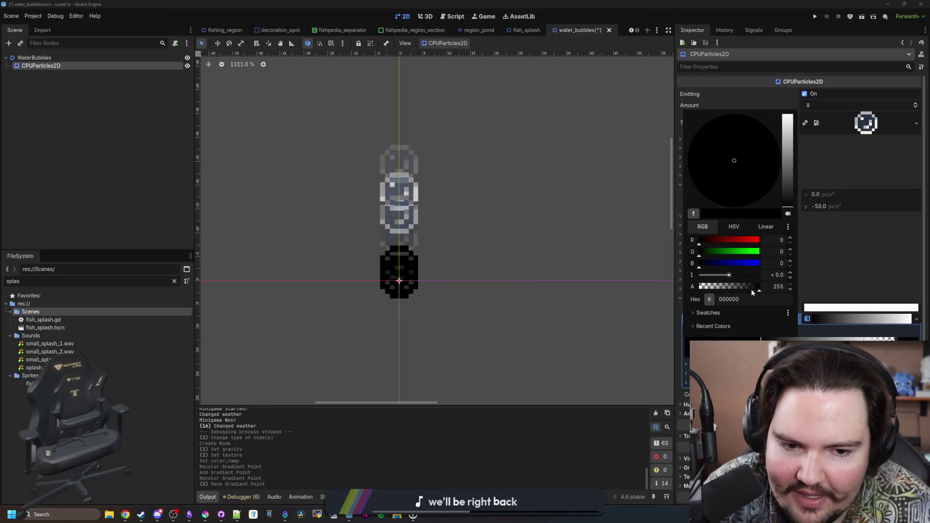
text(4b80ca)
key(Return)
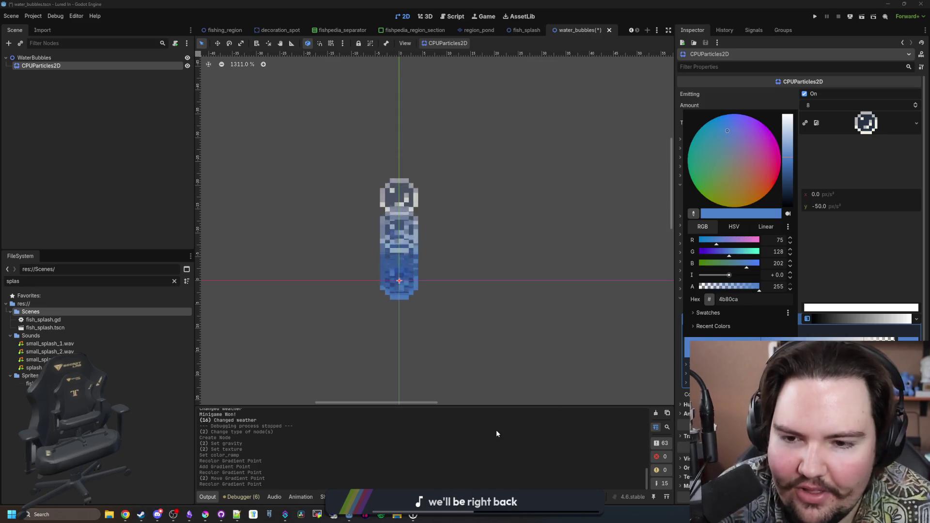
click(496, 429)
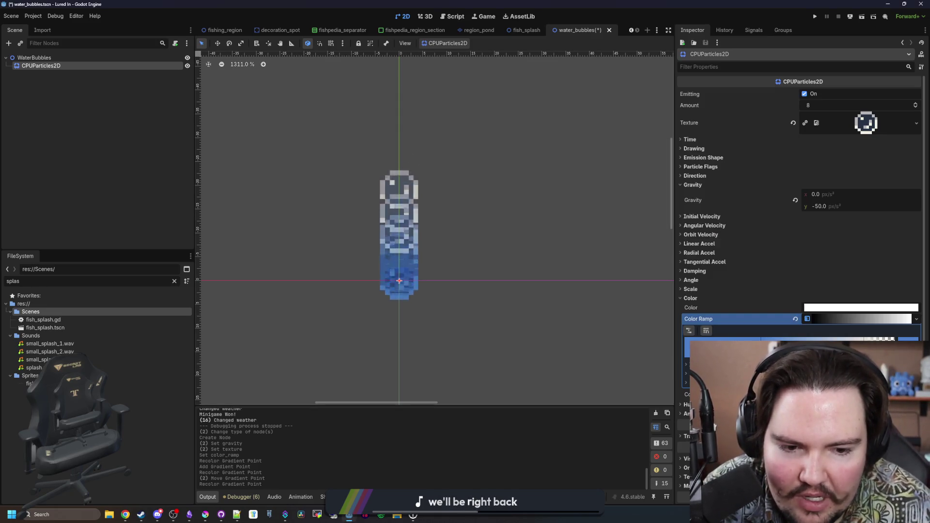
click(799, 348)
click(799, 349)
click(720, 289)
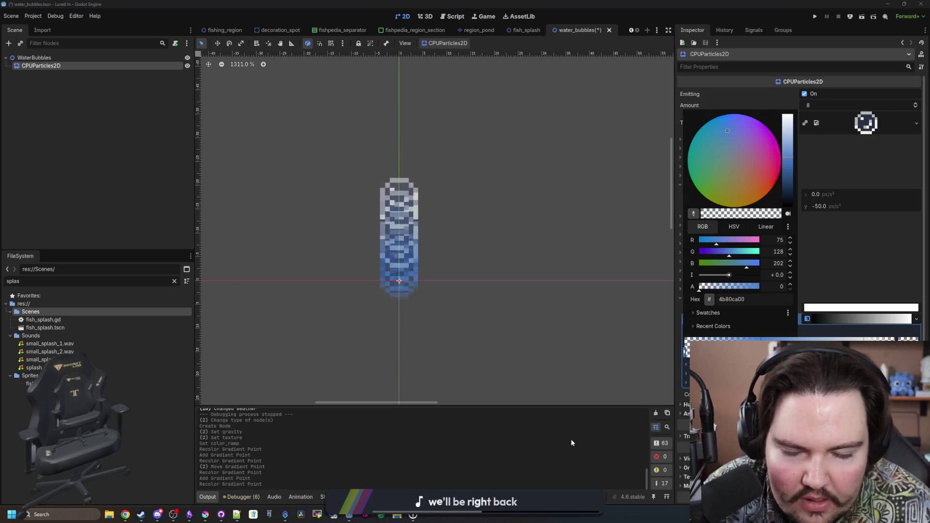
click(451, 432)
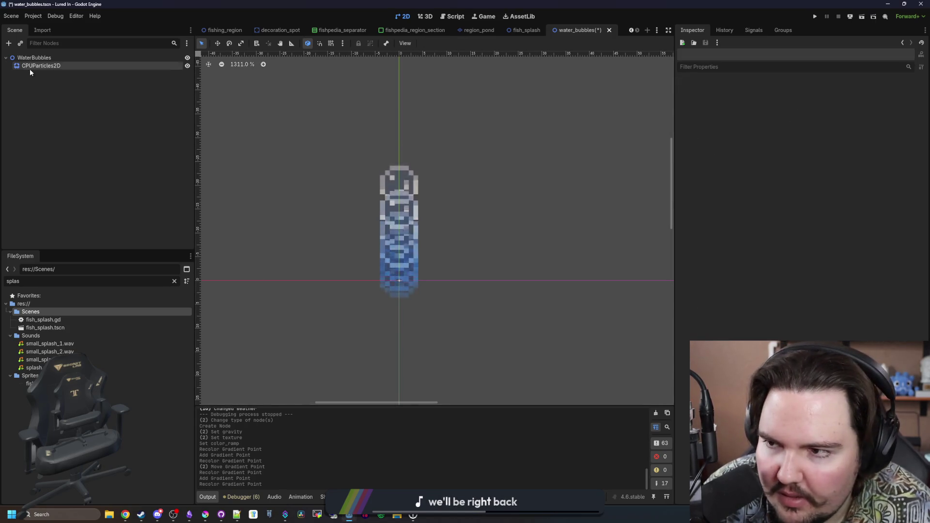
- Rename the CPUParticles2D node to Bubbles, reposition two ramp points, and save water_bubbles.tscn
click(43, 68)
double_click(43, 67)
text(B)
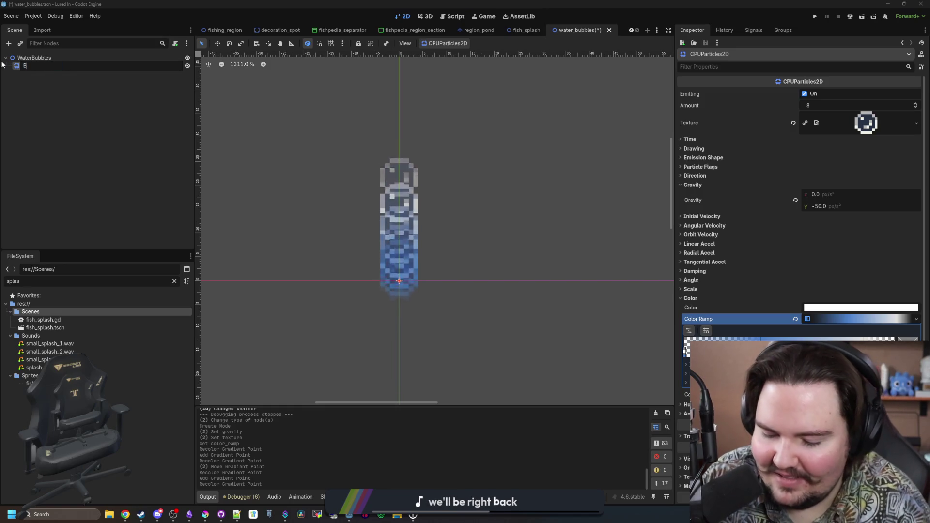
text(ubbles)
key(Return)
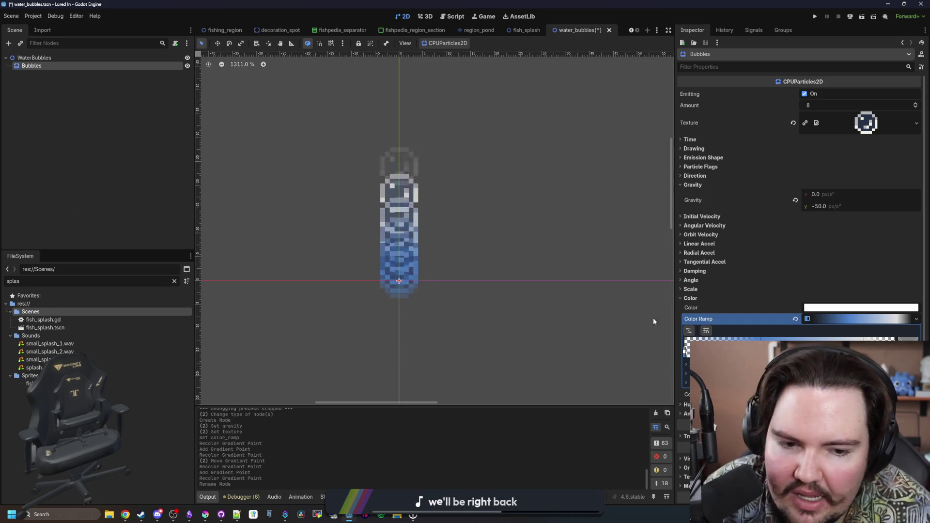
drag(761, 349, 778, 349)
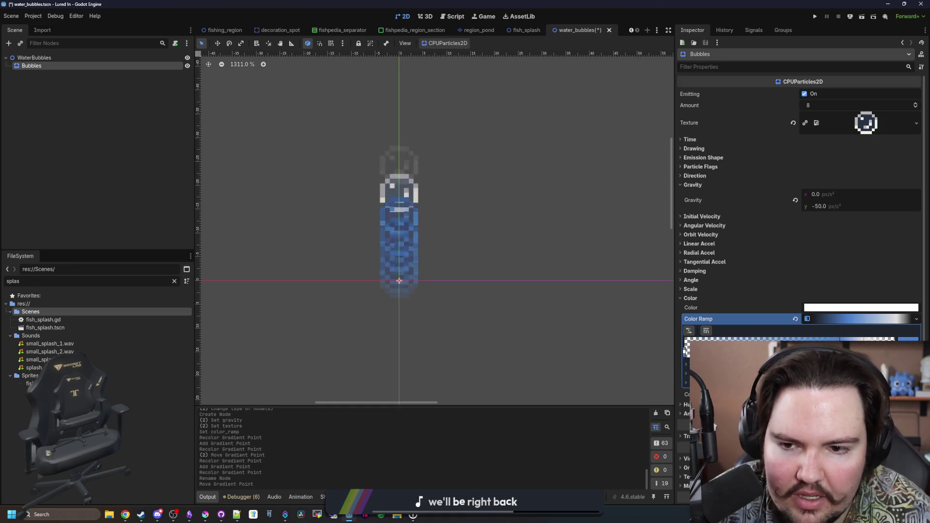
drag(856, 349, 824, 349)
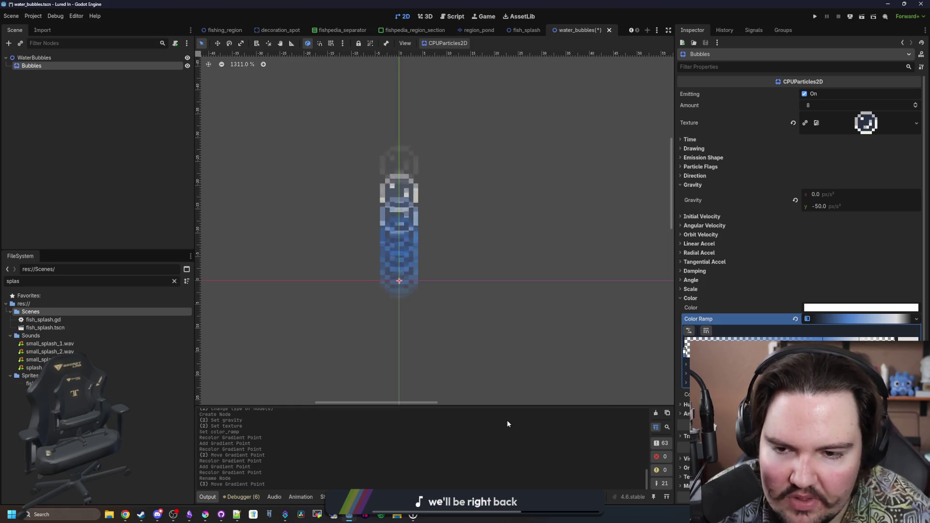
key(ctrl+s)
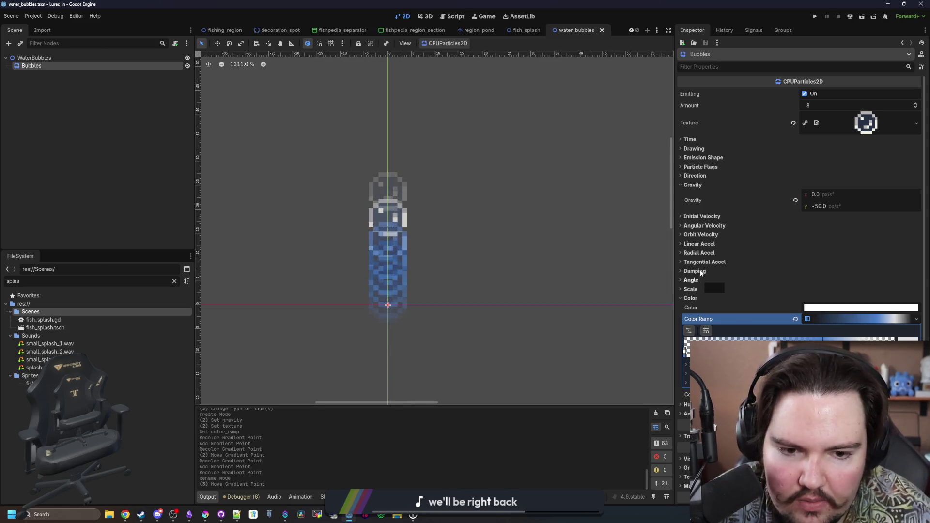
click(718, 271)
click(814, 300)
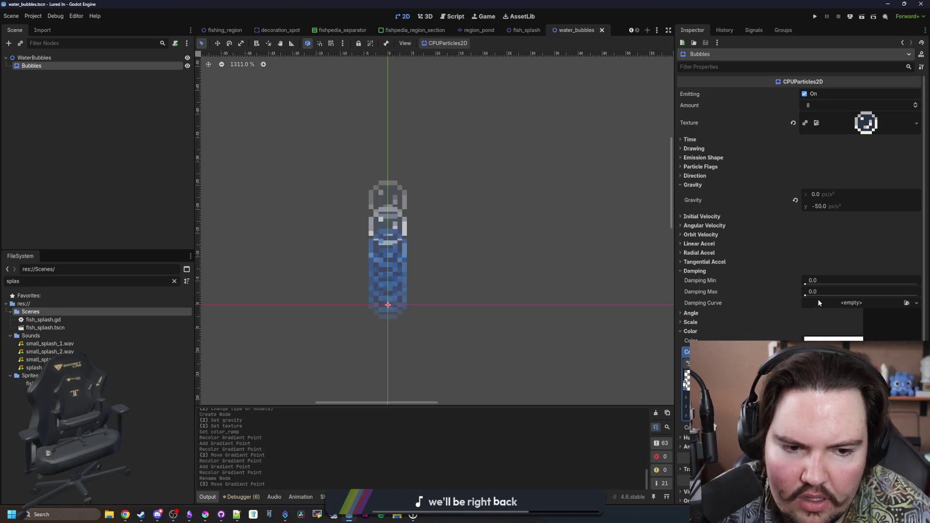
click(848, 312)
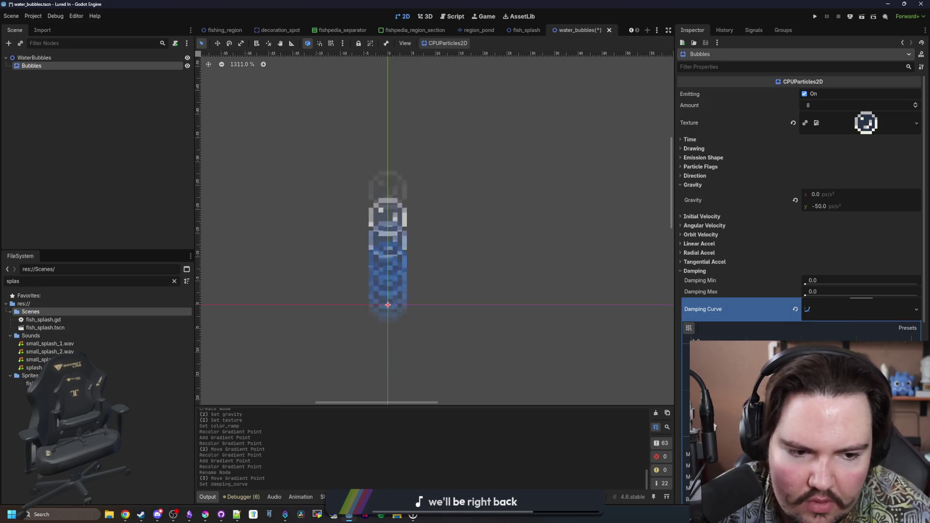
drag(804, 436, 804, 416)
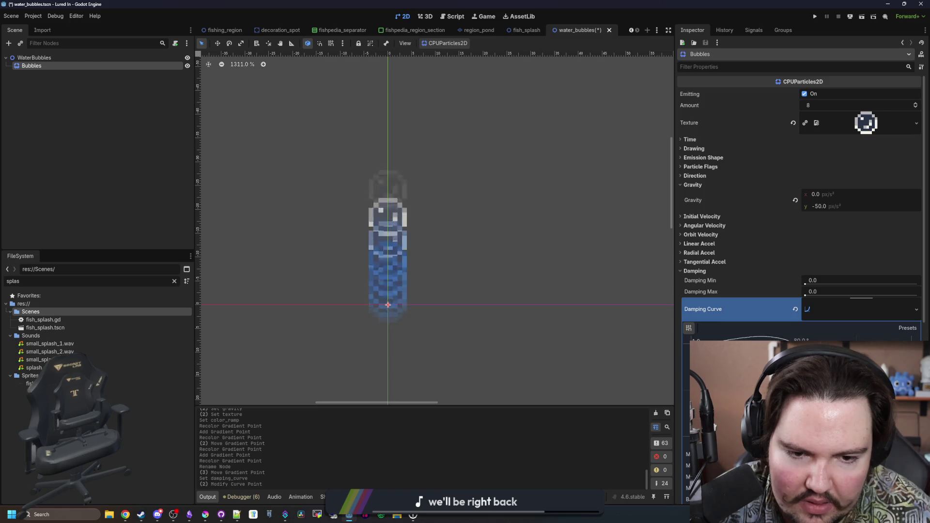
mouse_move(804, 417)
mouse_down()
mouse_move(810, 286)
mouse_move(808, 297)
mouse_move(901, 296)
mouse_up()
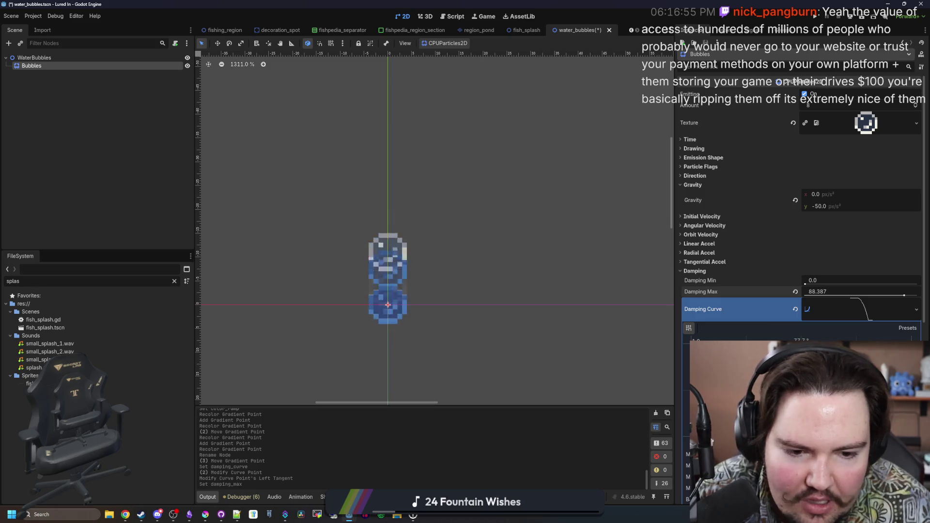
click(795, 291)
click(795, 305)
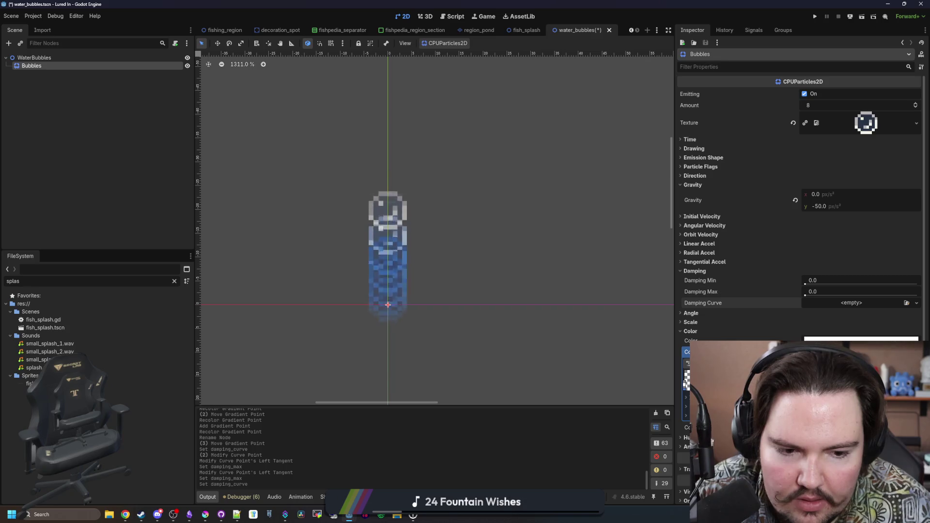
- Save the scene and look through the initial, angular and orbit velocity settings
key(ctrl+s)
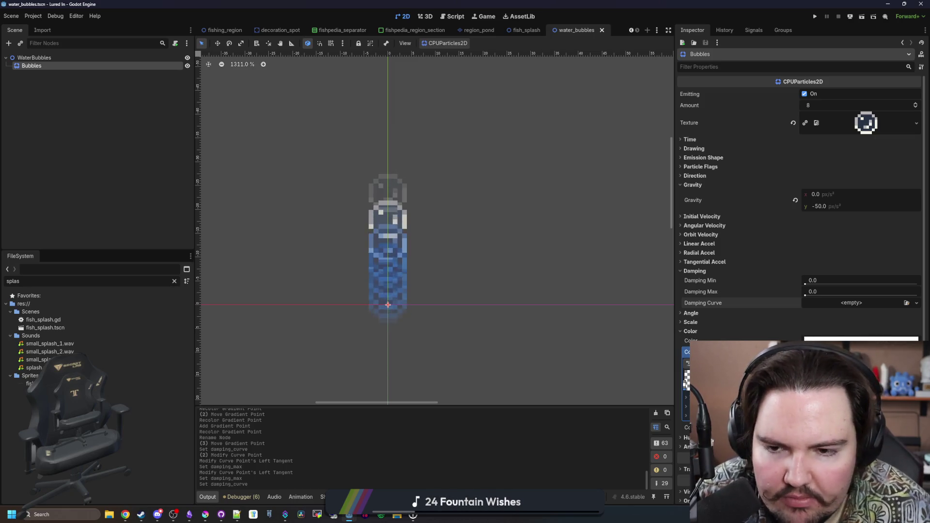
click(707, 216)
click(707, 216)
click(712, 225)
click(714, 226)
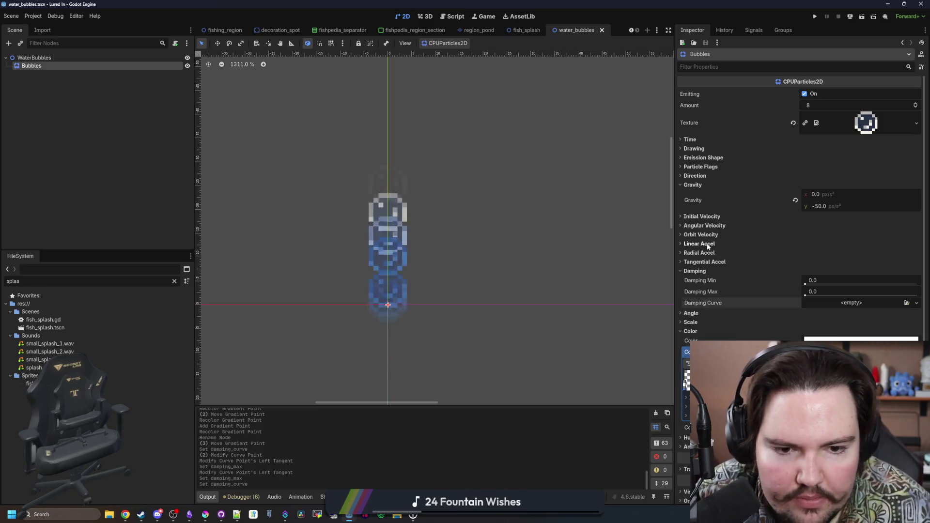
click(710, 235)
click(710, 235)
click(709, 235)
click(705, 225)
click(702, 235)
click(701, 236)
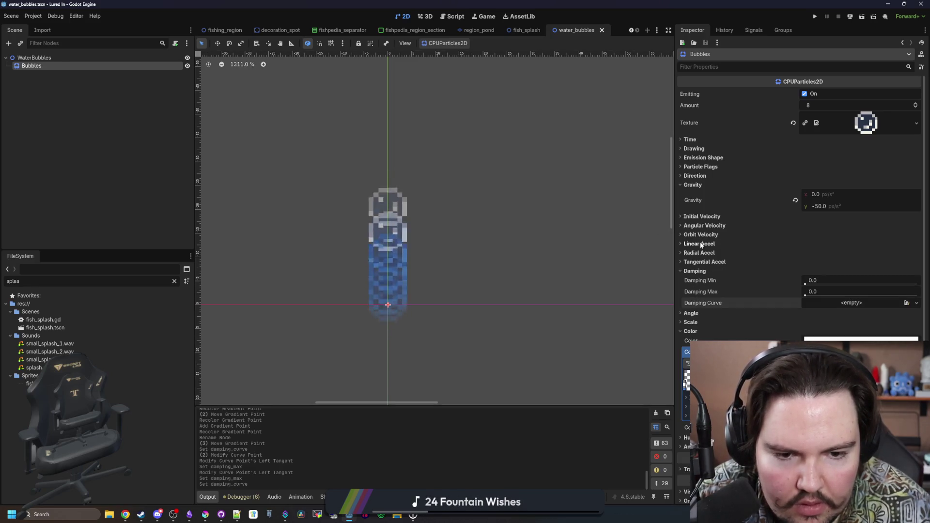
- Set the Bubbles' Damping Min and Max both to 100
click(698, 273)
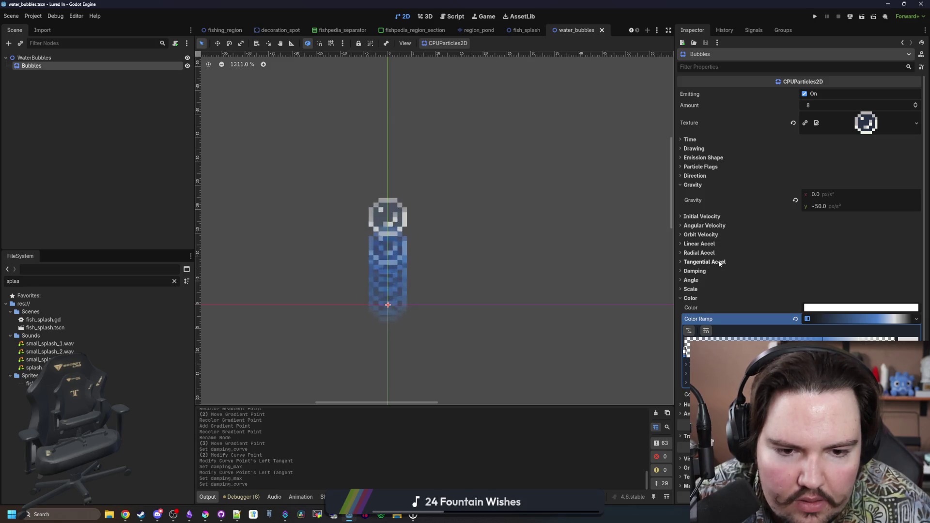
click(705, 271)
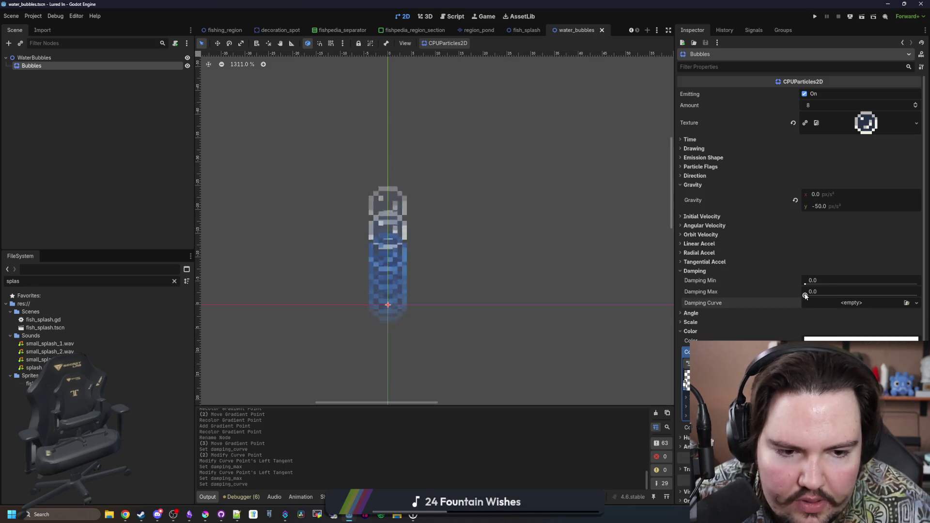
mouse_move(806, 281)
mouse_down()
mouse_move(823, 281)
mouse_move(817, 295)
mouse_move(917, 282)
mouse_up()
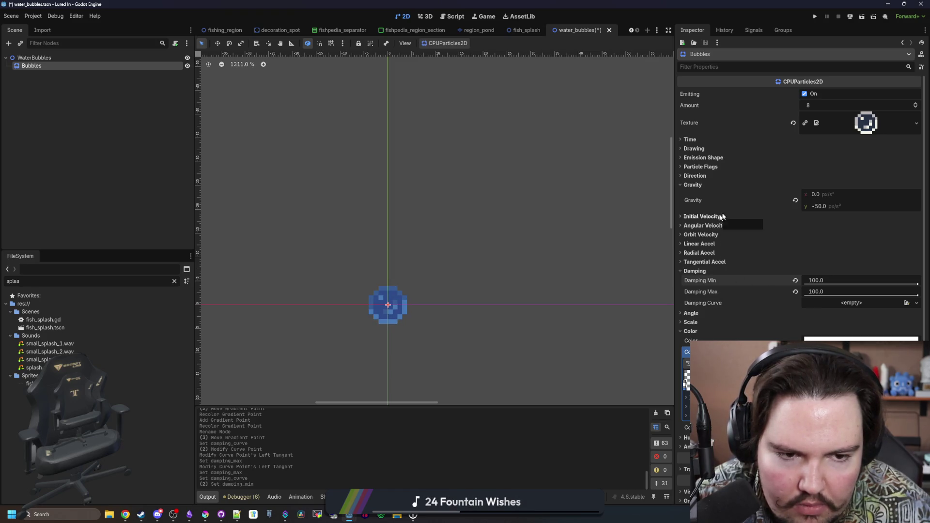
- Set the Bubbles' vertical gravity to 0
click(703, 216)
click(795, 206)
click(822, 205)
text(0)
key(Return)
- Set the initial velocity minimum and maximum both to 50
click(817, 235)
text(20)
key(Return)
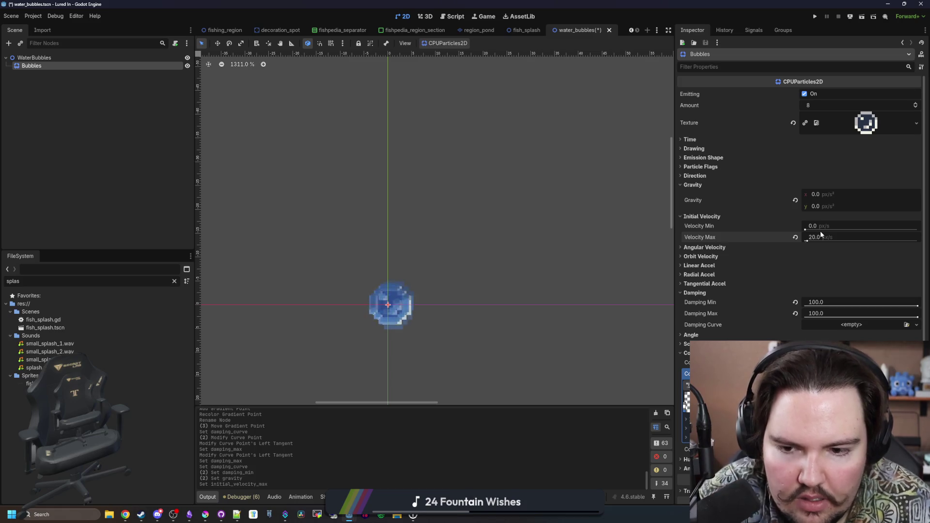
click(825, 237)
text(50)
key(Return)
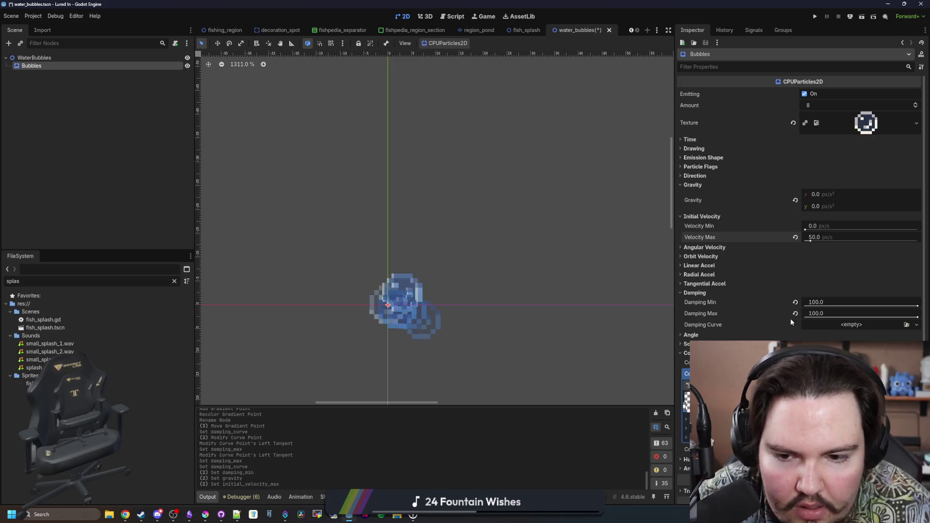
click(830, 228)
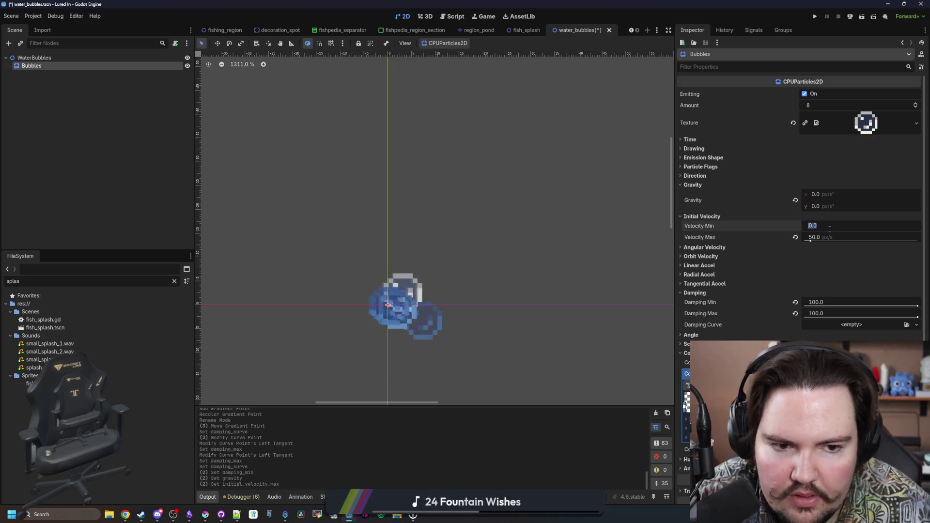
text(50)
key(Return)
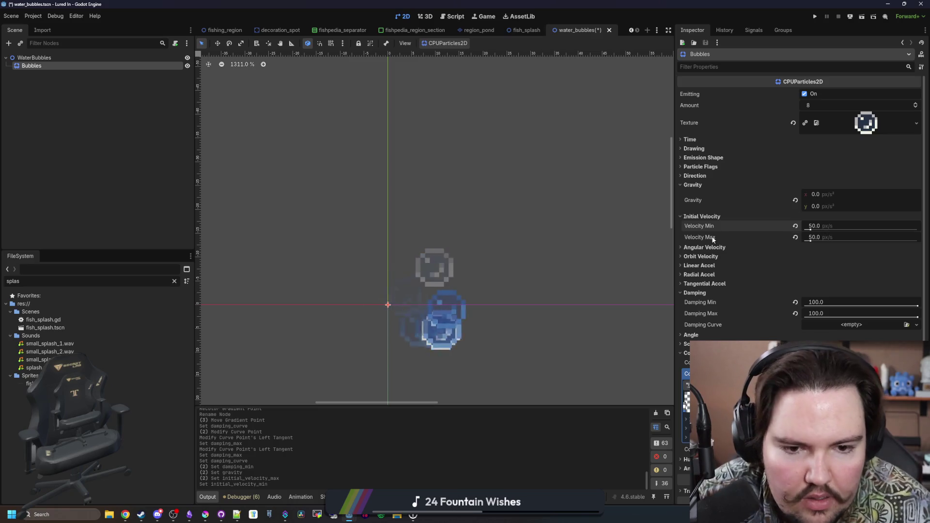
- Point the emission direction to (0, -1) so bubbles rise, and raise max velocity to 100
click(700, 176)
click(826, 195)
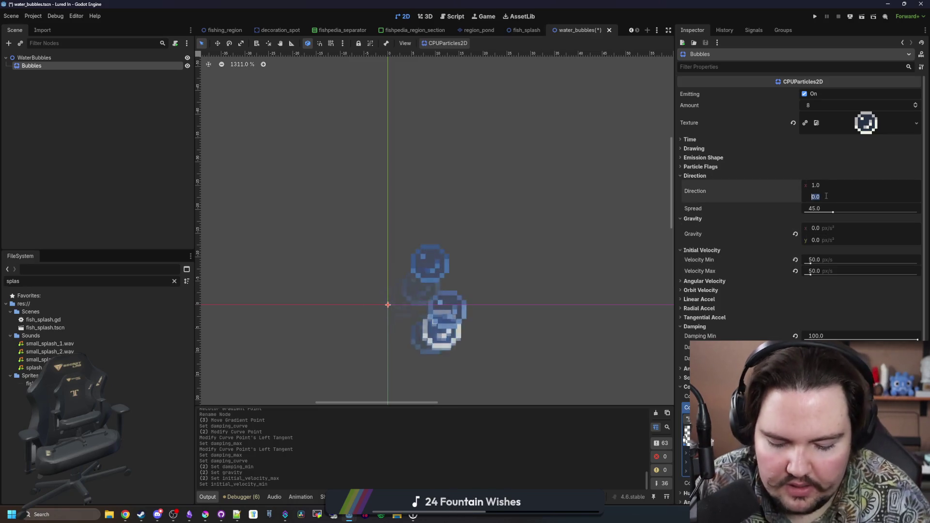
text(1)
key(Return)
text(-1)
key(Return)
click(816, 185)
text(0)
key(Return)
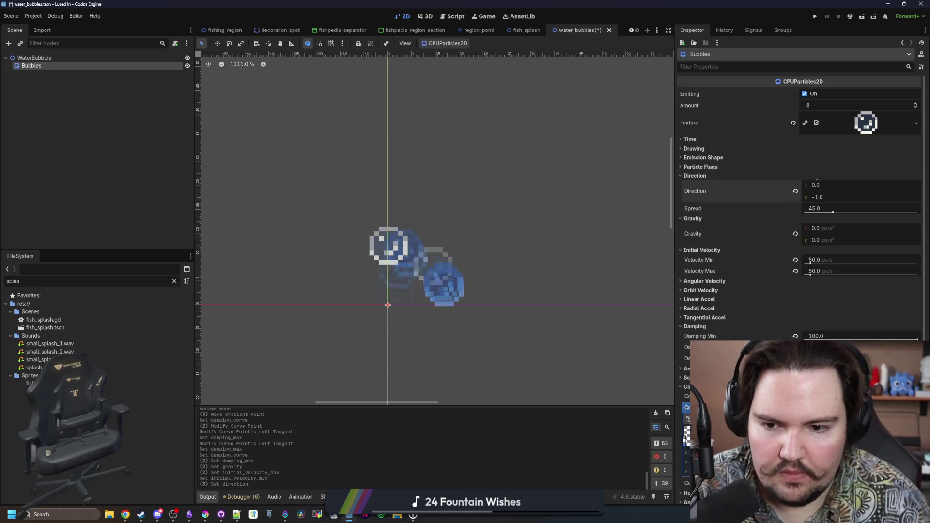
click(818, 271)
text(100)
key(Return)
- Set the emission spread angle to 20°
scroll(436, 242, down, 7)
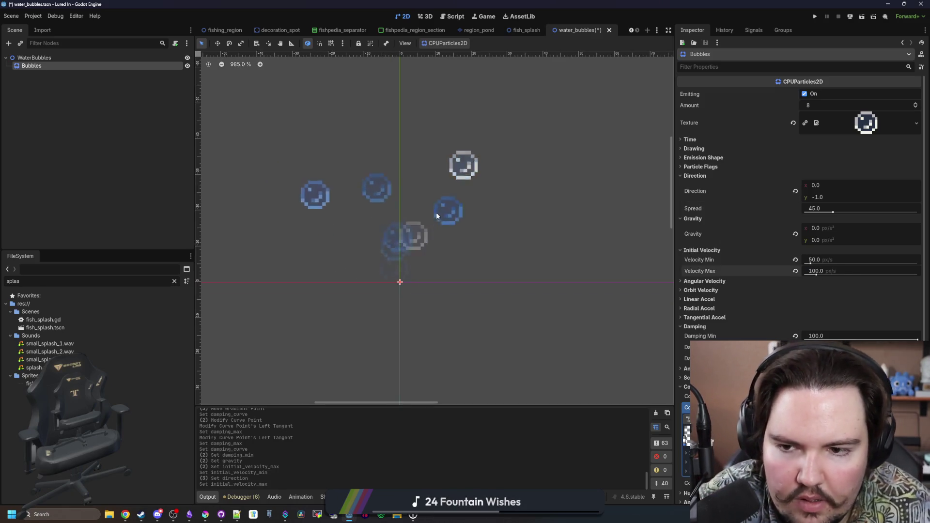
click(819, 208)
text(25)
key(Return)
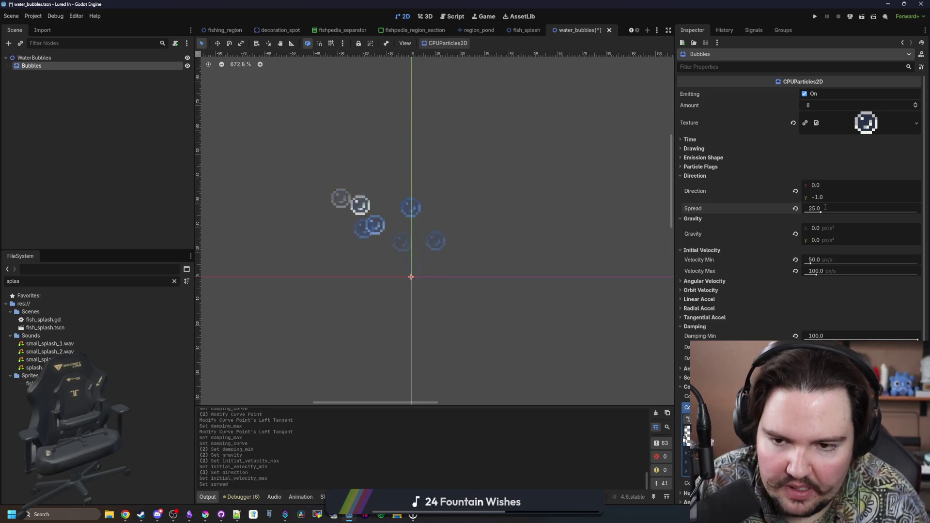
click(825, 207)
text(20)
key(Return)
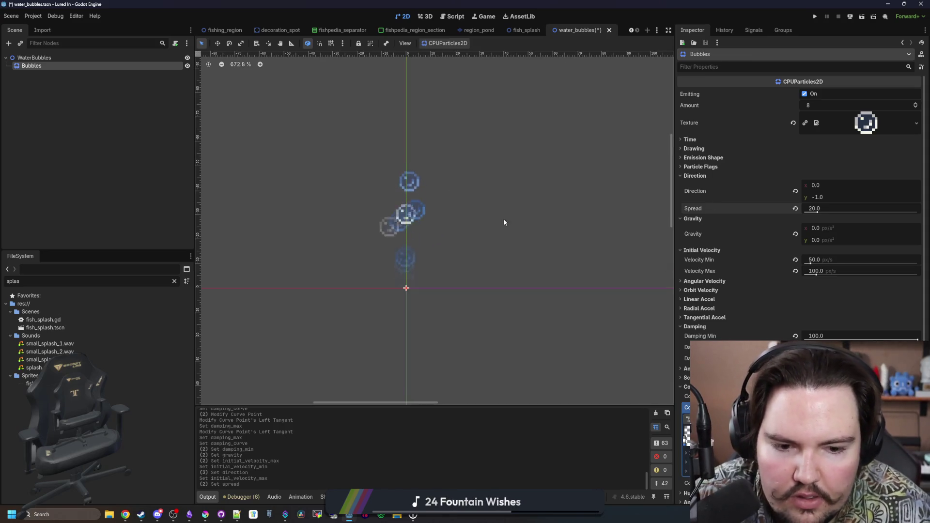
- Slide the colour ramp's right point leftward
scroll(789, 291, down, 3)
click(789, 335)
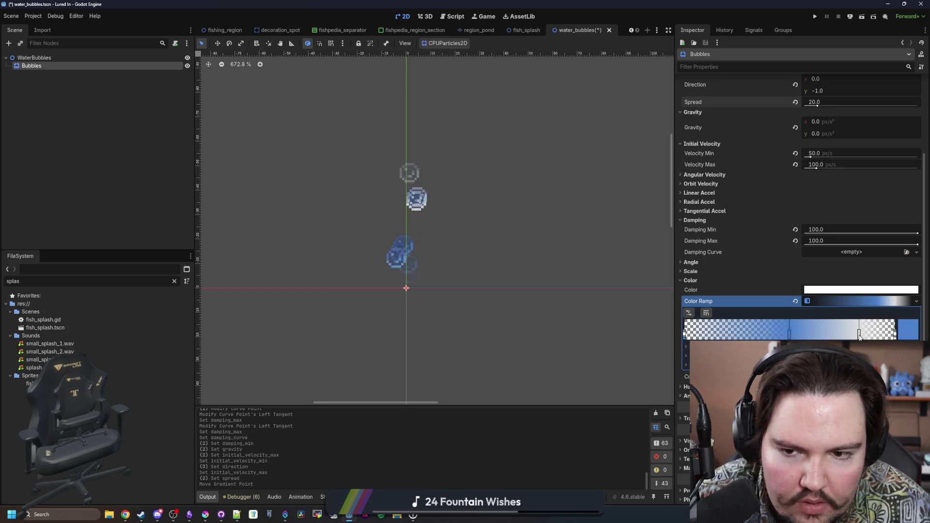
drag(860, 337, 800, 337)
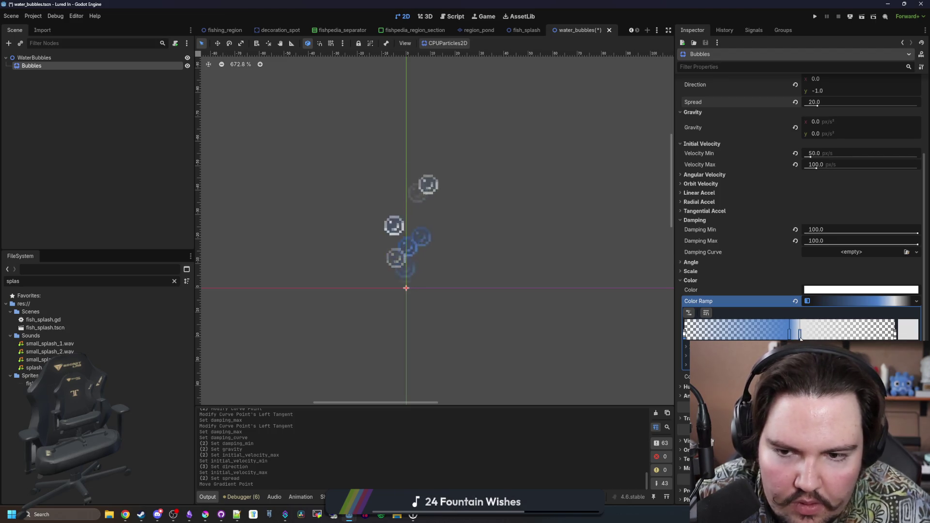
scroll(373, 281, down, 4)
scroll(373, 279, up, 6)
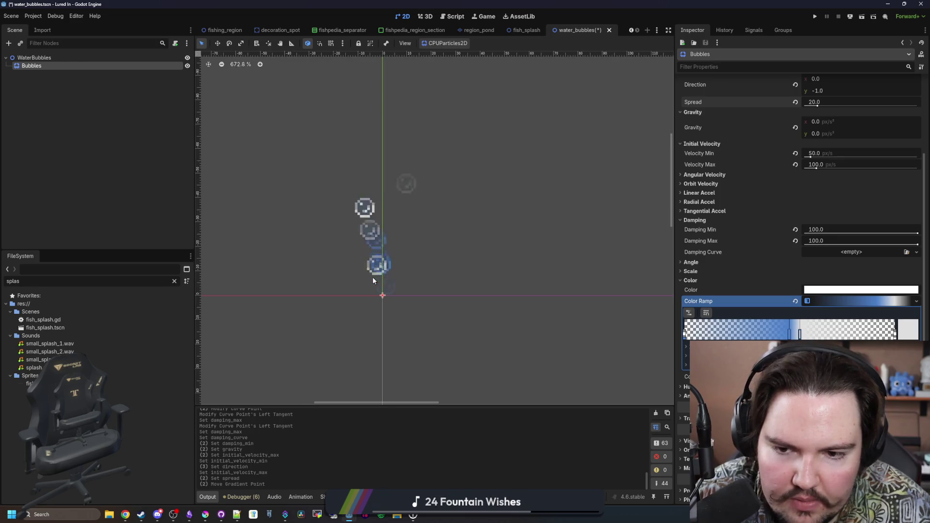
scroll(710, 216, up, 4)
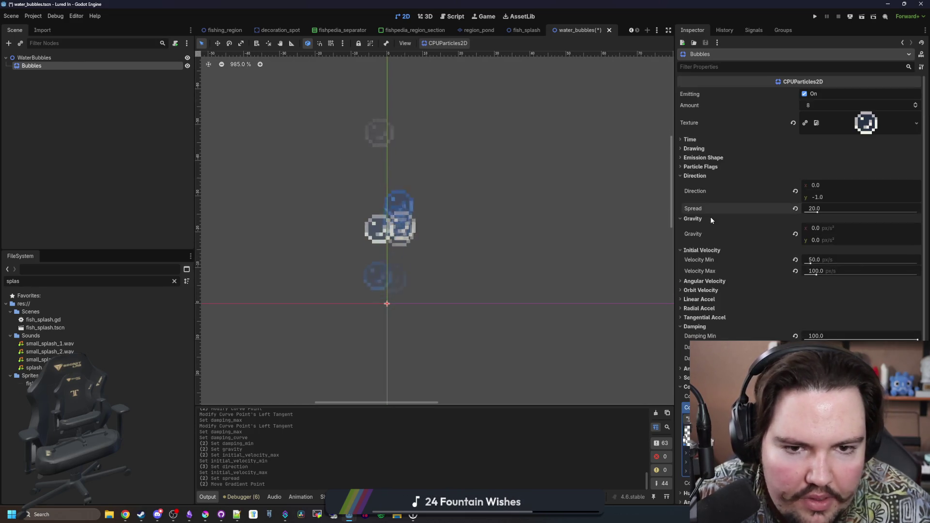
- Make the bubbles emit from a Sphere shape with radius 8
click(698, 148)
click(697, 148)
click(709, 160)
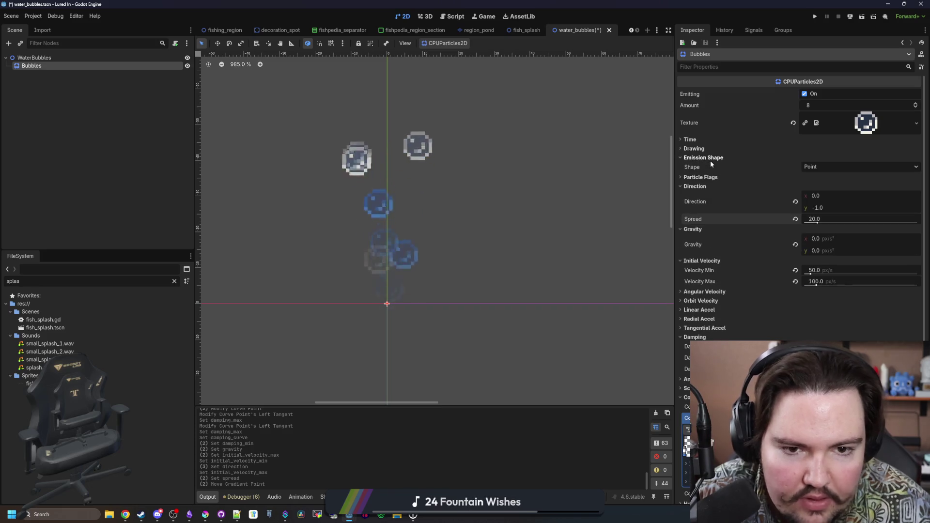
click(824, 166)
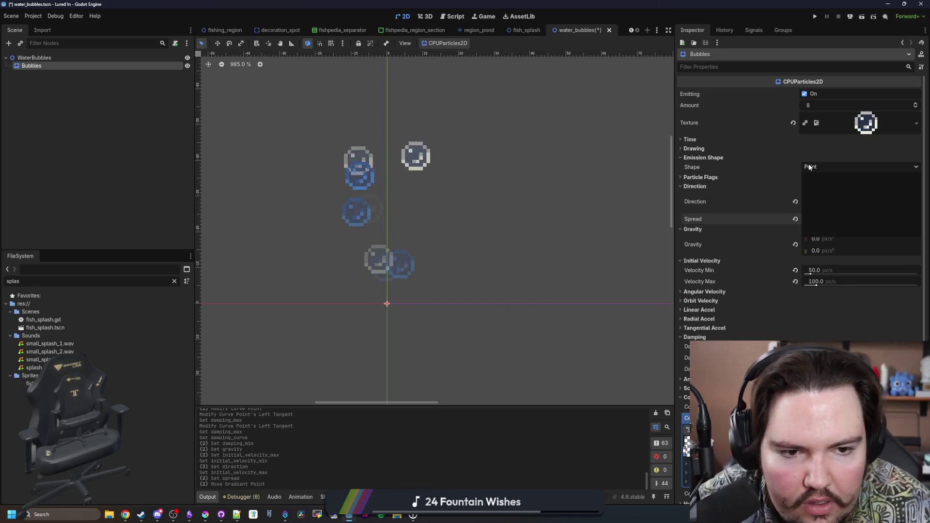
click(830, 187)
click(840, 178)
text(8)
key(Return)
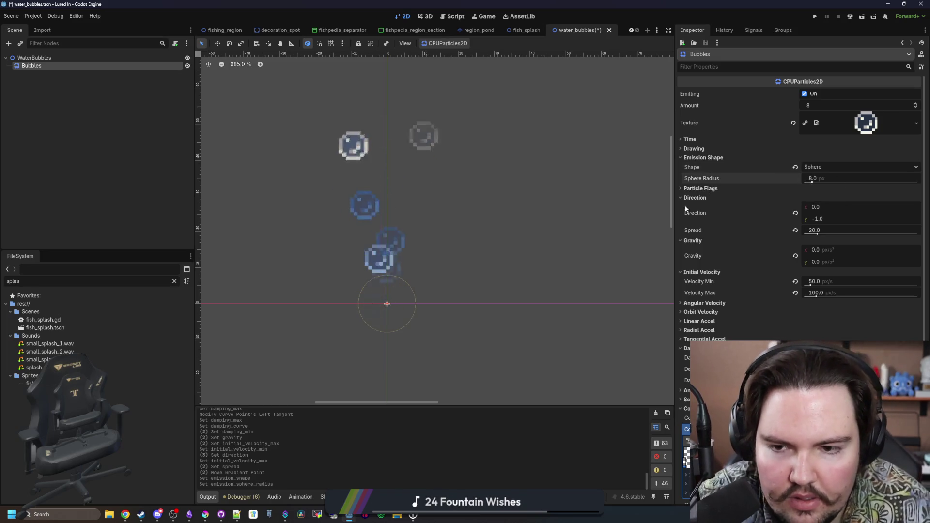
- Set the particle Amount to 4
scroll(719, 243, down, 4)
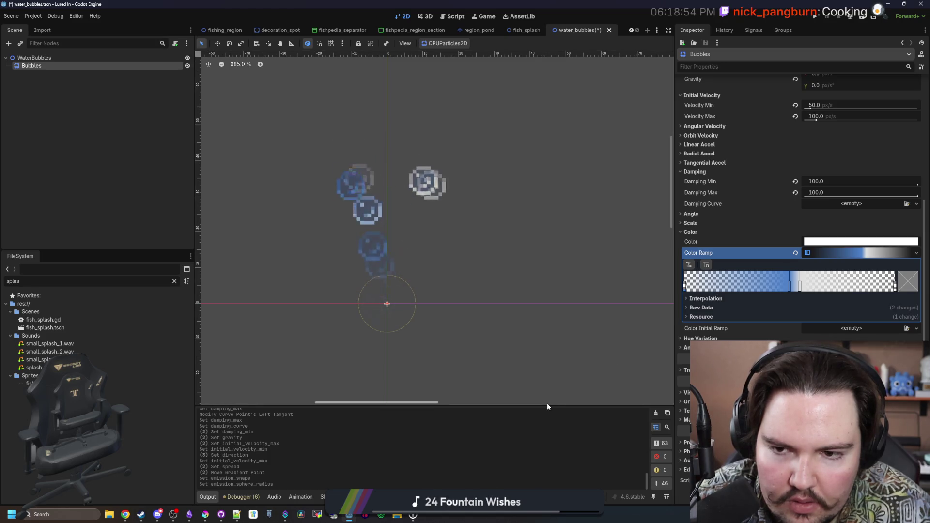
scroll(733, 247, up, 5)
click(825, 106)
text(4)
key(Return)
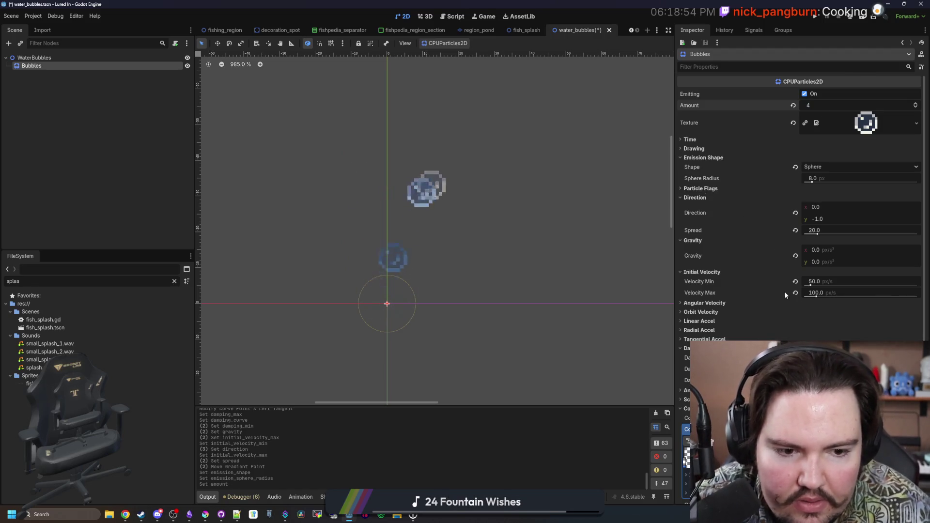
- Set Damping to 20 and initial velocity to 10 minimum and 50 maximum
scroll(784, 292, down, 3)
click(823, 315)
text(20)
key(Return)
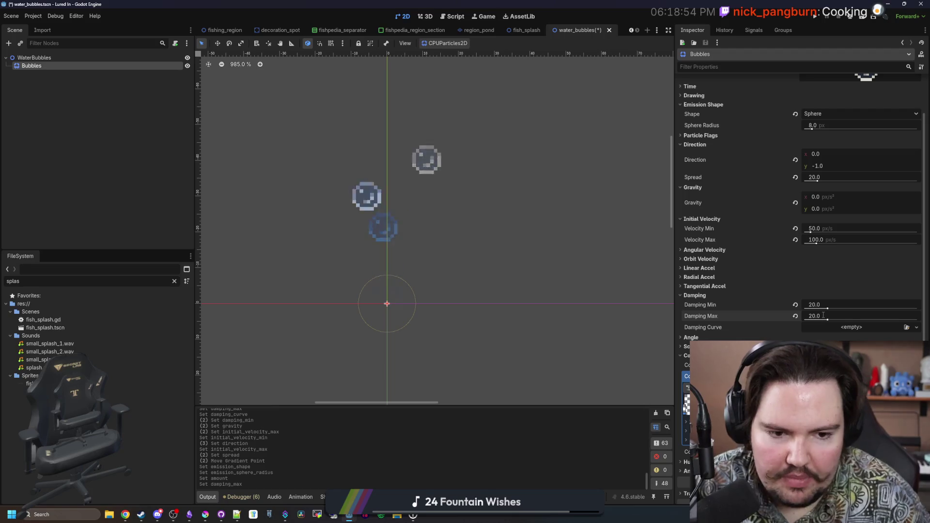
click(826, 239)
text(50)
key(Return)
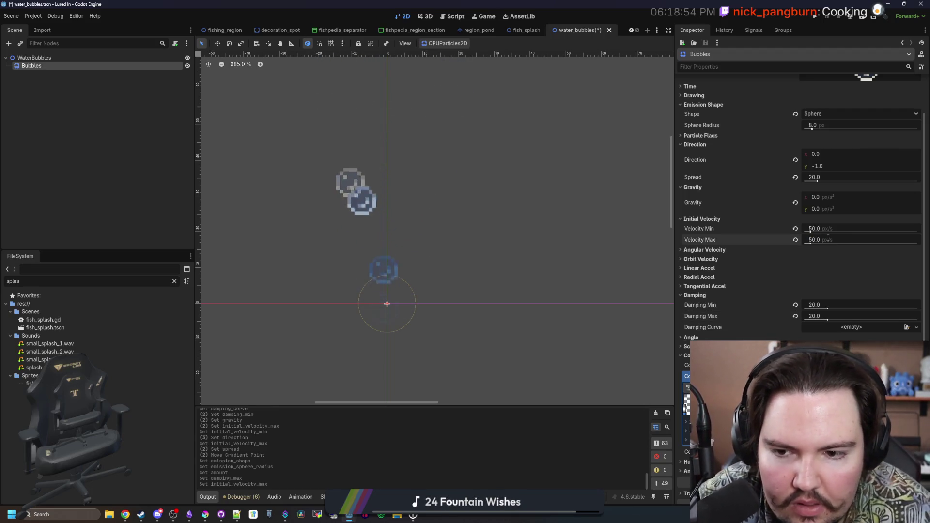
click(824, 228)
text(10)
key(Return)
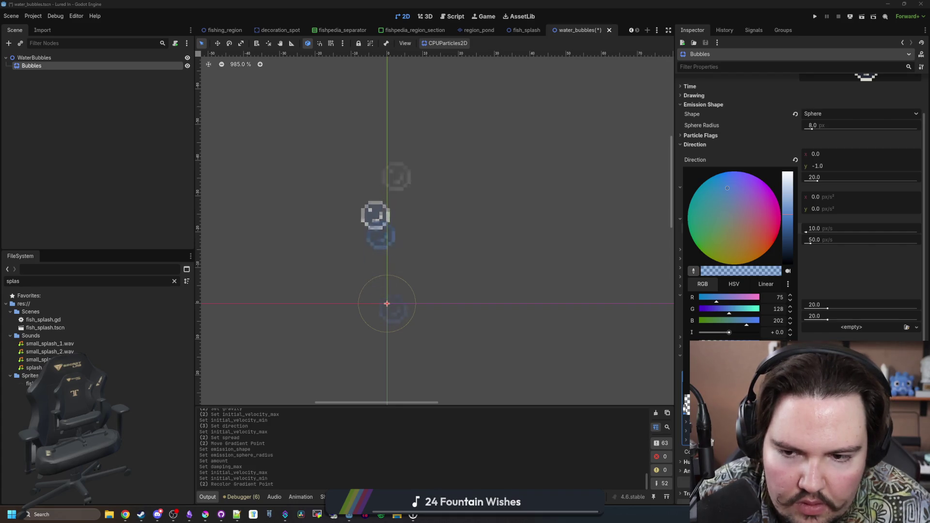
- Close the colour picker and bring the Krita window forward, moving it into view
click(681, 367)
scroll(466, 270, down, 4)
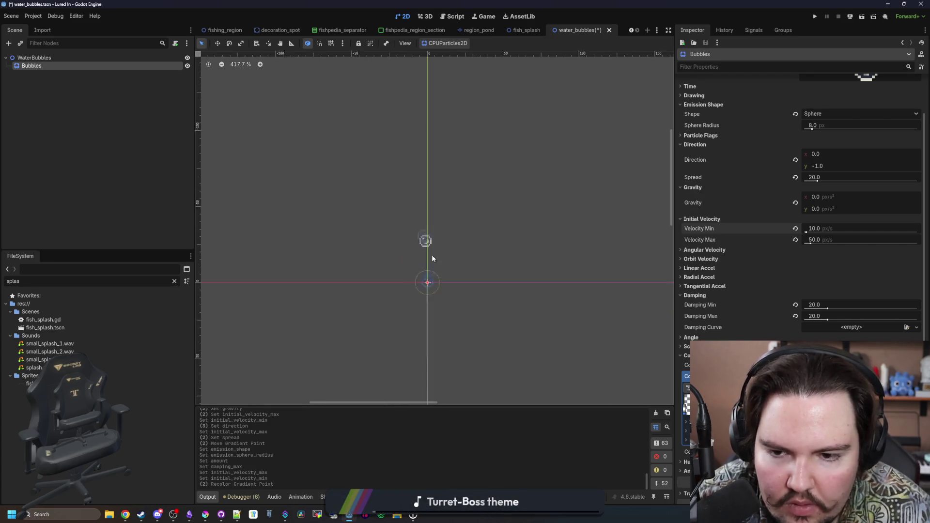
scroll(421, 250, up, 1)
scroll(426, 270, up, 4)
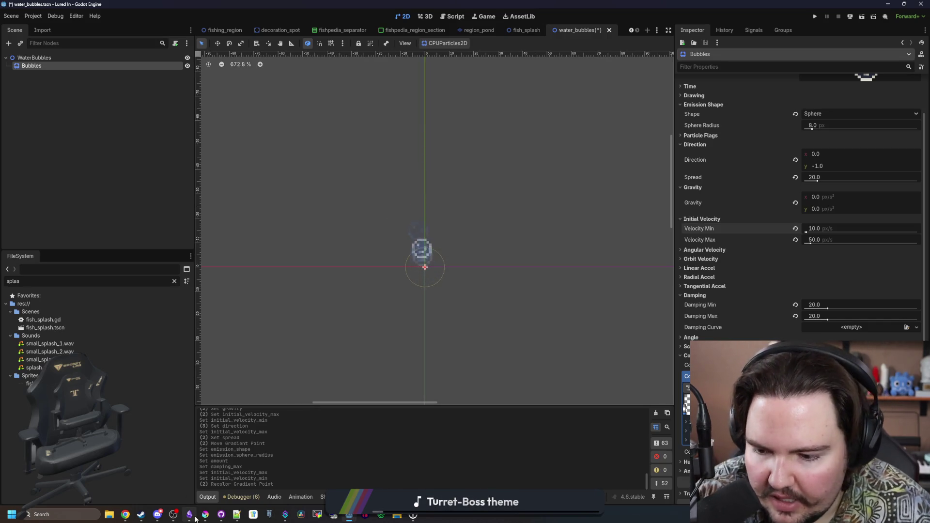
mouse_move(192, 516)
click(217, 453)
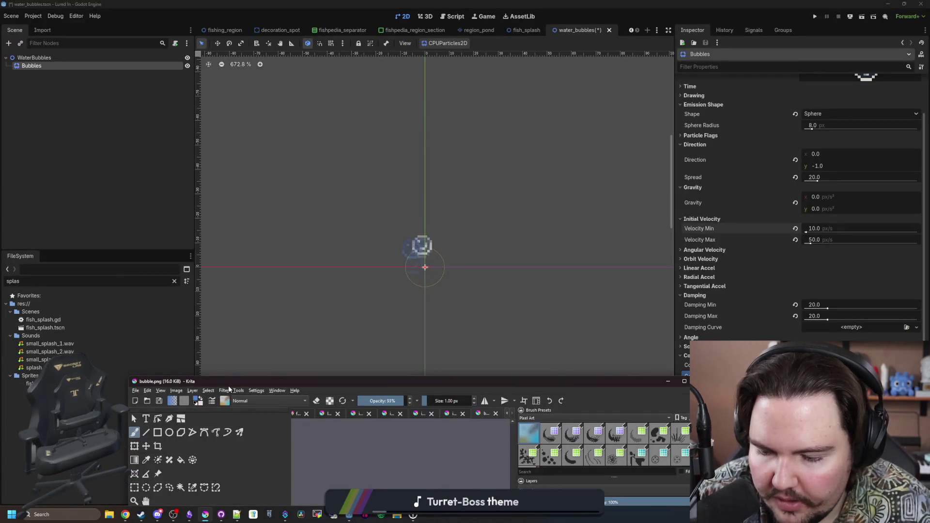
drag(229, 387, 238, 205)
- Hide Krita and shift a colour ramp point to the right
click(710, 197)
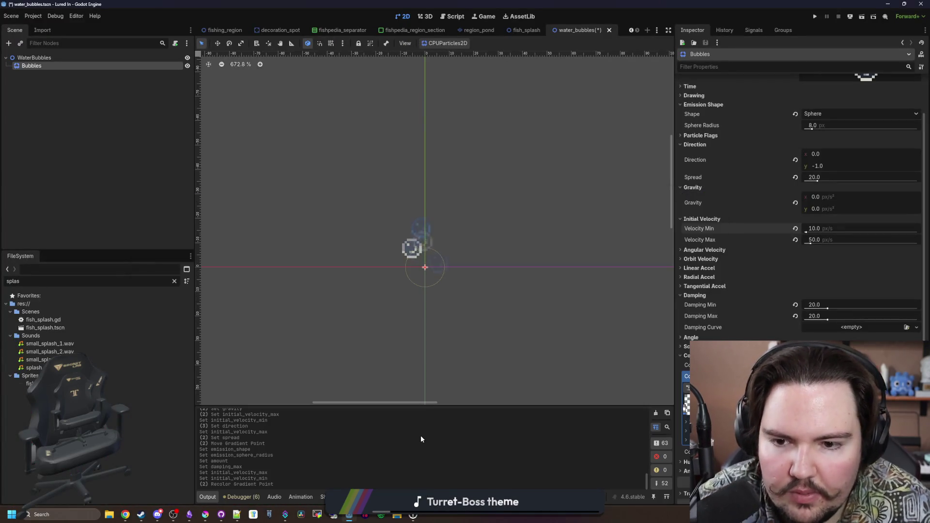
drag(775, 411, 799, 411)
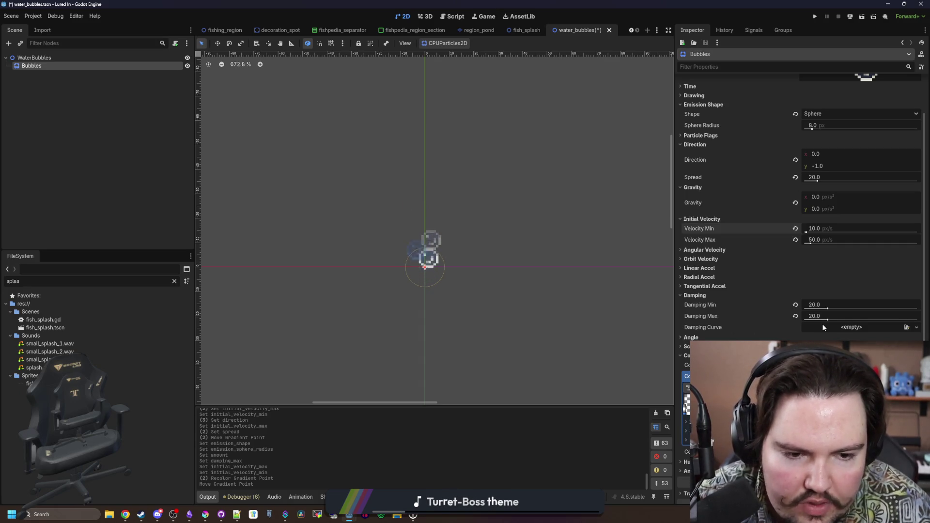
click(916, 327)
- Create a new Damping Curve, deleting one point and adding another
click(846, 329)
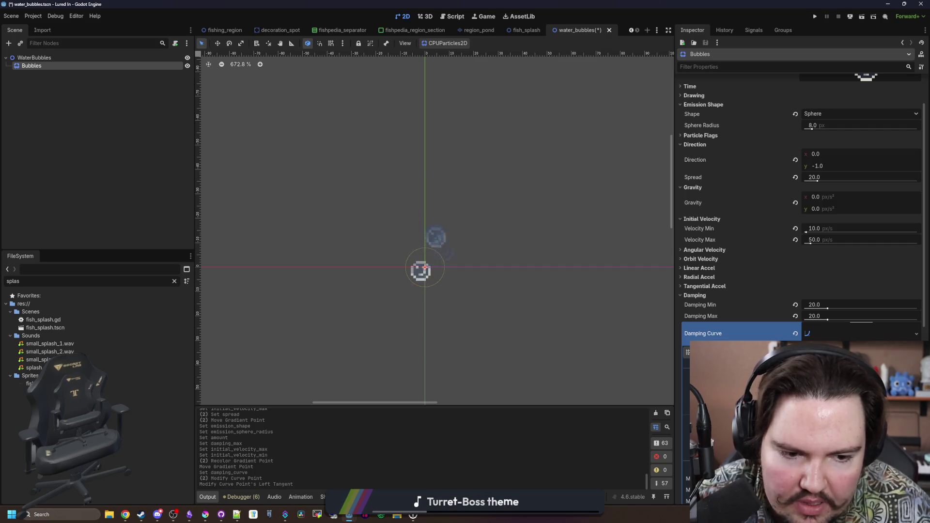
key(Delete)
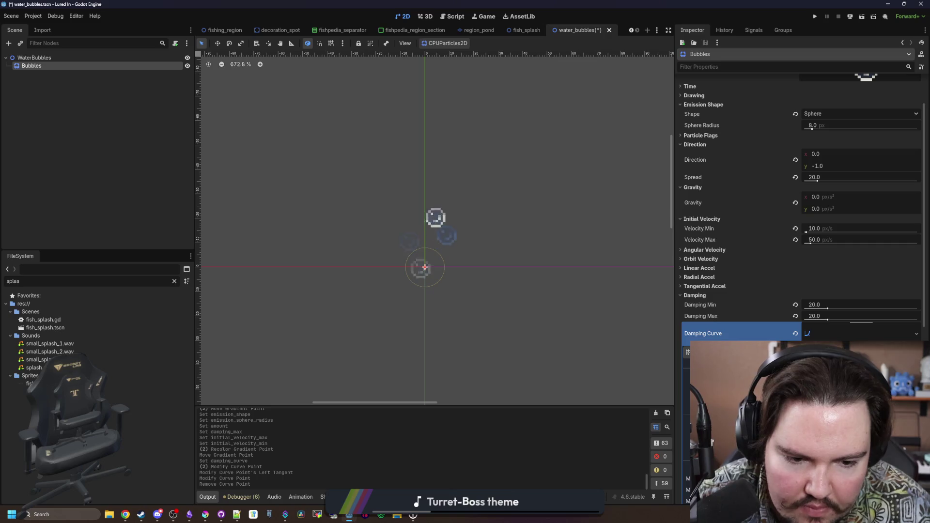
click(692, 461)
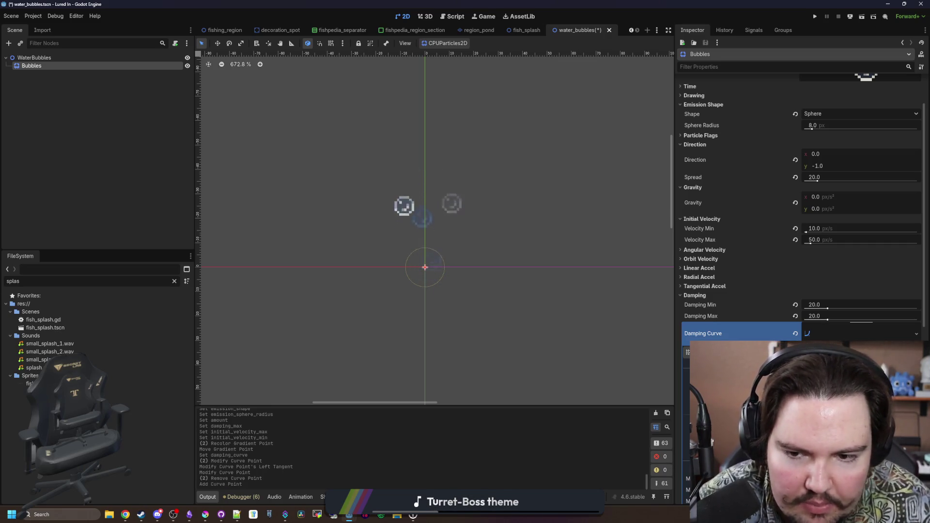
- Raise Damping Min and Max to 100 and move the curve's top point to 0.59
drag(821, 320, 917, 319)
drag(828, 308, 917, 308)
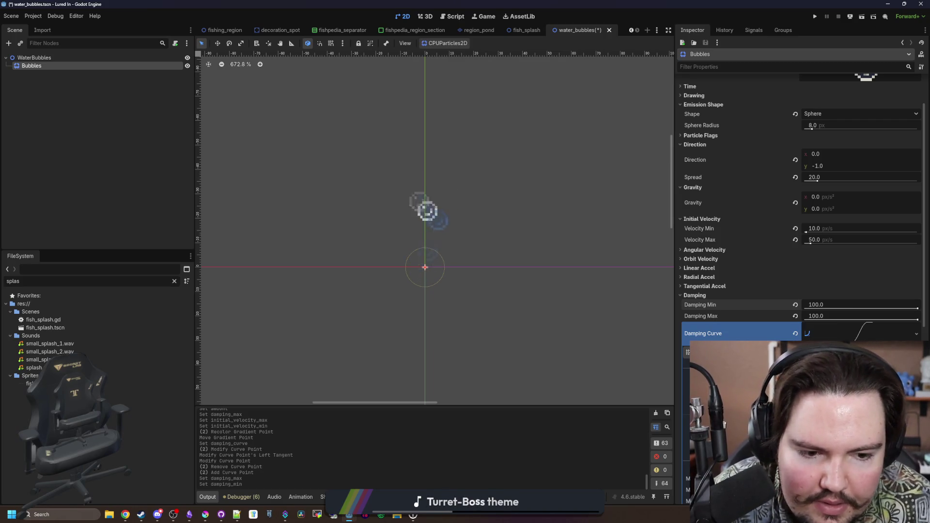
scroll(799, 218, down, 6)
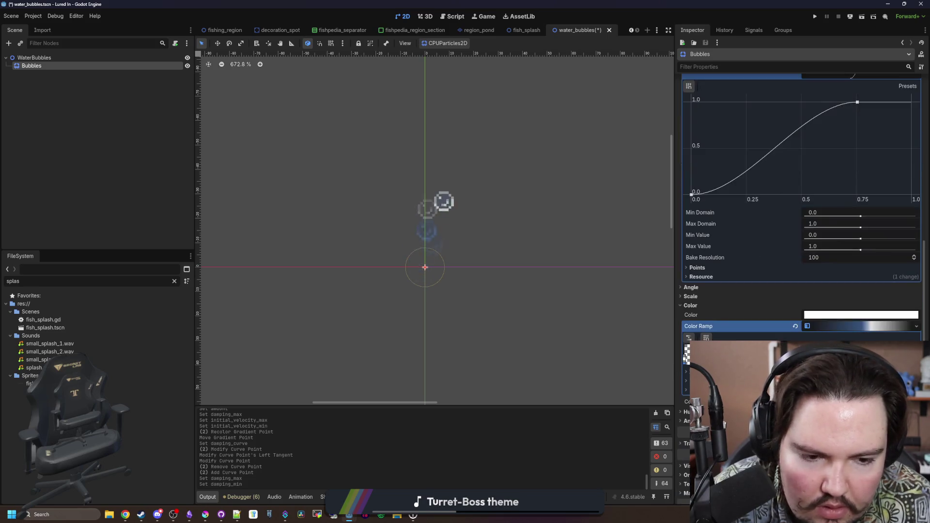
scroll(799, 194, up, 3)
drag(857, 208, 821, 211)
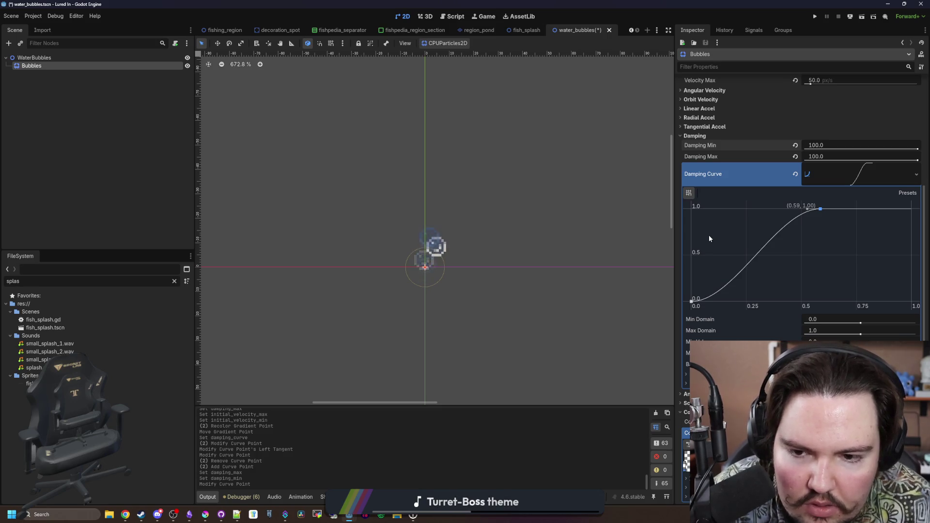
scroll(763, 289, down, 3)
scroll(731, 143, up, 10)
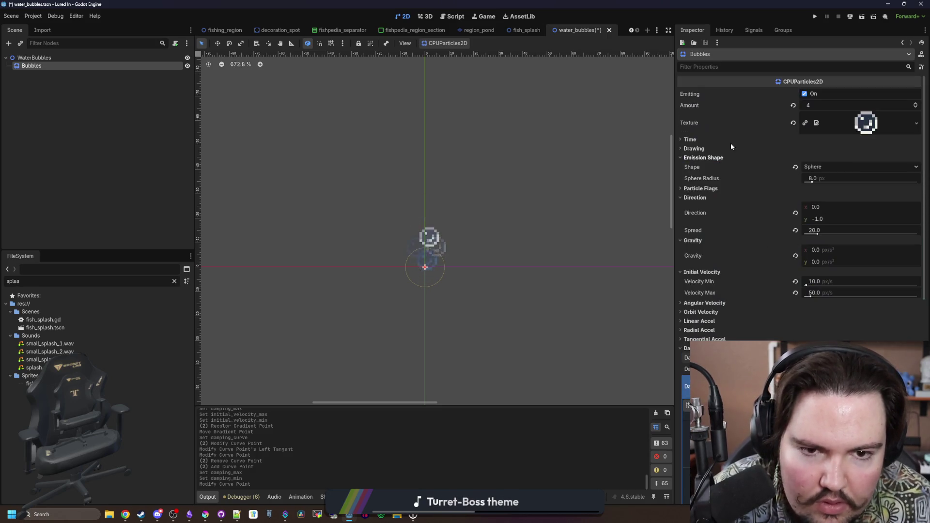
- Set the bubbles' lifetime to 2 and their minimum initial velocity to 30
click(823, 149)
text(2)
key(Return)
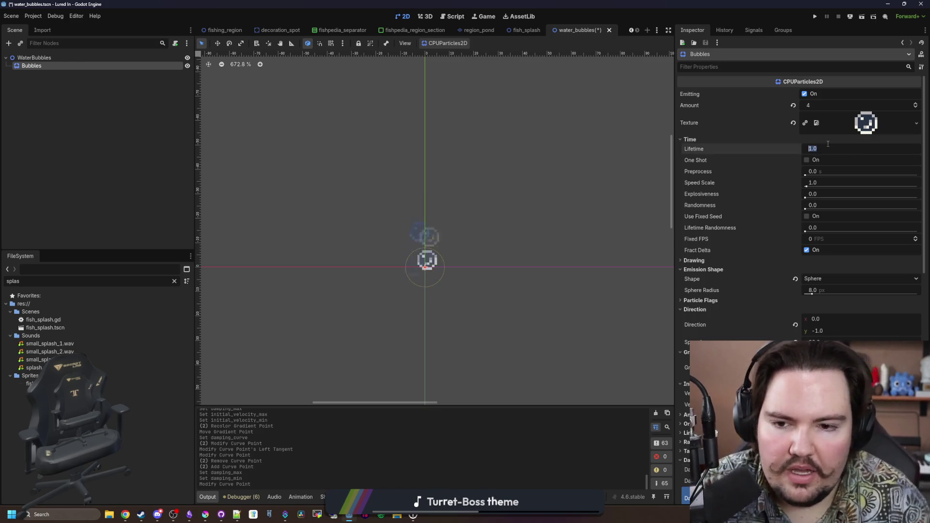
scroll(770, 225, down, 5)
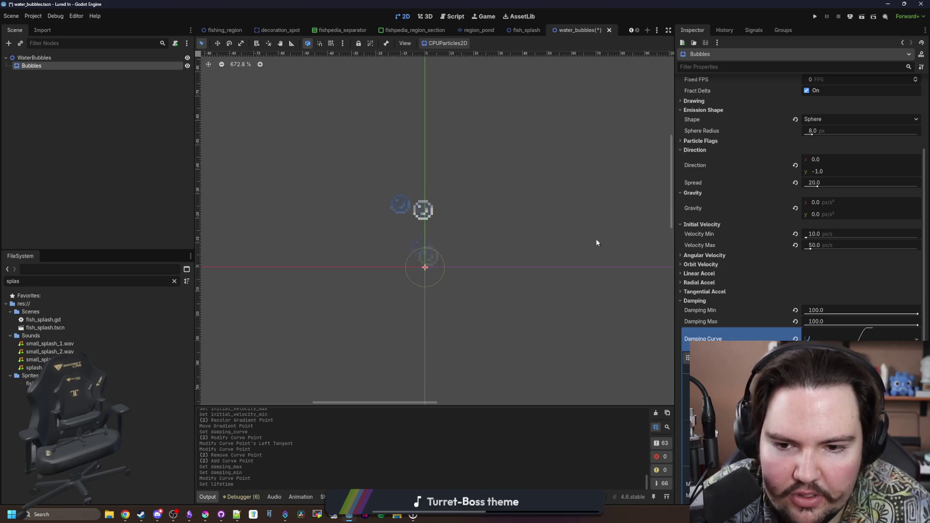
click(827, 234)
text(30)
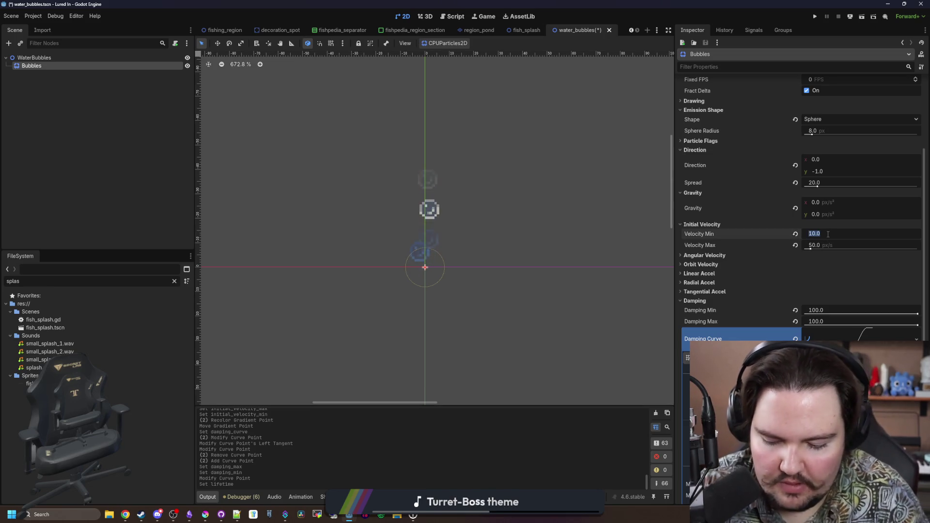
key(Return)
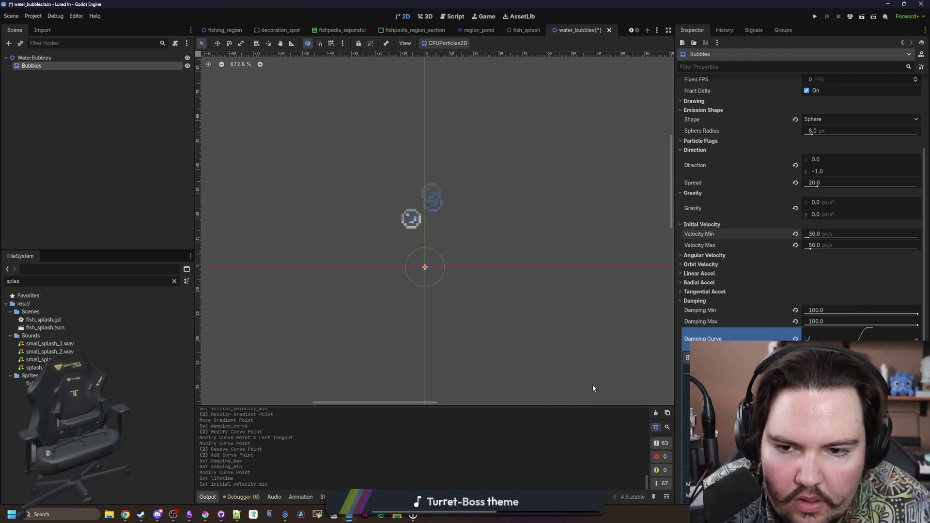
- Angle the damping curve's top-point tangent steeply downward and save the scene
scroll(833, 310, down, 5)
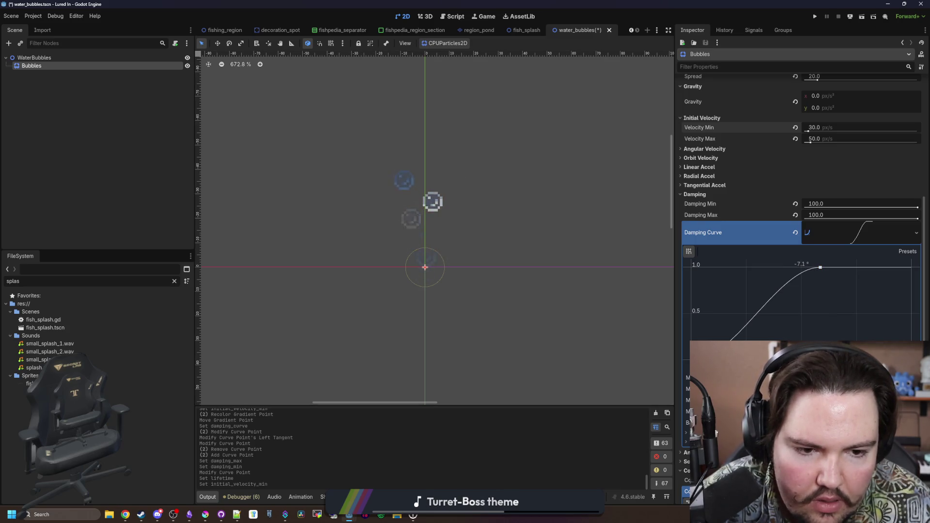
mouse_move(770, 264)
mouse_down()
mouse_move(756, 274)
mouse_move(766, 316)
mouse_up()
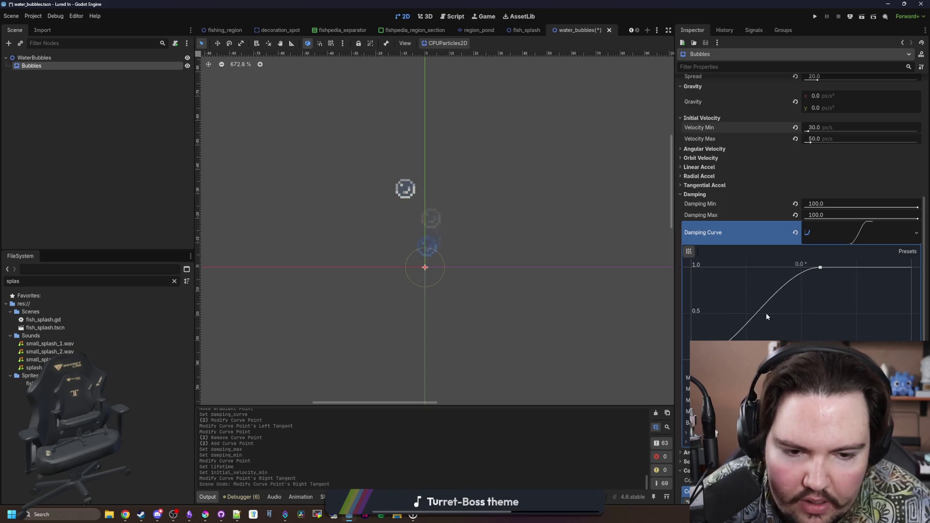
key(ctrl+z)
drag(775, 267, 770, 309)
key(ctrl+z)
mouse_move(821, 268)
mouse_down()
mouse_move(802, 277)
mouse_move(803, 297)
mouse_move(816, 269)
mouse_move(805, 282)
mouse_up()
scroll(375, 278, down, 3)
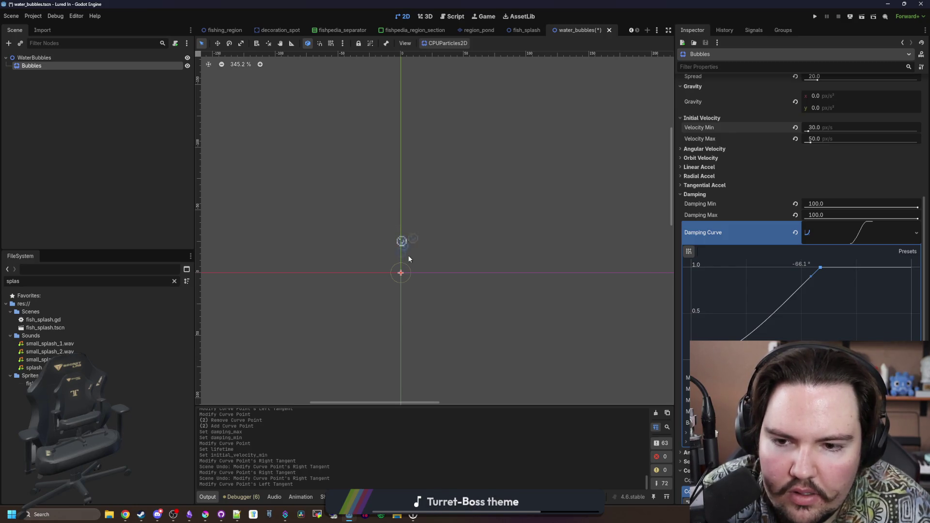
scroll(388, 287, up, 5)
key(ctrl+s)
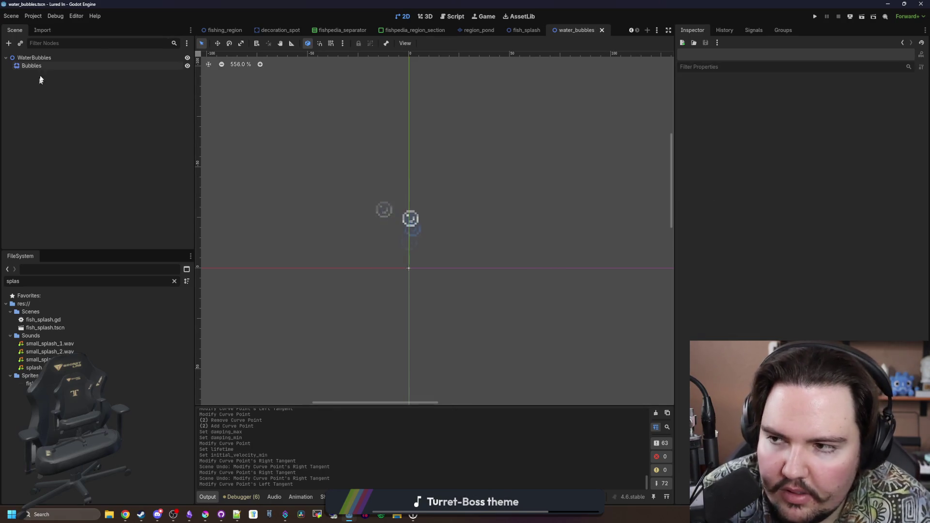
- Select the WaterBubbles root node and save the scene
click(32, 66)
scroll(830, 325, down, 5)
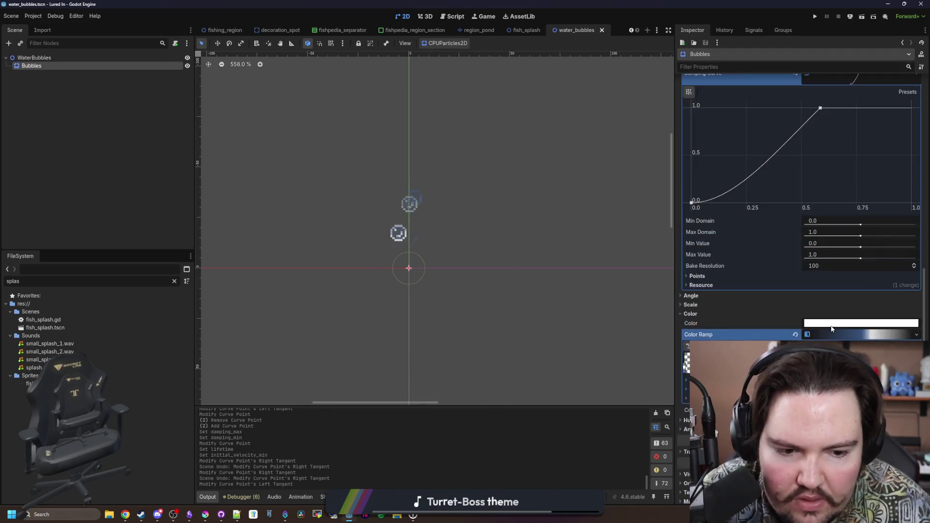
scroll(707, 329, up, 10)
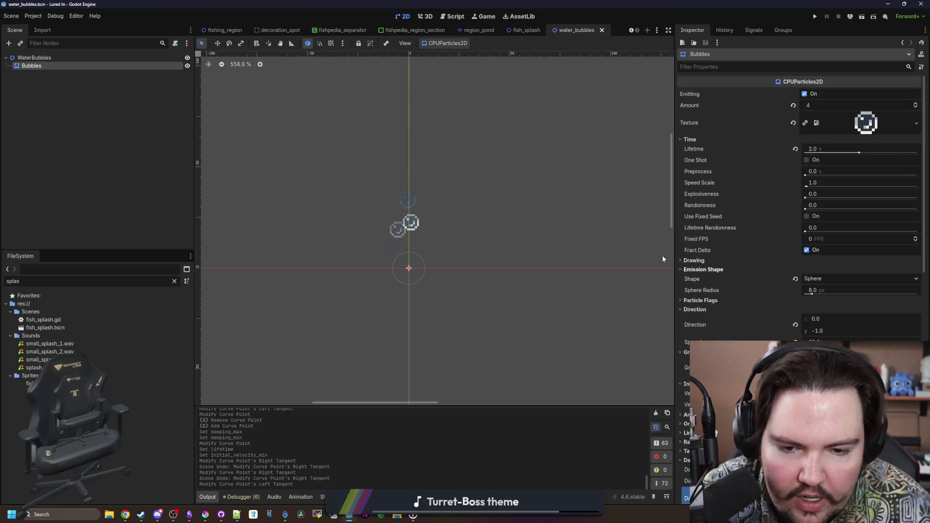
click(117, 190)
key(ctrl+s)
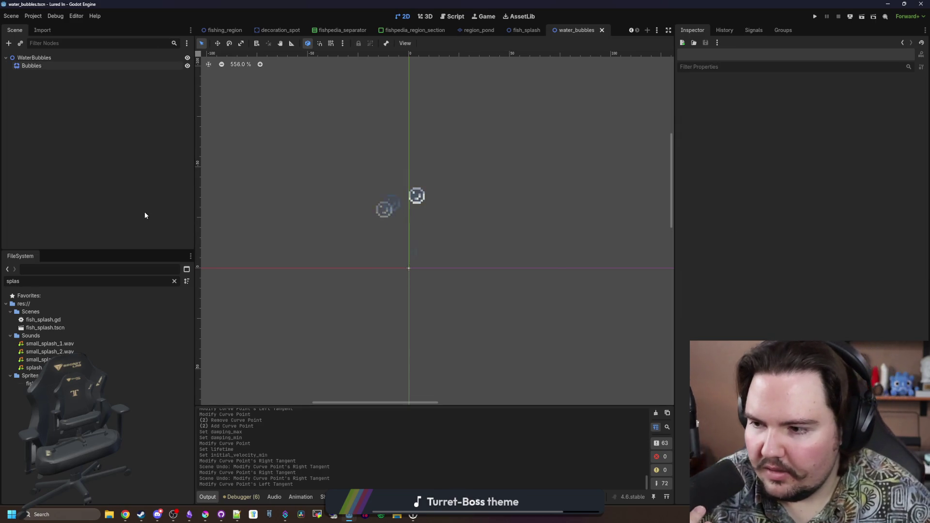
click(82, 58)
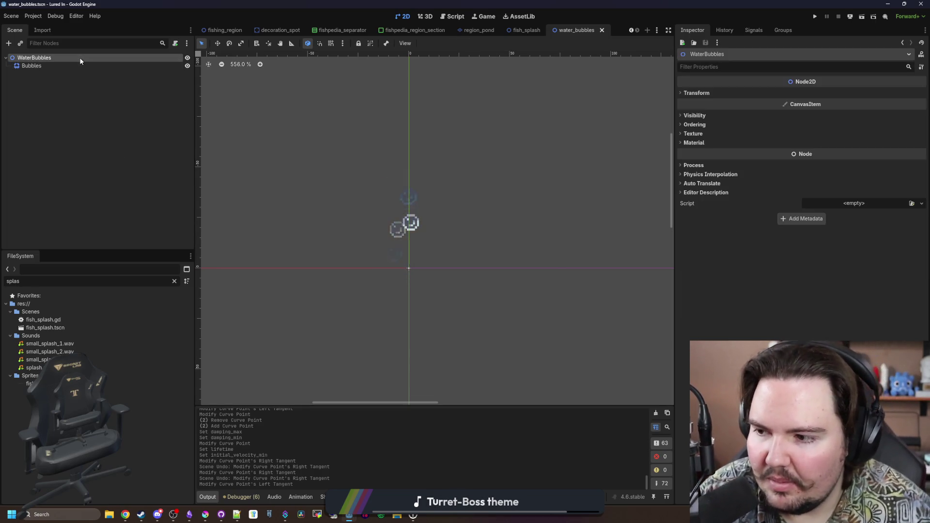
key(ctrl+s)
key(ctrl+s)
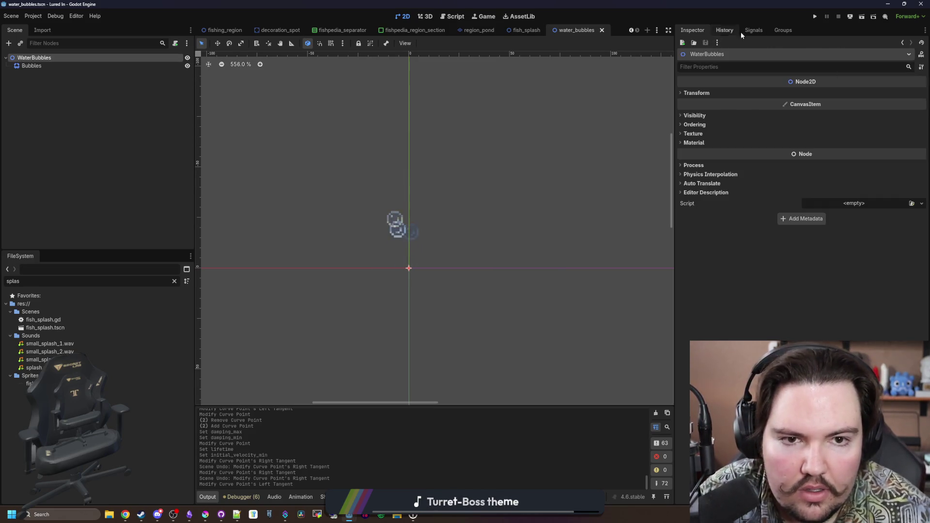
- Add the WaterBubbles root to a new group named 'WaterBubbles'
click(783, 30)
click(682, 43)
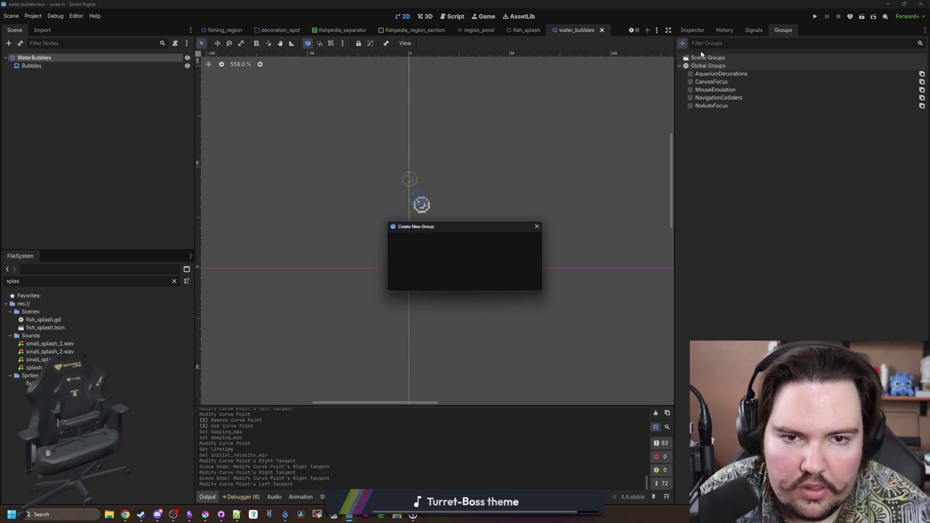
text(Bubble)
key(BackSpace)
key(BackSpace)
key(BackSpace)
text(Water)
text(Bubbles)
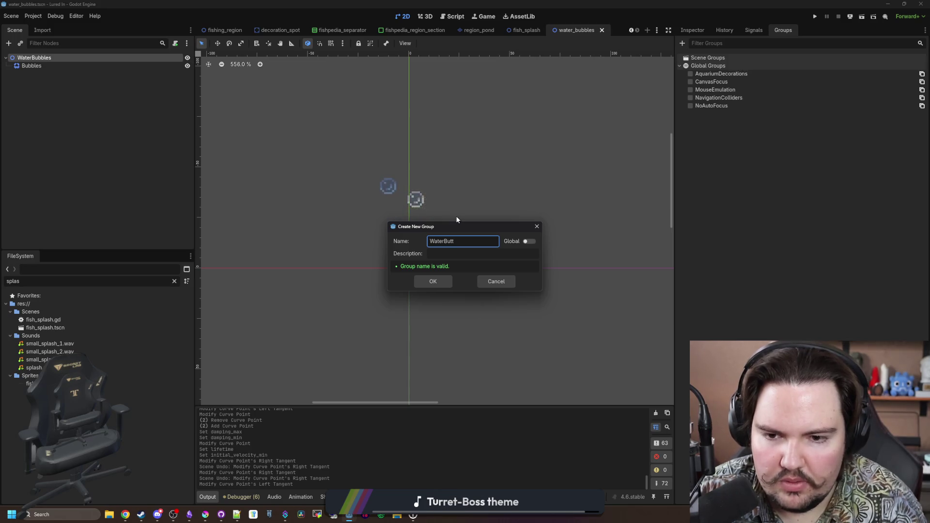
click(448, 278)
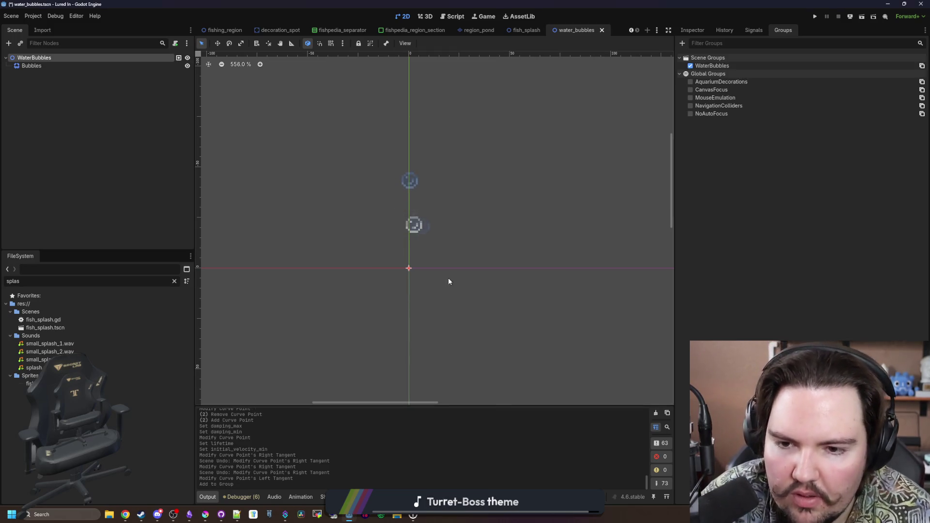
- Attach a new default script, water_bubbles.gd, to the WaterBubbles root node
click(136, 153)
key(ctrl+s)
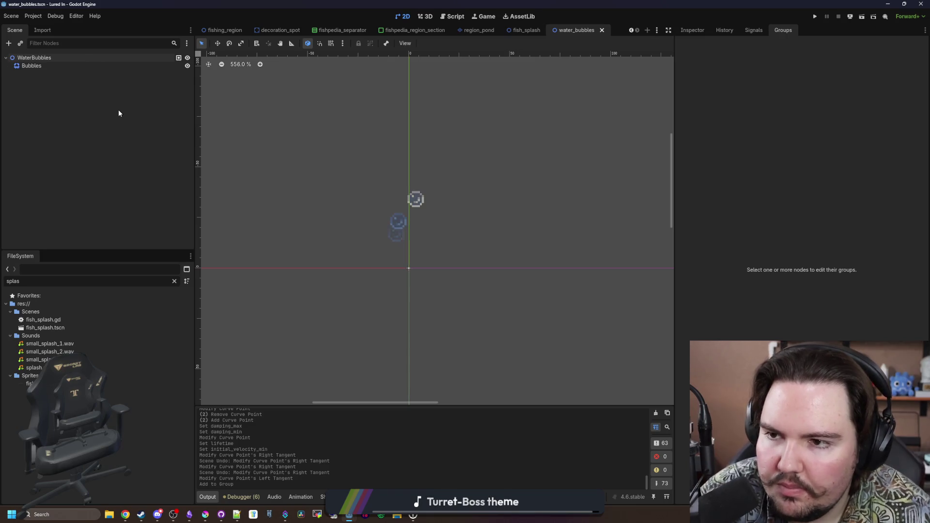
key(ctrl+s)
click(155, 57)
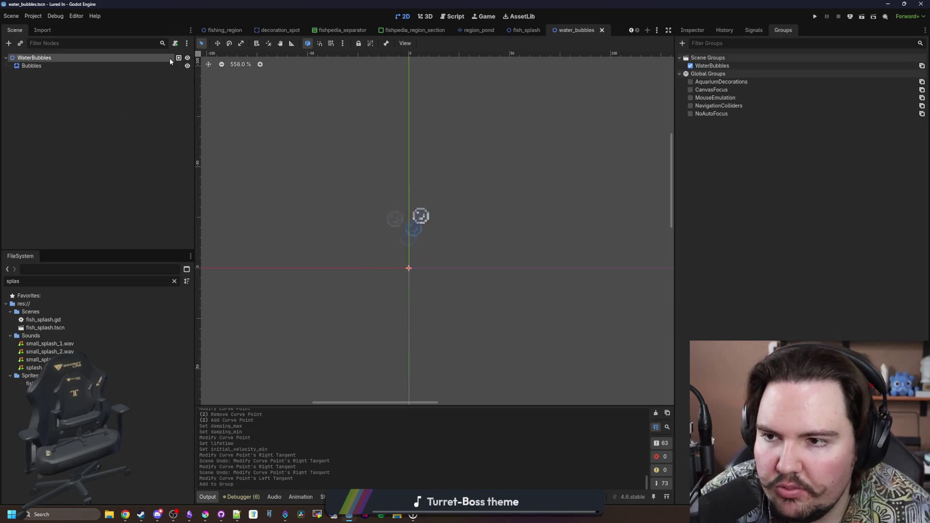
click(175, 43)
click(446, 319)
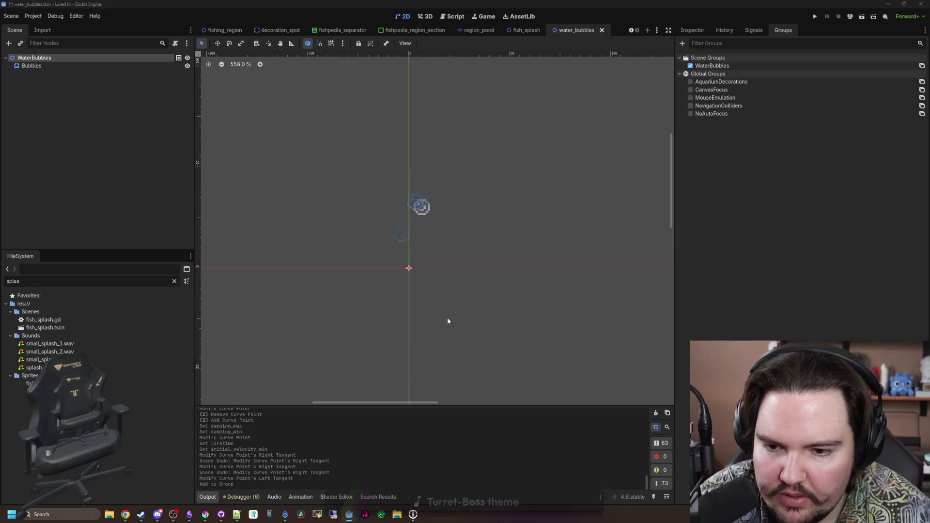
mouse_move(58, 66)
mouse_down()
mouse_move(309, 86)
mouse_move(252, 58)
mouse_move(244, 79)
mouse_up()
- Write _ready() with a 10-second create_timer whose timeout lambda sets $Bubbles.emitting to false
key(BackSpace)
key(BackSpace)
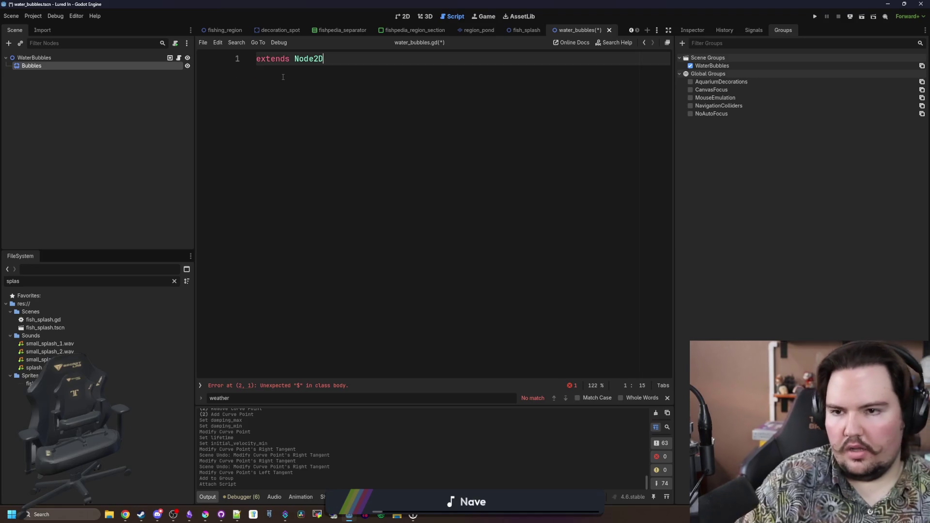
key(Return)
key(Return)
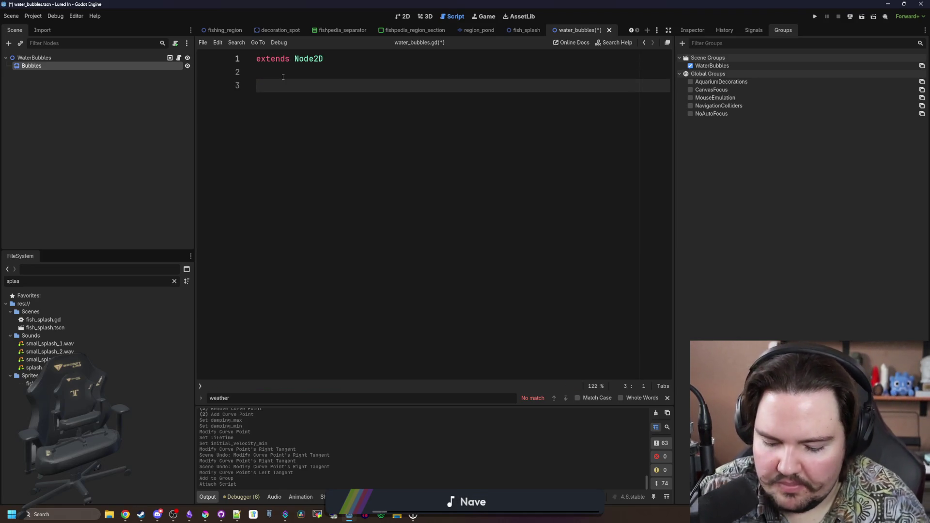
text(func _)
key(Return)
key(Return)
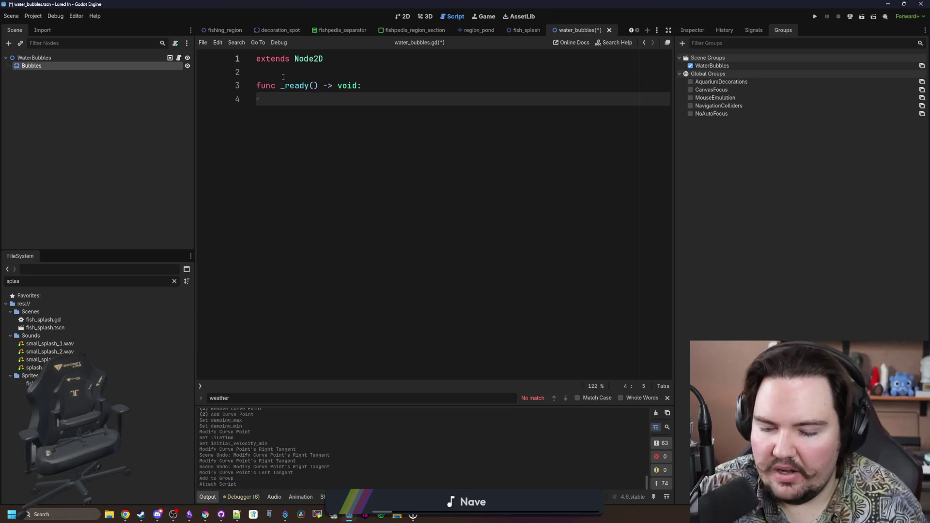
text(get_tree().c)
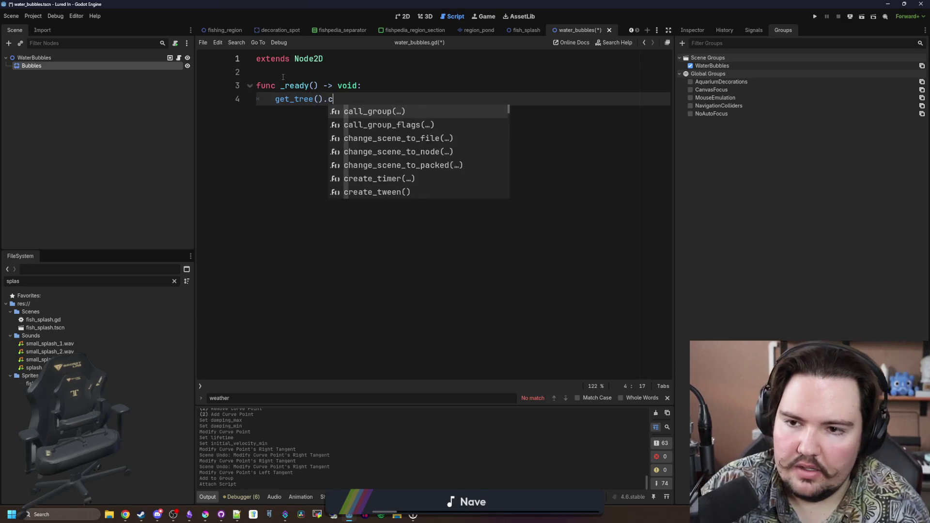
text(re)
key(Return)
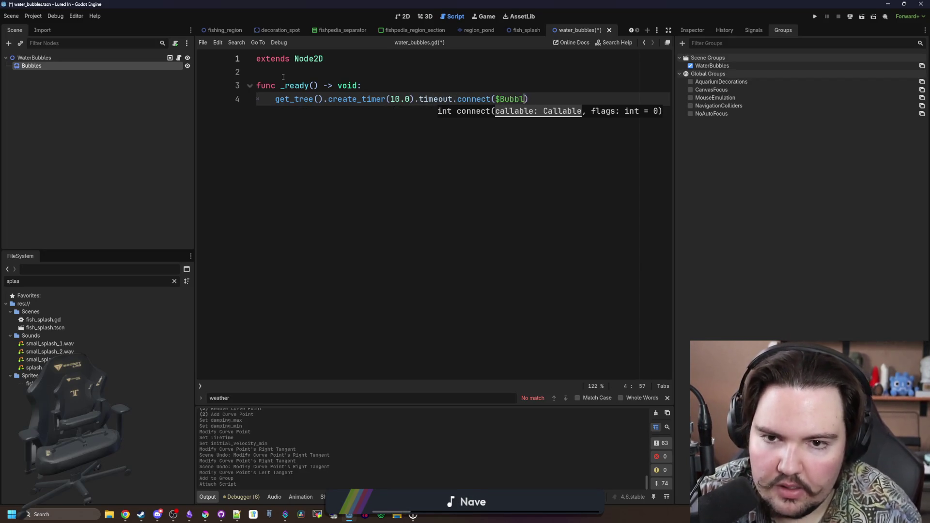
text(es.emi)
key(Return)
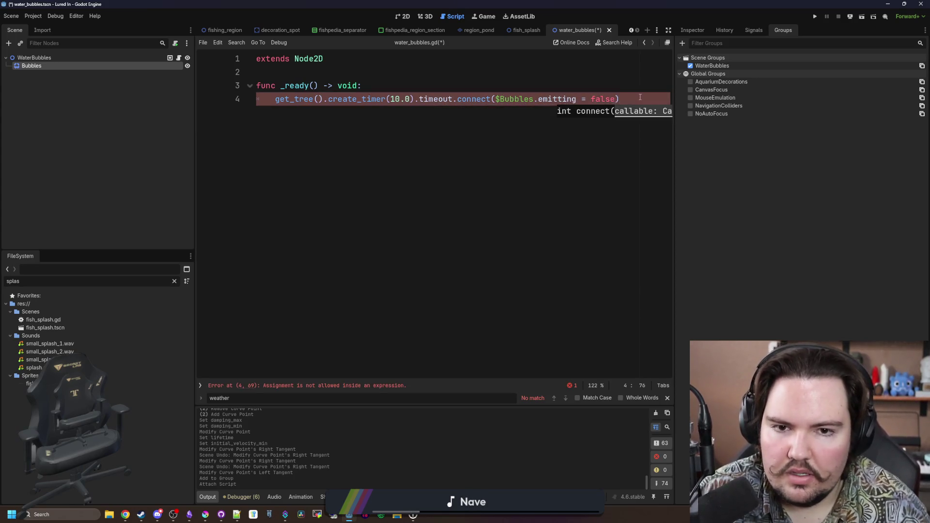
click(626, 104)
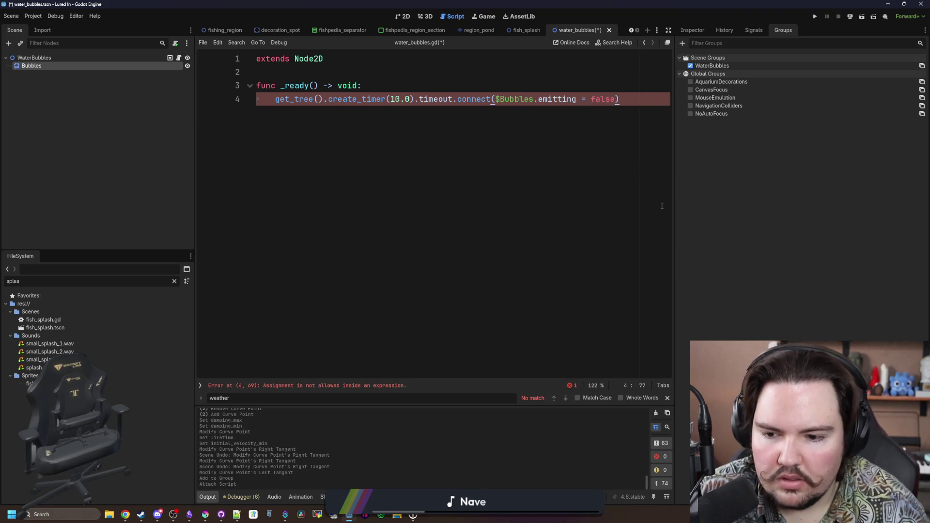
drag(673, 201, 790, 191)
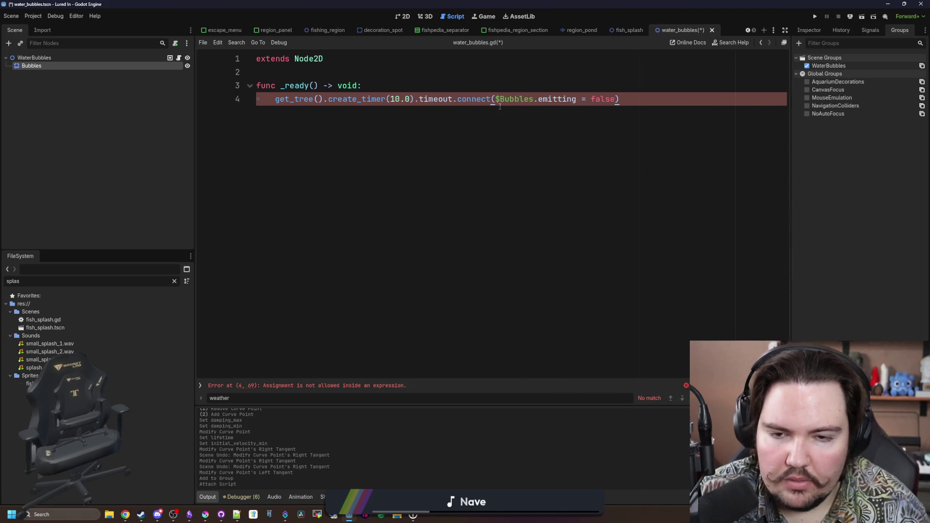
text(func():)
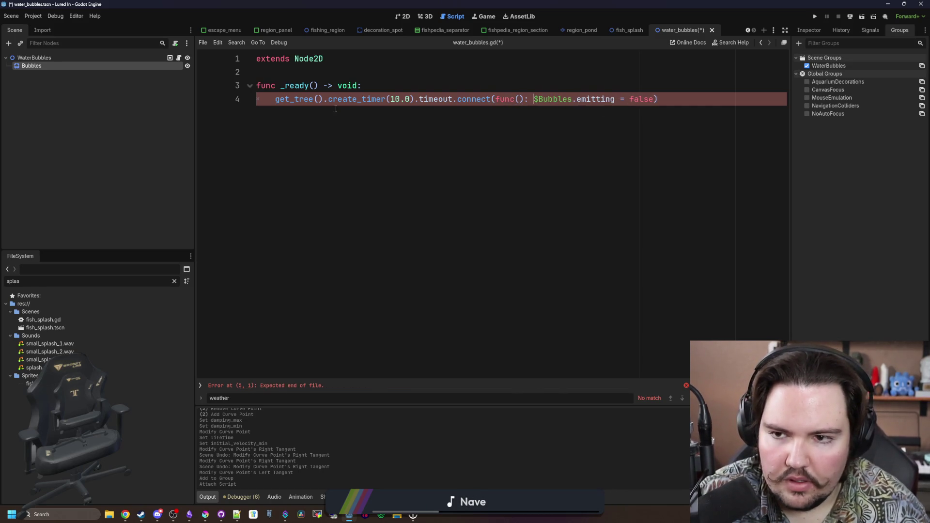
key(Return)
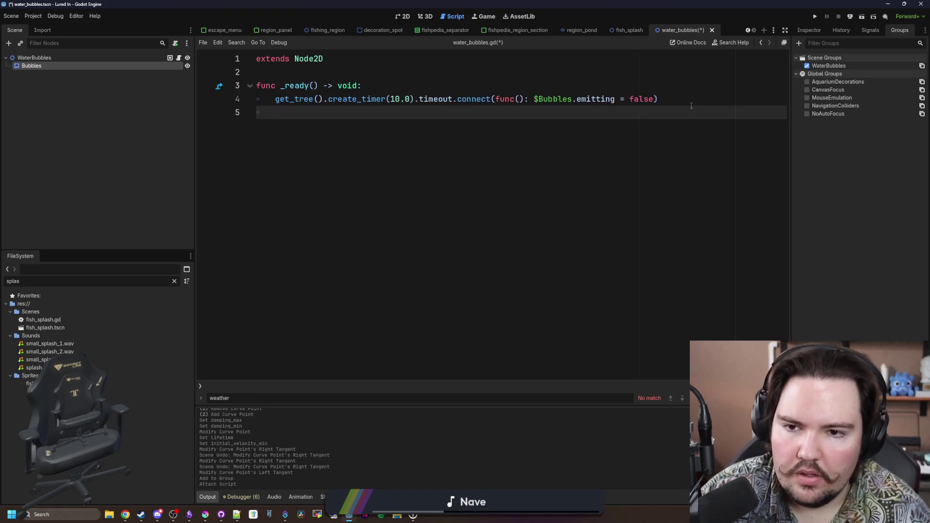
- Reformat the timer lambda across separate lines with the emitting line correctly indented
click(499, 99)
key(Return)
click(452, 113)
key(Return)
key(BackSpace)
click(472, 114)
key(Return)
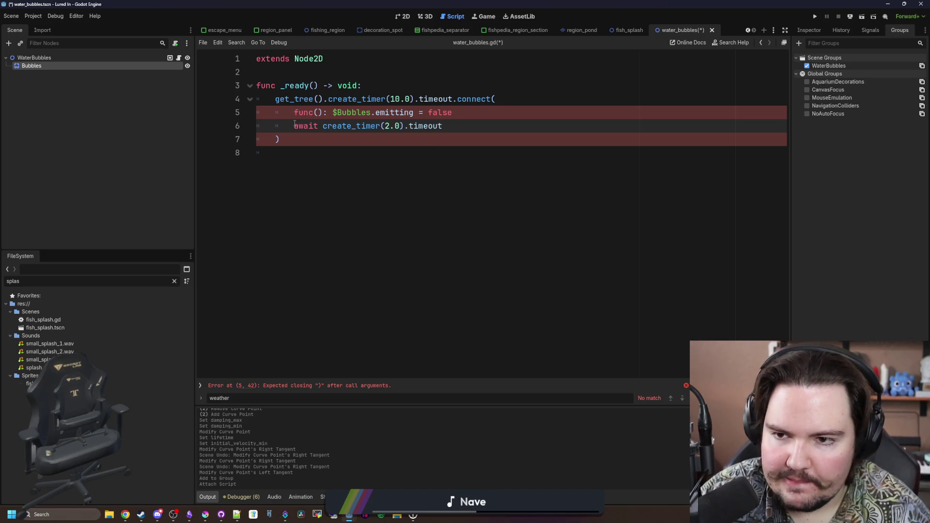
click(330, 114)
key(Return)
click(294, 112)
key(BackSpace)
key(BackSpace)
key(BackSpace)
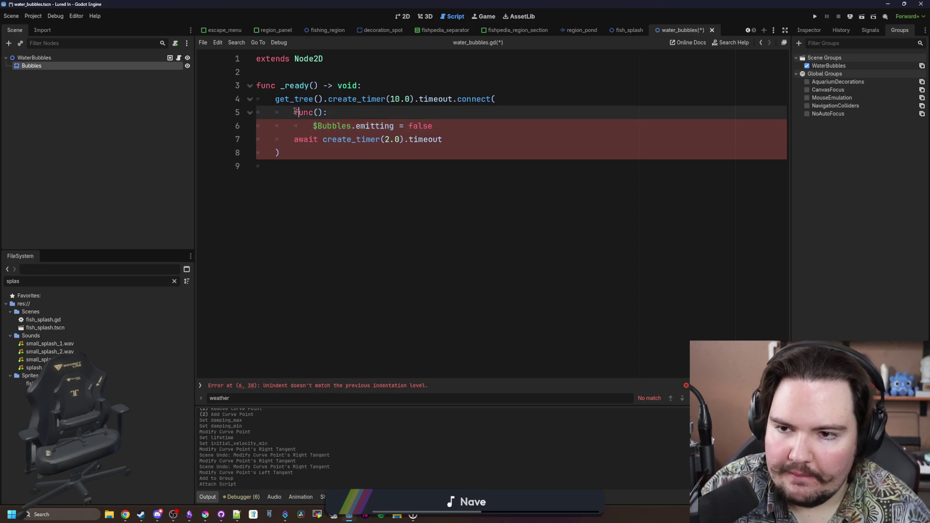
click(314, 114)
key(BackSpace)
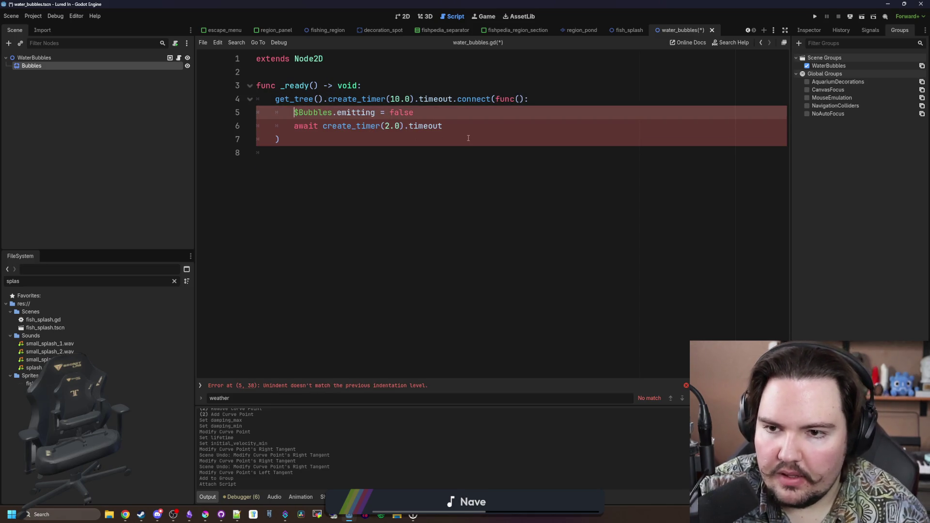
- Add 'await get_tree().create_timer(2.0).timeout' and 'queue_free()' to the lambda, then save
click(470, 125)
key(Return)
text(queue_free()
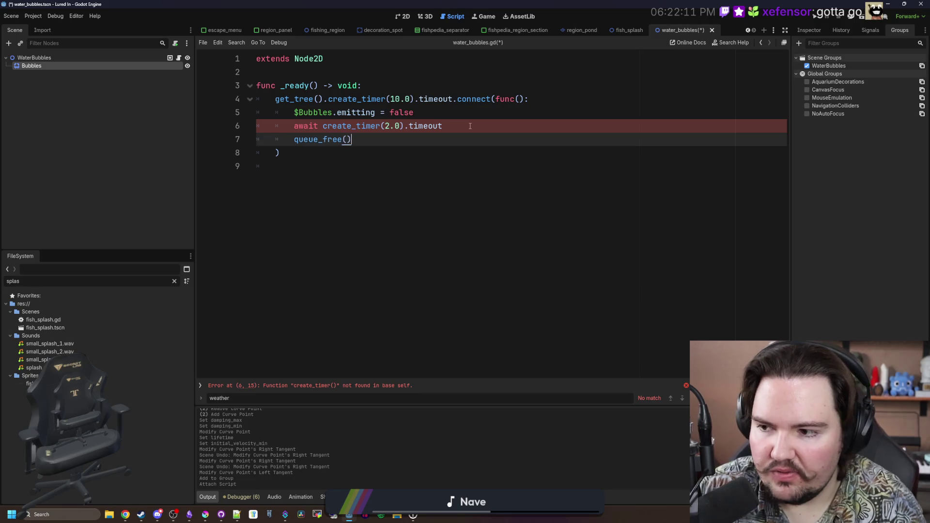
click(470, 126)
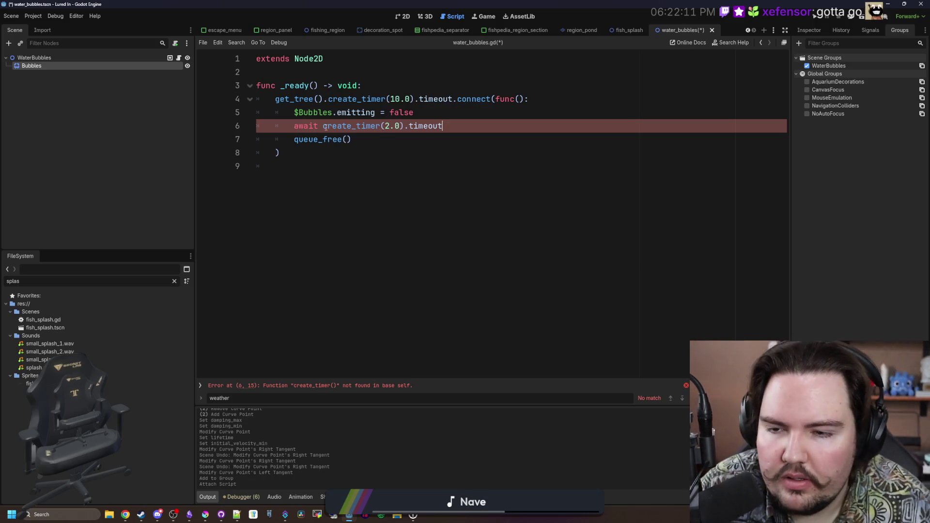
text(get_tree().)
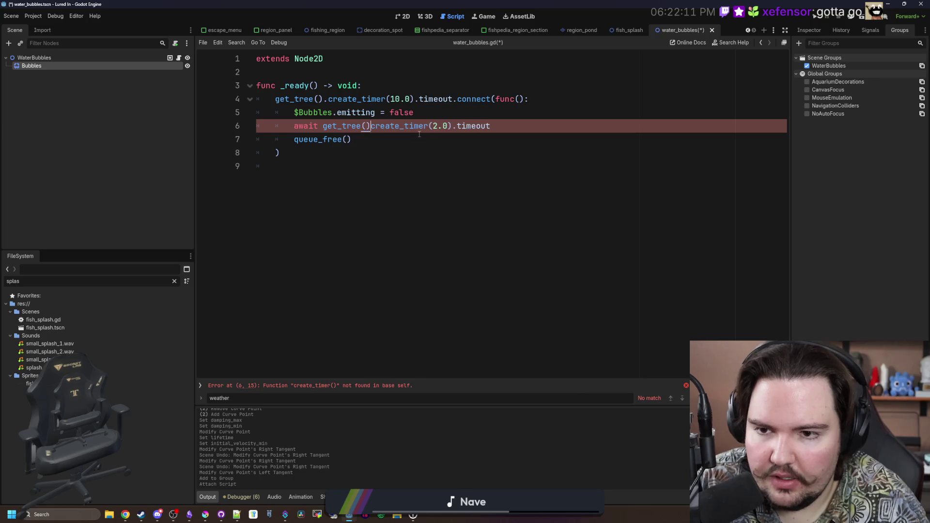
click(281, 152)
key(Return)
key(ctrl+s)
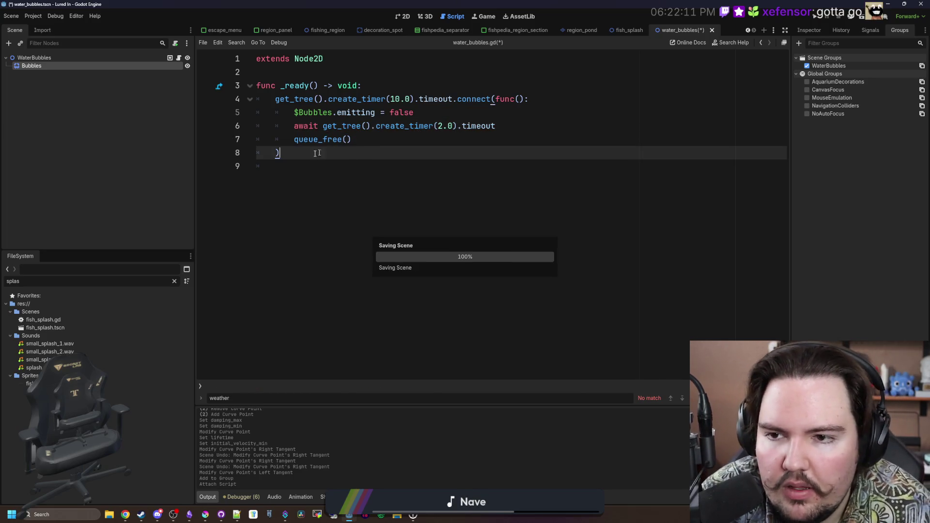
click(256, 72)
key(ctrl+s)
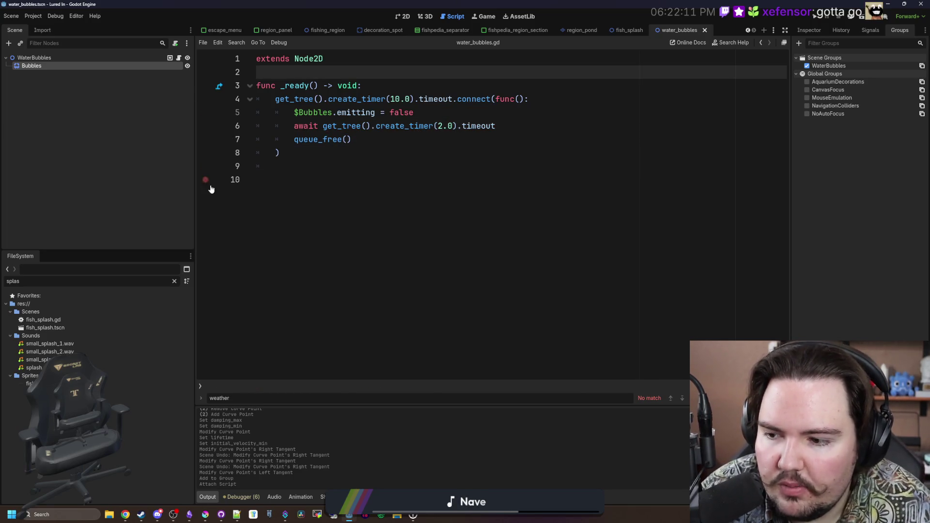
click(174, 282)
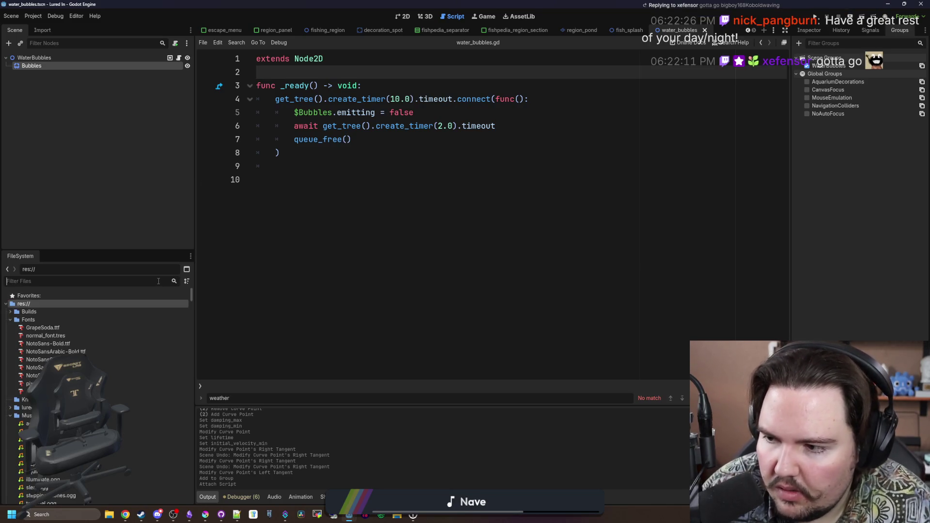
- Filter the FileSystem for 'region' and open fishing_region.gd
text(region)
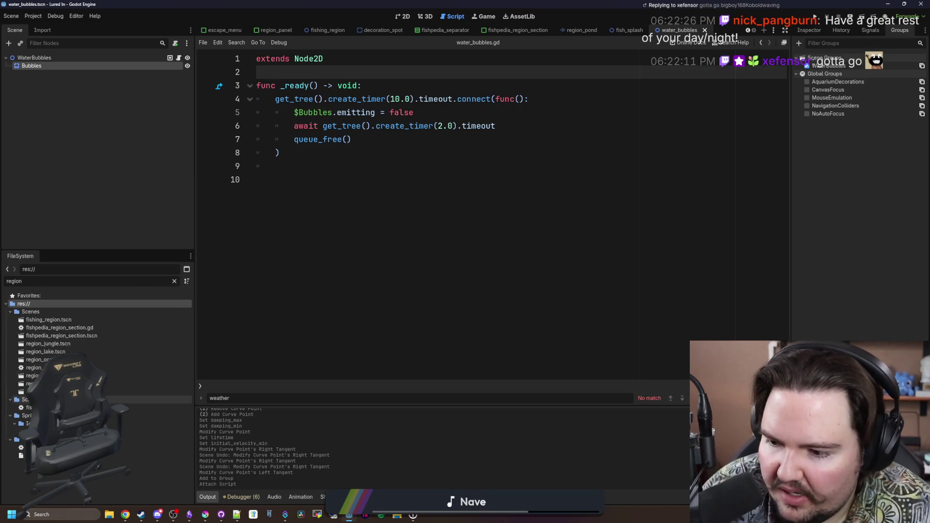
double_click(121, 407)
click(400, 248)
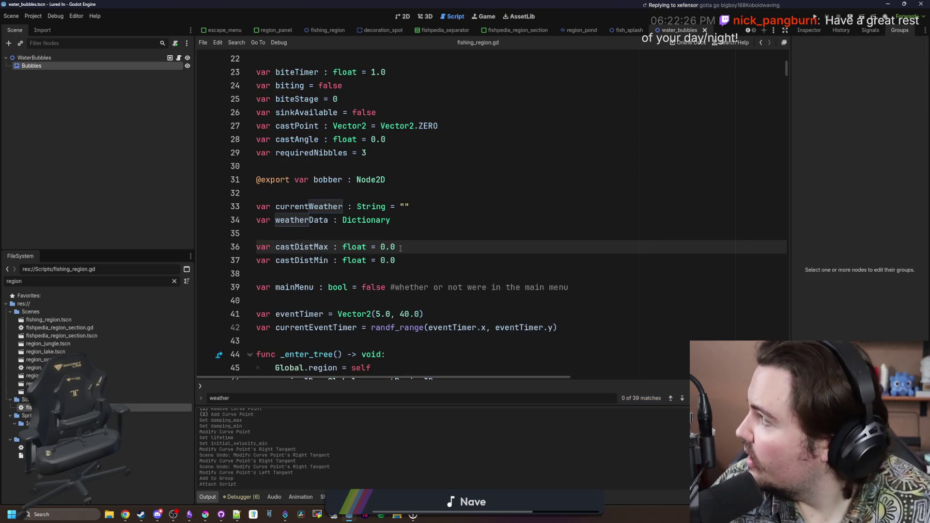
scroll(431, 248, down, 15)
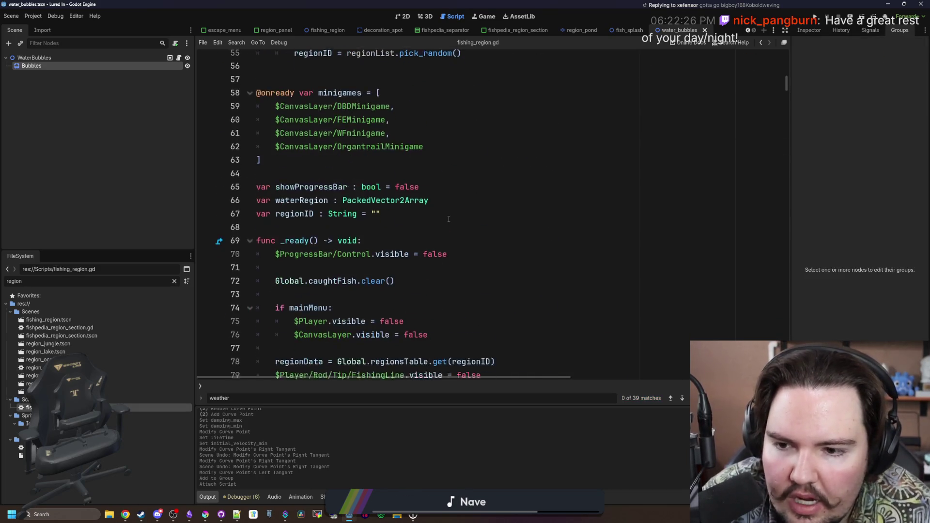
click(564, 177)
- Search the script for _process, EventMult and BiteRate to reach the bite-chance code
key(ctrl+f)
text(_process)
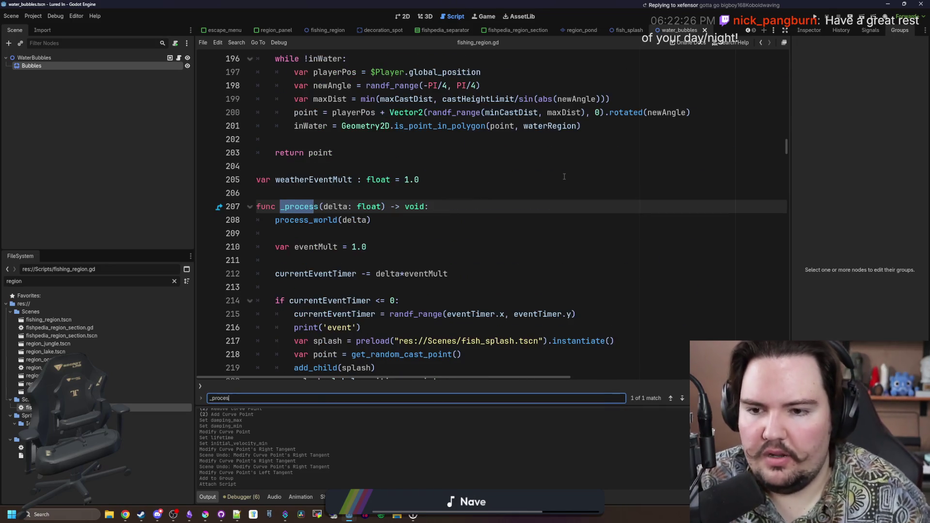
scroll(550, 179, down, 9)
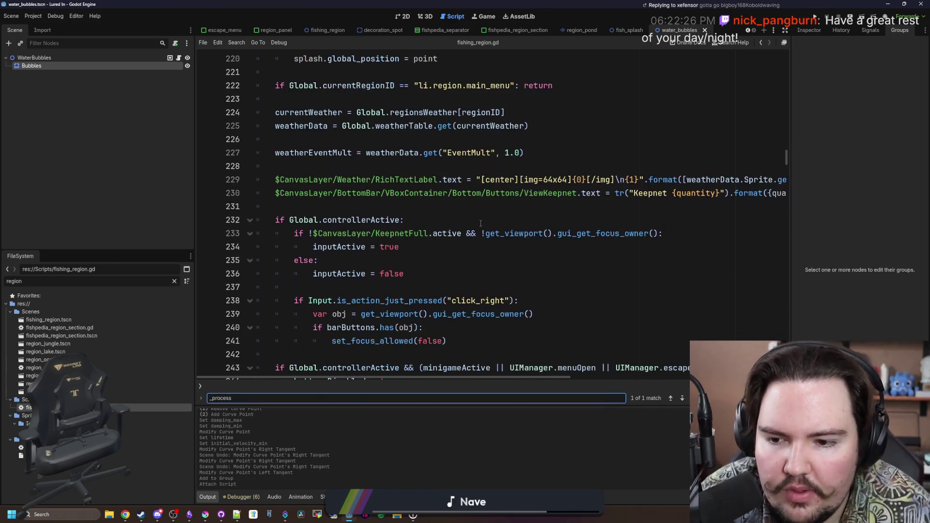
scroll(480, 223, down, 3)
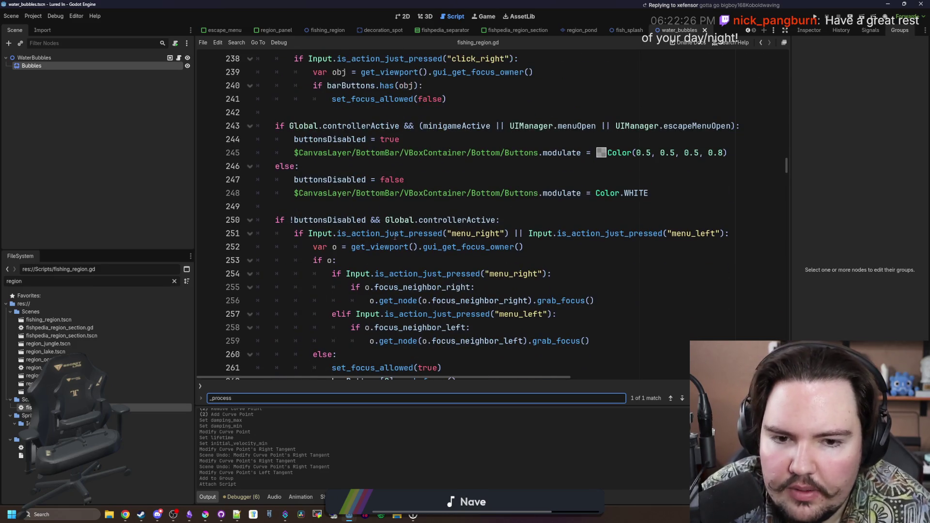
scroll(395, 236, down, 11)
click(444, 233)
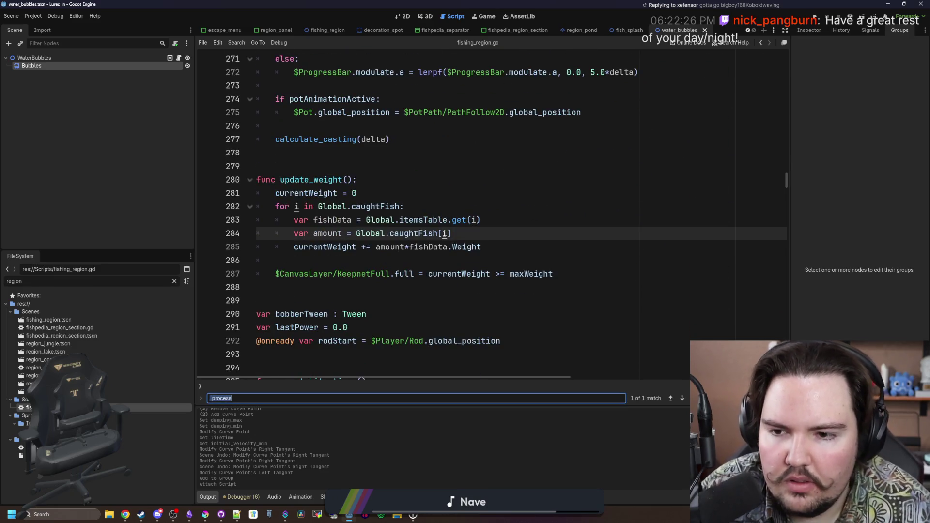
text(eventMult)
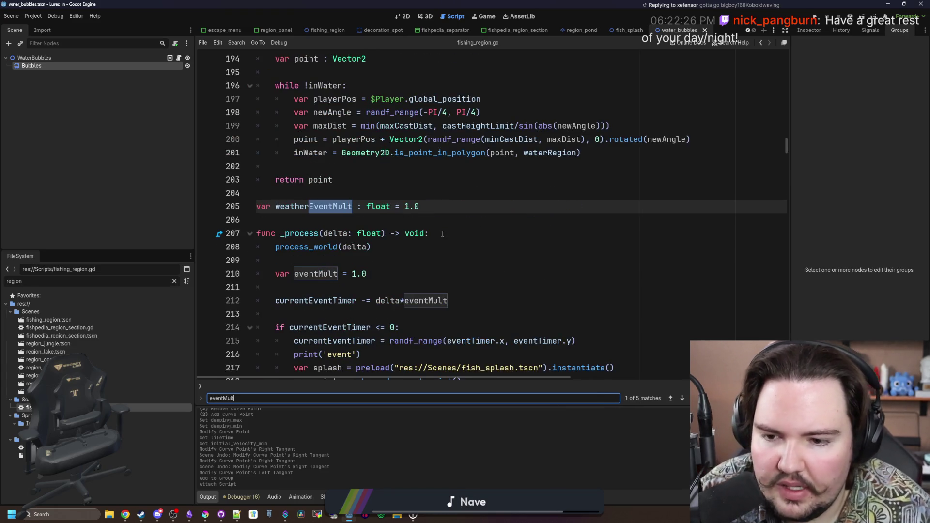
scroll(442, 234, down, 3)
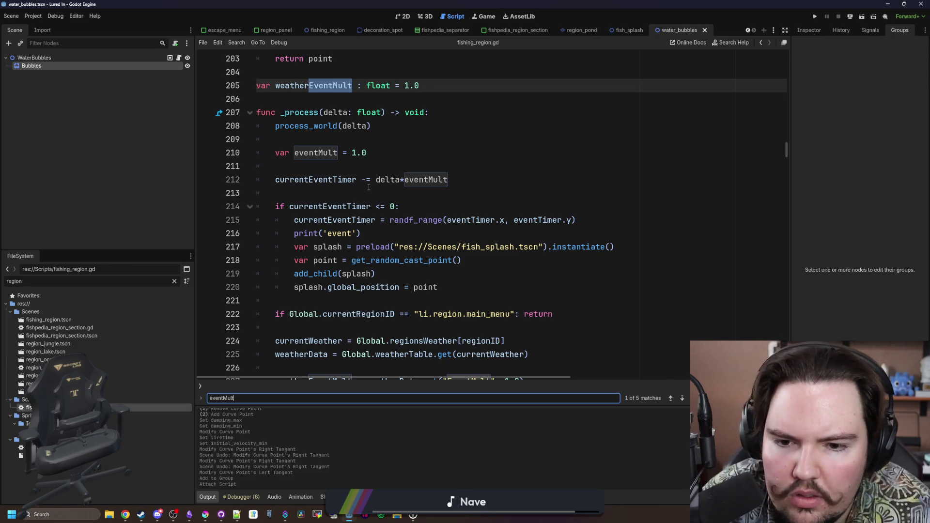
key(ctrl+f)
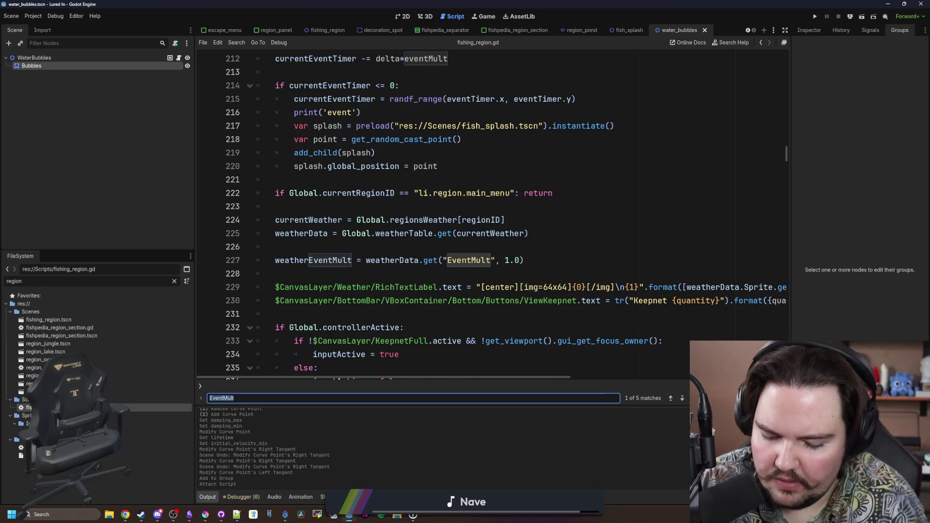
text(BITErATE)
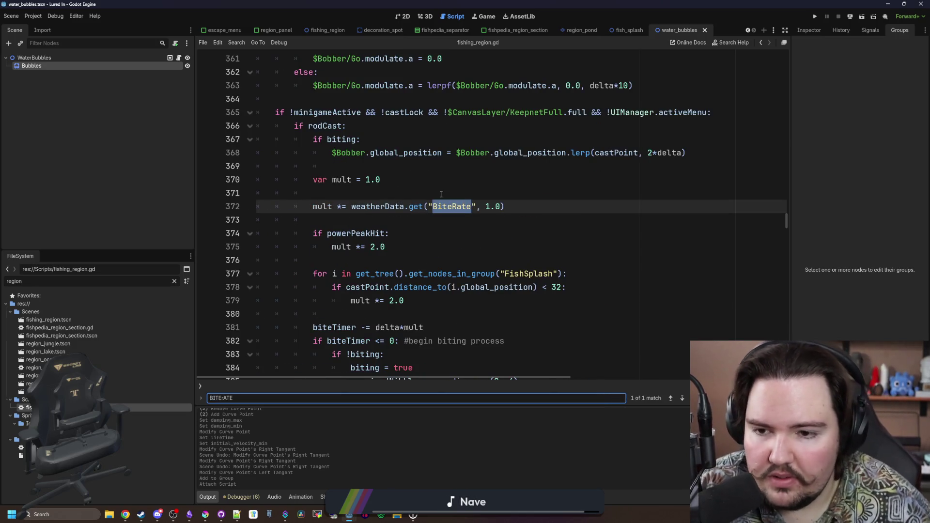
scroll(434, 197, down, 2)
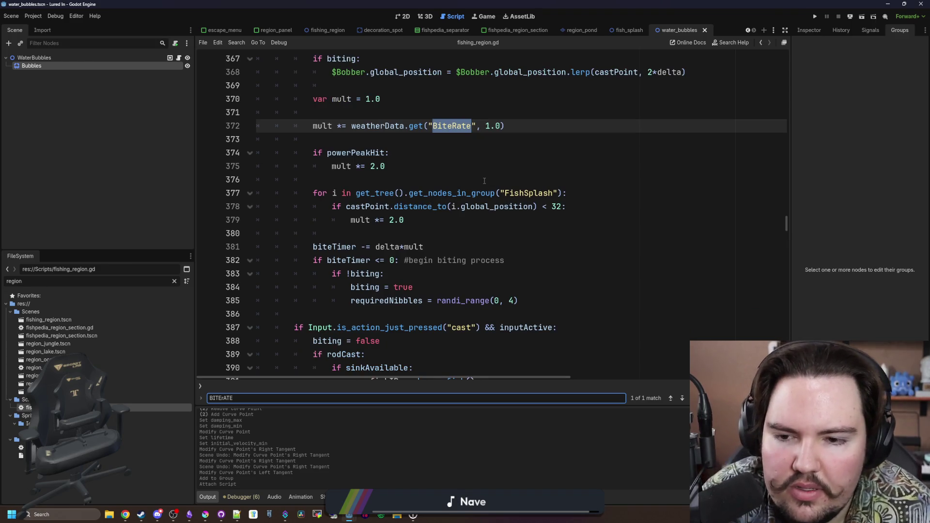
- Duplicate the FishSplash distance loop directly below the original, aligned to the same indentation
click(484, 181)
click(479, 219)
drag(480, 219, 339, 193)
click(479, 218)
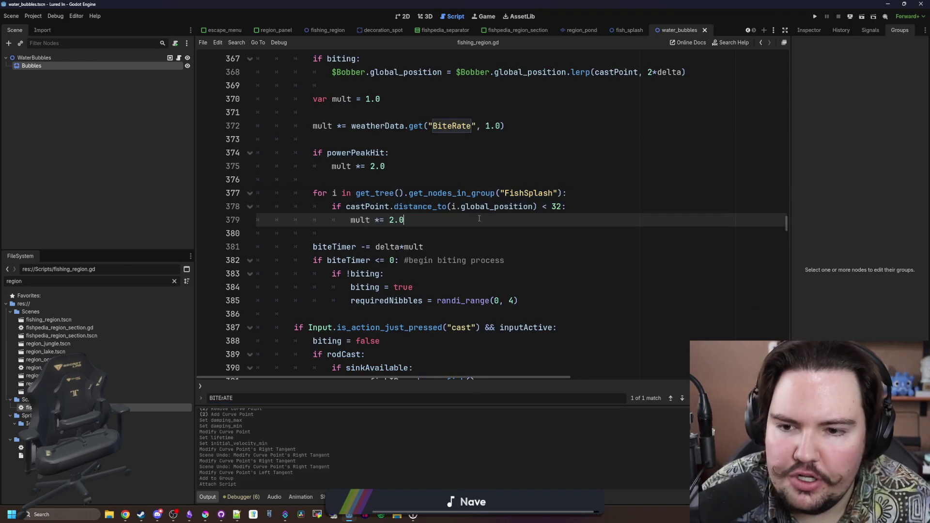
key(Return)
key(Return)
click(369, 247)
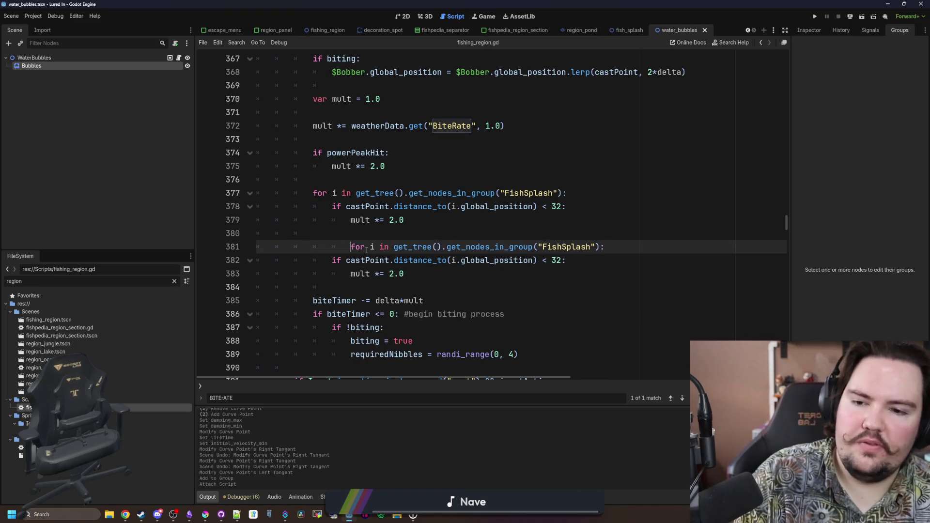
key(shift+Tab)
key(shift+Tab)
key(shift+Tab)
key(Tab)
key(Tab)
key(Tab)
- Change the copied loop's group to 'WaterBubbles' and save fishing_region.gd
double_click(531, 245)
text(wATE)
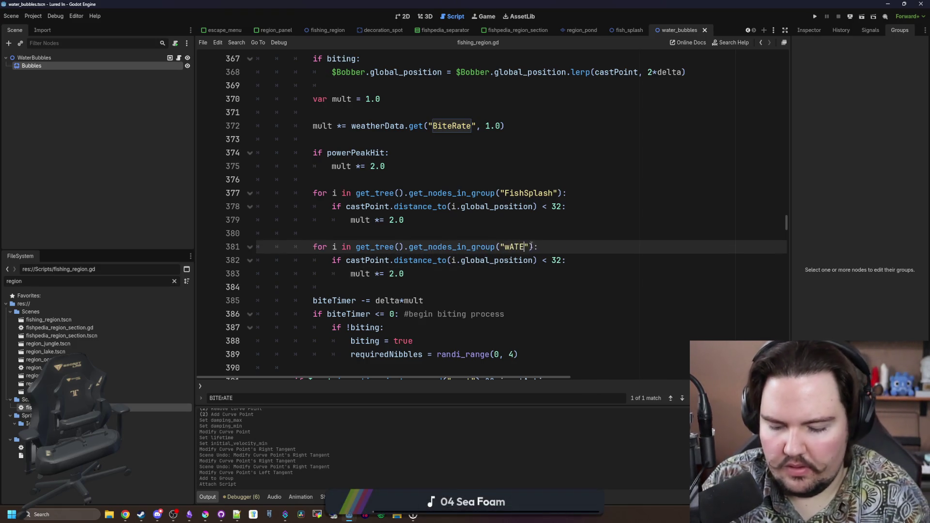
key(BackSpace)
key(BackSpace)
key(BackSpace)
text(WaterBubbles)
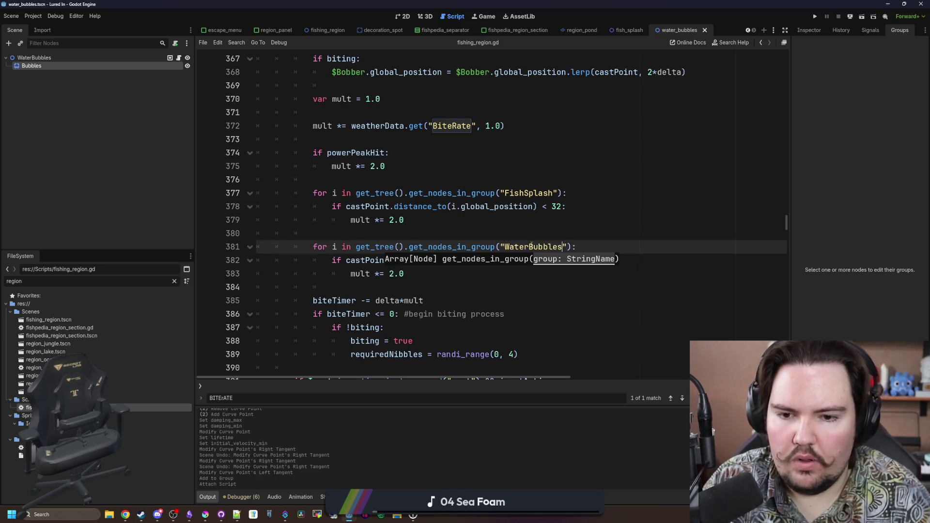
text(aterBubbles)
click(584, 224)
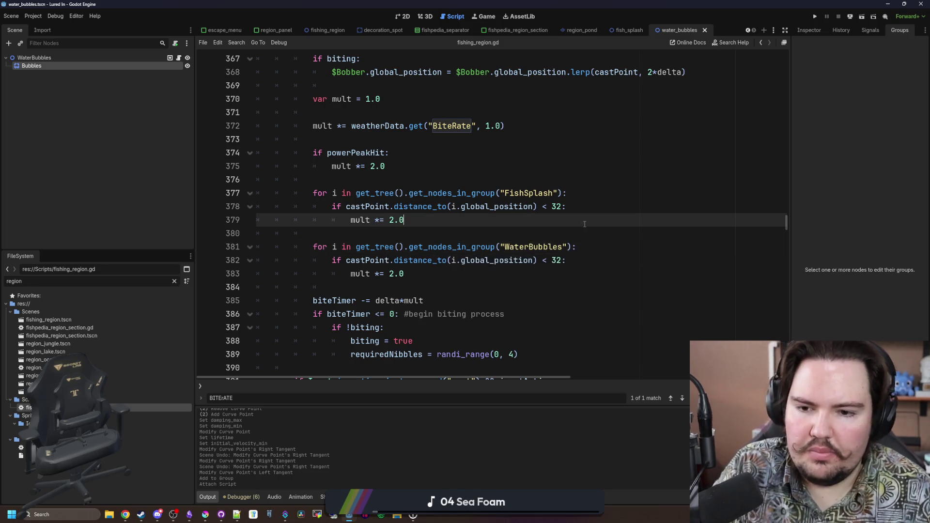
click(506, 277)
key(ctrl+s)
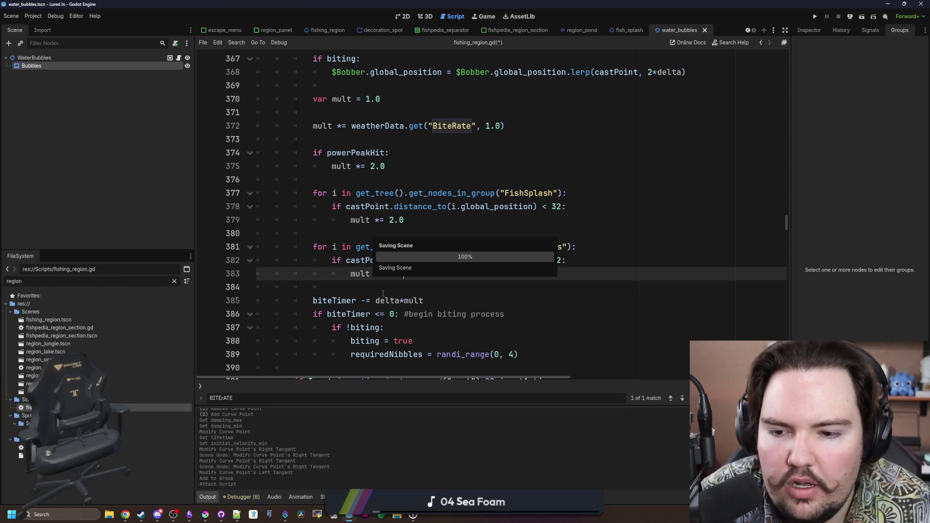
click(383, 291)
click(364, 231)
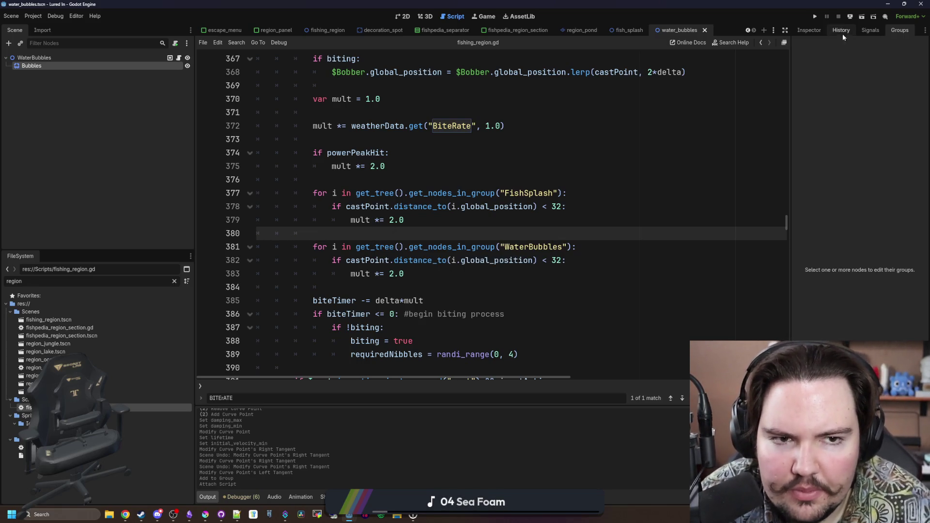
- In the water_bubbles 2D scene, select the Bubbles node and show its Inspector properties
click(115, 58)
click(405, 17)
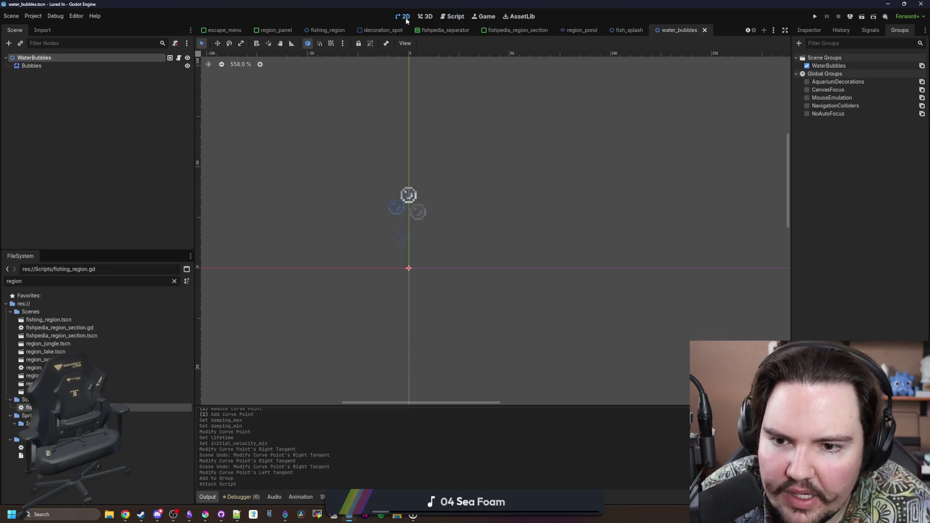
click(80, 65)
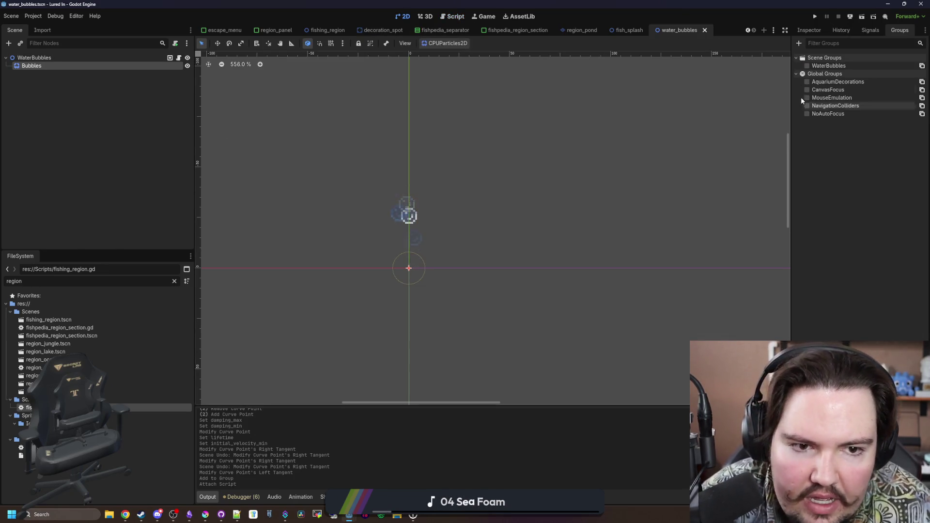
click(808, 30)
mouse_move(790, 102)
mouse_down()
mouse_move(648, 108)
mouse_move(548, 145)
mouse_up()
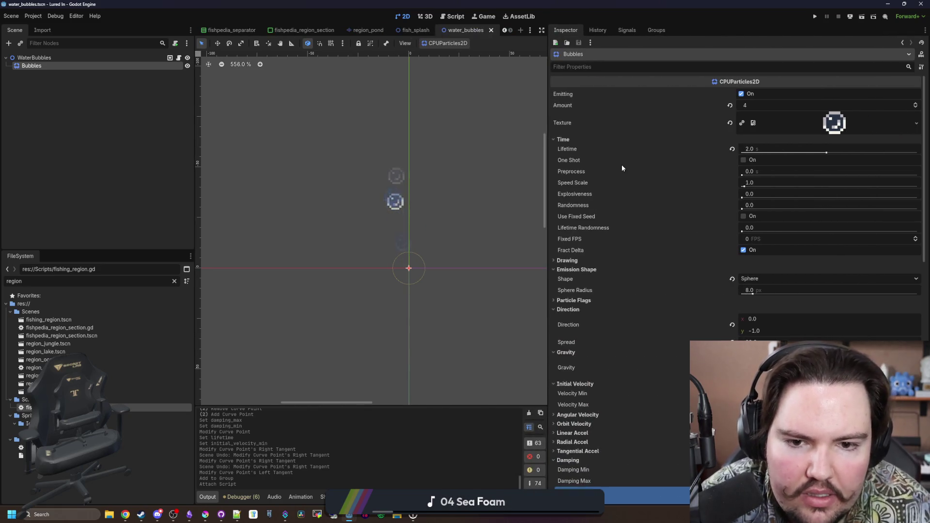